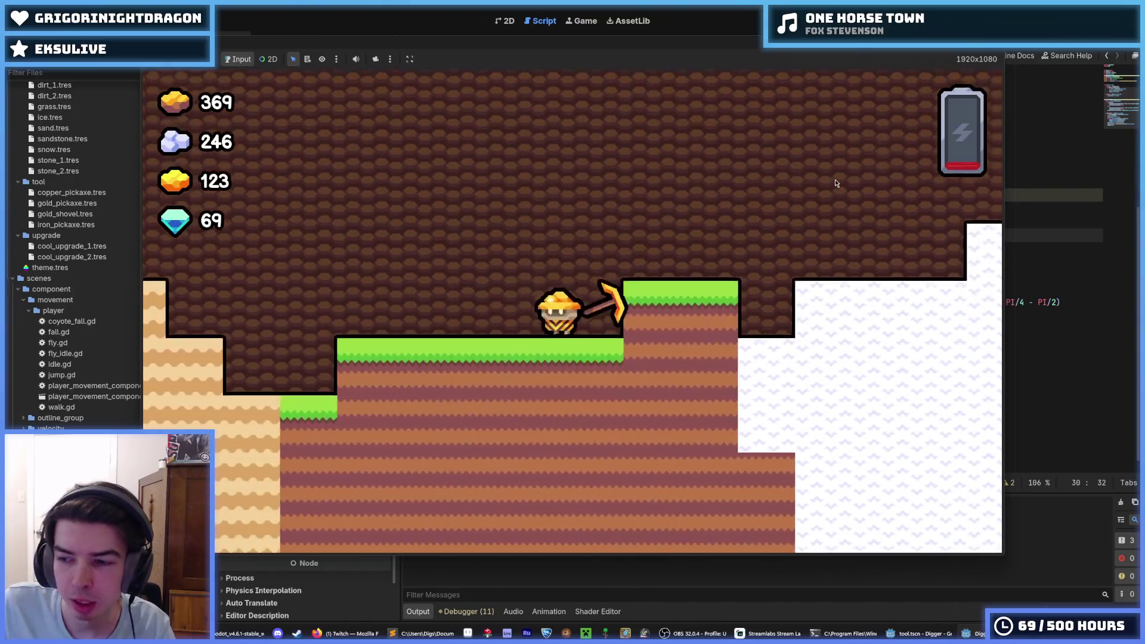
Step: Dig straight down from the surface toward the gold ore, stepping right at the bottom
key(s)
key(s)
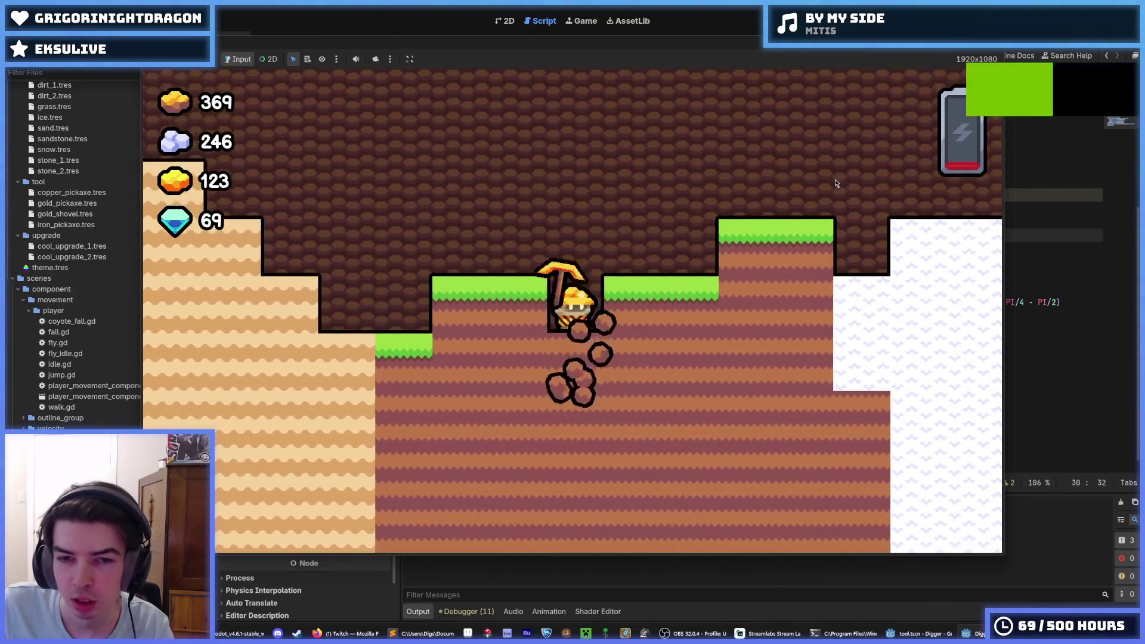
key(s)
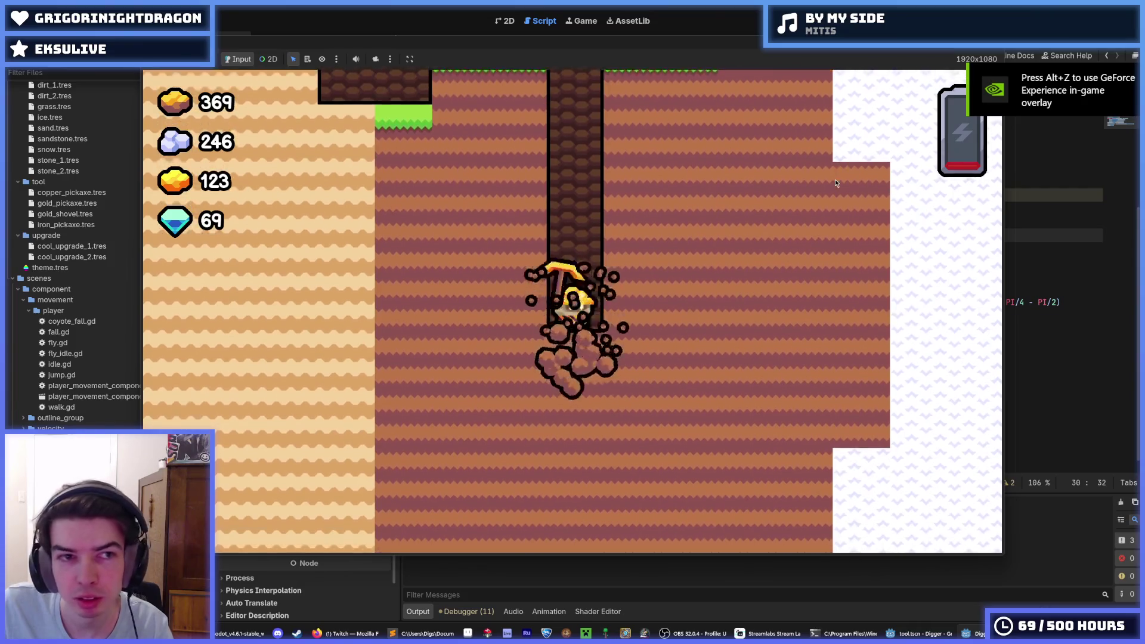
key(s)
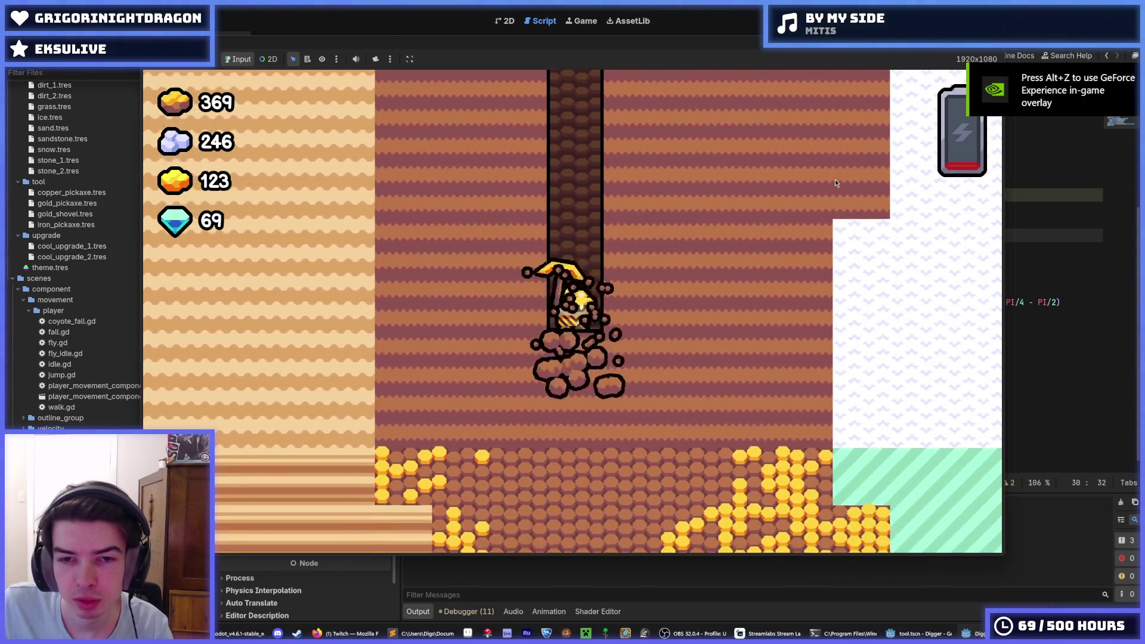
key(d)
key(d)
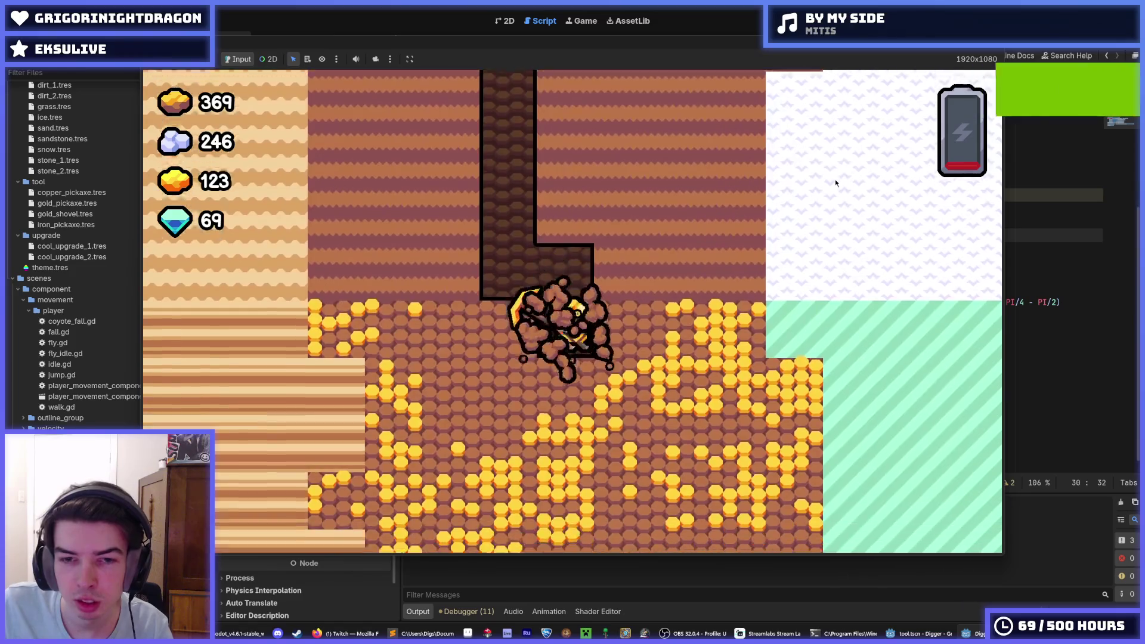
key(s)
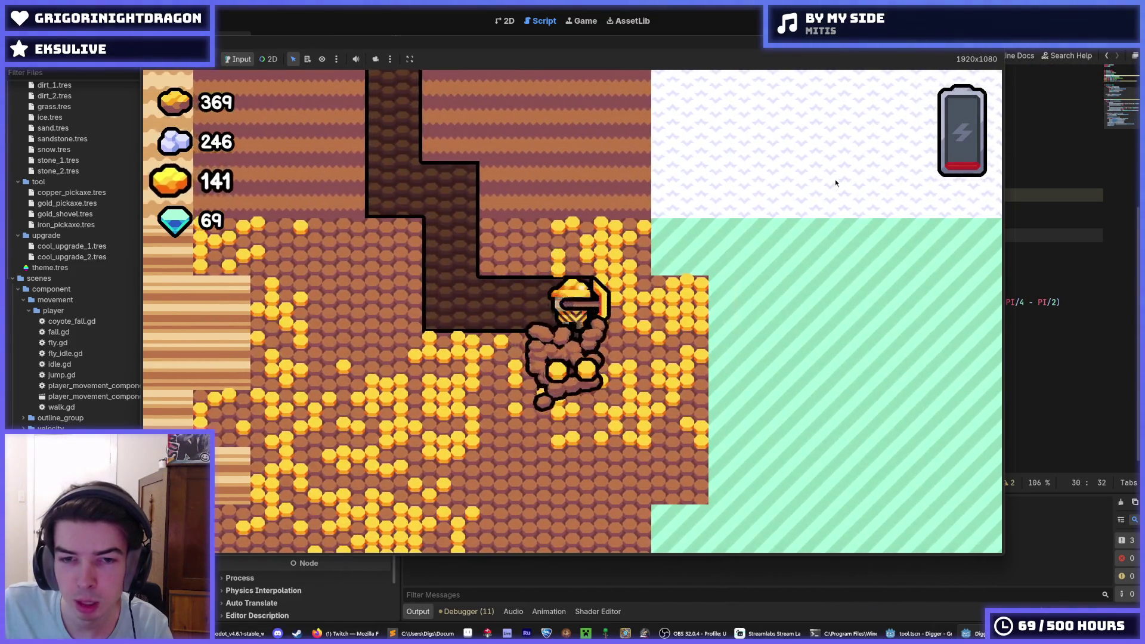
Step: Mine left, right and upward through the gold ore deposit
key(a)
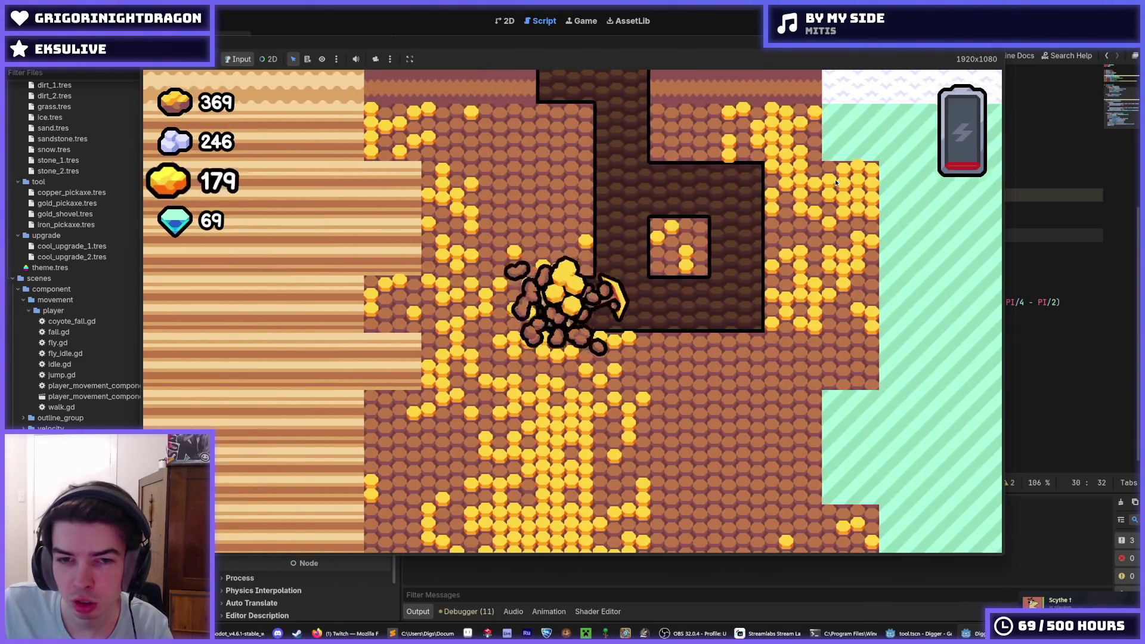
key(s)
key(a)
key(s)
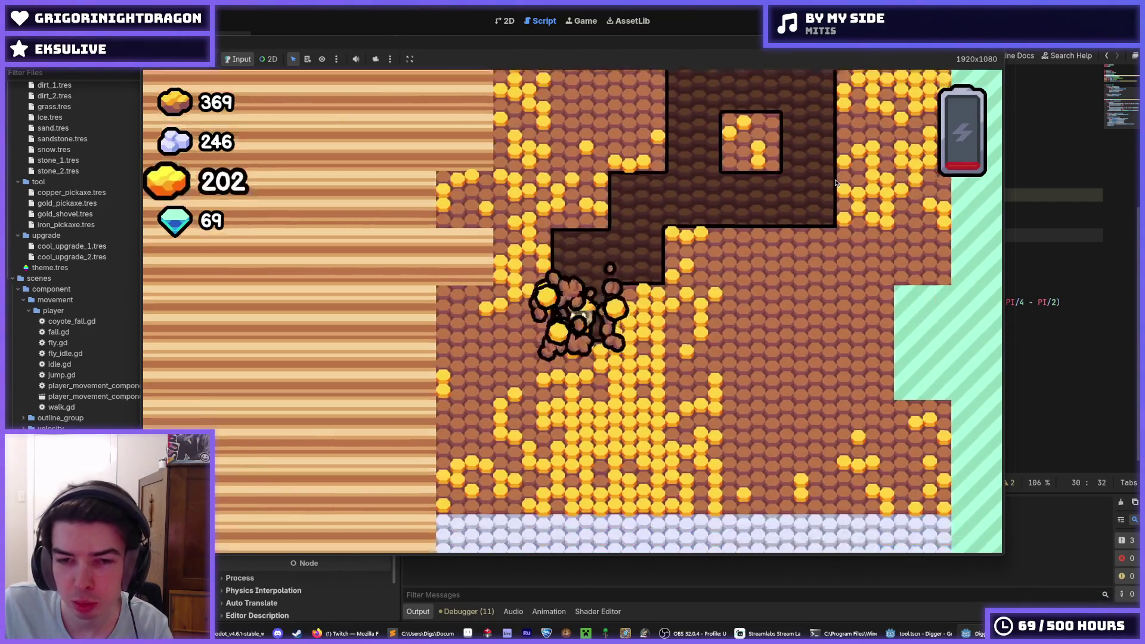
key(d)
key(w)
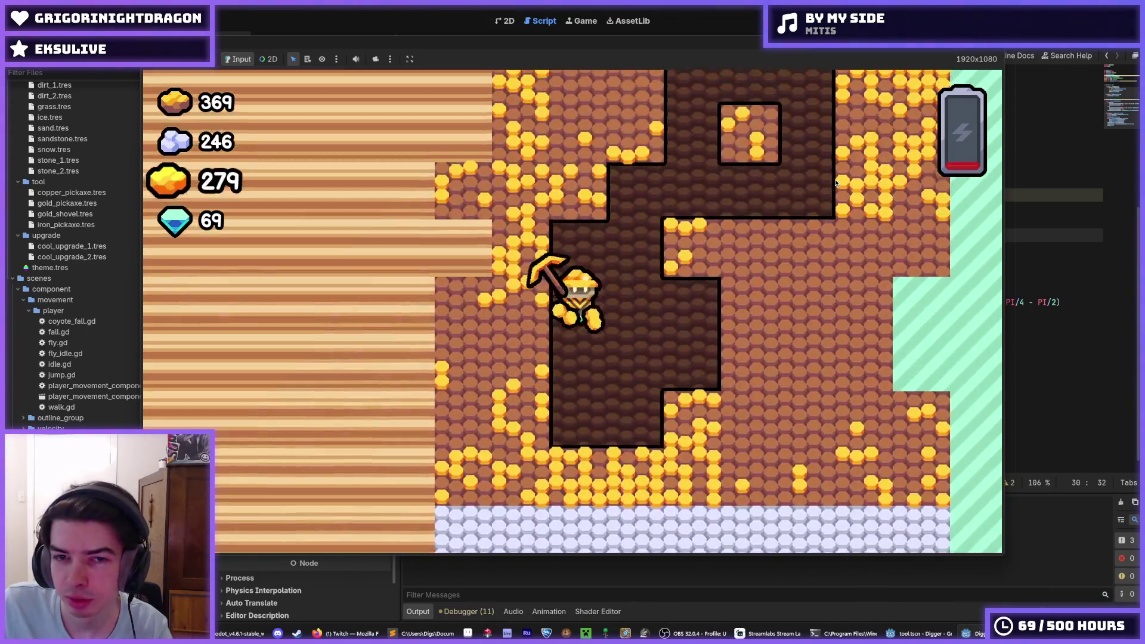
key(d)
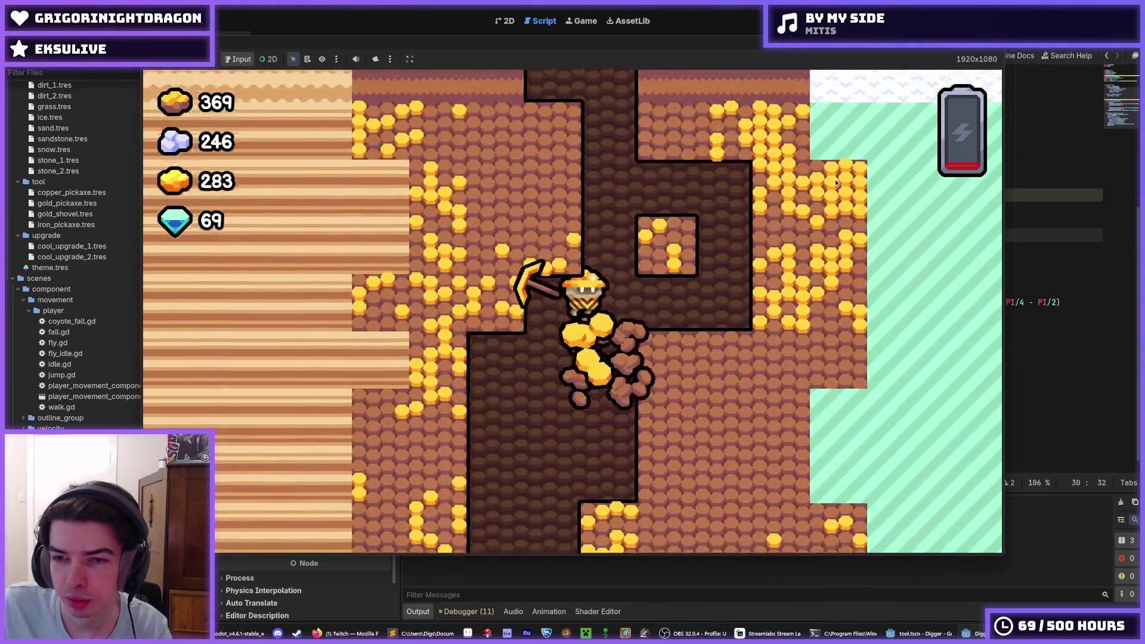
key(w)
key(w)
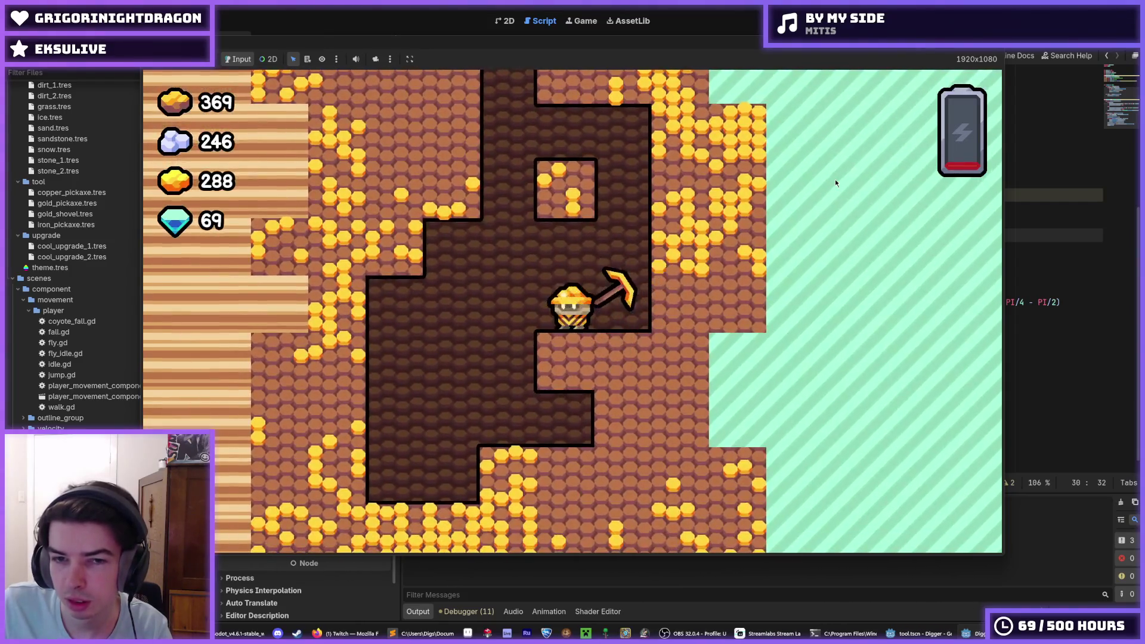
key(a)
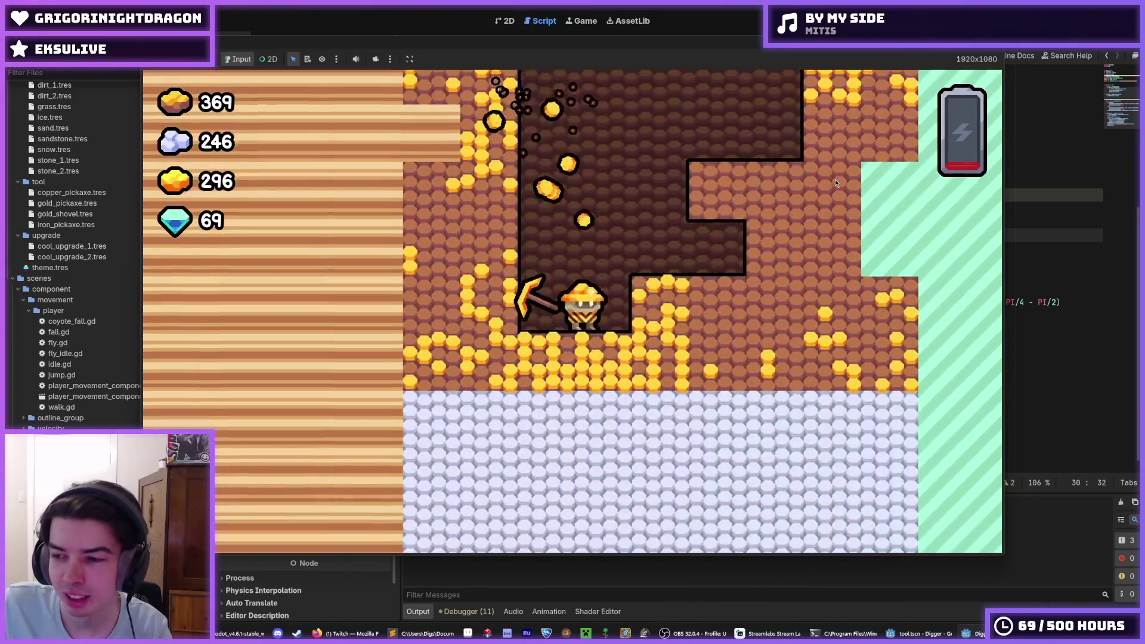
key(d)
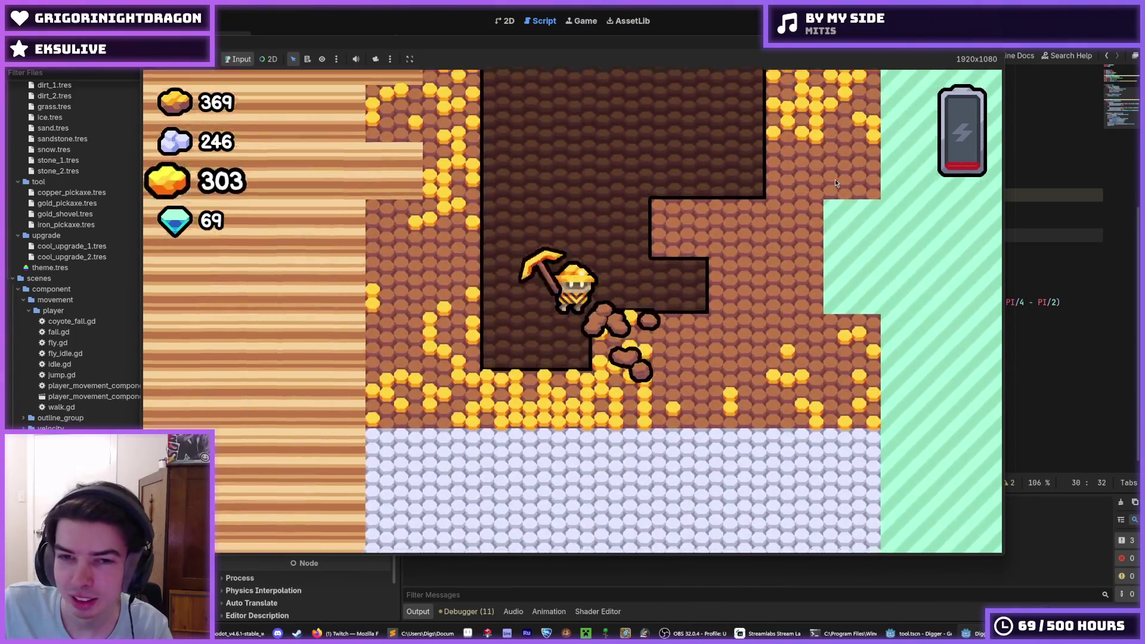
Step: Keep mining gold ore left, up and right, flying back up the dug tunnel
key(a)
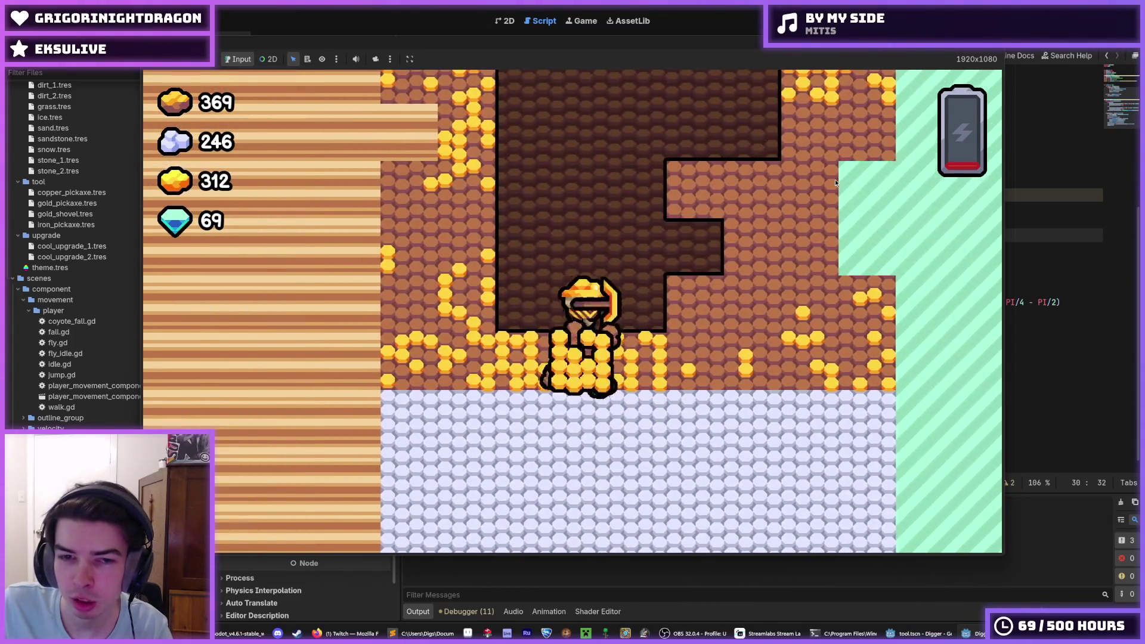
key(s)
key(a)
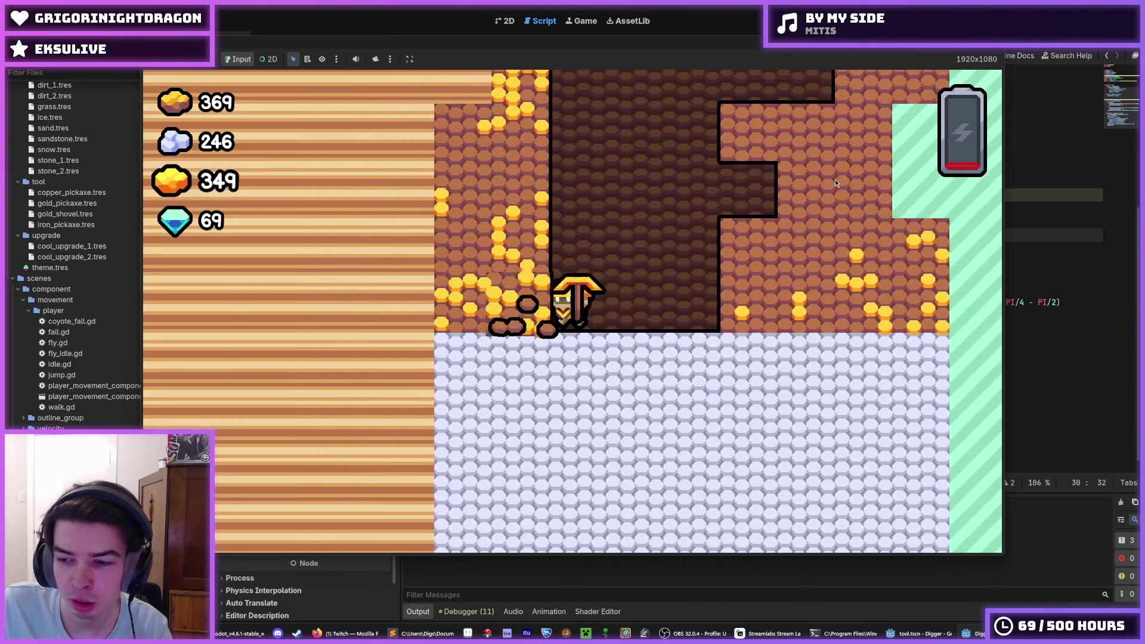
key(w)
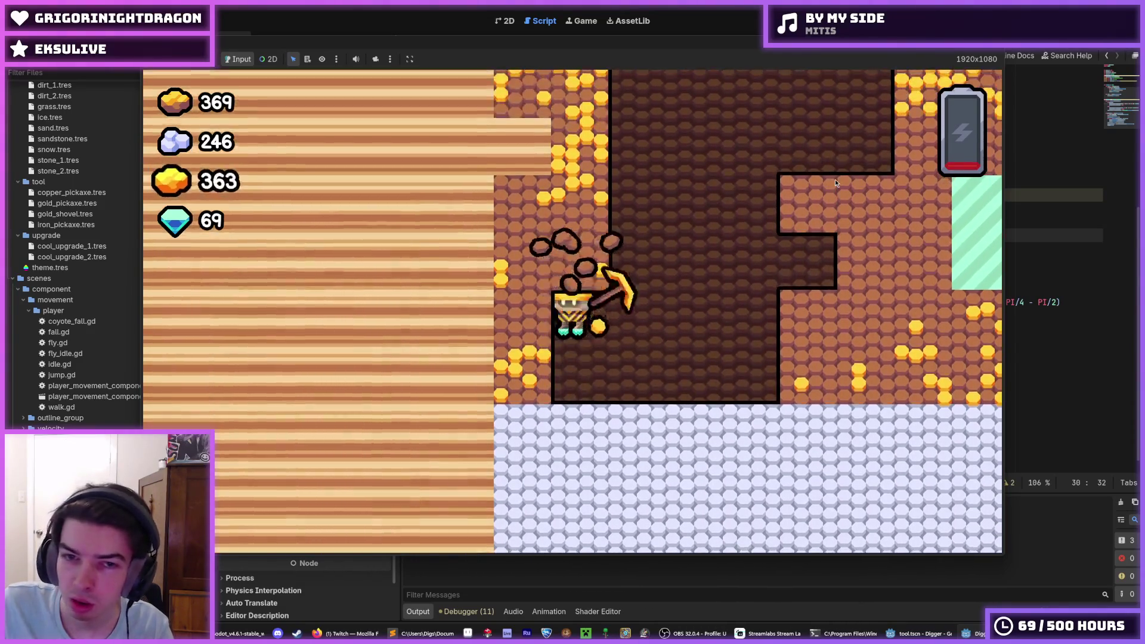
key(d)
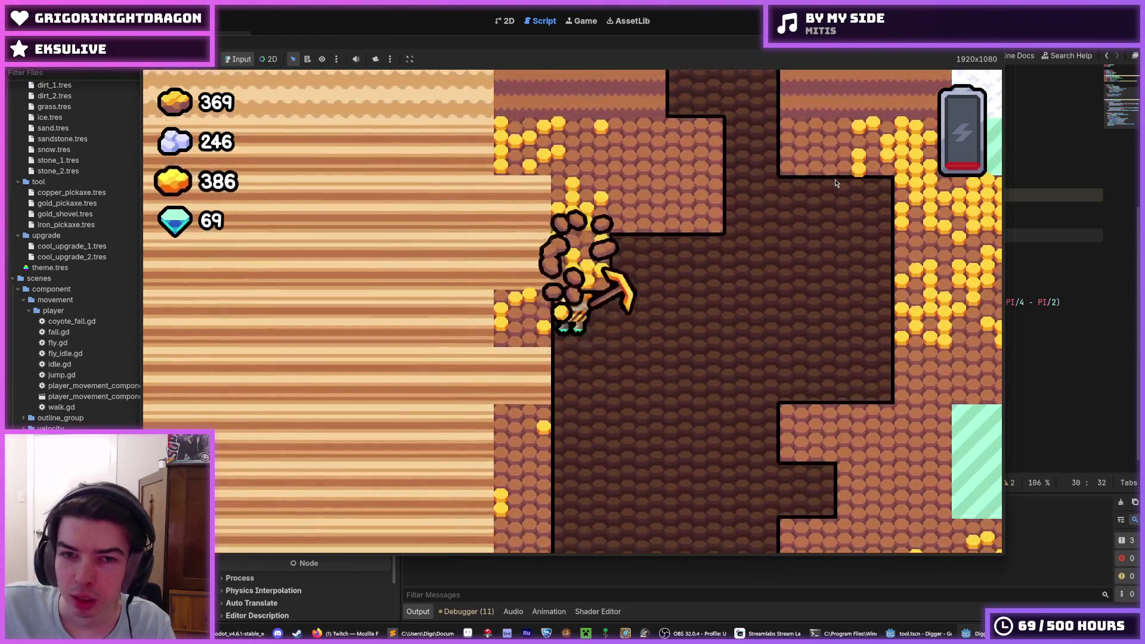
key(s)
key(w)
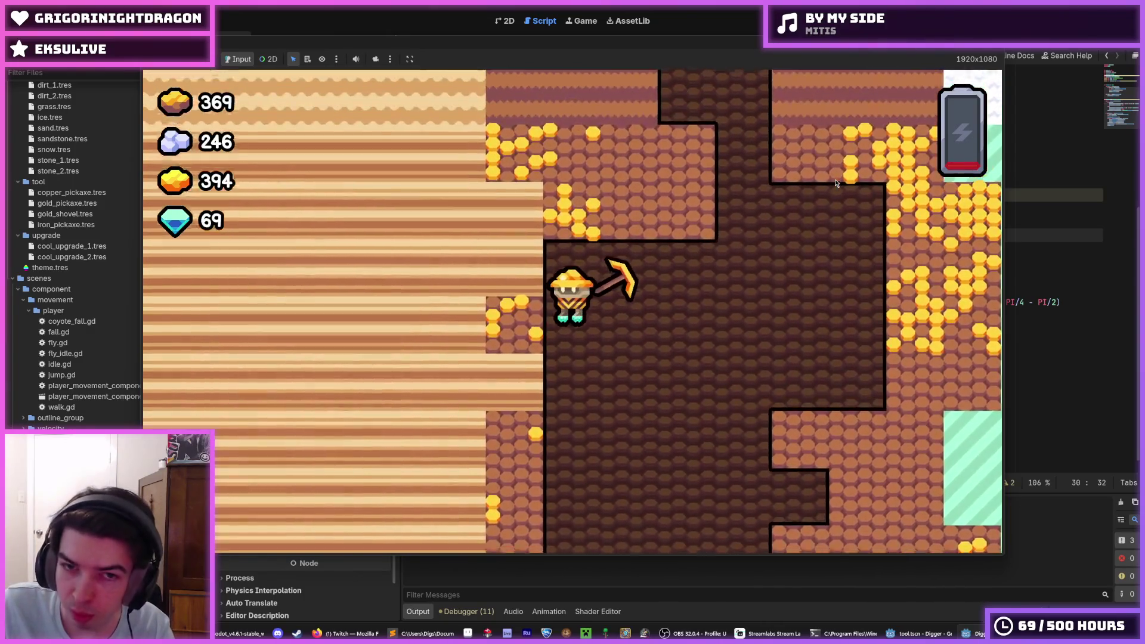
key(a)
key(w)
Step: Mine the remaining ore until gold reaches 445, then stop the game with F8
key(d)
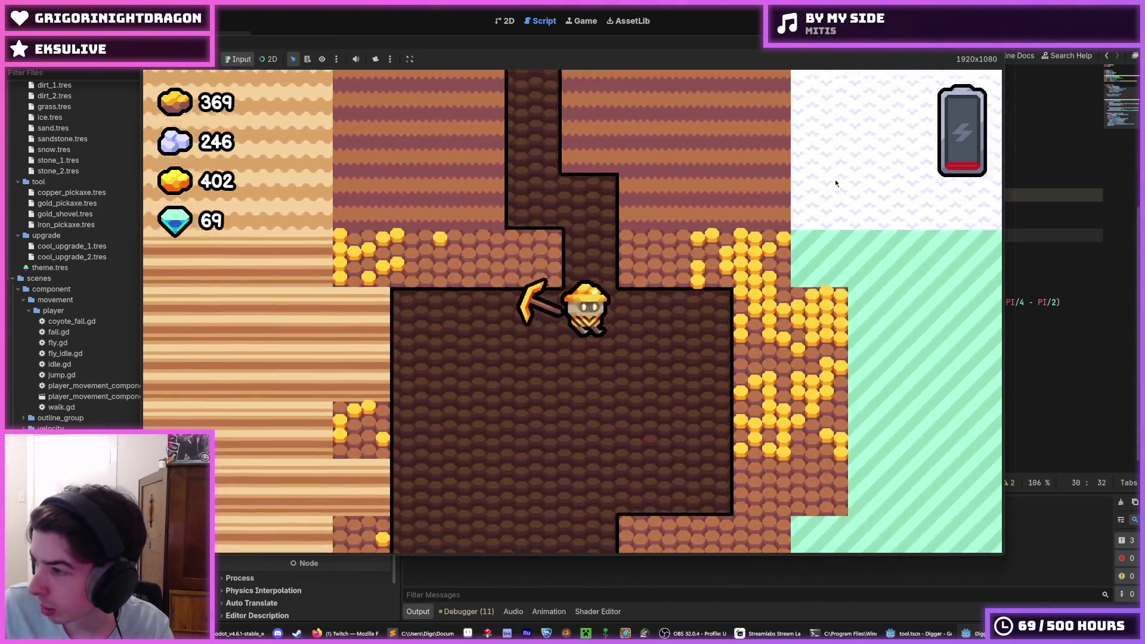
key(w)
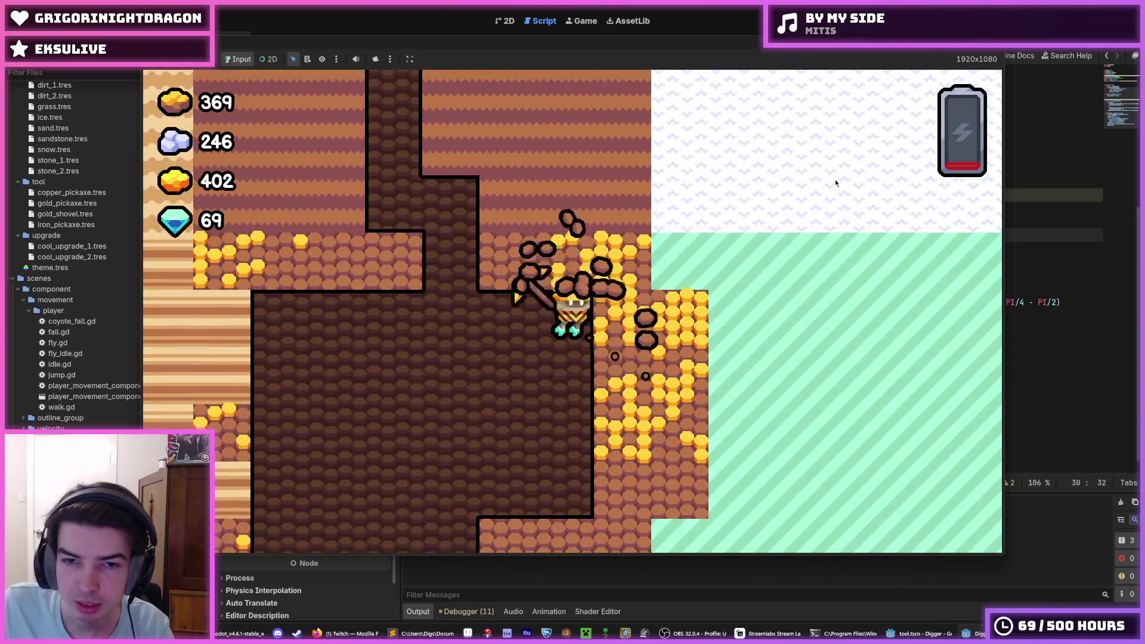
key(s)
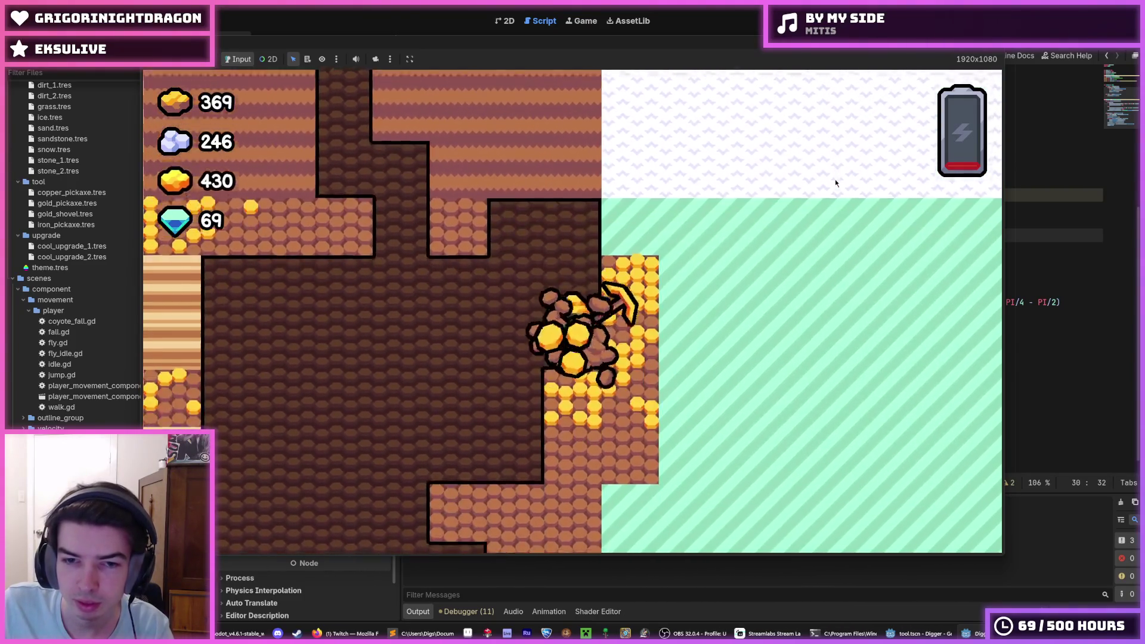
key(a)
key(a)
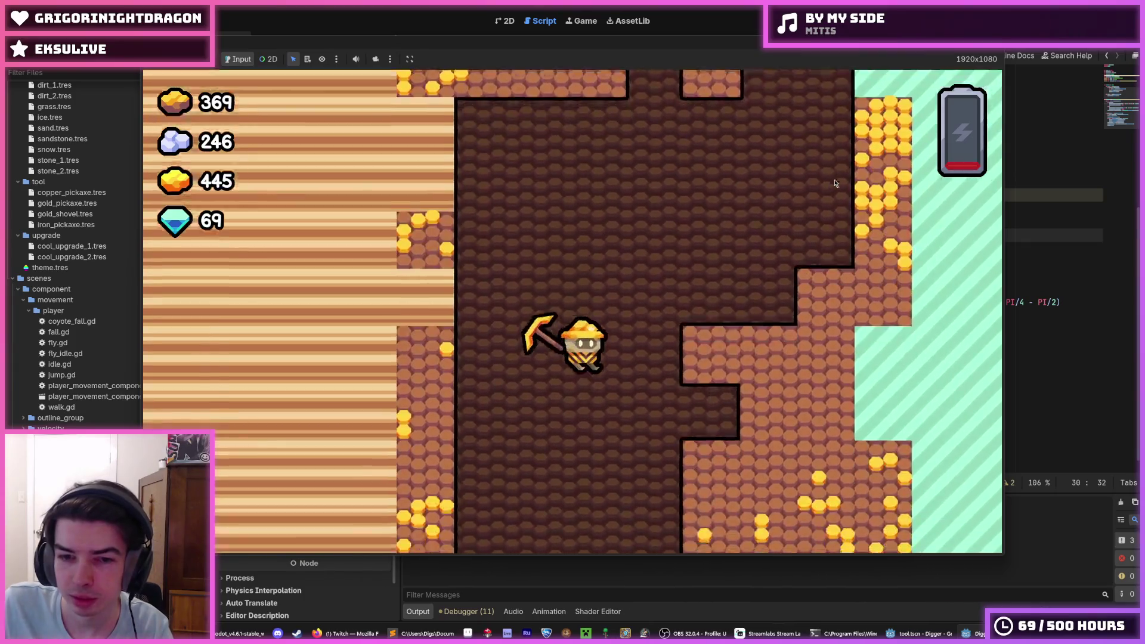
key(s)
key(F8)
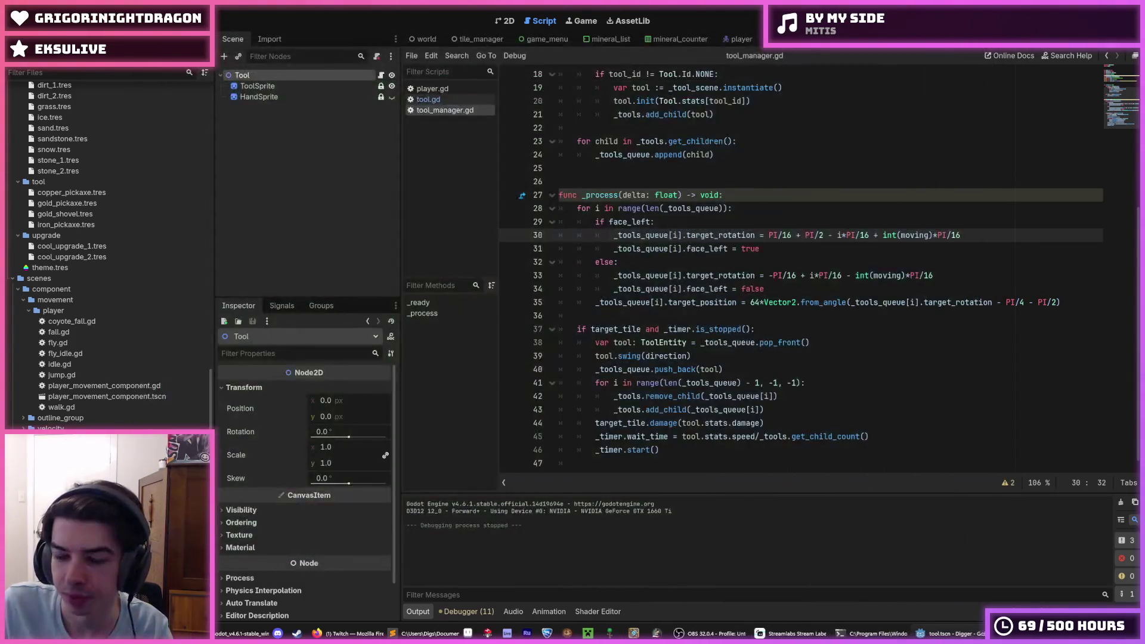
Step: Save, put the cursor at the end of line 28 in tool_manager.gd, and relaunch with F5
key(ctrl+s)
click(755, 211)
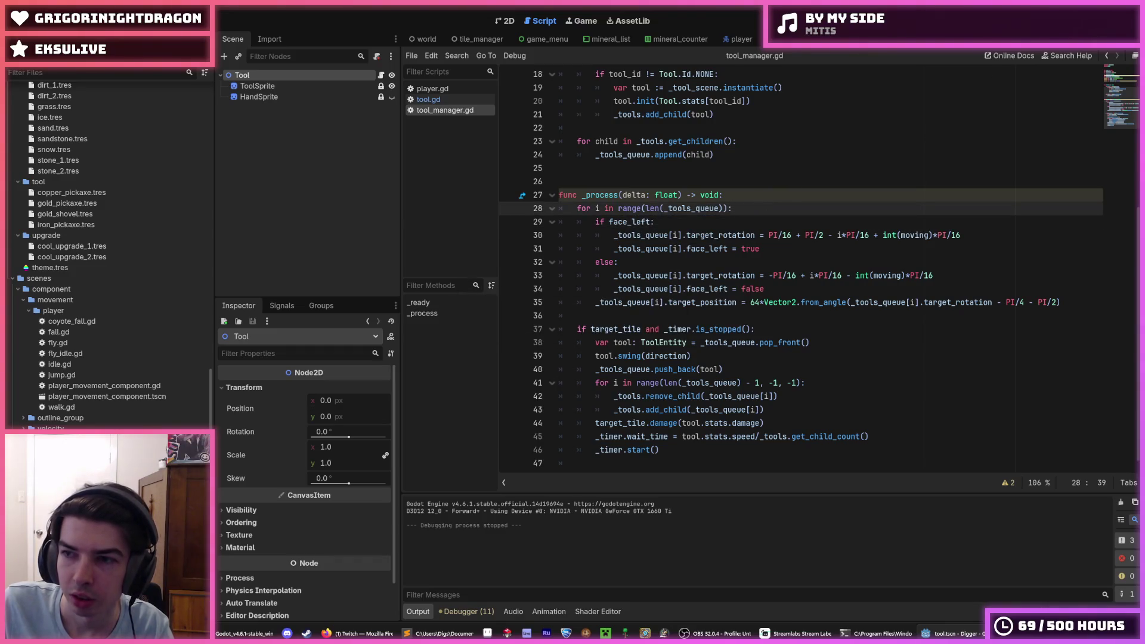
key(F5)
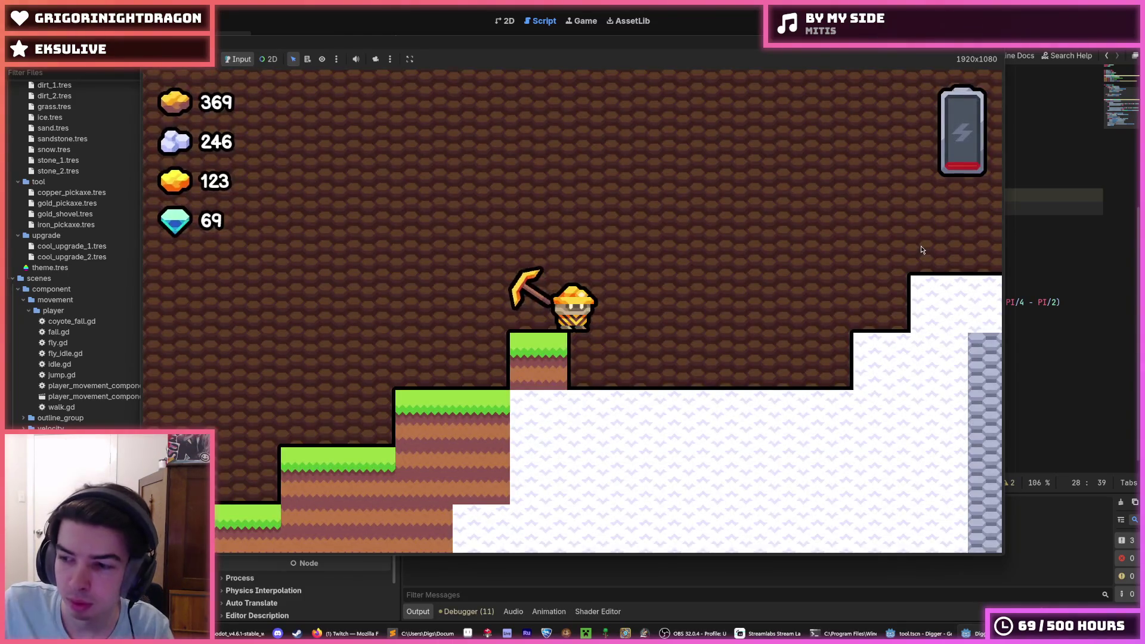
Step: Walk the miner left and right along the surface with a short hop
key(a)
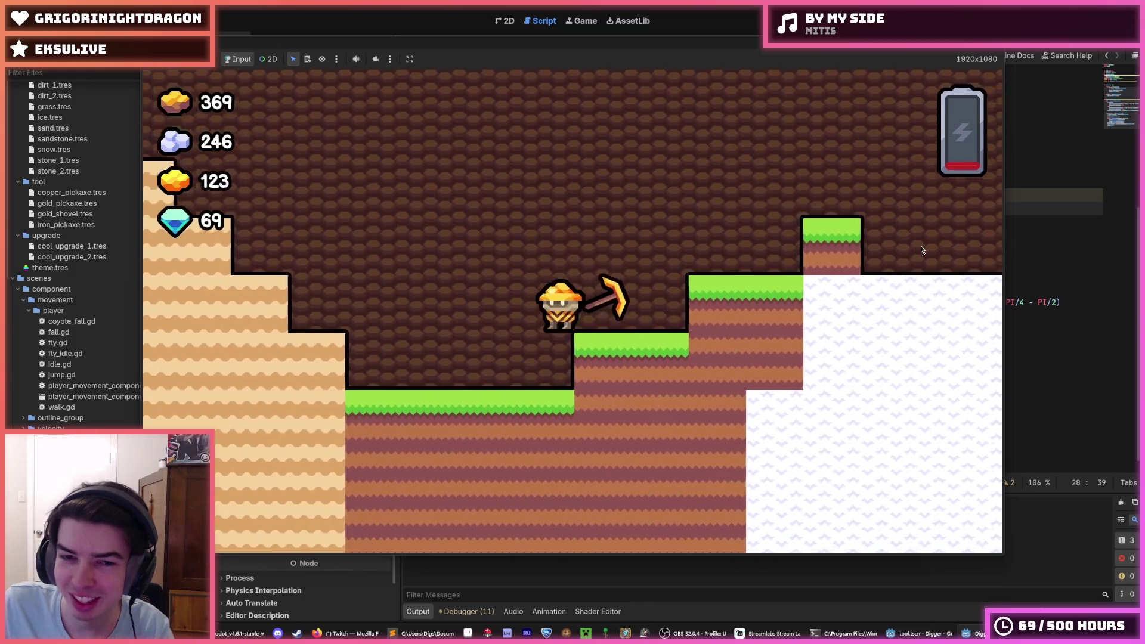
key(d)
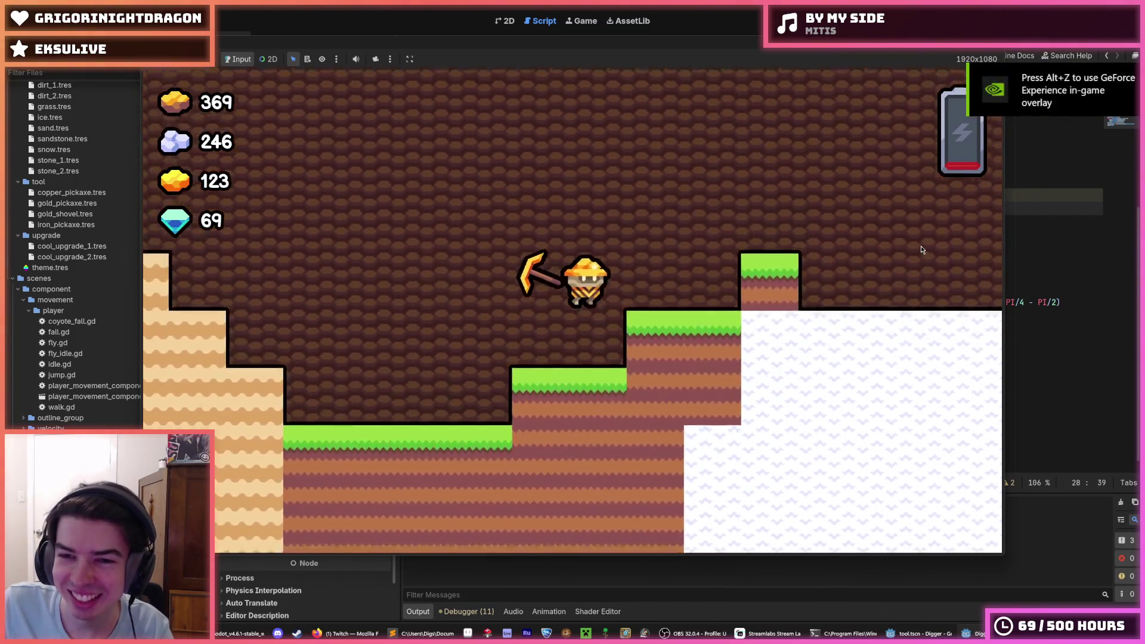
key(a)
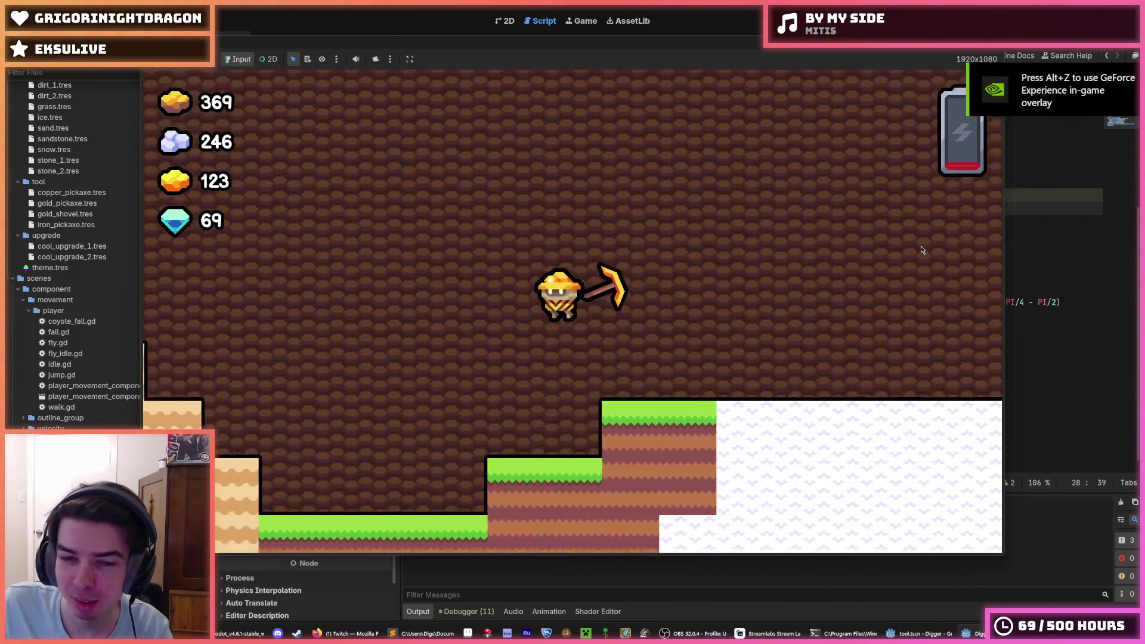
key(a)
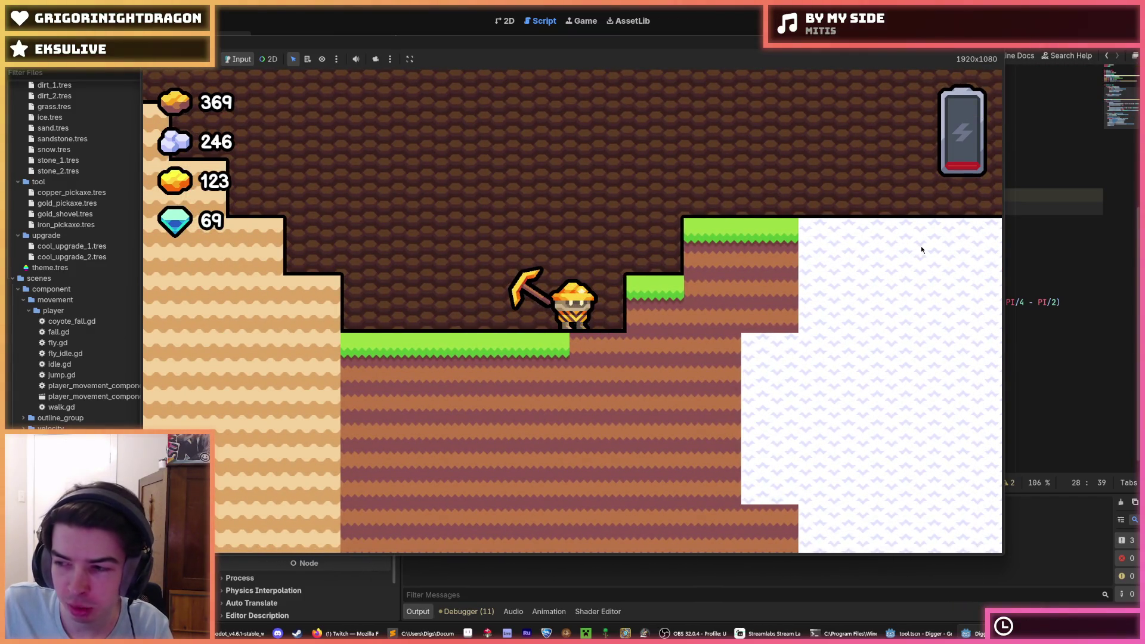
key(a)
key(space)
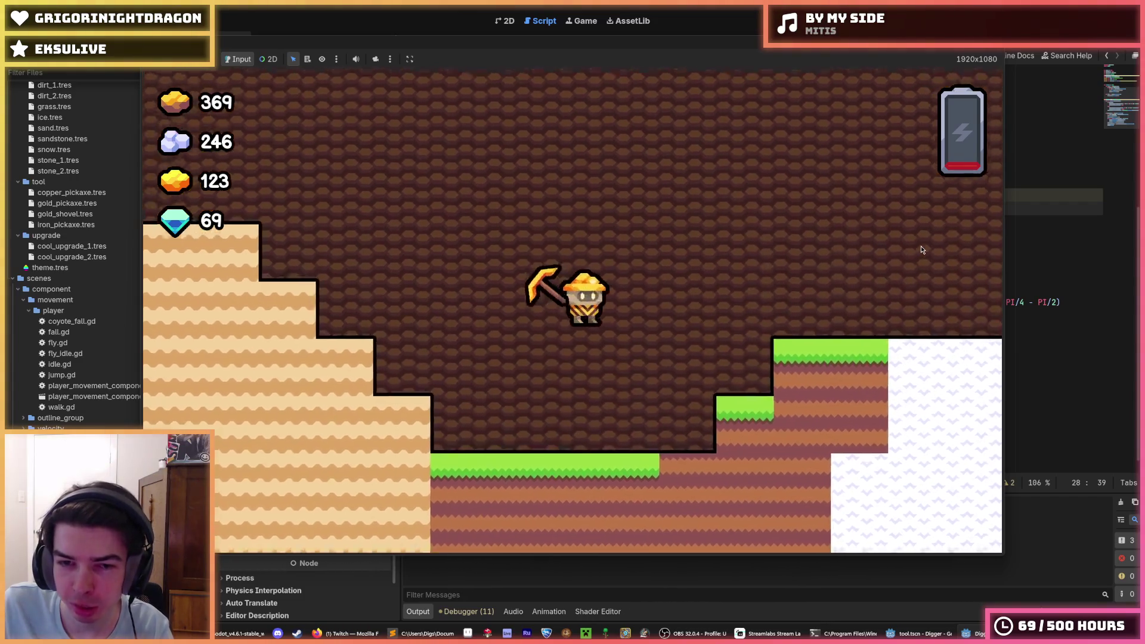
key(d)
key(a)
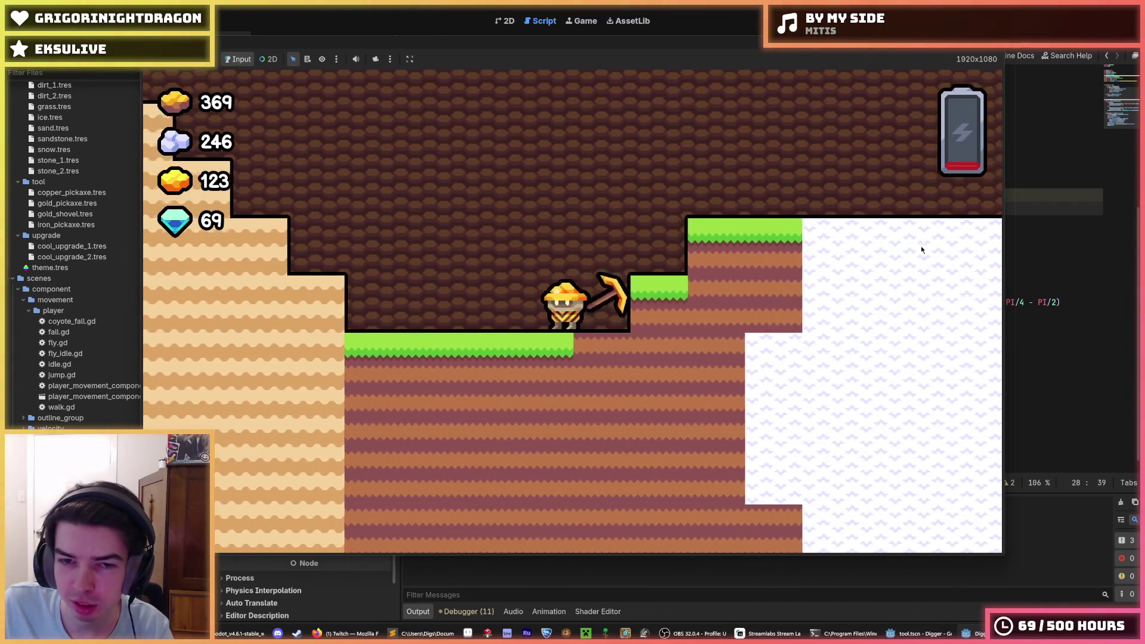
key(d)
key(d)
Step: Break the grass blocks beside the miner, dig a hole and fly back out
key(a)
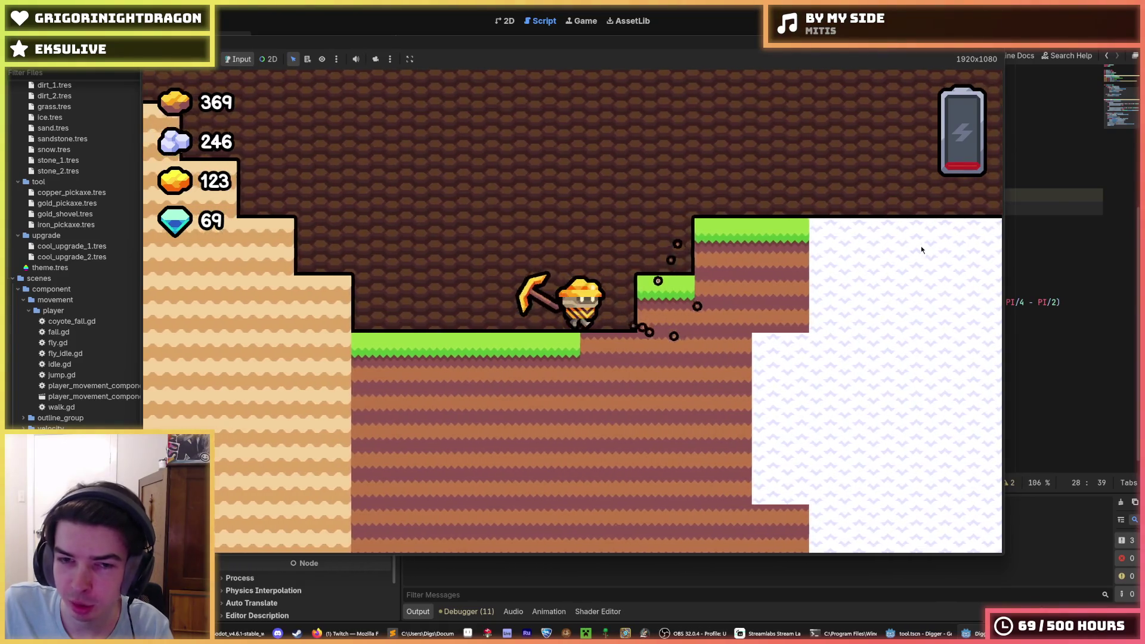
key(d)
key(a)
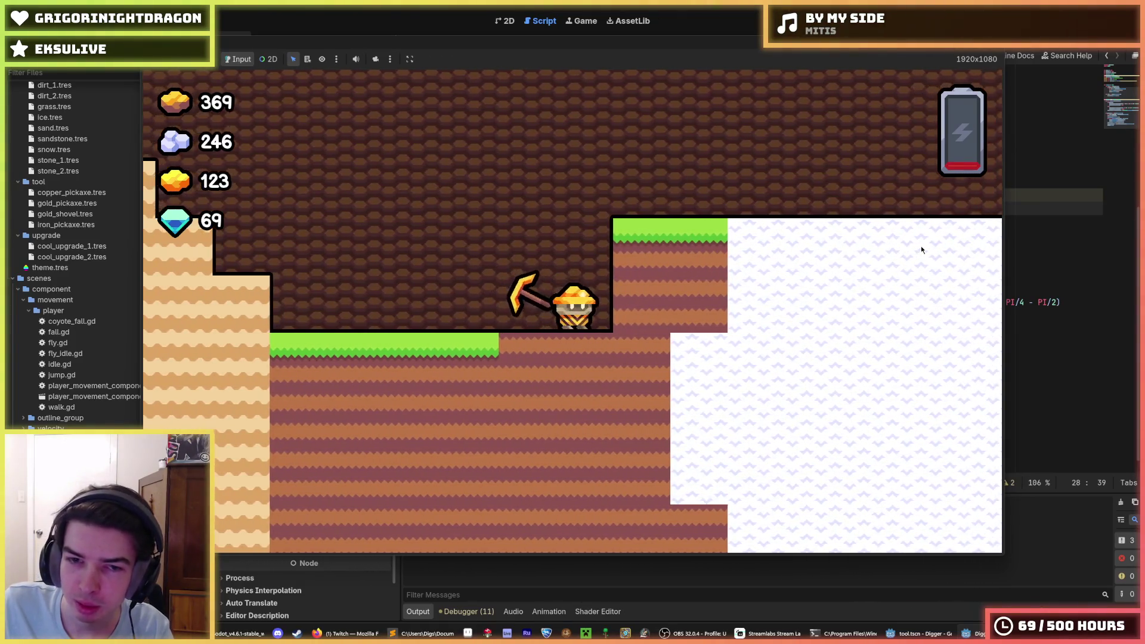
key(d)
key(s)
key(a)
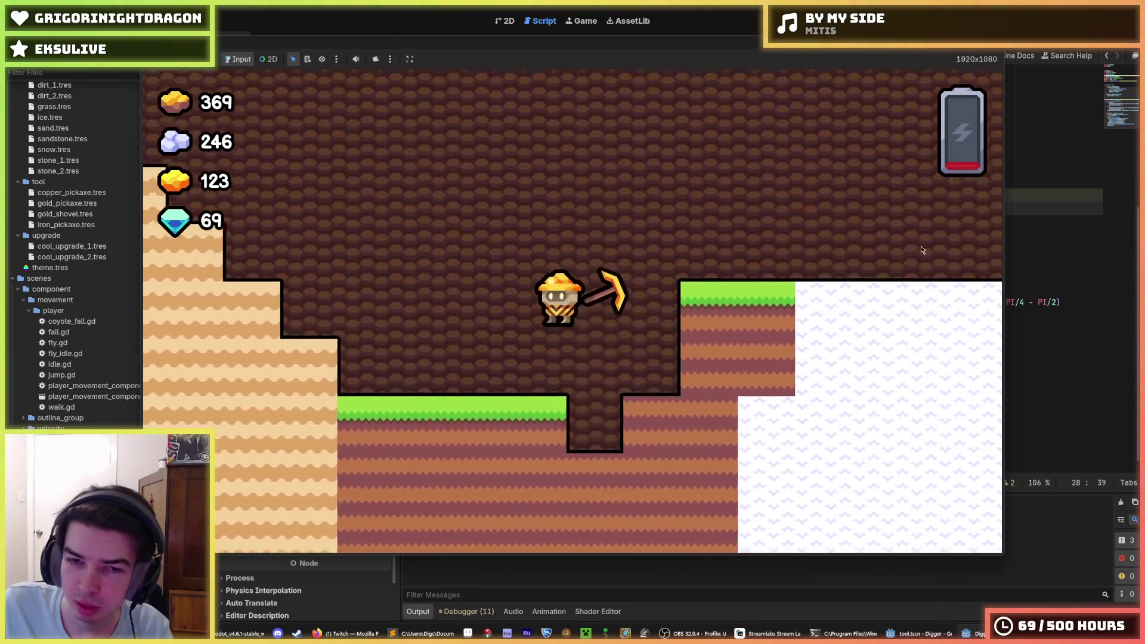
key(w)
key(a)
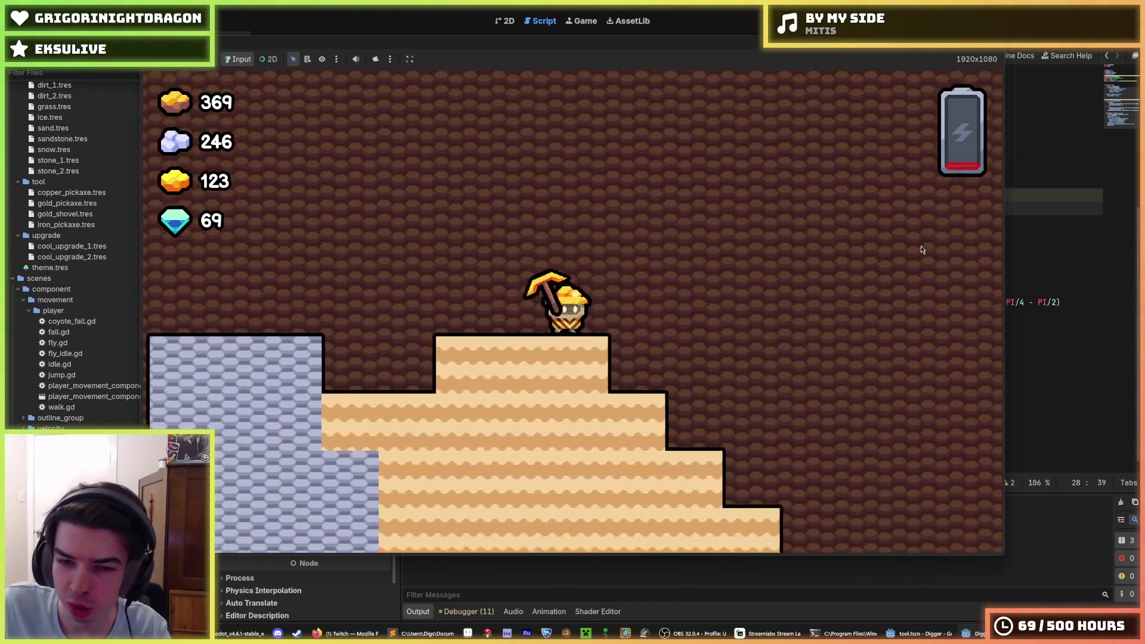
key(d)
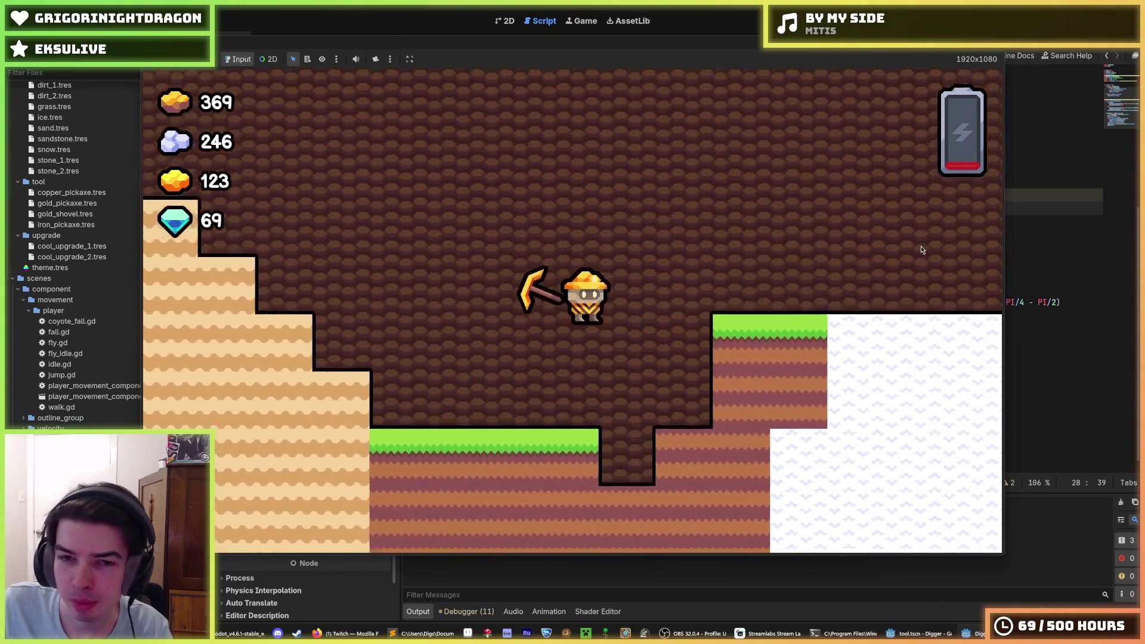
key(w)
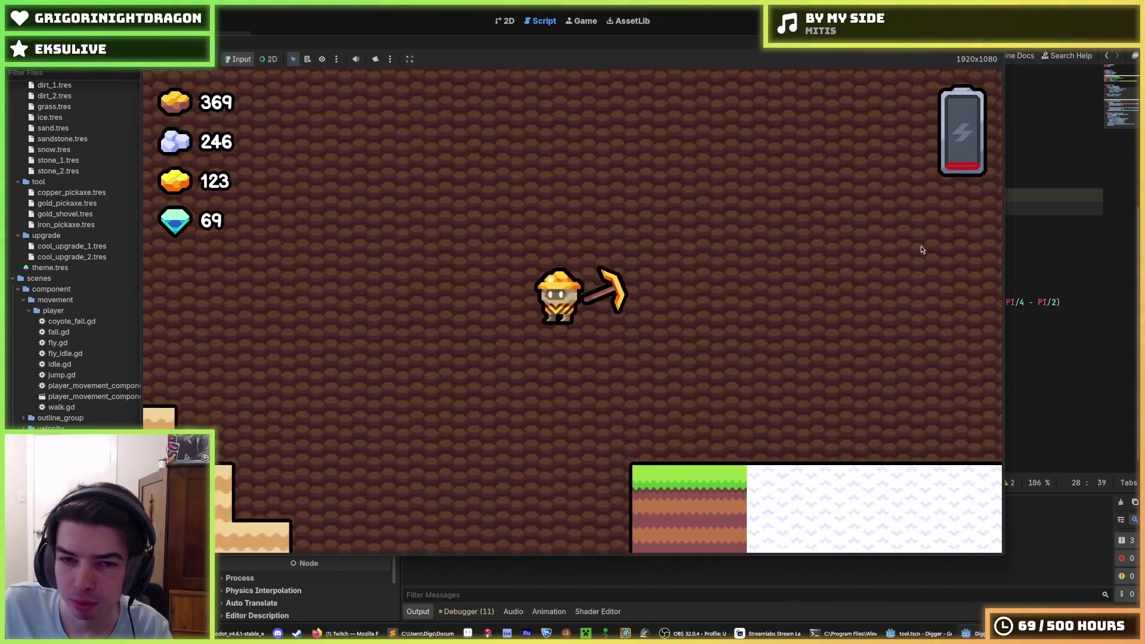
Step: Dig a shaft down through the dirt, fly out, and climb onto the higher grass ledge
key(d)
key(a)
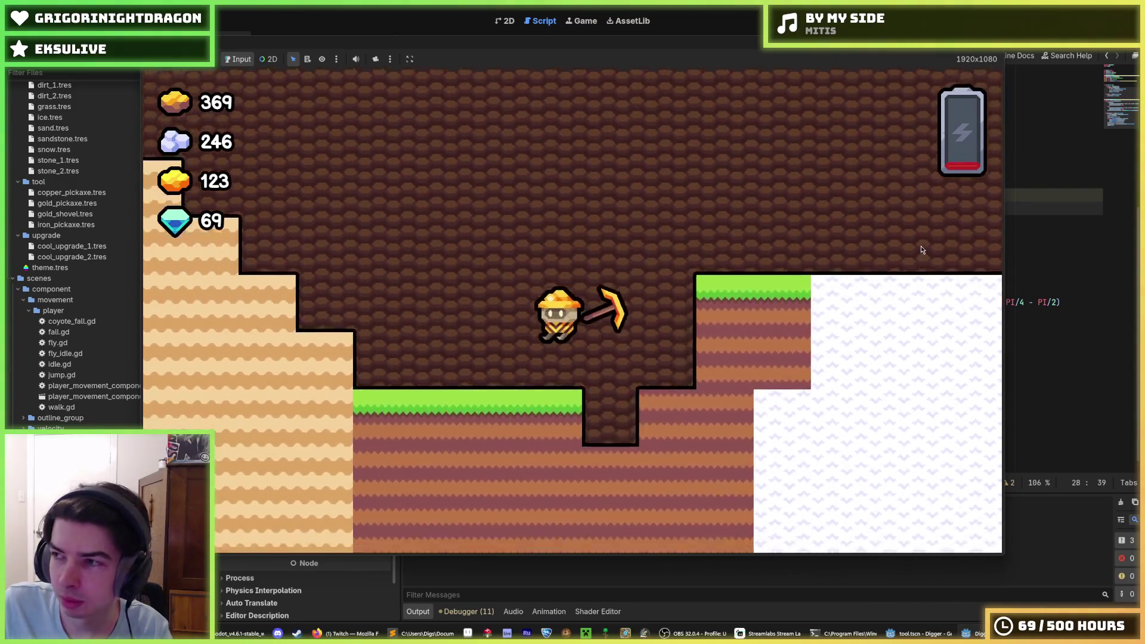
key(d)
key(s)
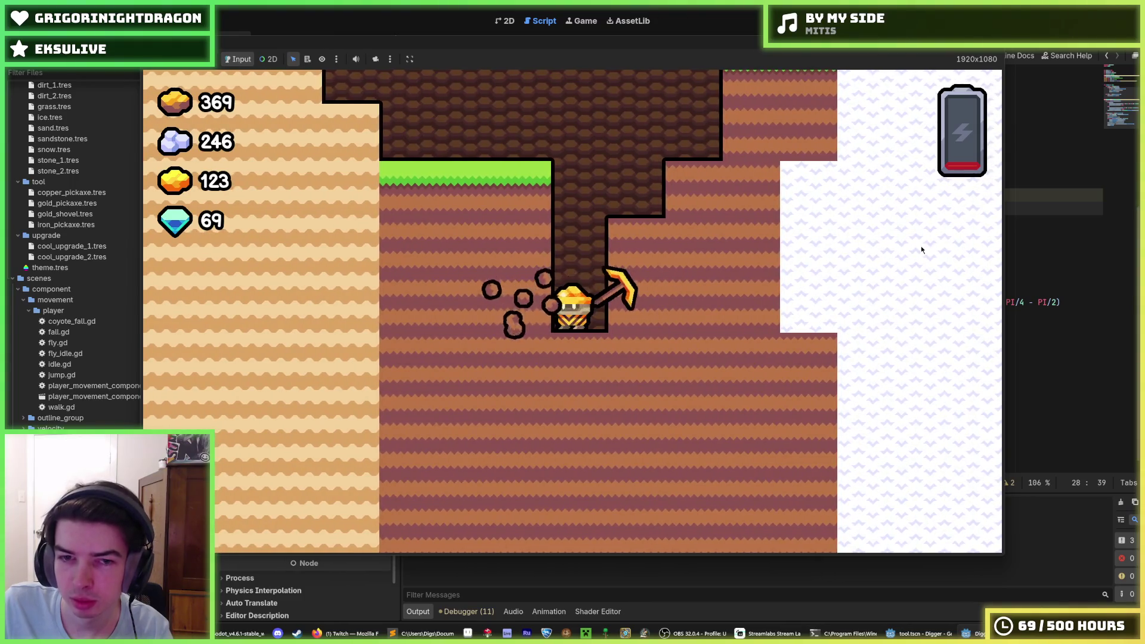
key(w)
key(d)
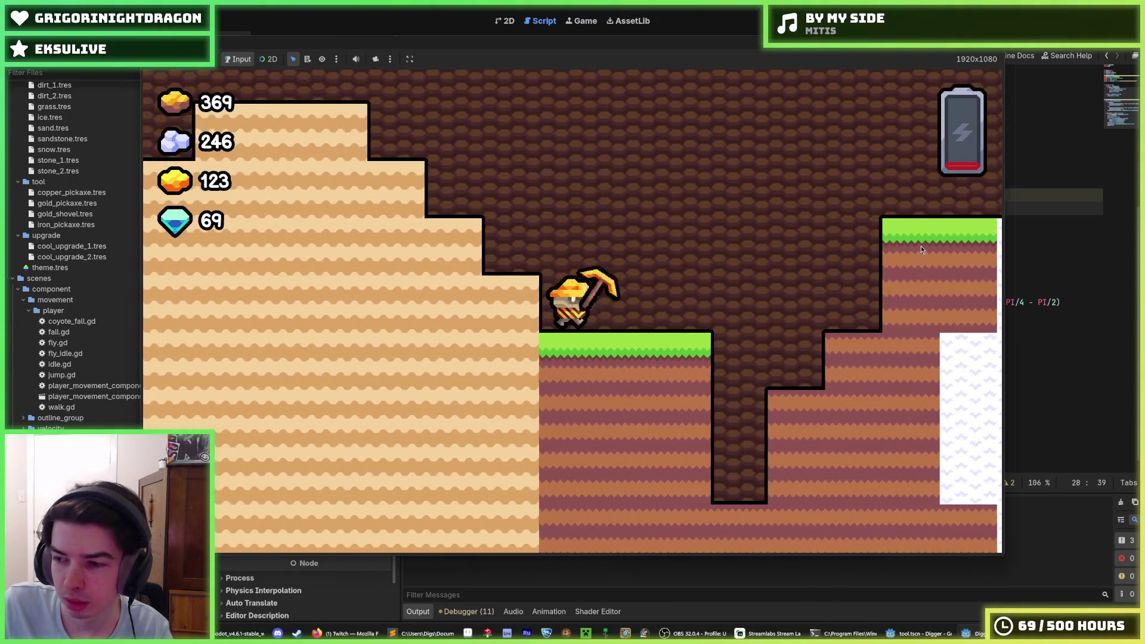
key(d)
key(w)
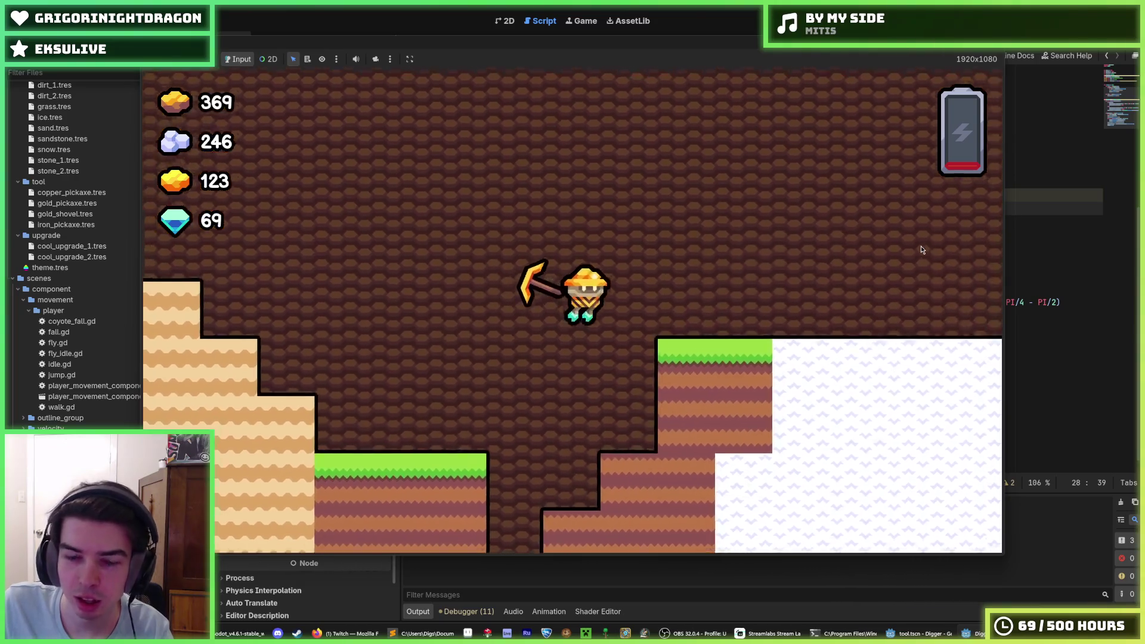
Step: Dig into the grass ledge, drift left onto the sand ledge, then bring up the Chromatic Conundrum store page
key(s)
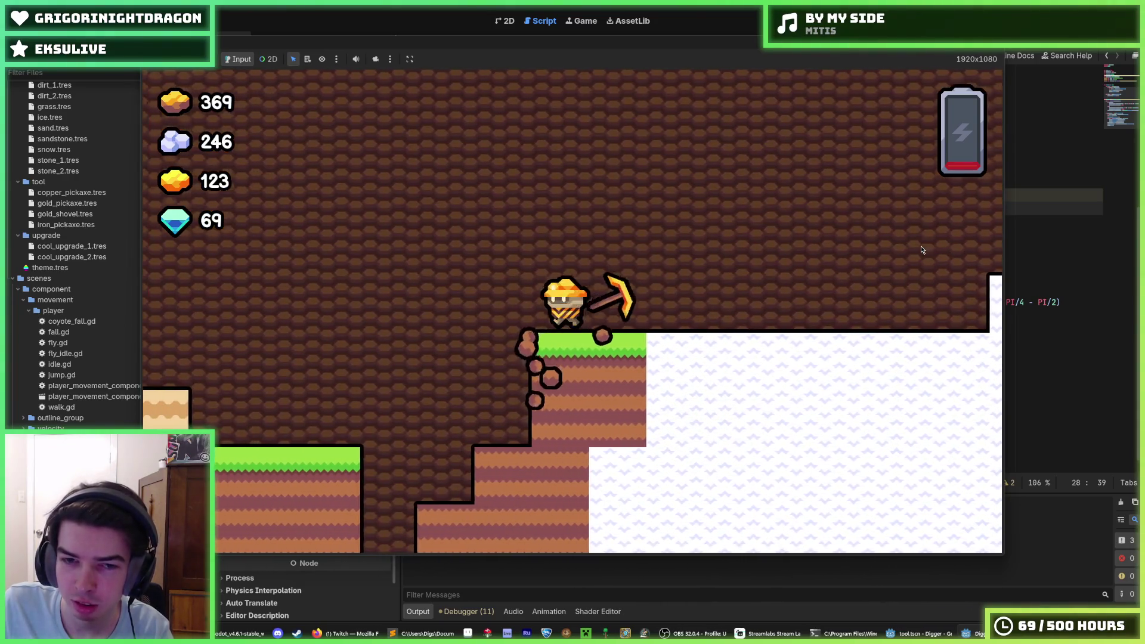
key(w)
key(a)
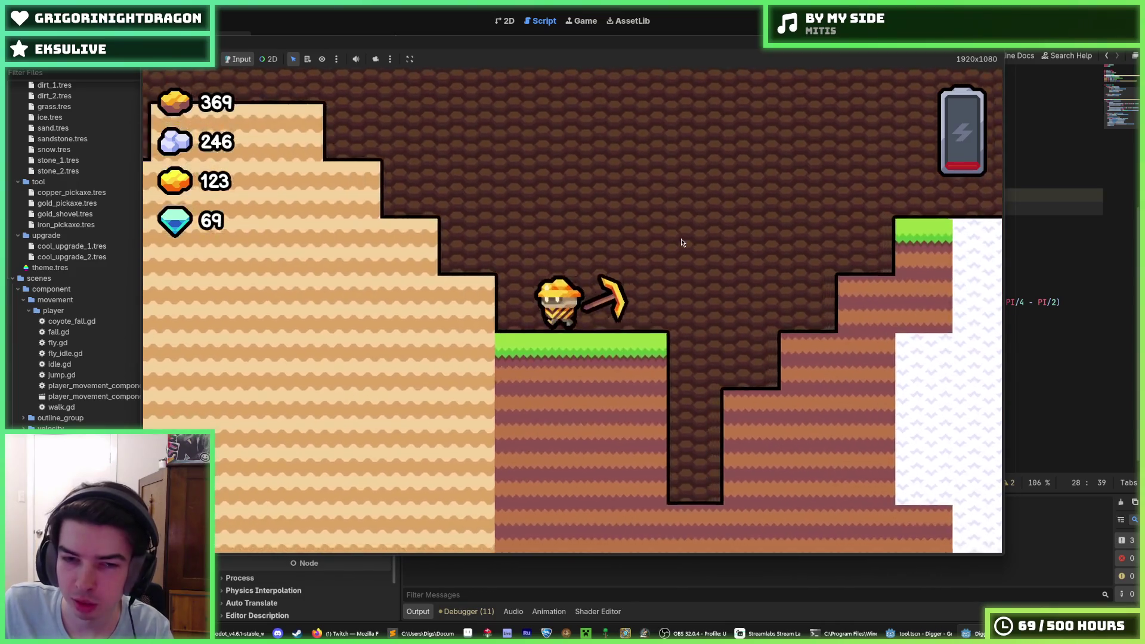
key(w)
key(a)
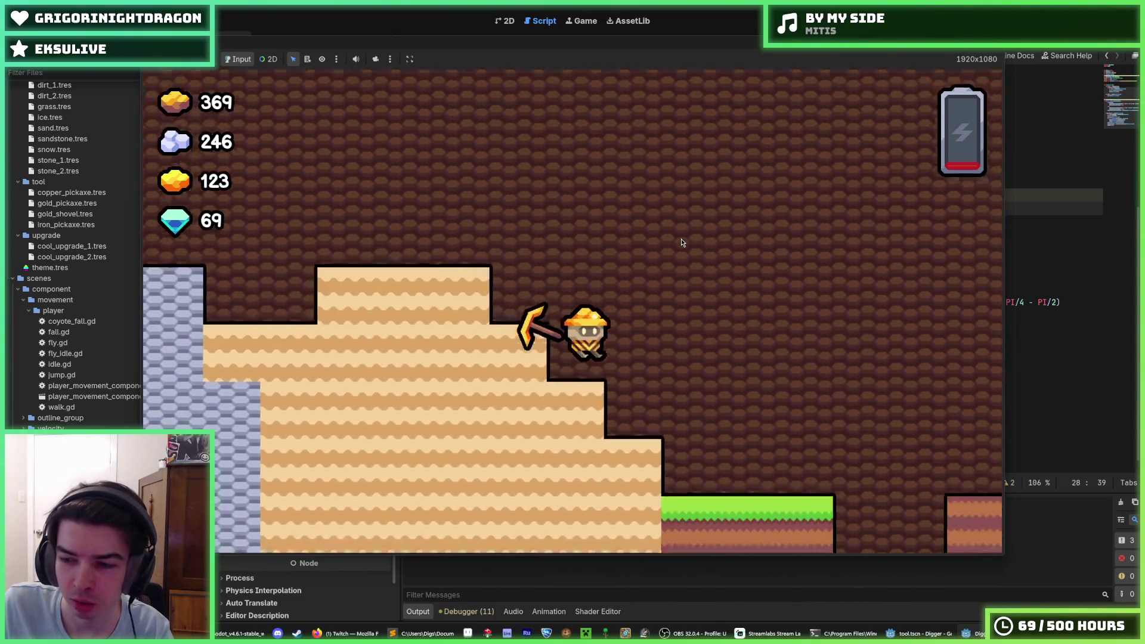
key(d)
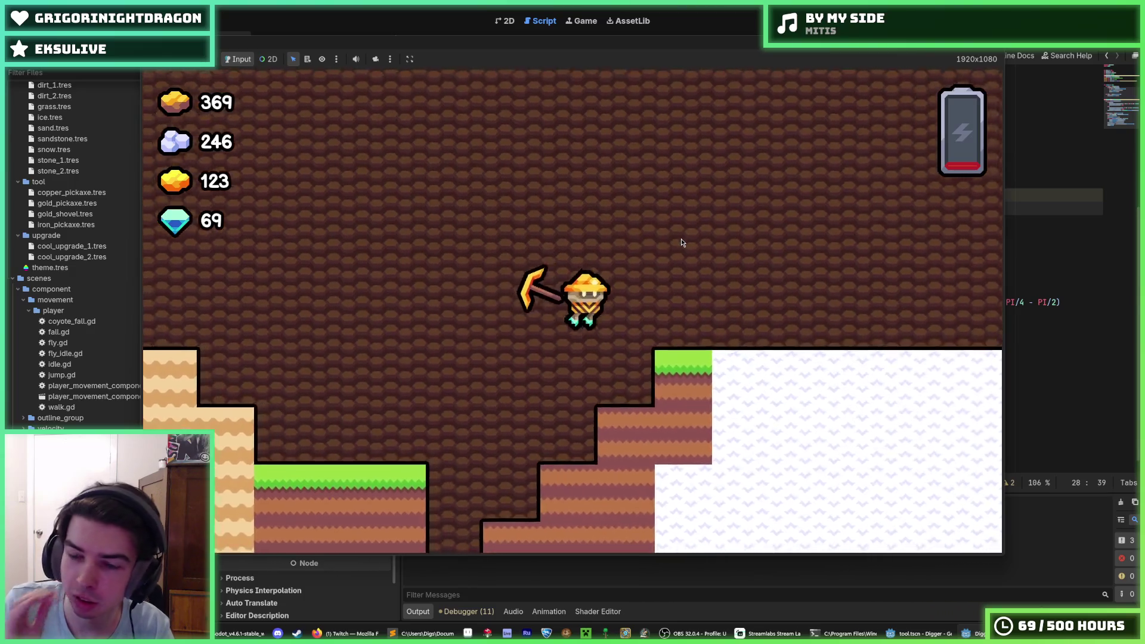
key(d)
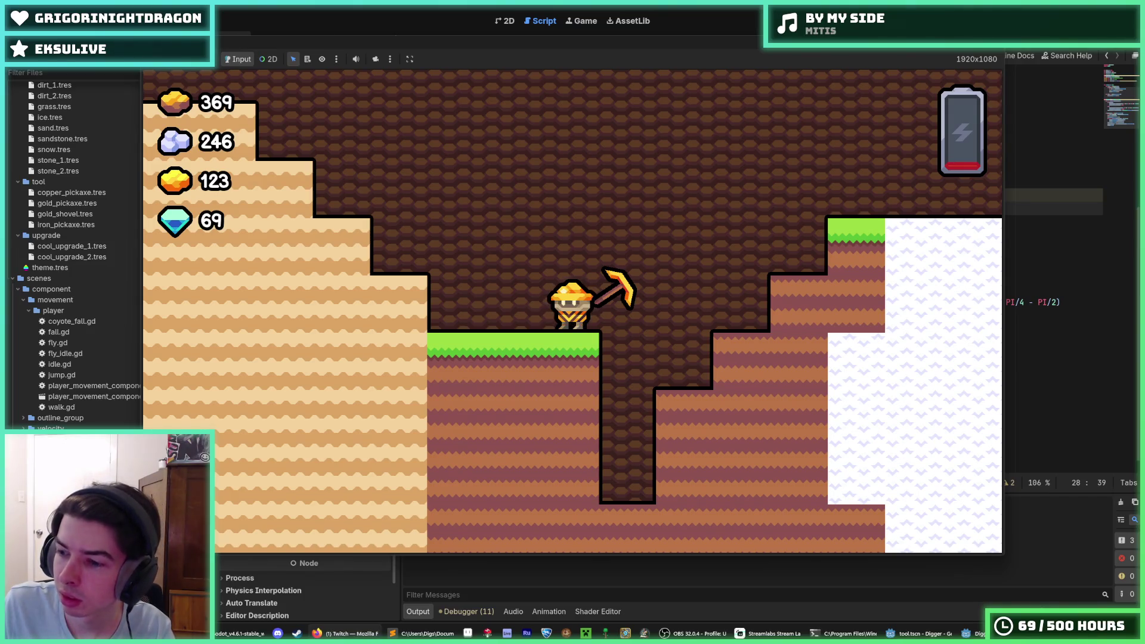
key(s)
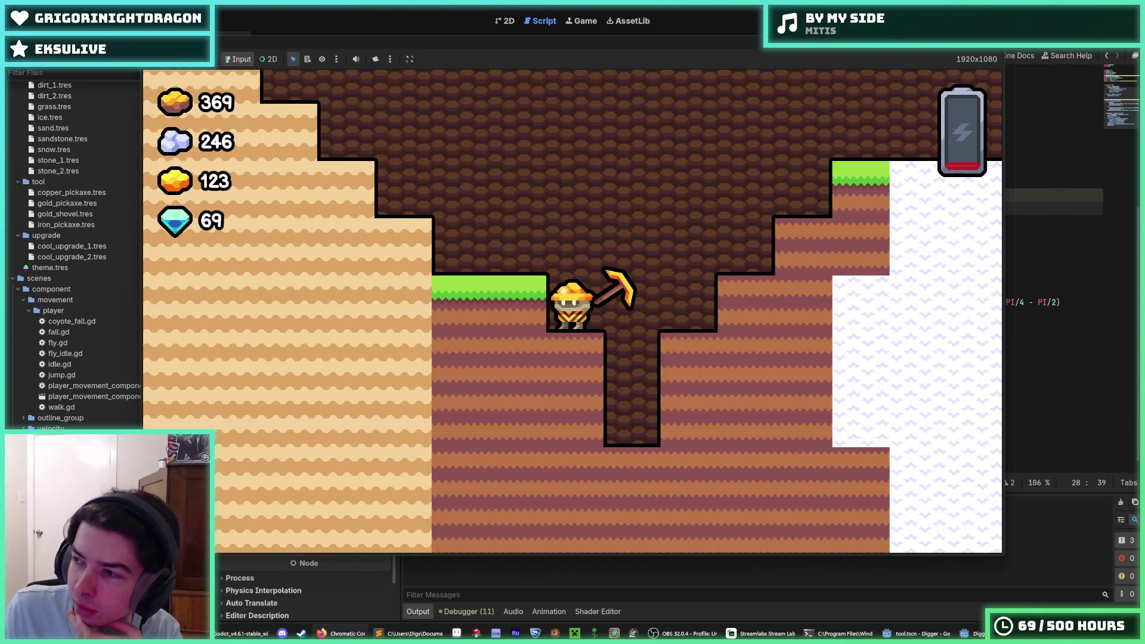
click(341, 634)
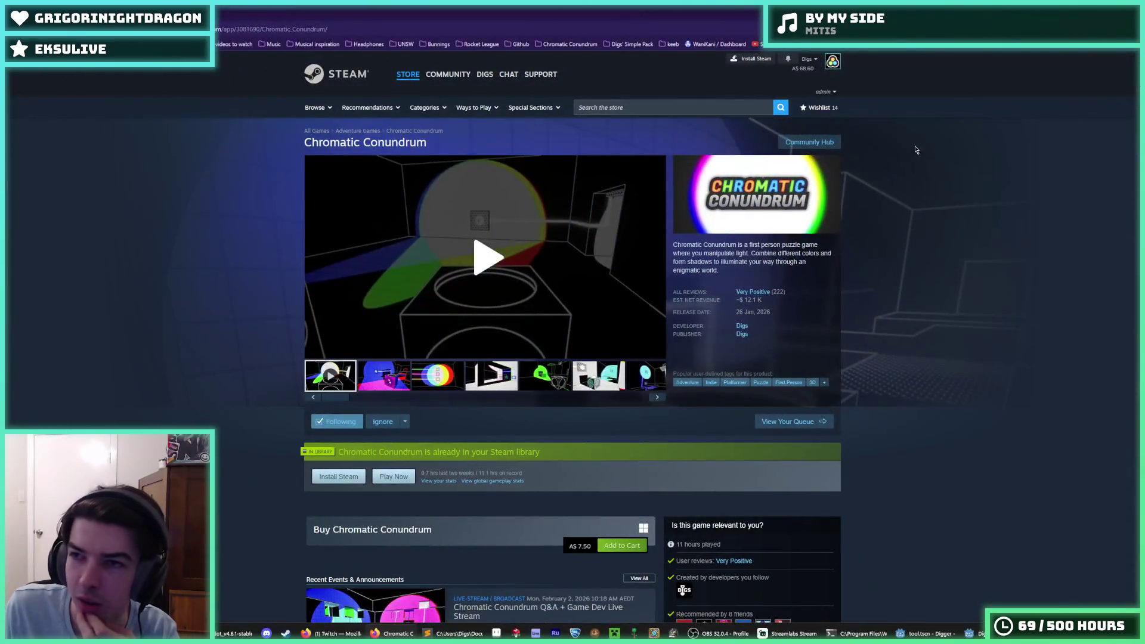
Step: Play and pause the Chromatic Conundrum trailer, then return to Godot and stop the game with F8
click(442, 228)
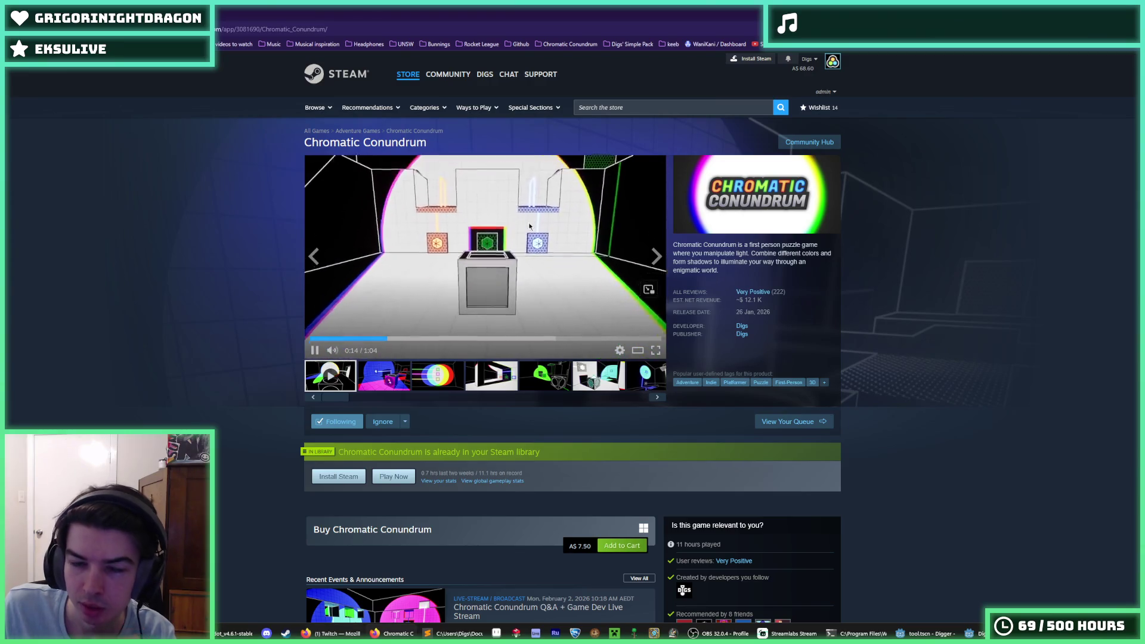
click(548, 254)
key(alt+Tab)
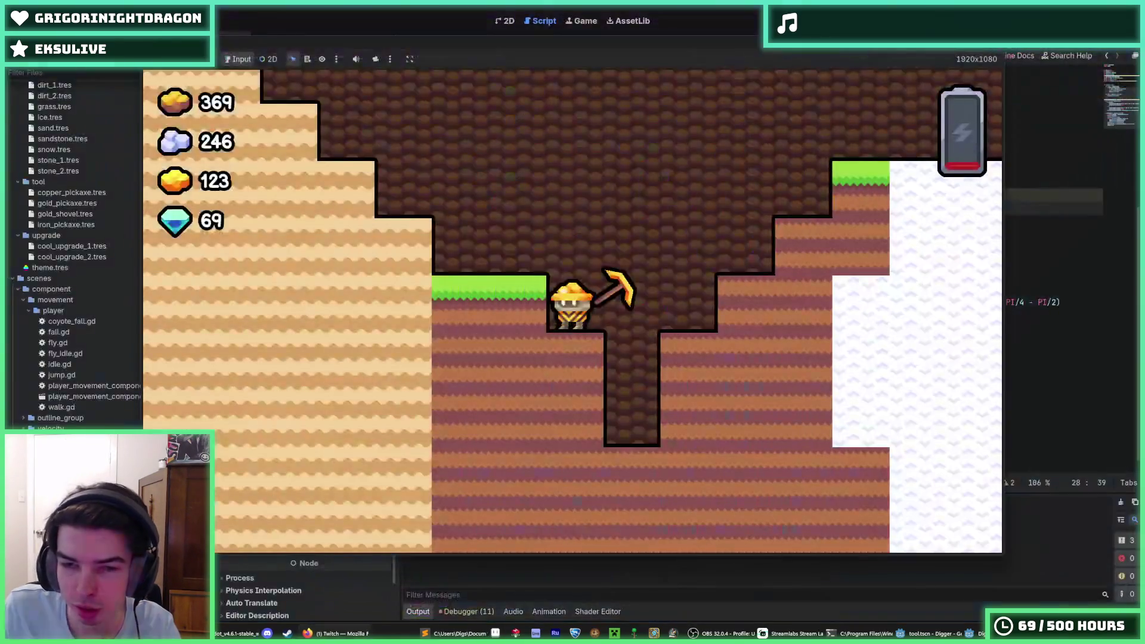
key(F8)
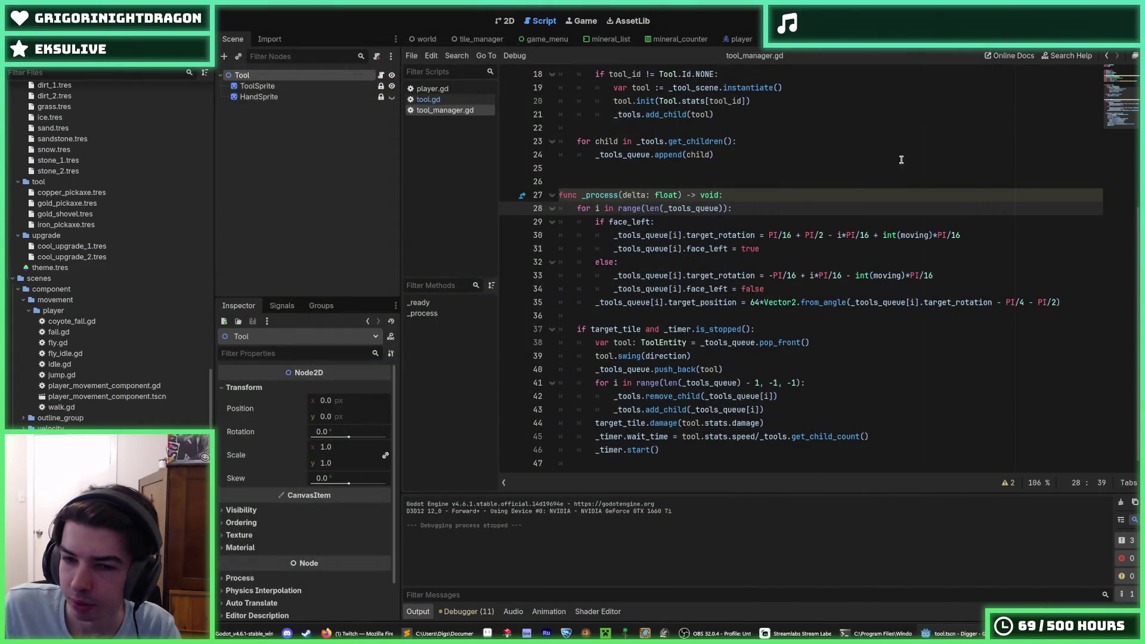
click(877, 182)
click(848, 198)
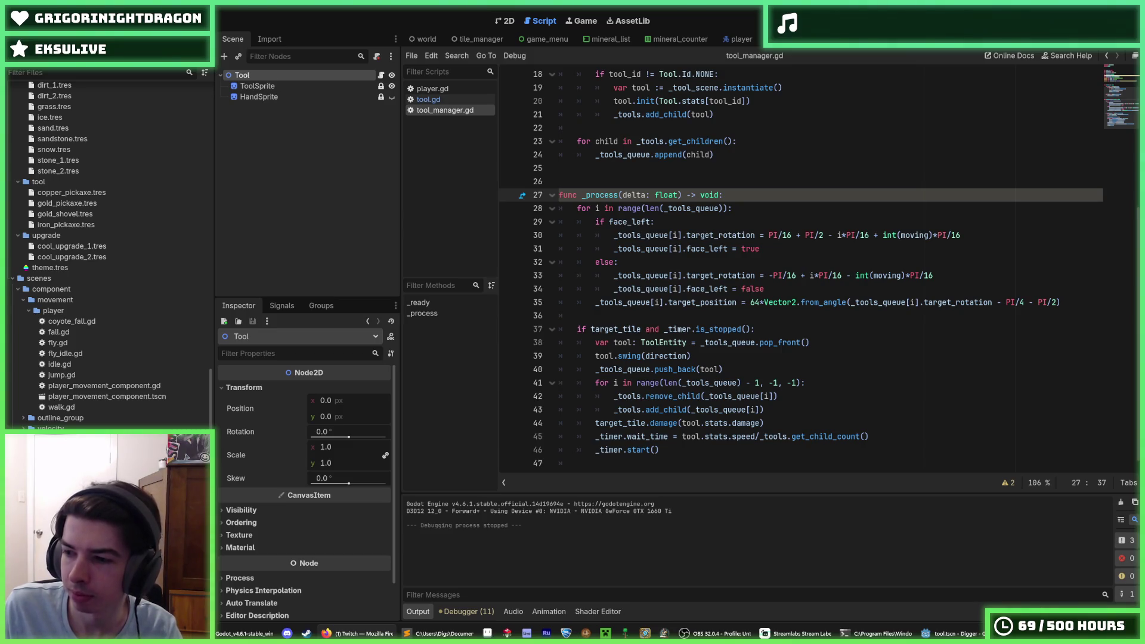
click(927, 374)
click(847, 346)
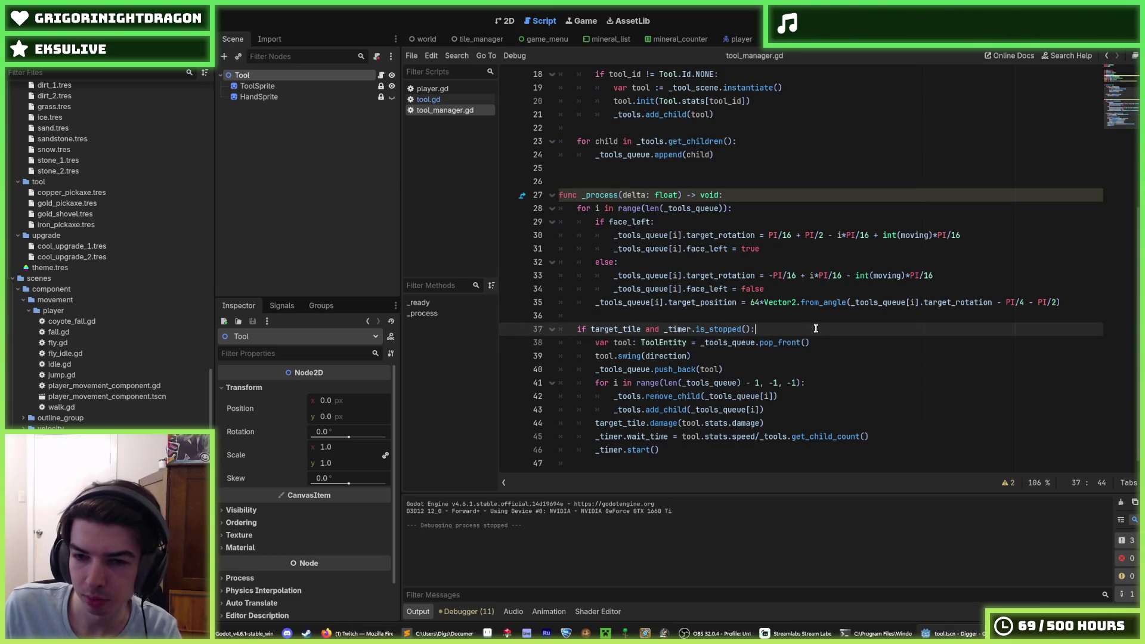
click(826, 335)
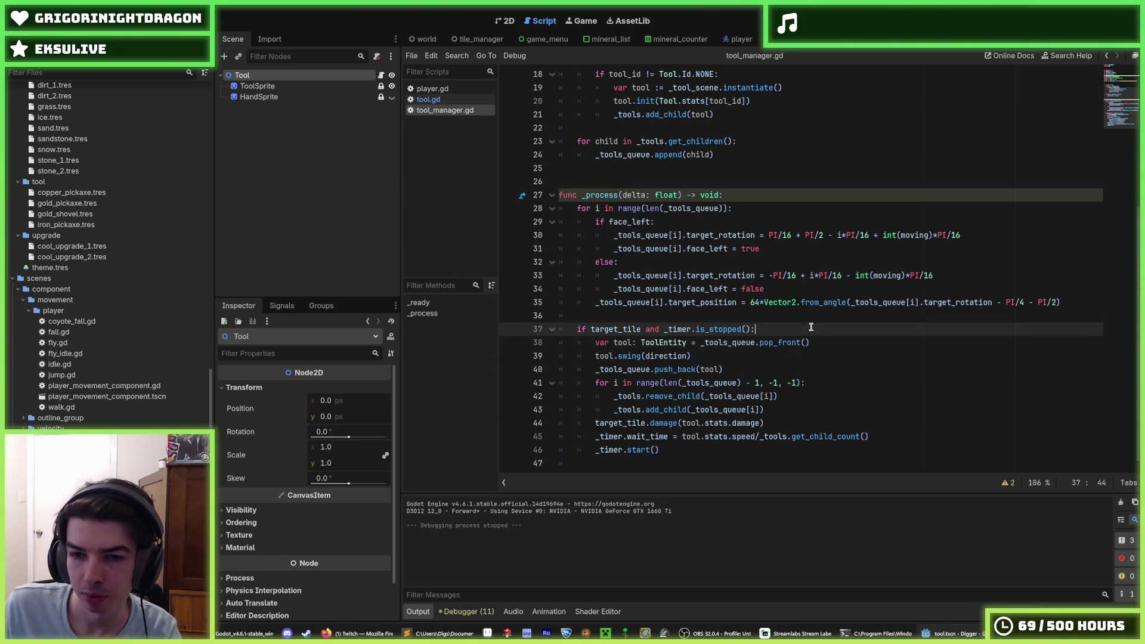
click(825, 338)
click(821, 331)
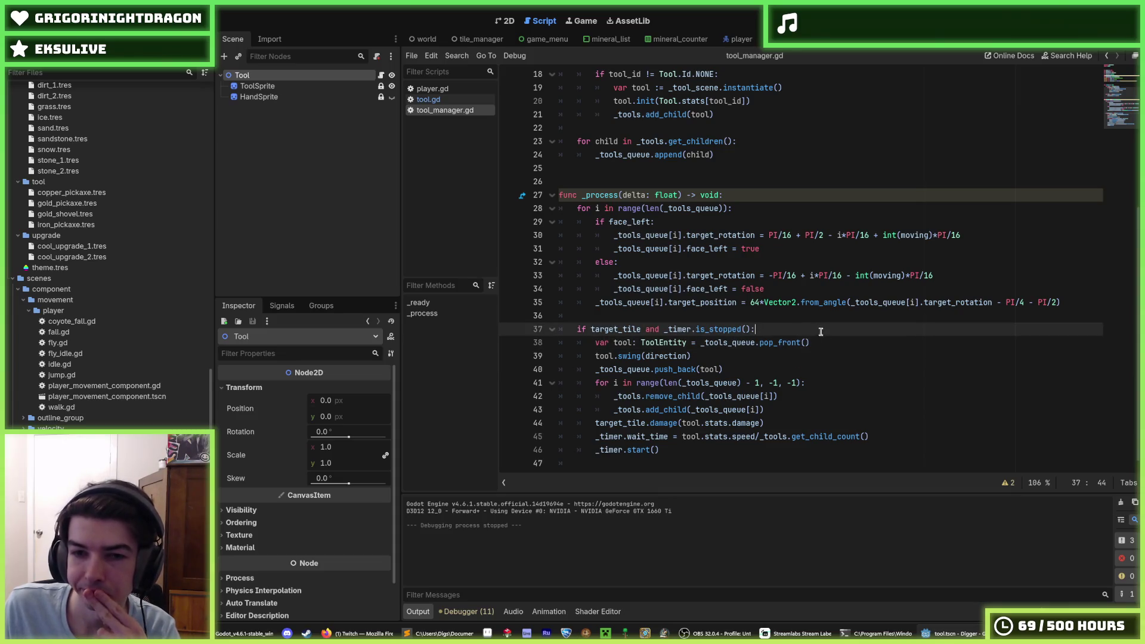
click(820, 340)
click(818, 335)
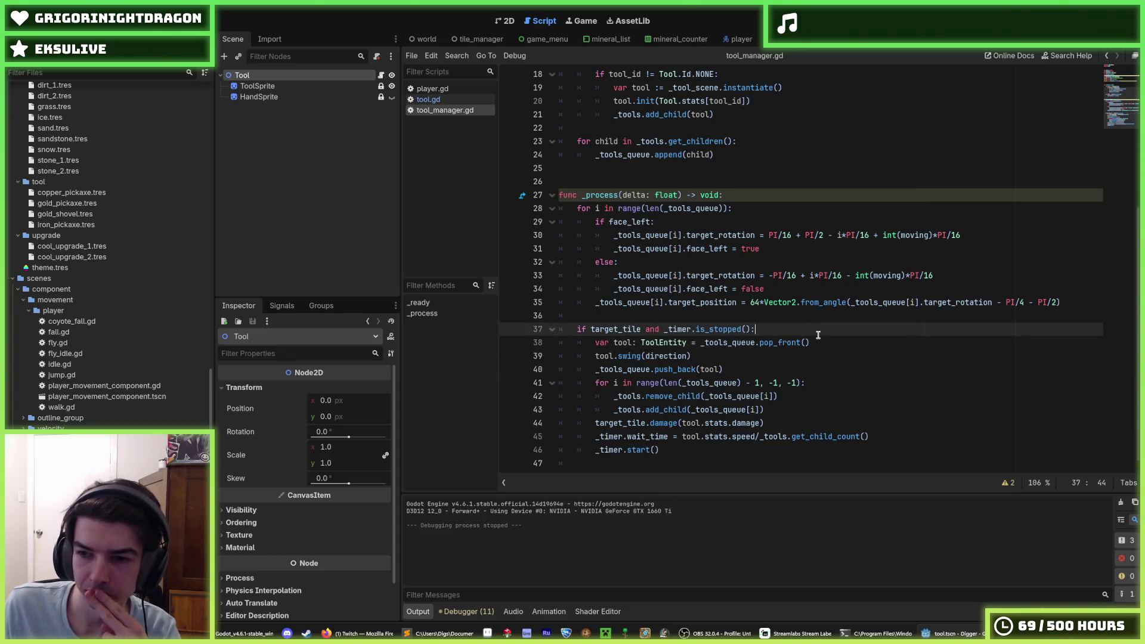
click(821, 342)
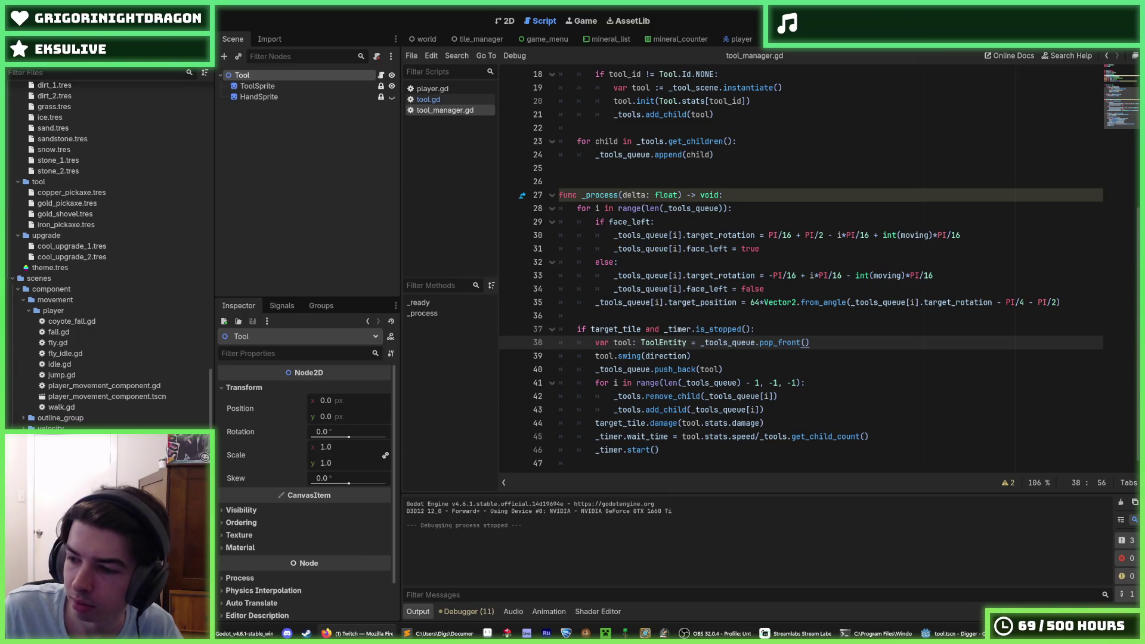
click(867, 391)
click(834, 357)
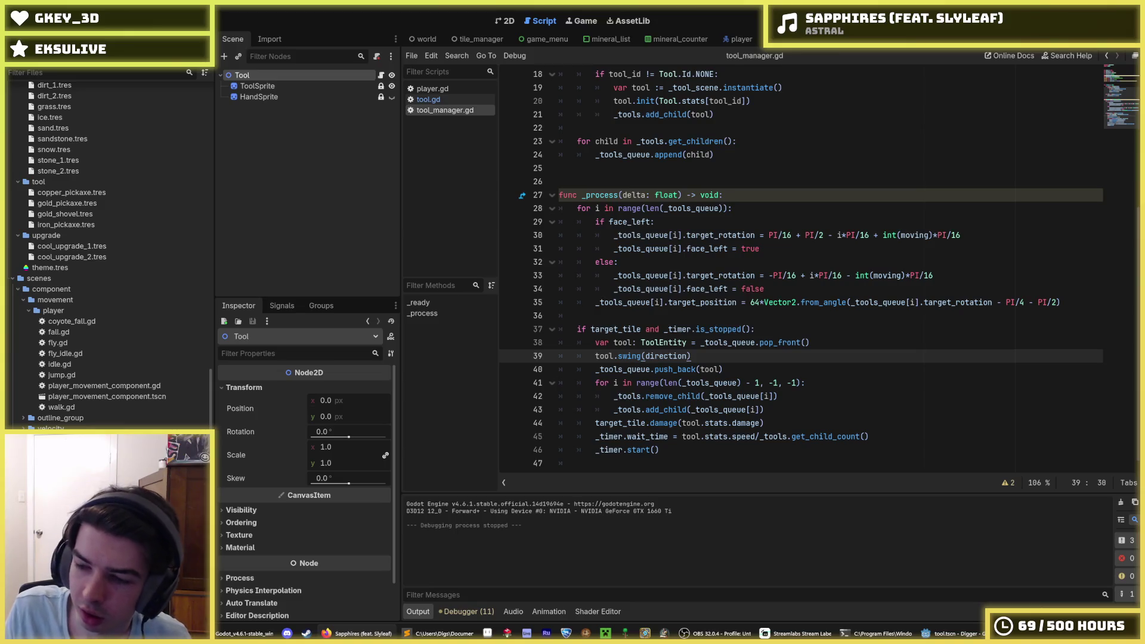
click(824, 383)
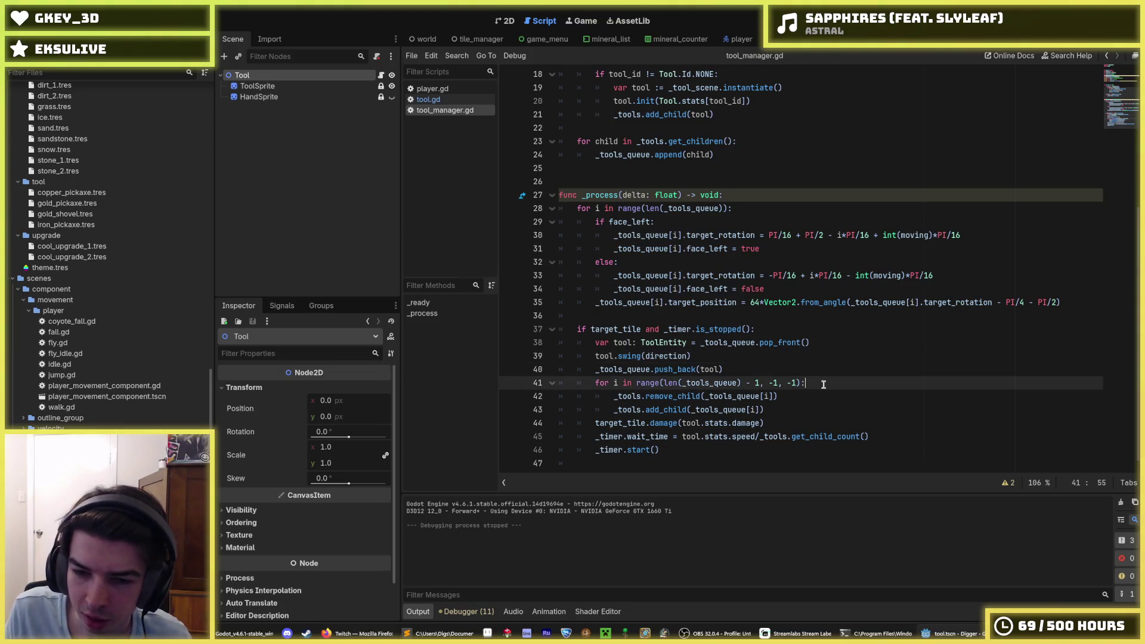
click(800, 370)
click(829, 382)
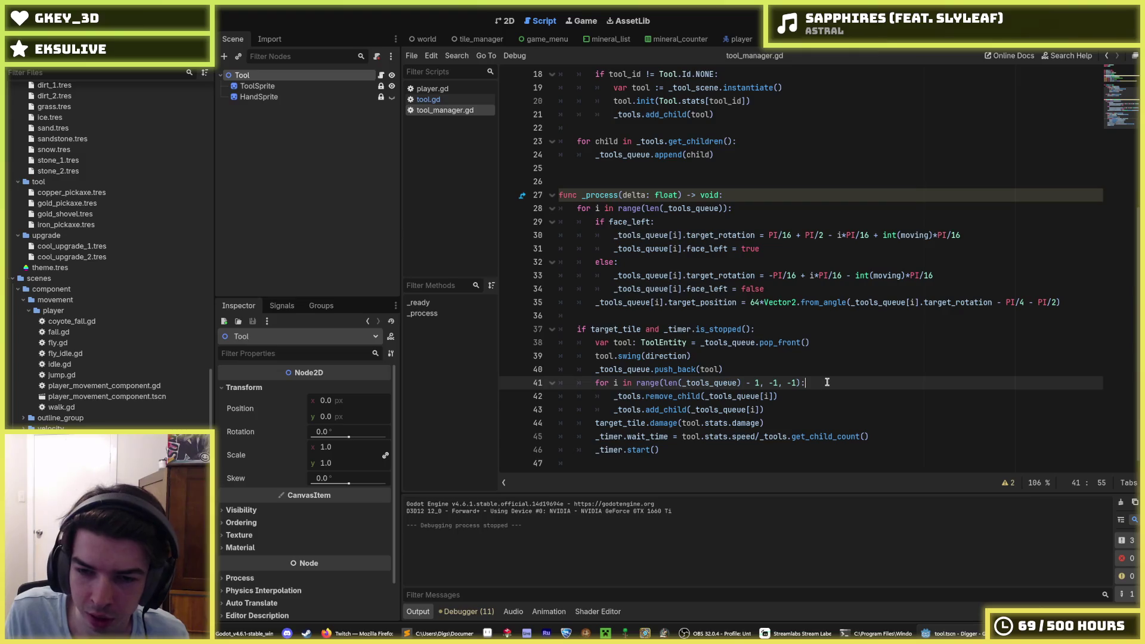
mouse_move(828, 382)
mouse_down()
mouse_move(595, 343)
mouse_move(796, 366)
mouse_move(595, 343)
mouse_up()
click(595, 343)
click(821, 382)
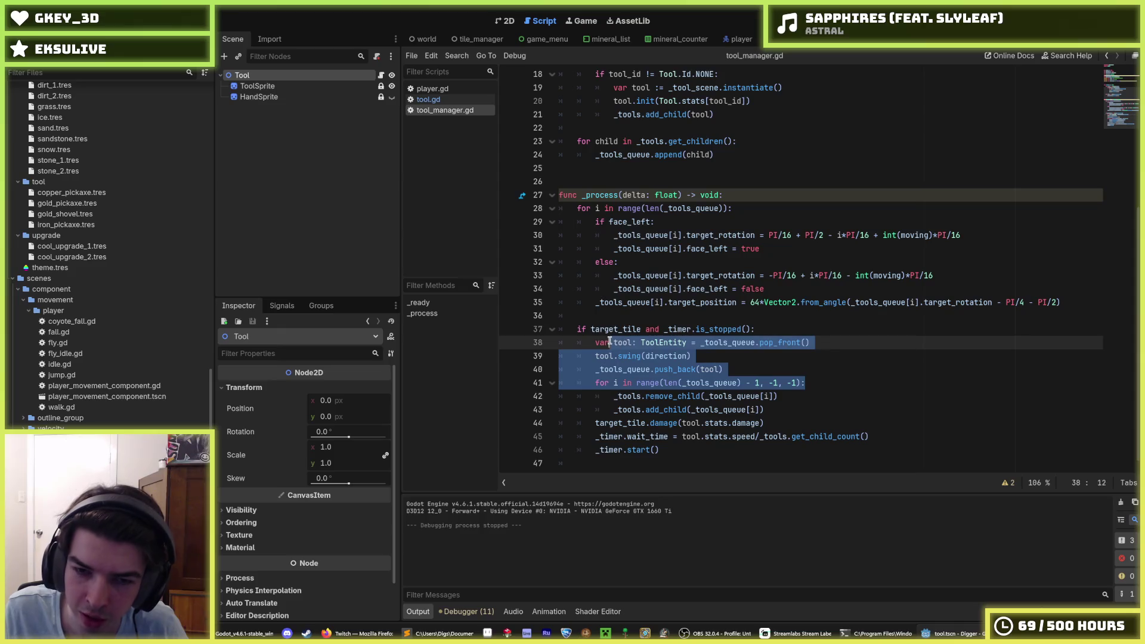
click(588, 343)
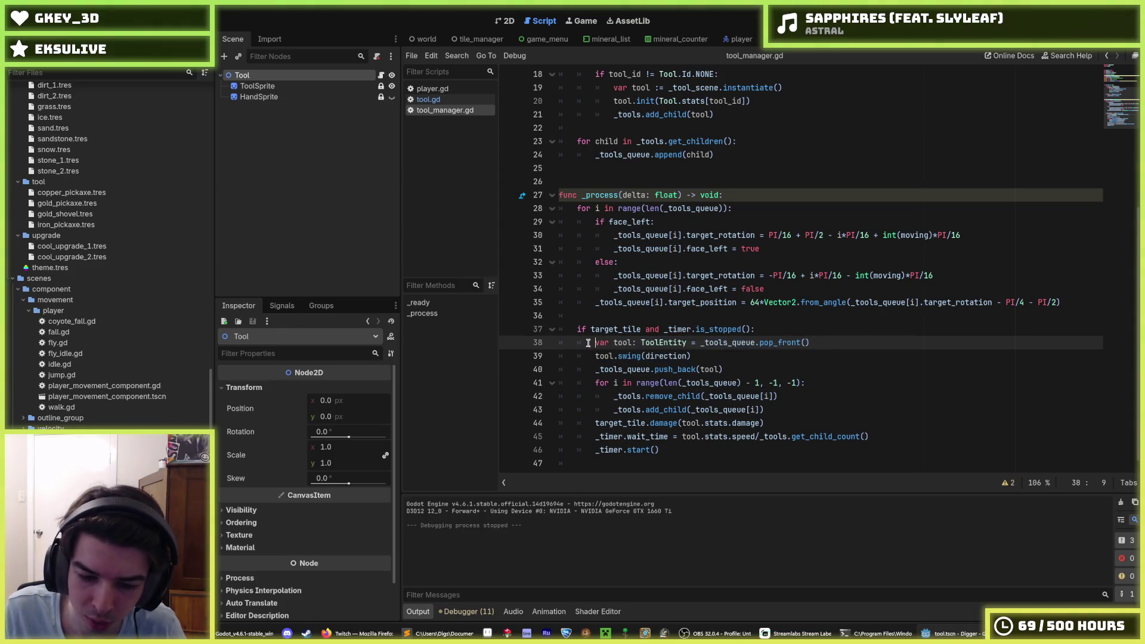
drag(588, 343, 770, 361)
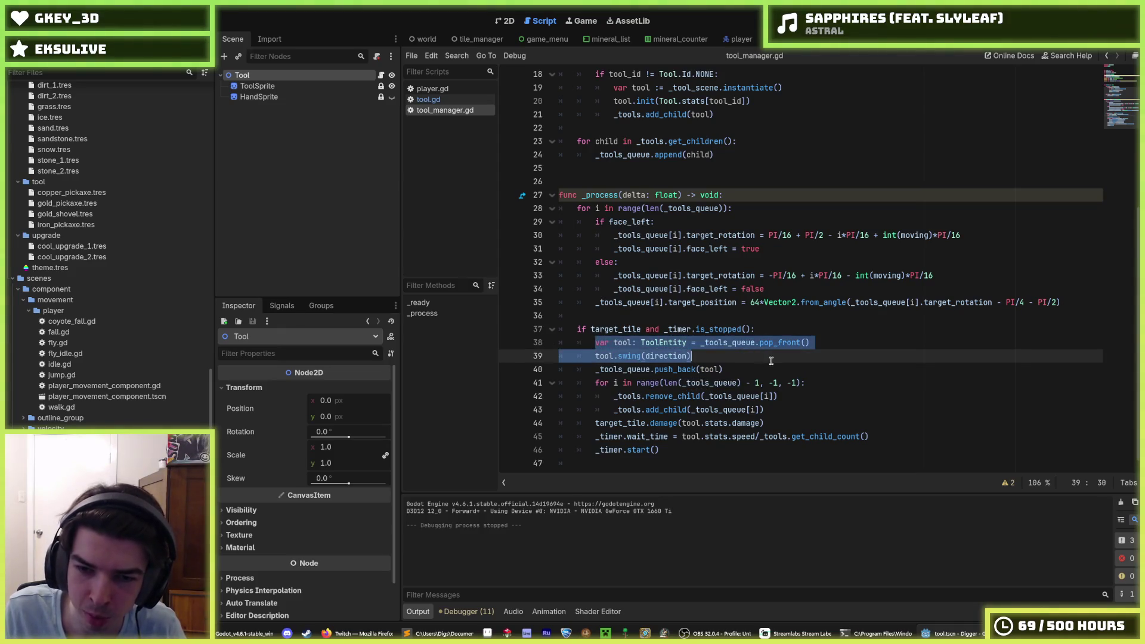
click(769, 367)
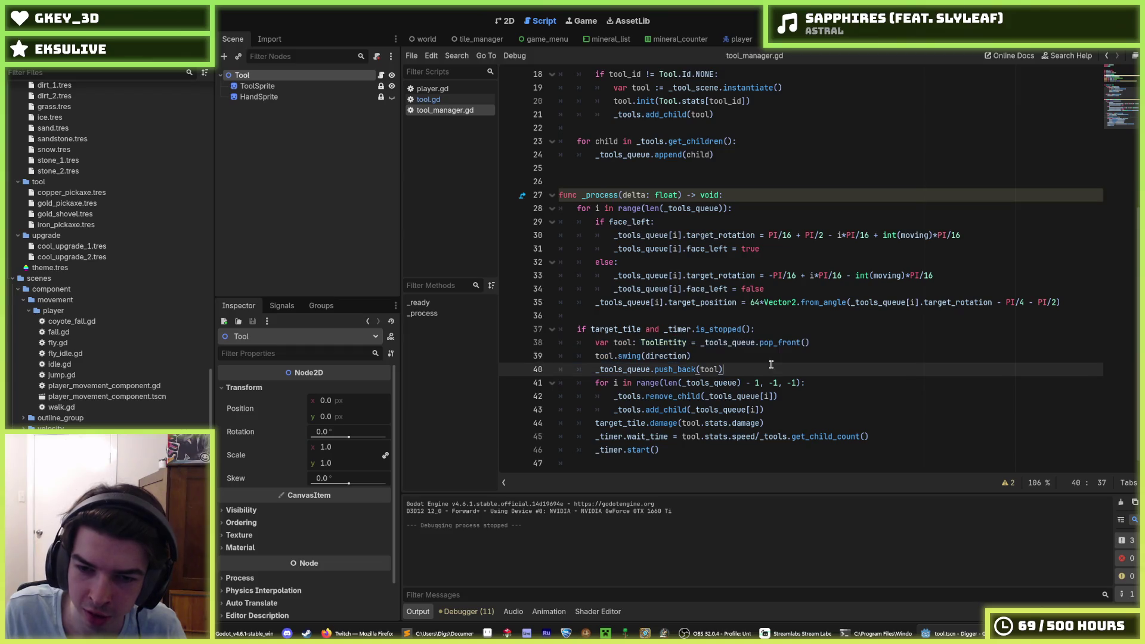
click(727, 360)
click(732, 368)
key(Up)
click(732, 367)
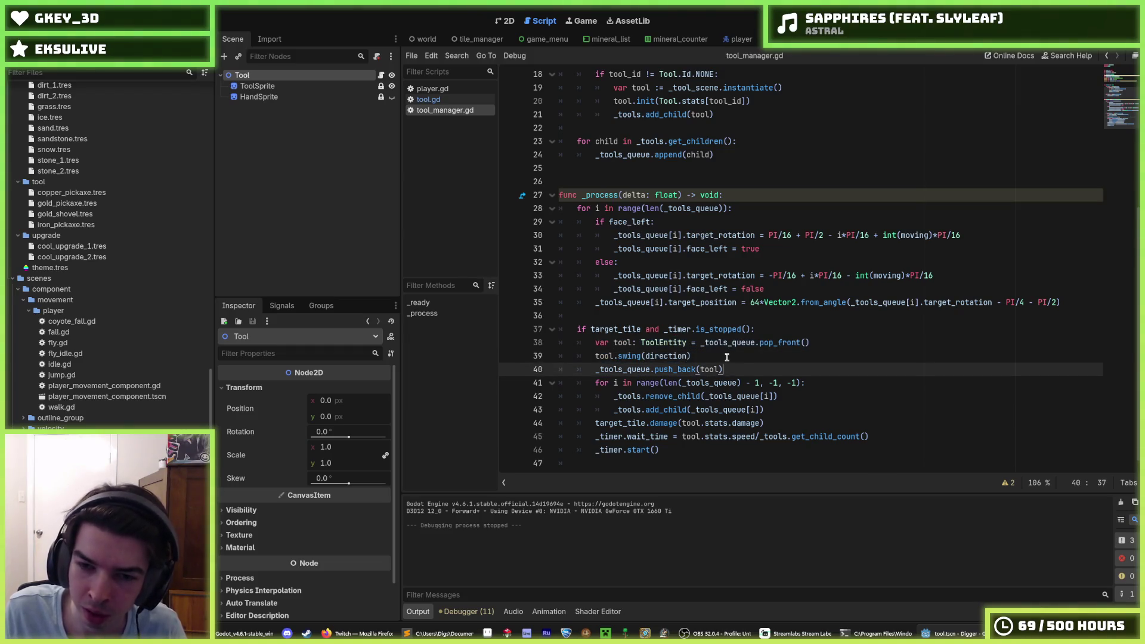
key(Up)
click(737, 367)
key(Up)
click(737, 365)
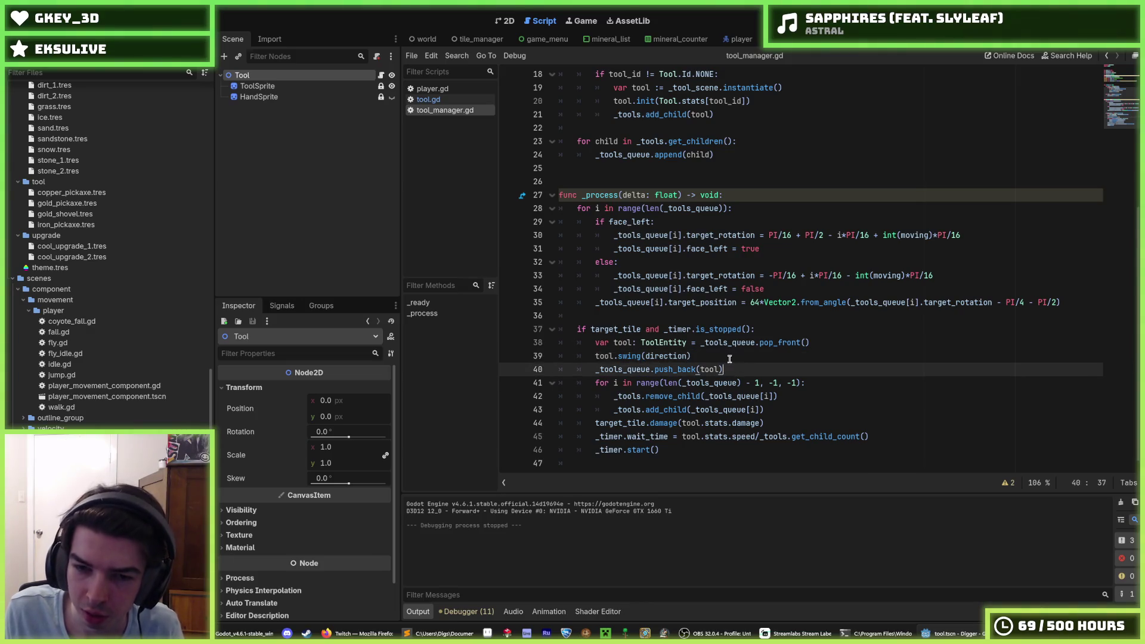
key(Up)
click(729, 369)
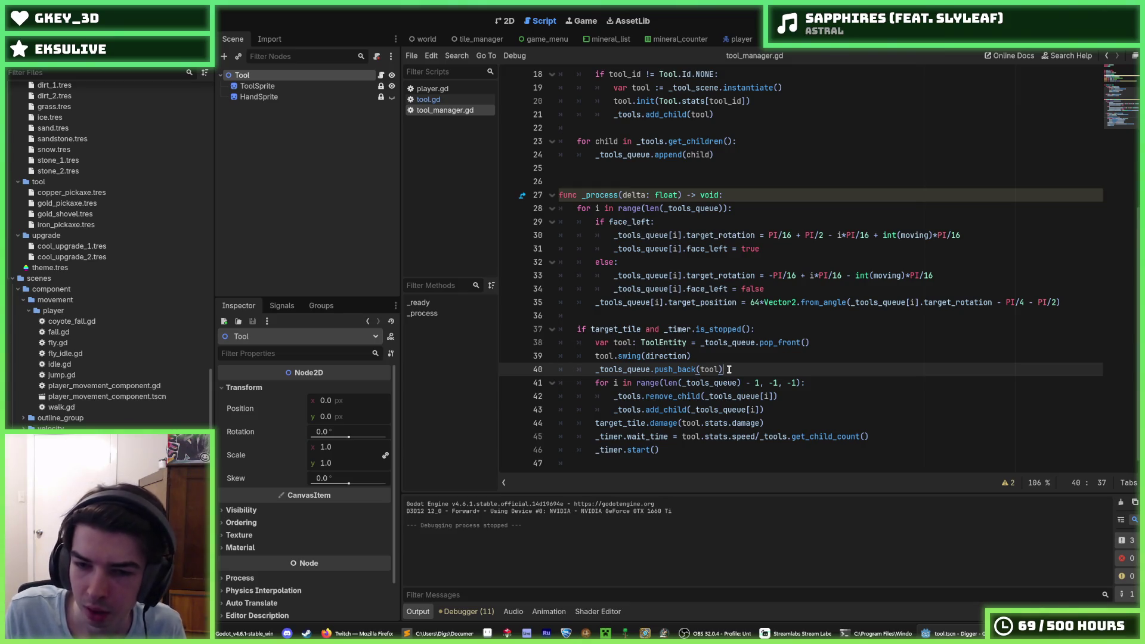
click(709, 356)
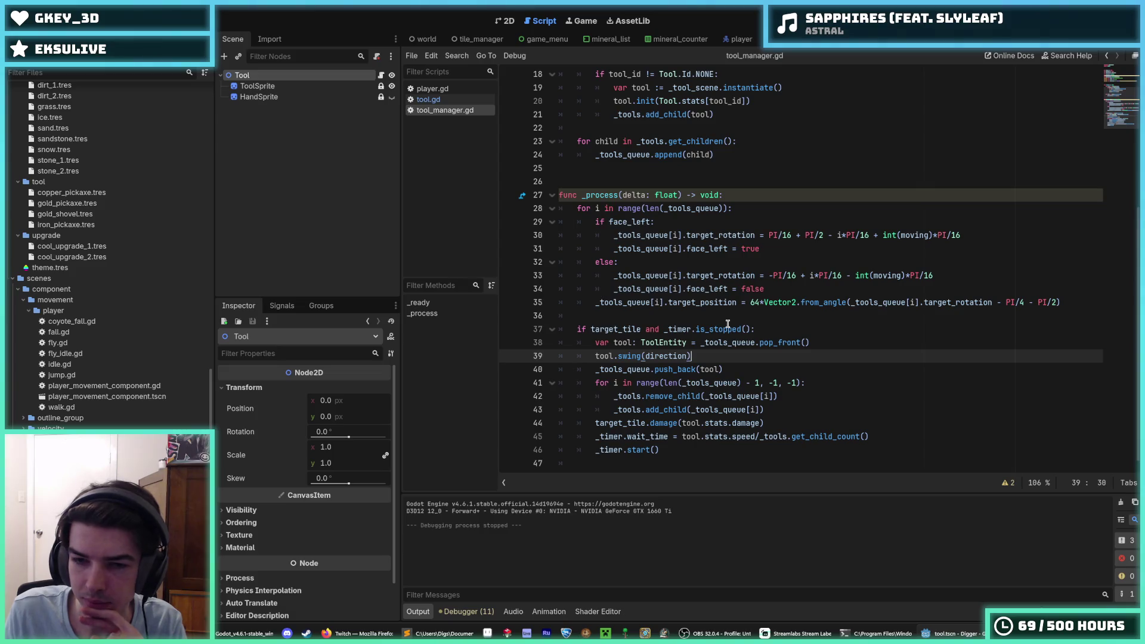
scroll(728, 324, up, 1)
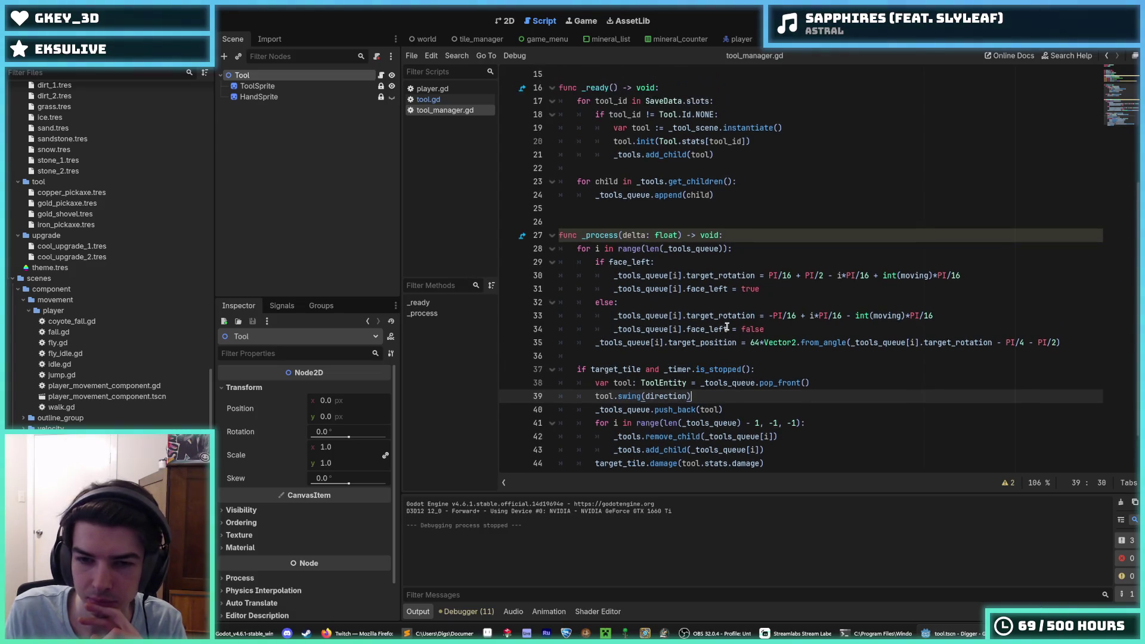
click(782, 332)
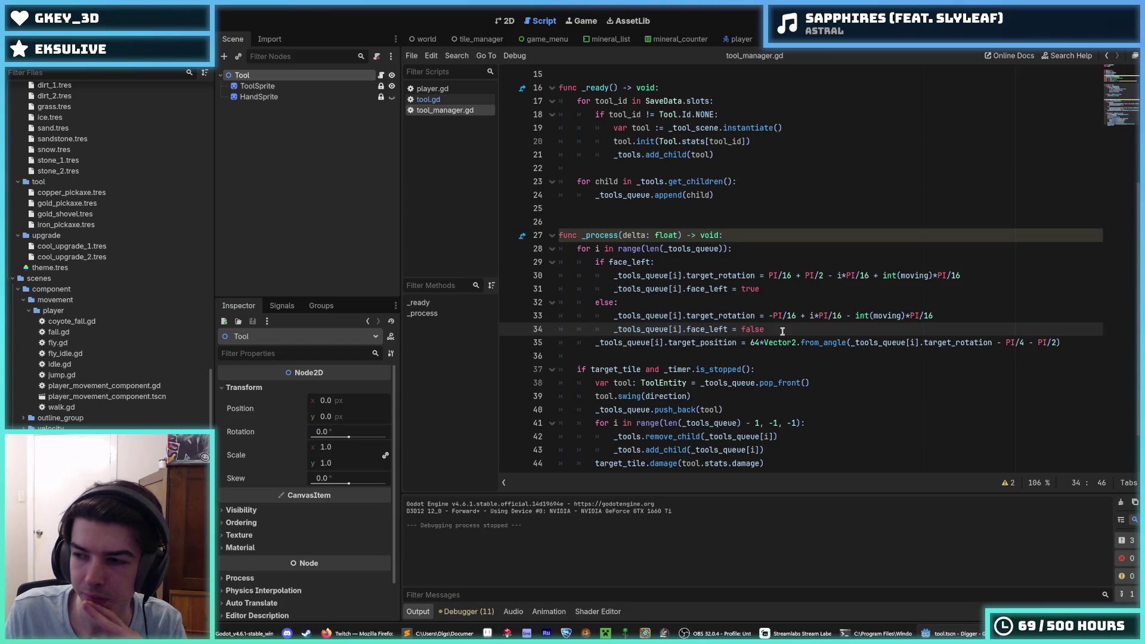
click(669, 344)
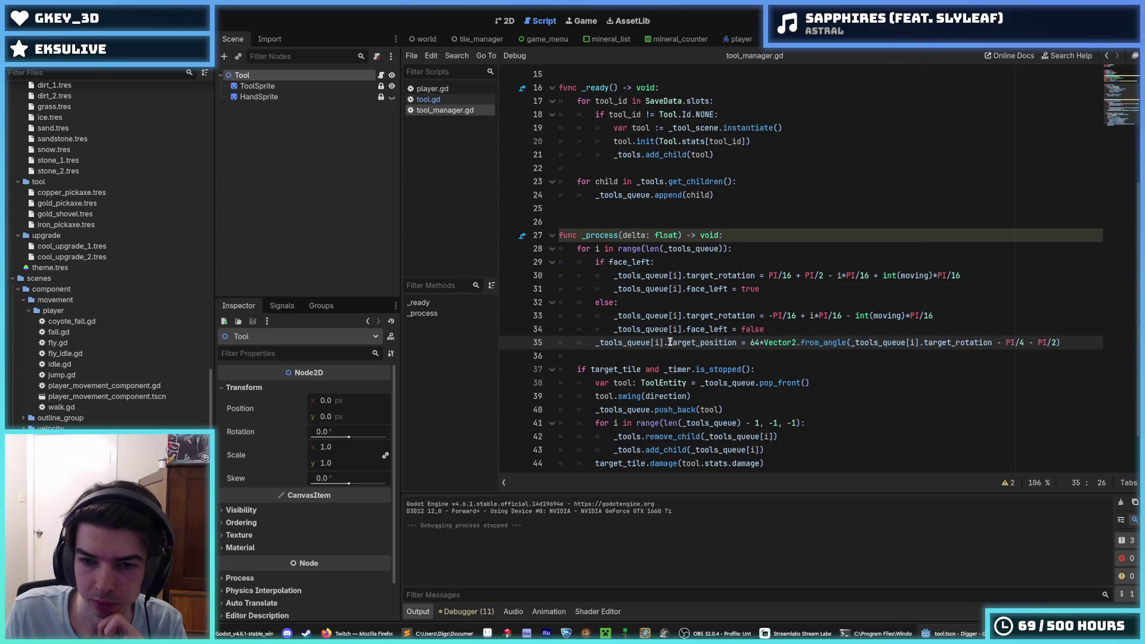
click(667, 344)
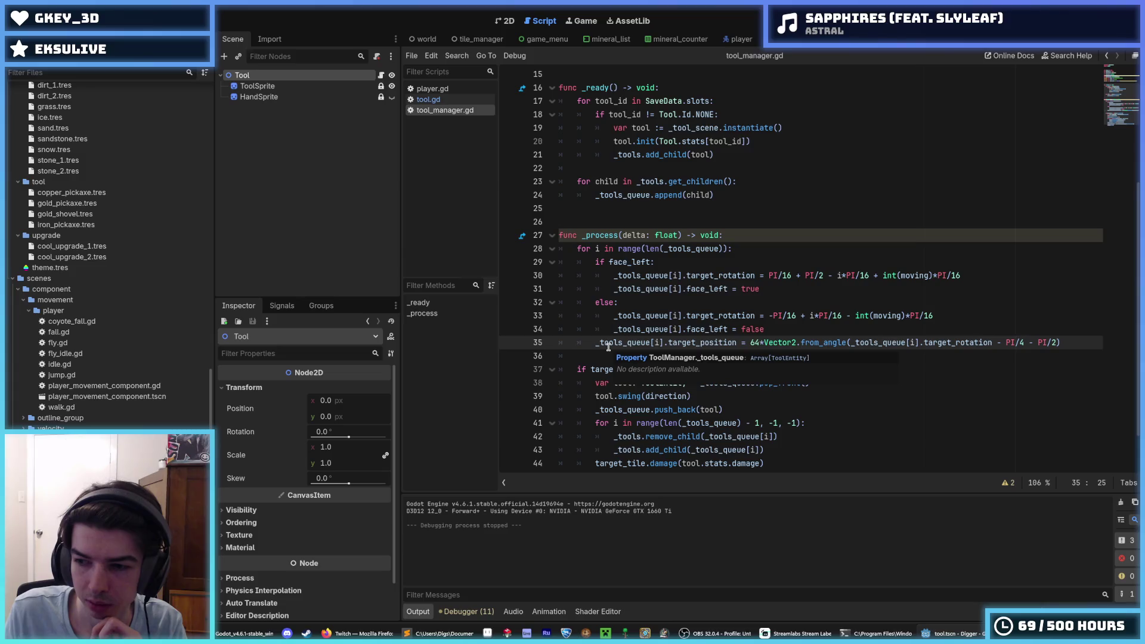
click(674, 328)
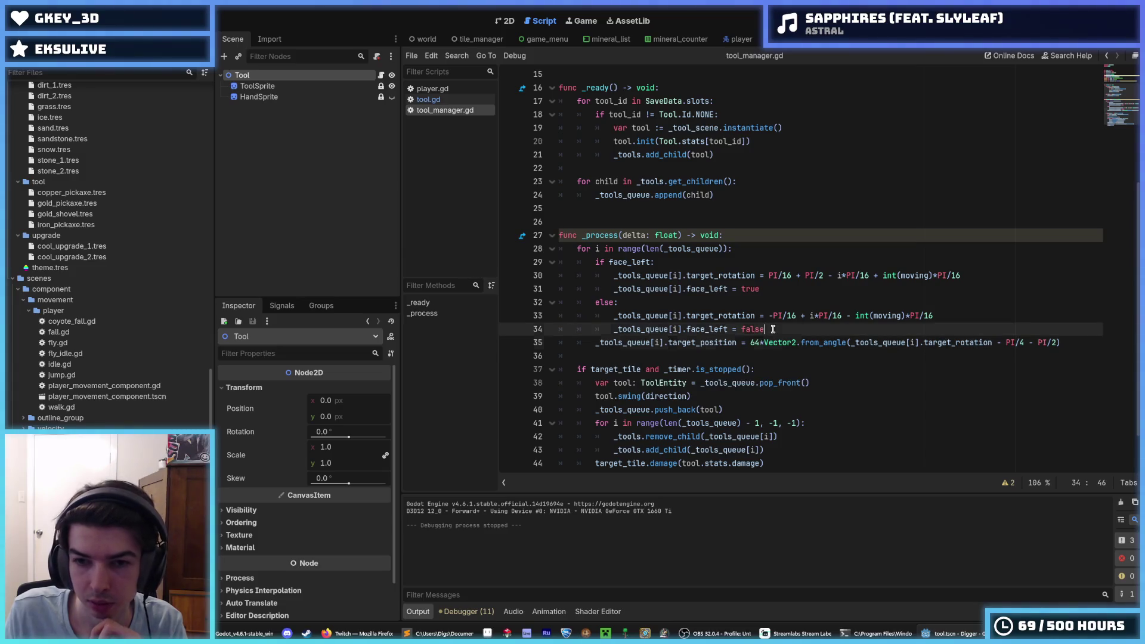
click(669, 343)
click(429, 99)
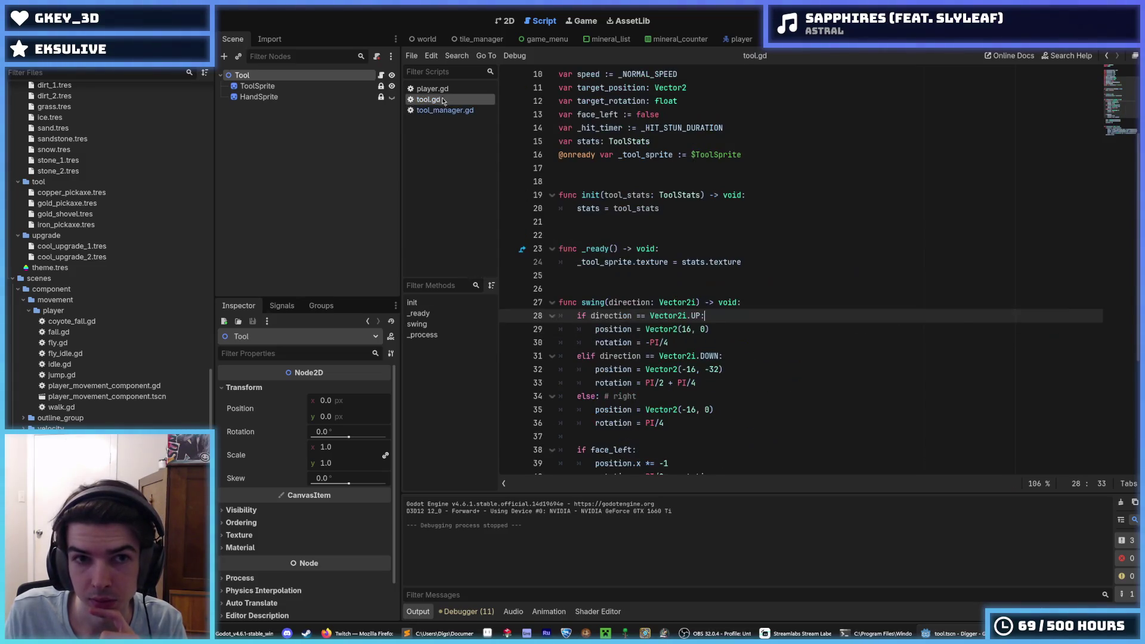
click(438, 111)
click(428, 100)
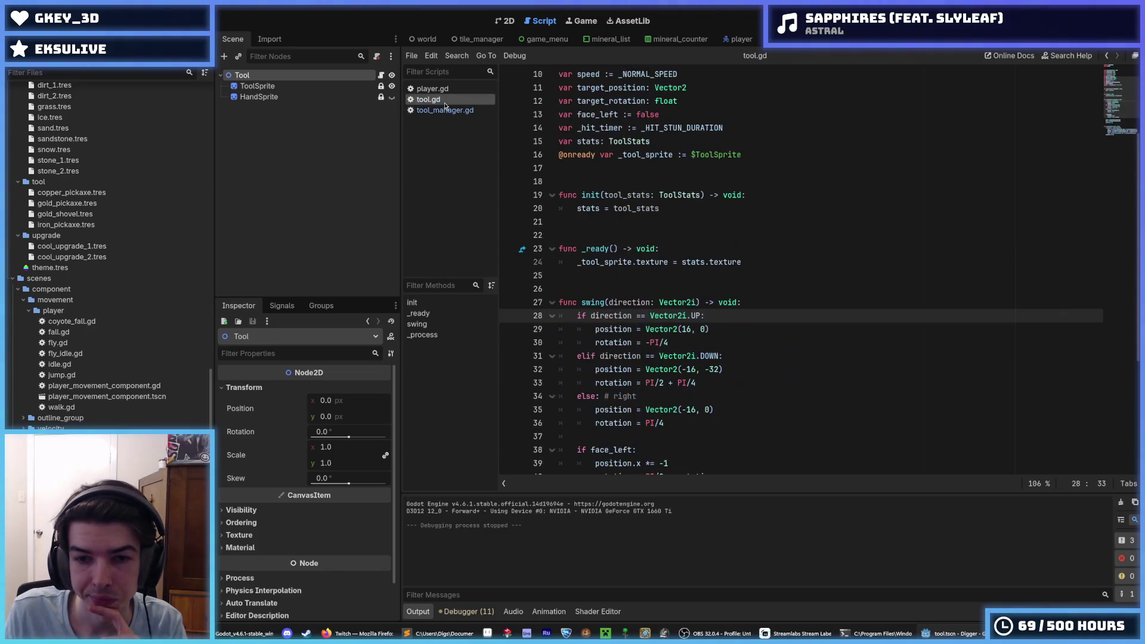
scroll(645, 220, down, 5)
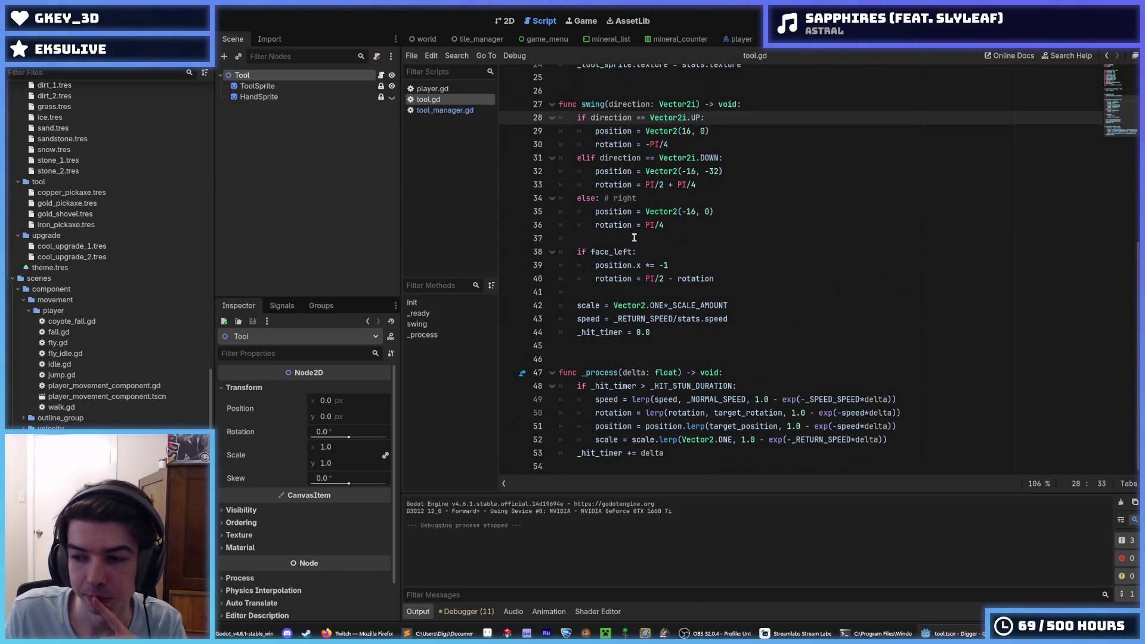
scroll(634, 238, up, 7)
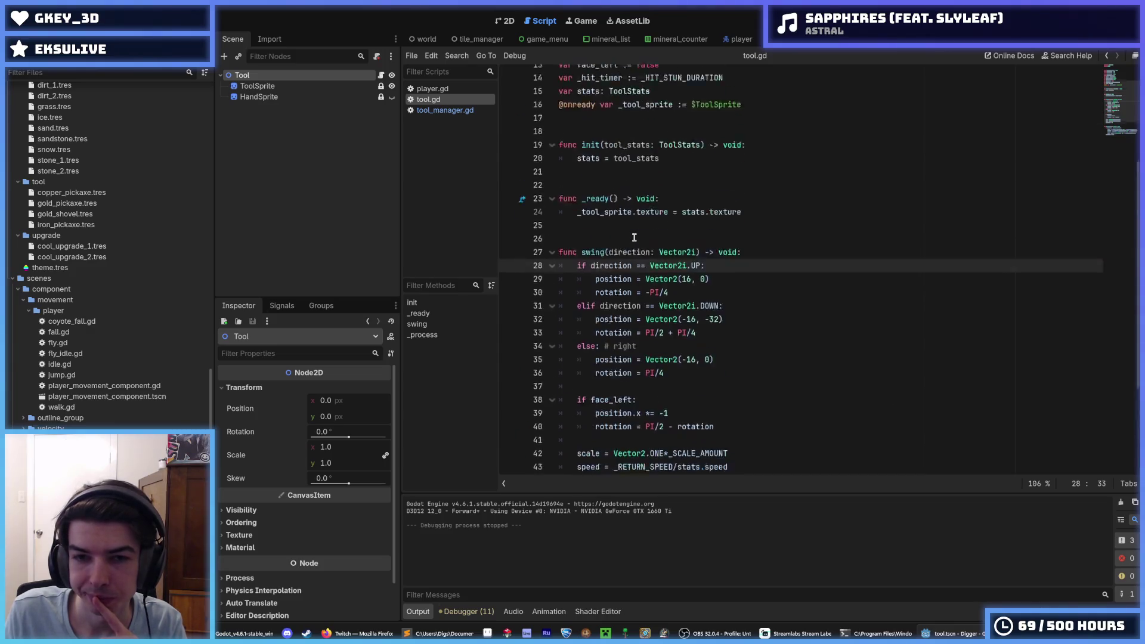
scroll(634, 237, down, 7)
click(436, 111)
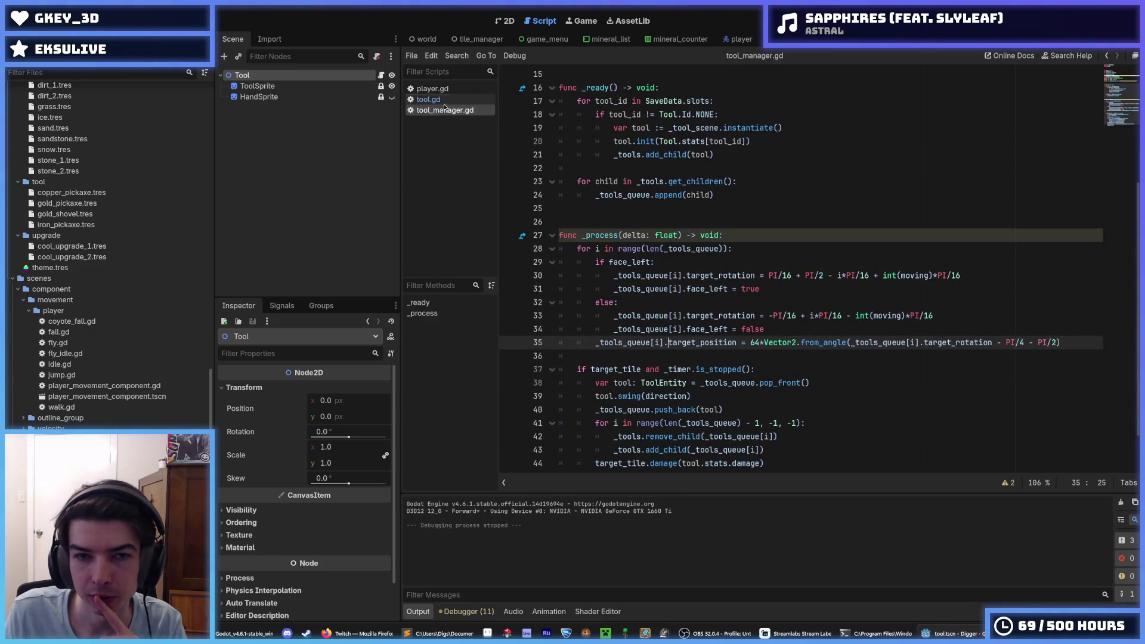
click(428, 100)
click(433, 88)
click(429, 100)
click(445, 111)
click(432, 88)
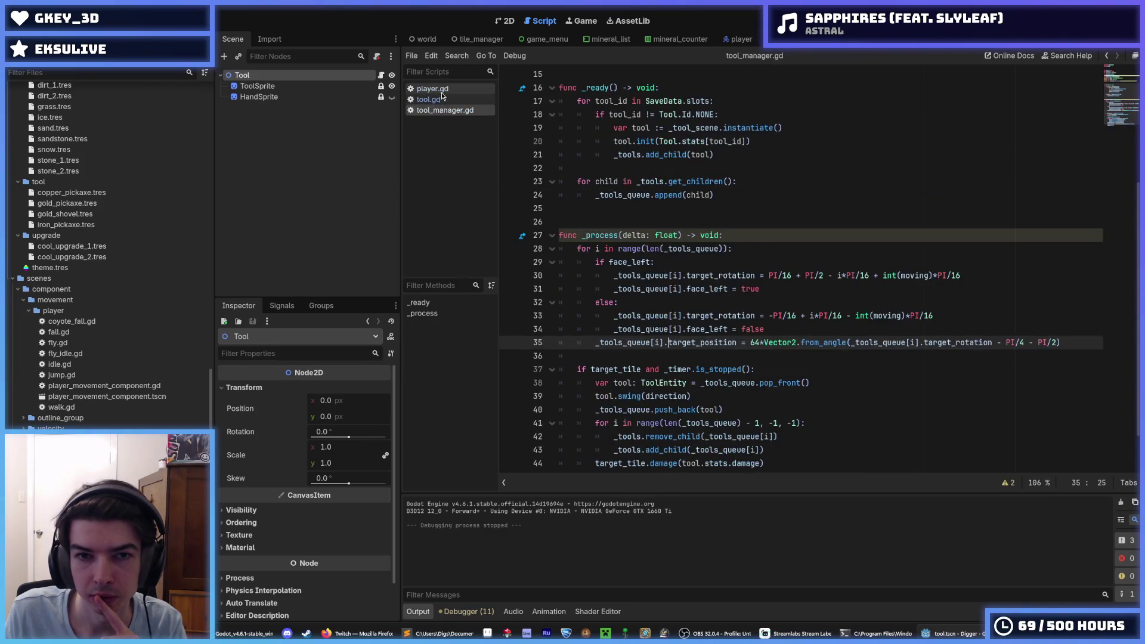
click(428, 100)
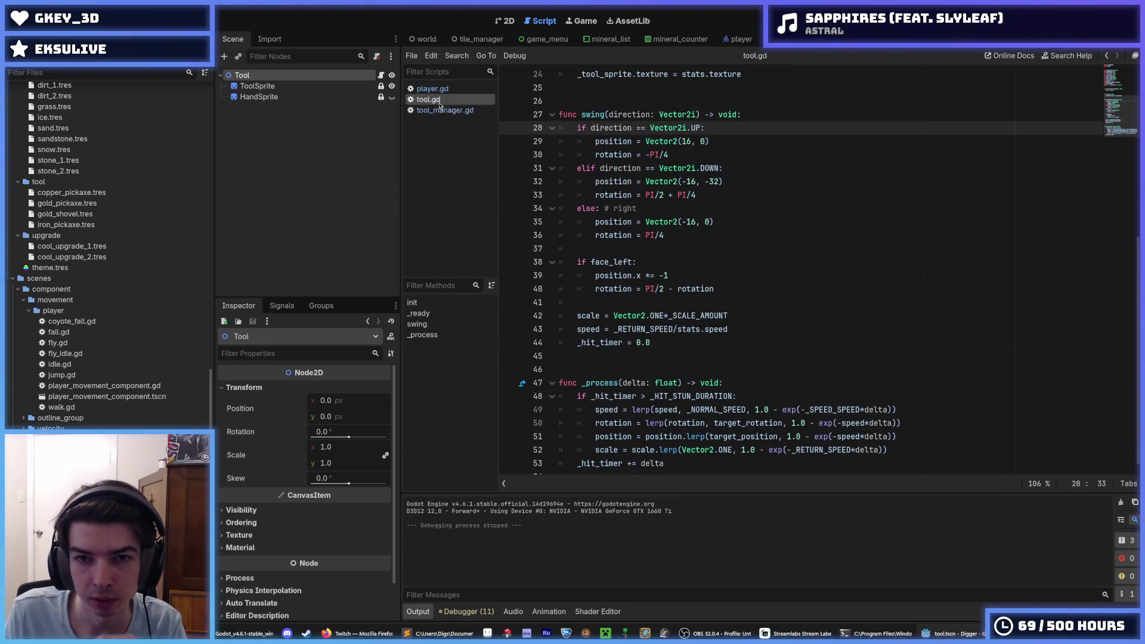
scroll(637, 301, up, 4)
click(642, 302)
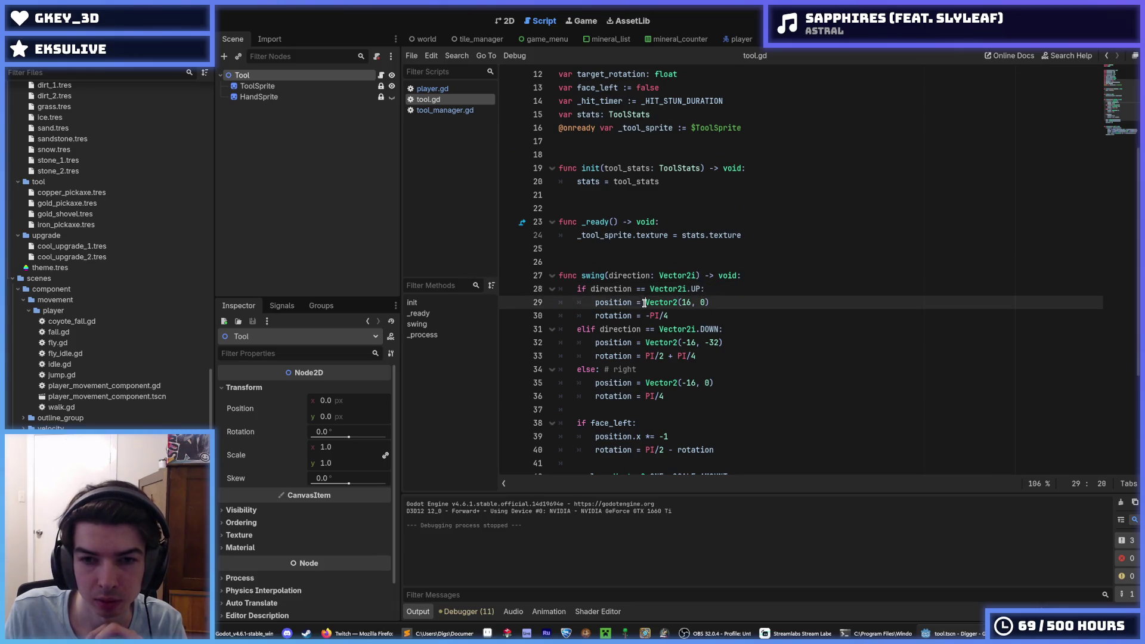
scroll(646, 317, up, 1)
scroll(641, 317, down, 5)
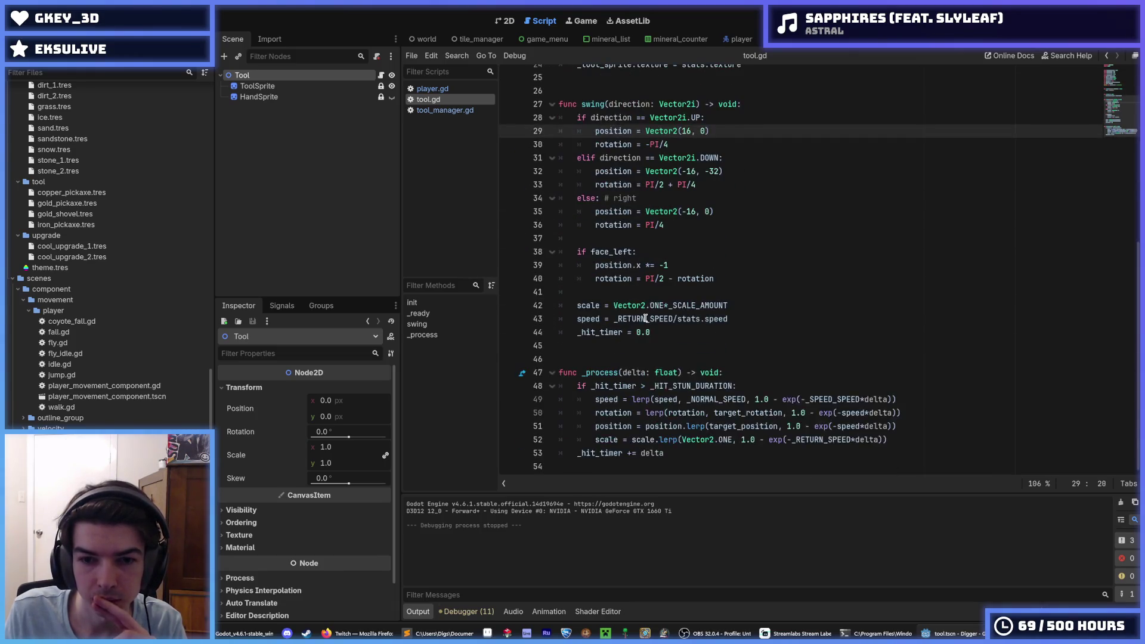
click(749, 305)
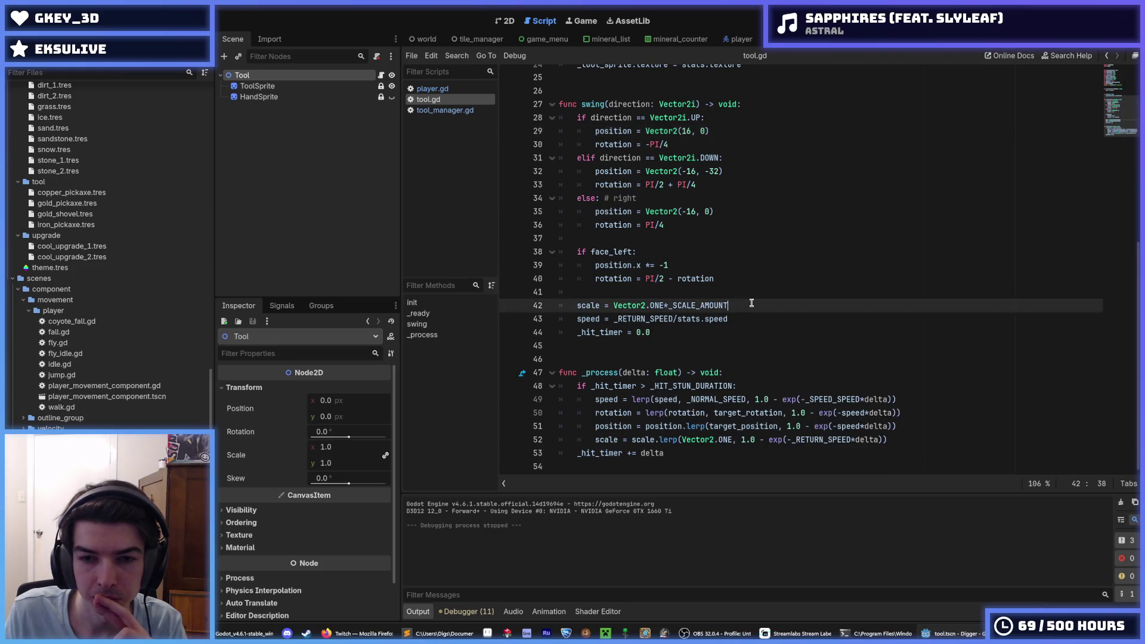
key(Down)
key(Up)
key(Down)
key(Up)
key(Down)
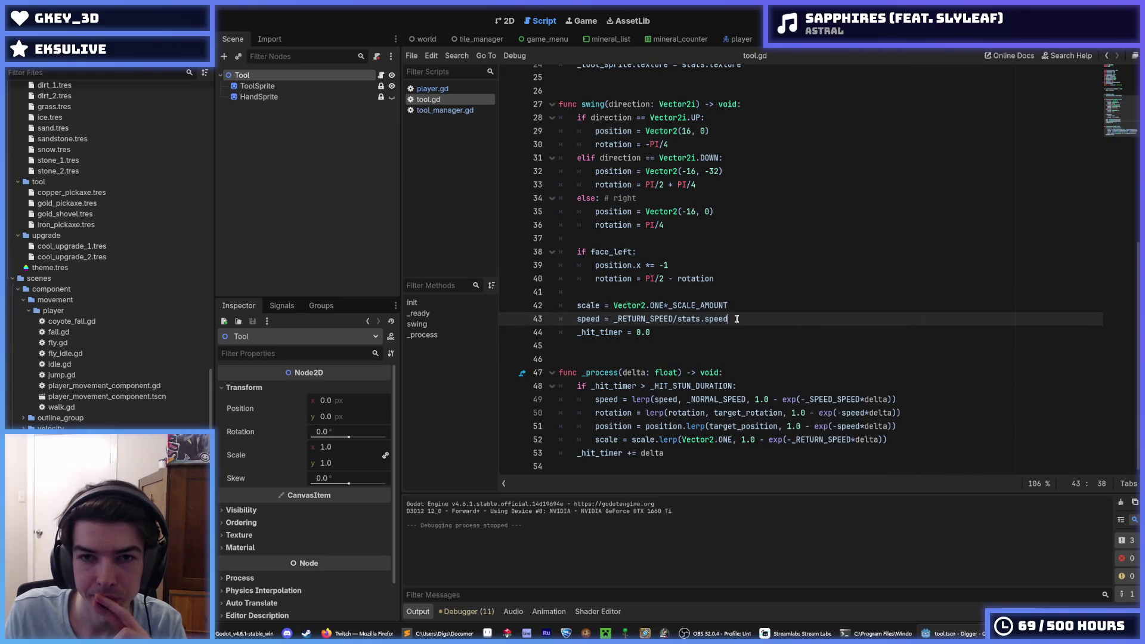
click(646, 131)
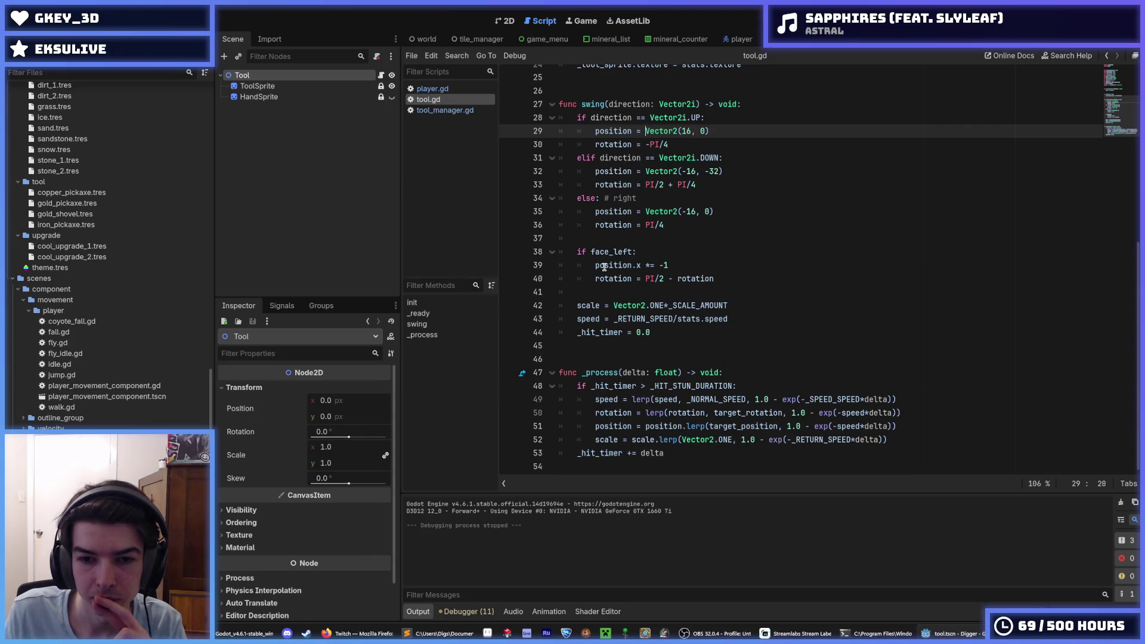
mouse_move(604, 267)
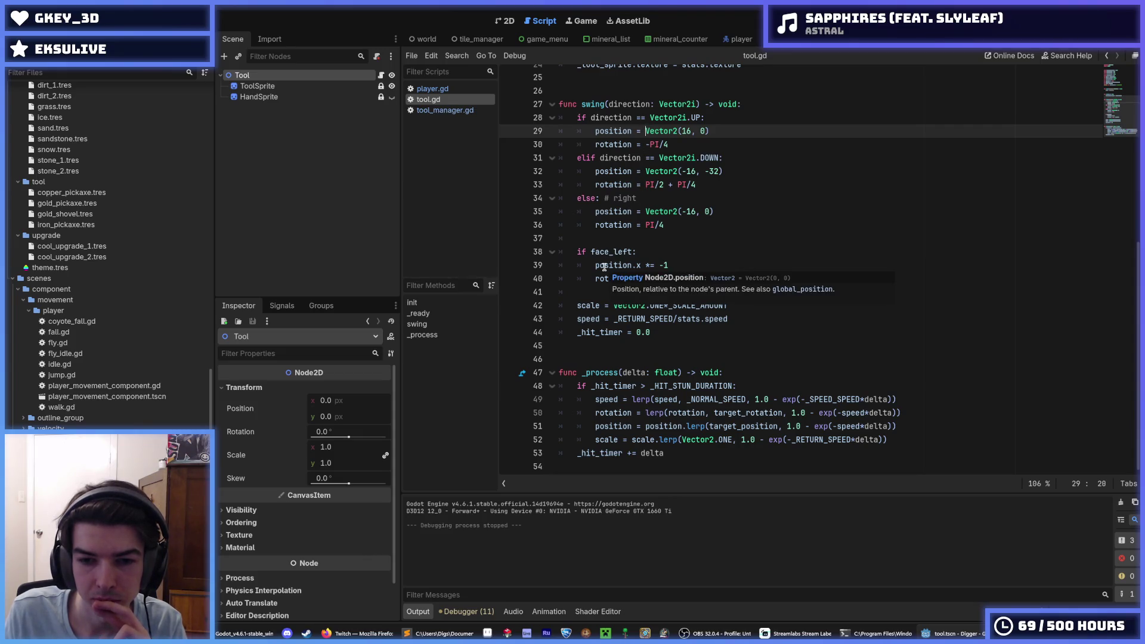
click(461, 94)
click(456, 101)
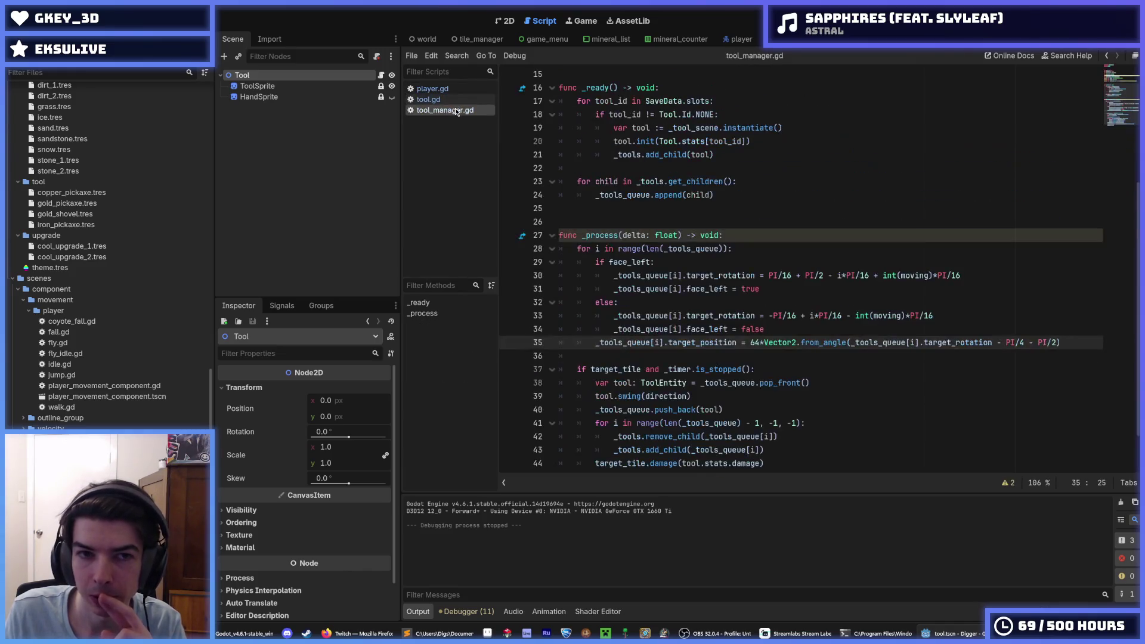
click(448, 91)
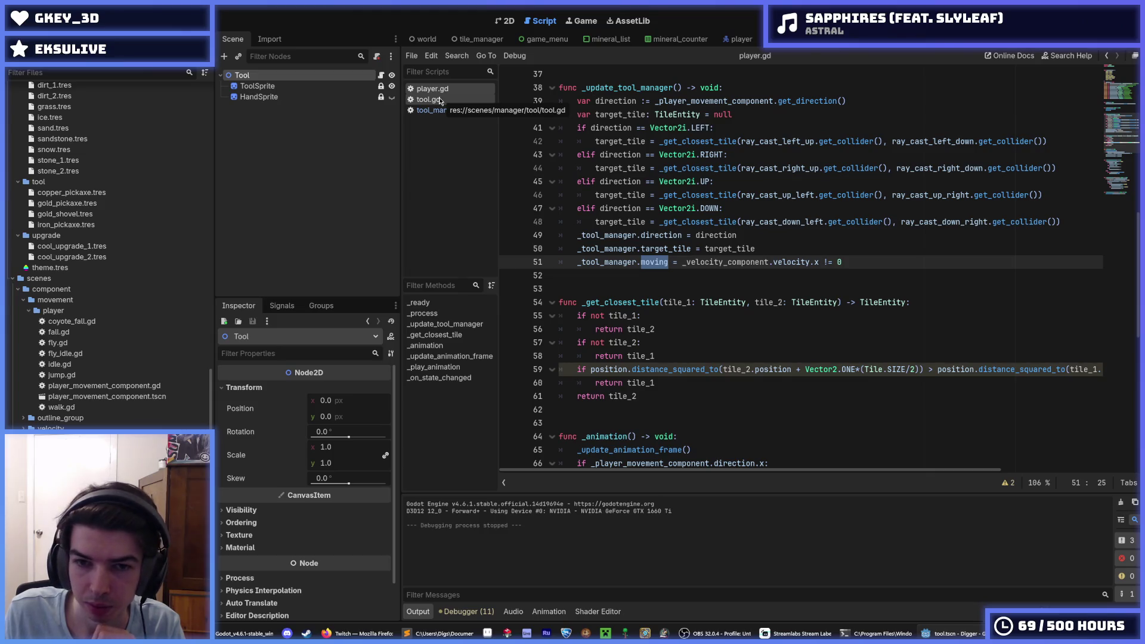
click(442, 108)
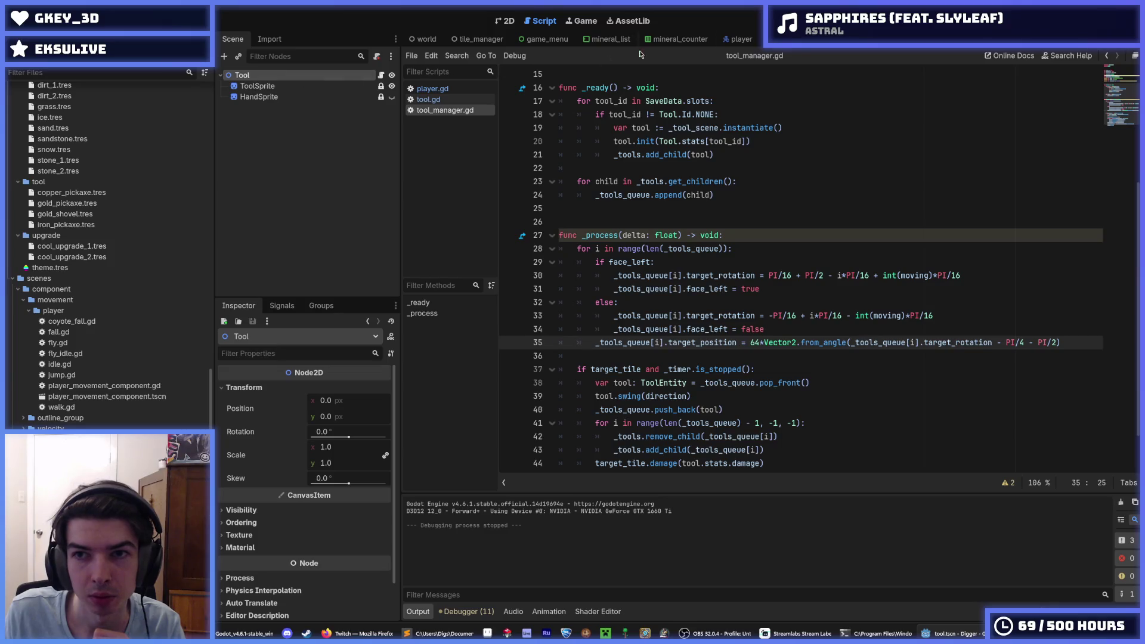
click(732, 37)
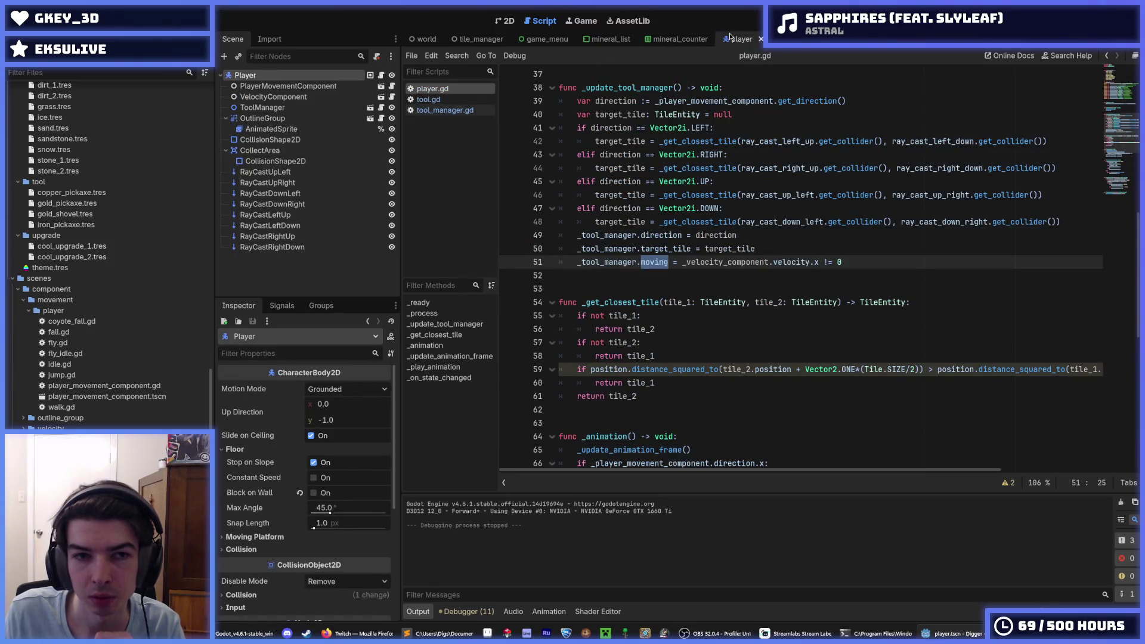
Step: Select ToolManager in the player scene tree and open its scene via the scene icon
click(289, 109)
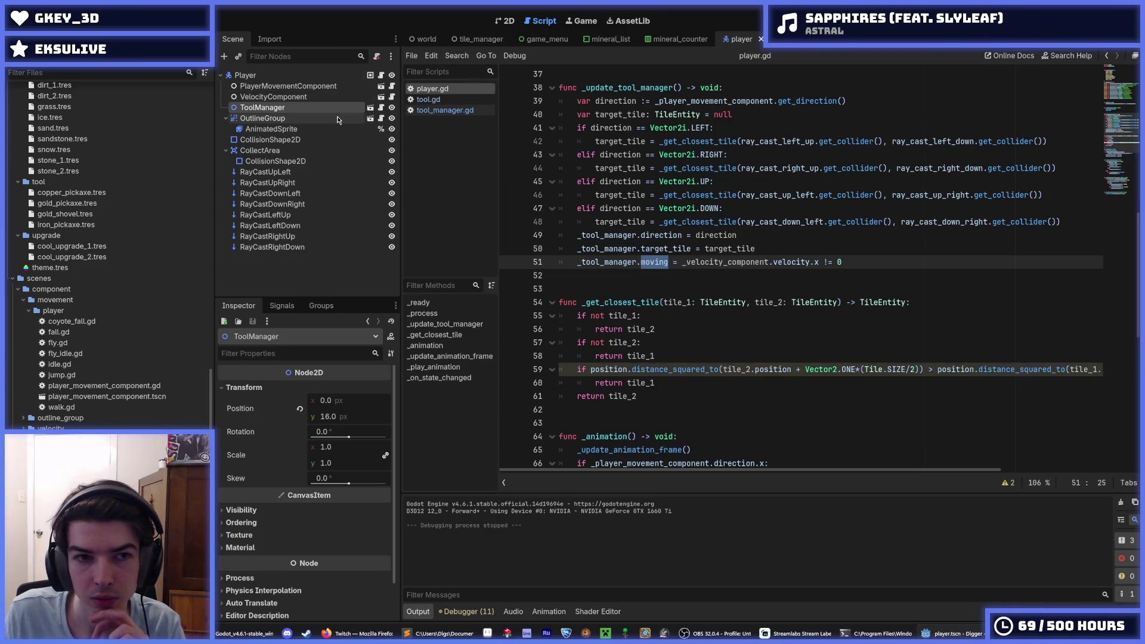
click(370, 108)
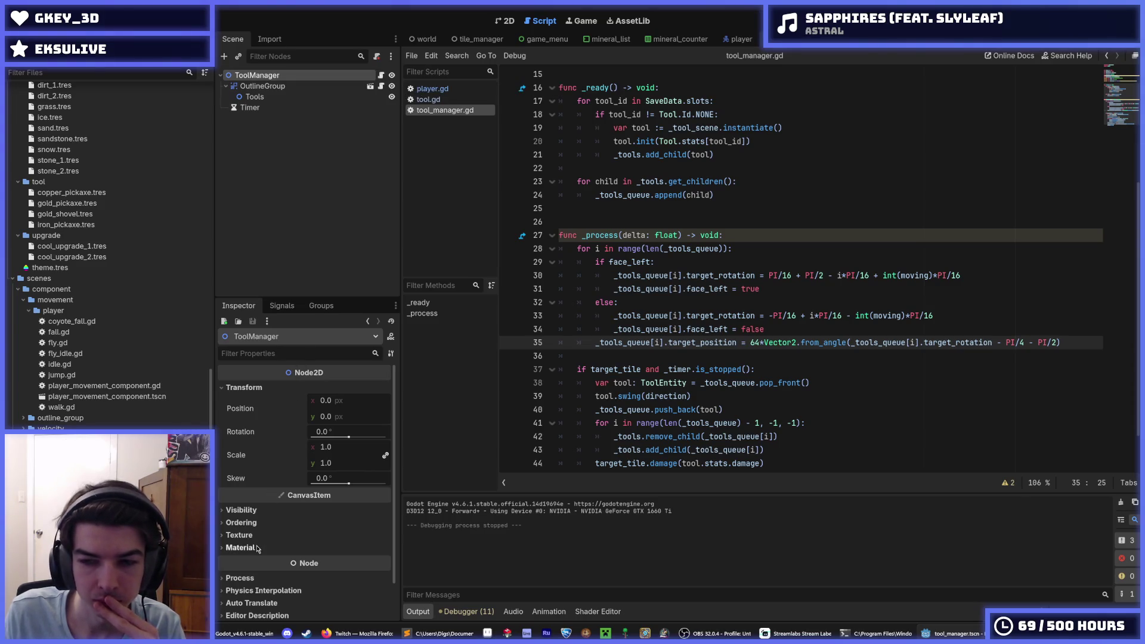
scroll(257, 547, down, 2)
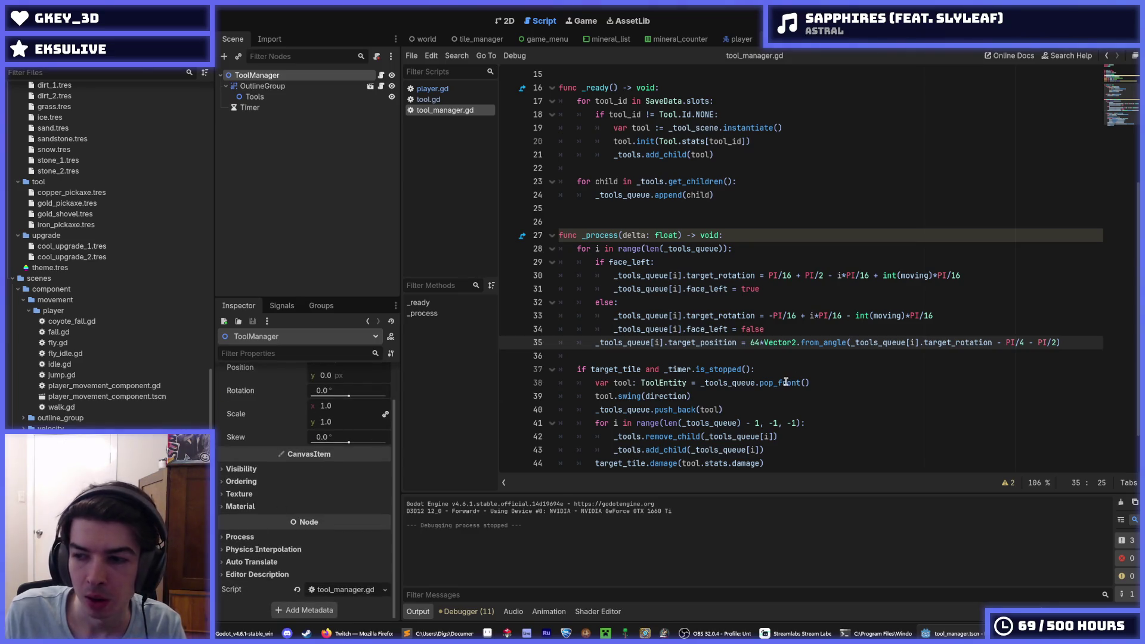
click(343, 99)
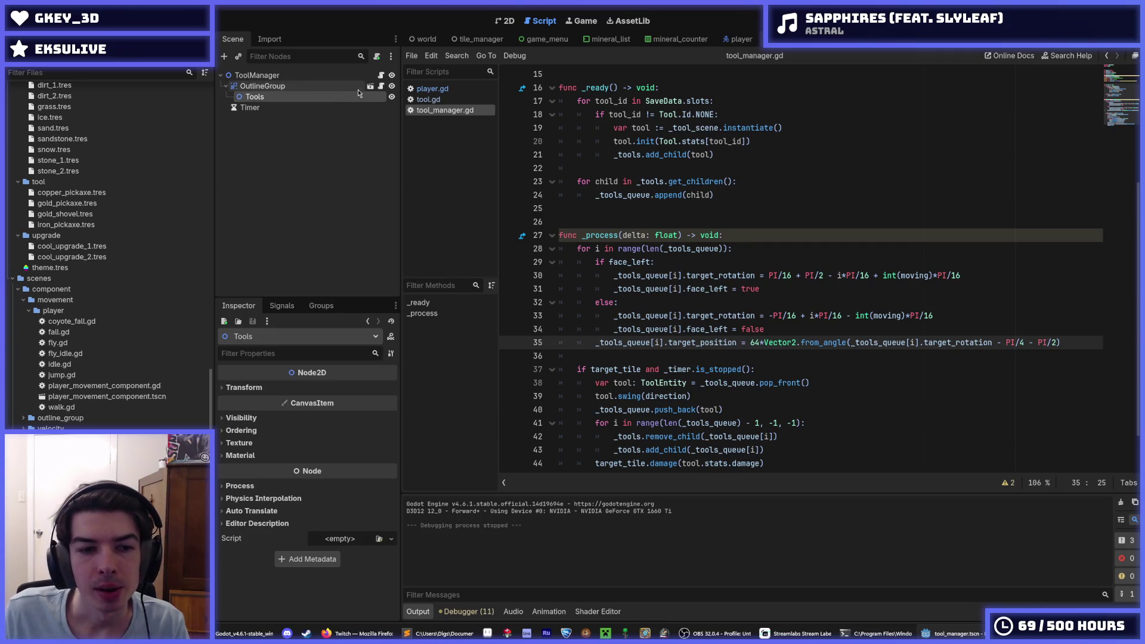
click(380, 76)
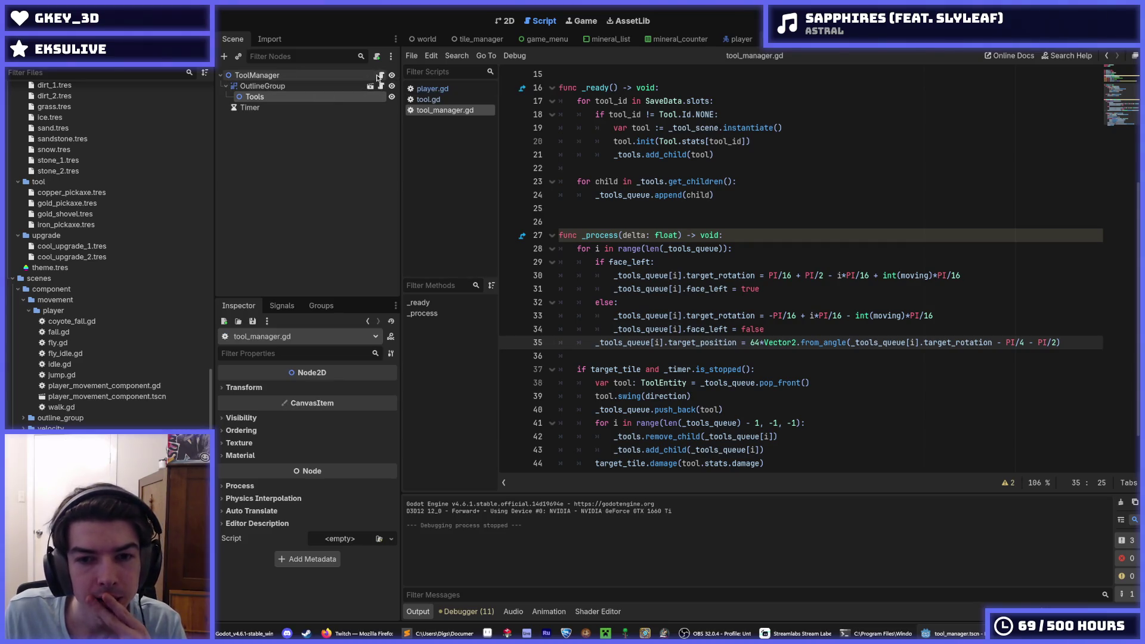
mouse_move(665, 251)
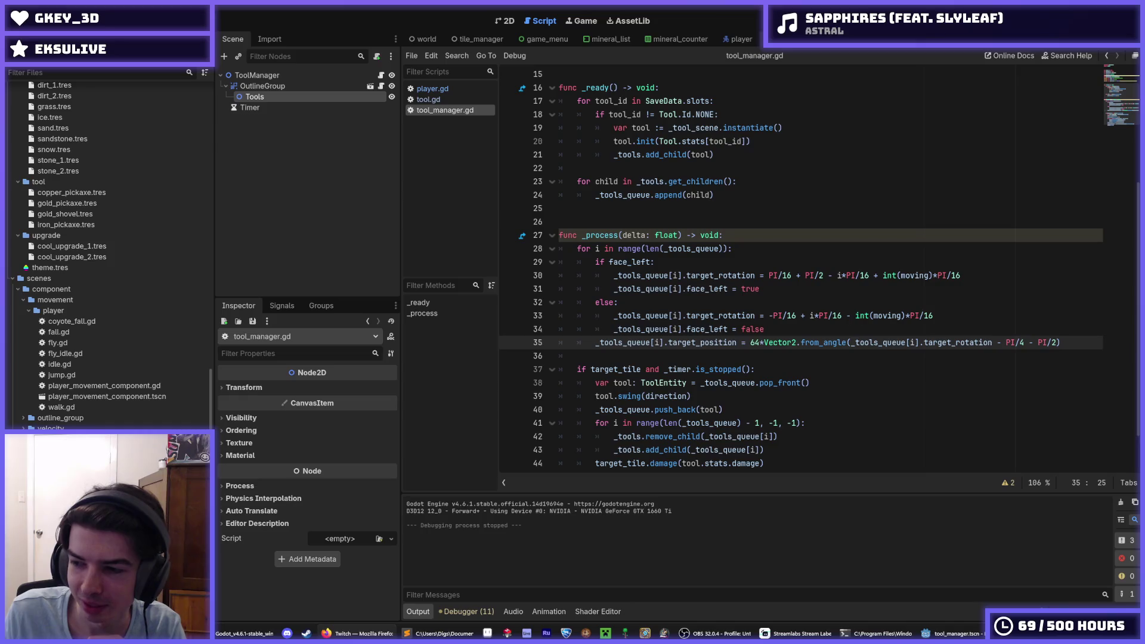
click(750, 268)
click(798, 290)
key(Down)
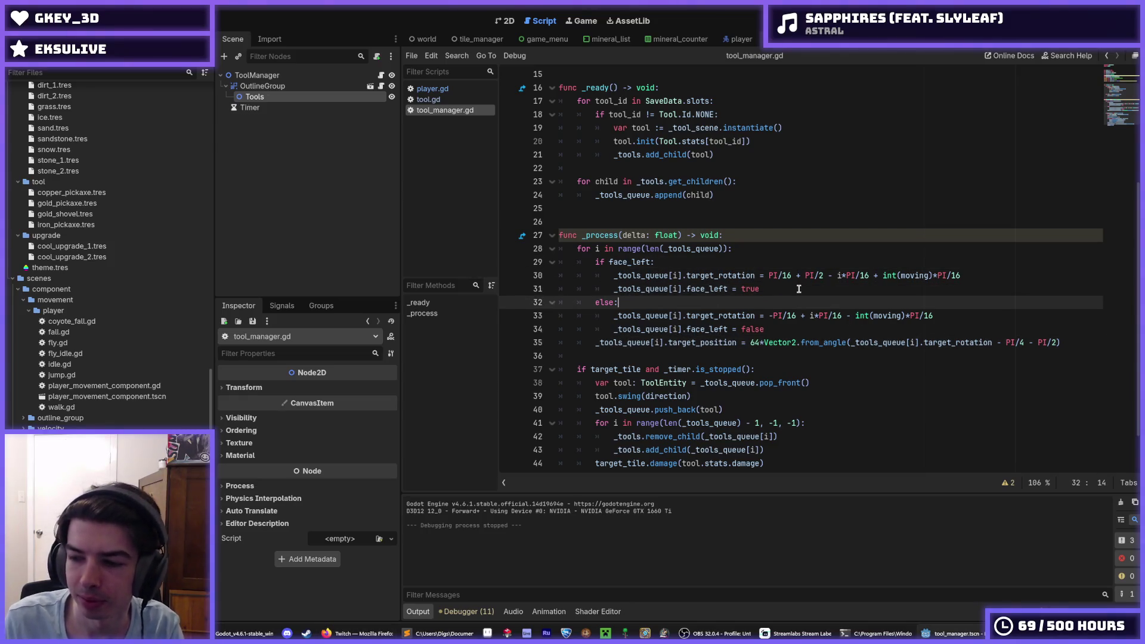
key(Up)
key(shift+Up)
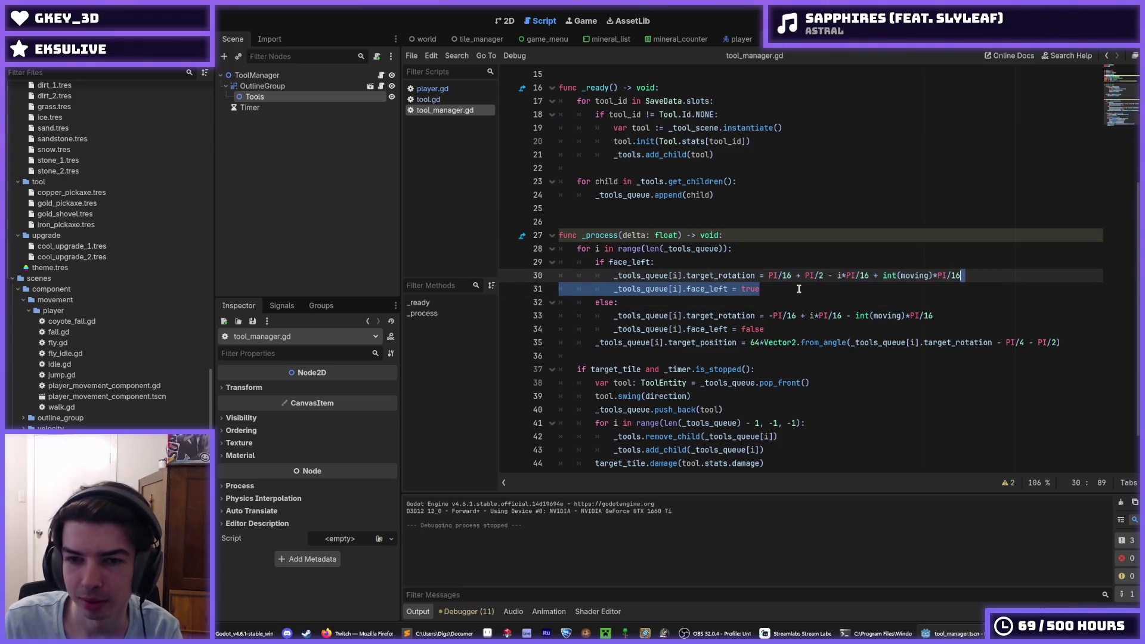
key(shift+Home)
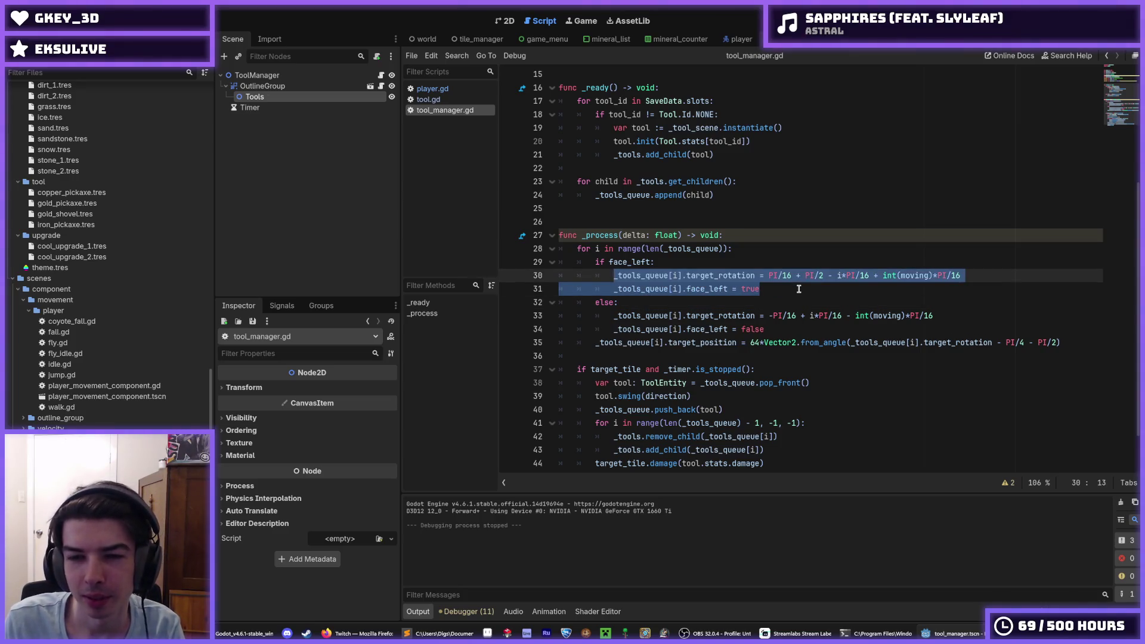
key(Down)
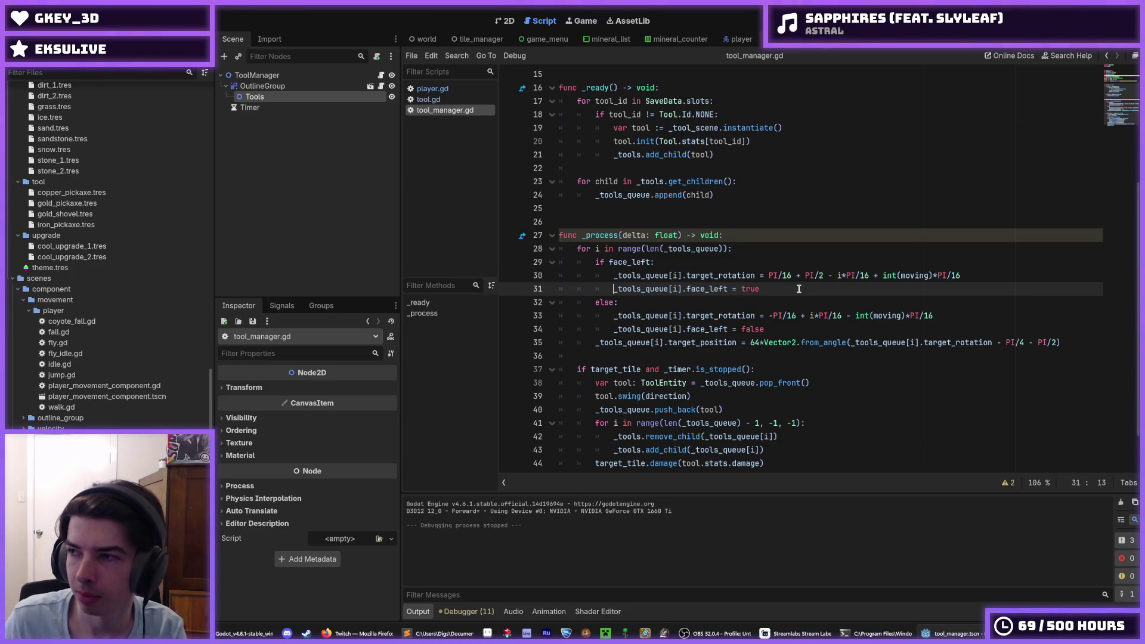
key(Up)
key(Up)
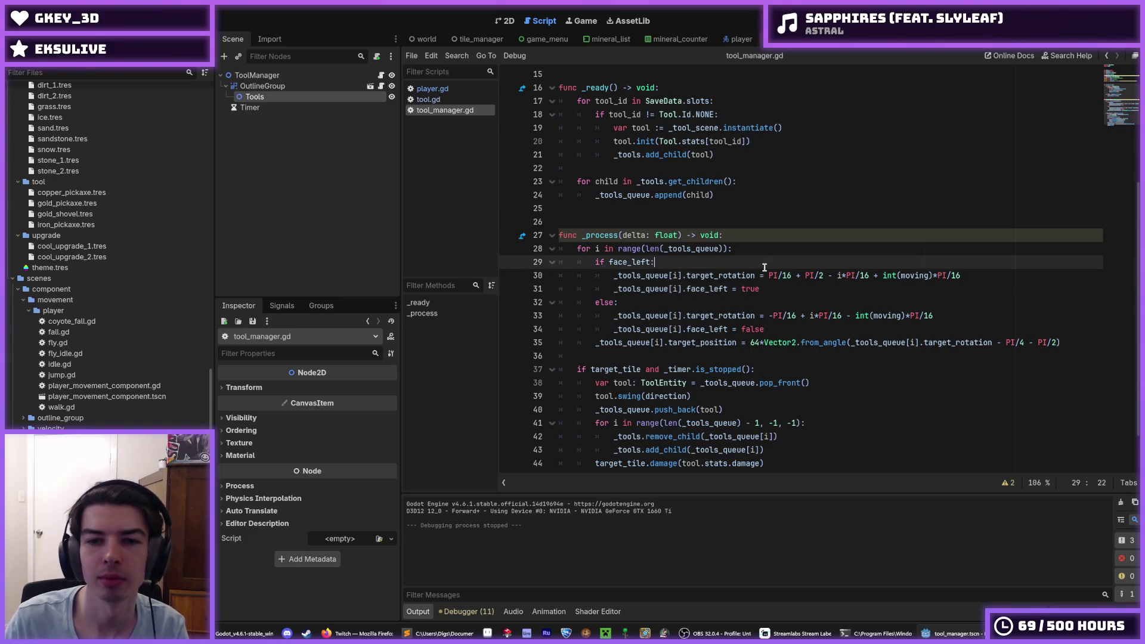
key(Down)
key(Down)
key(Down)
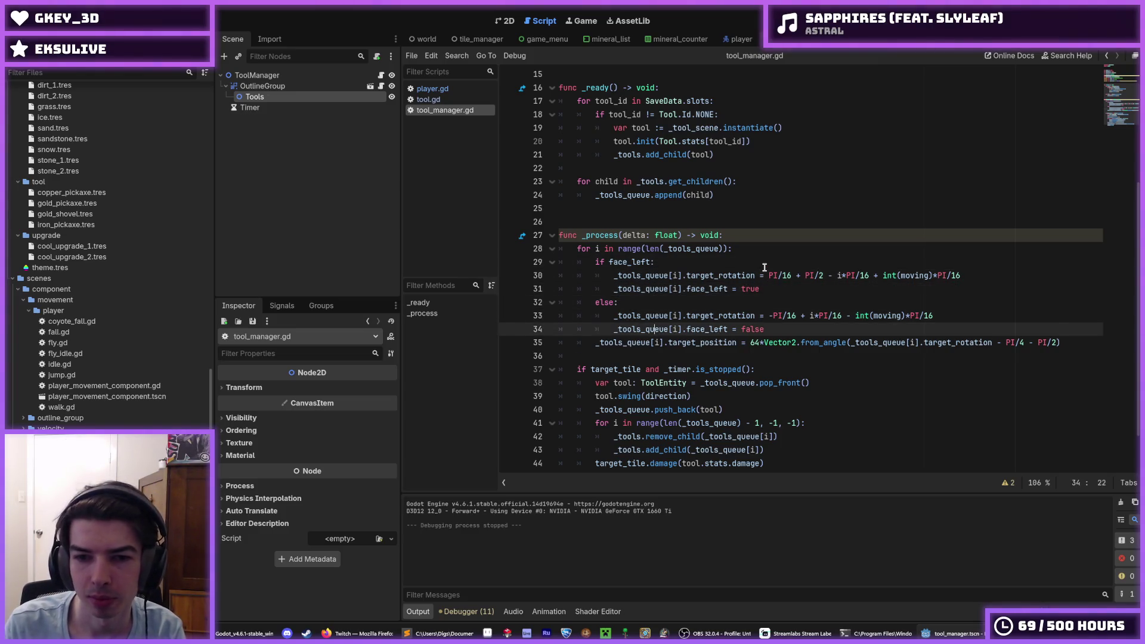
key(Home)
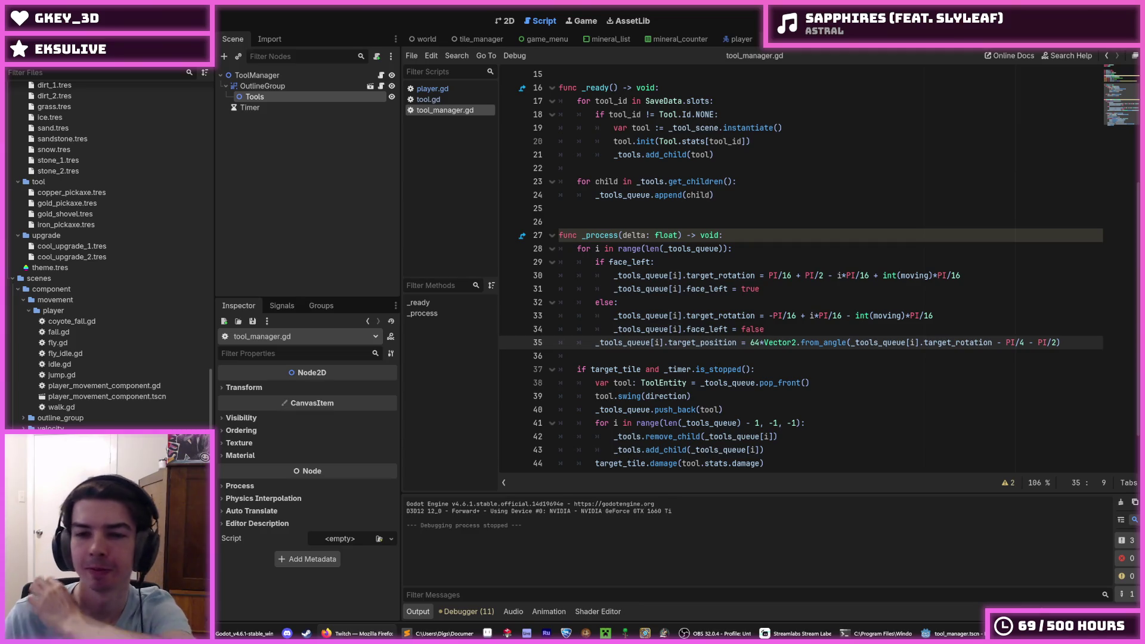
click(755, 248)
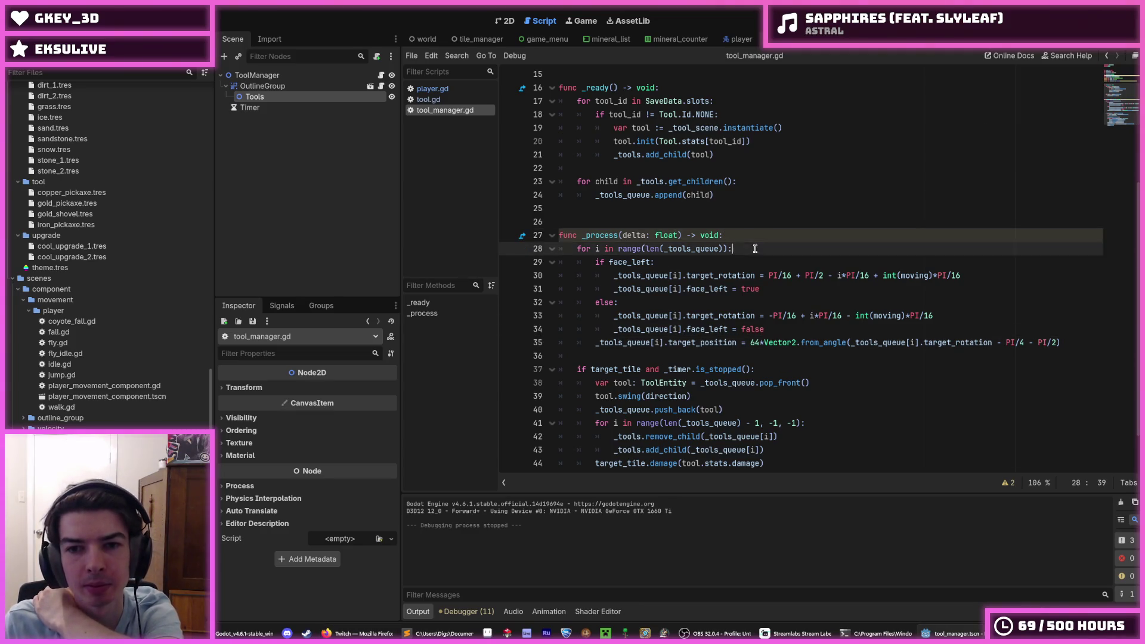
click(738, 237)
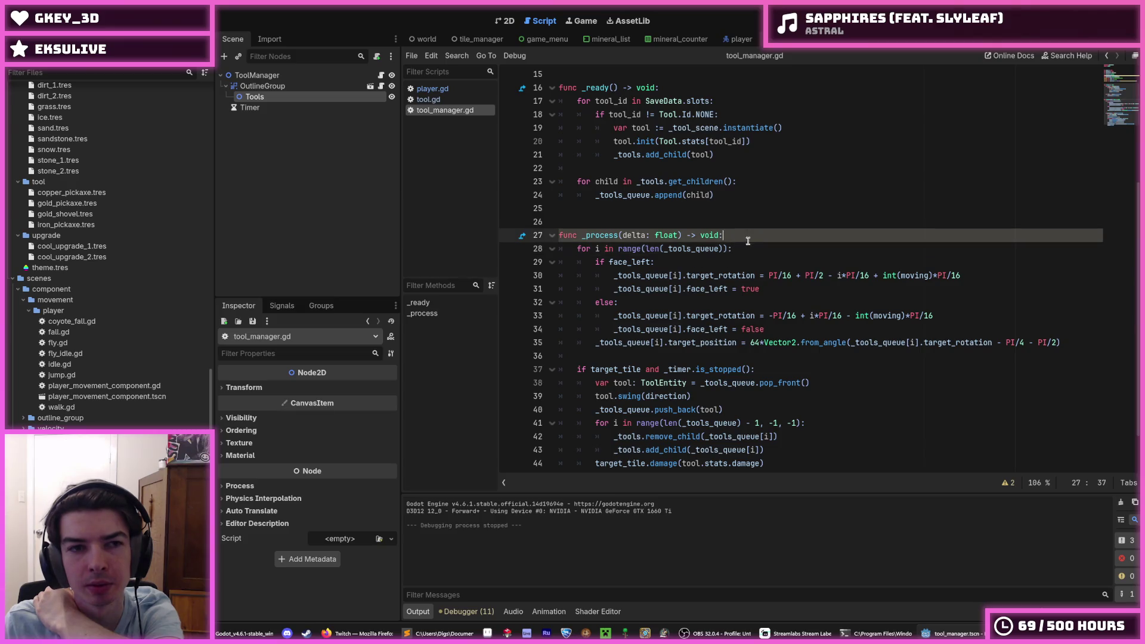
click(272, 75)
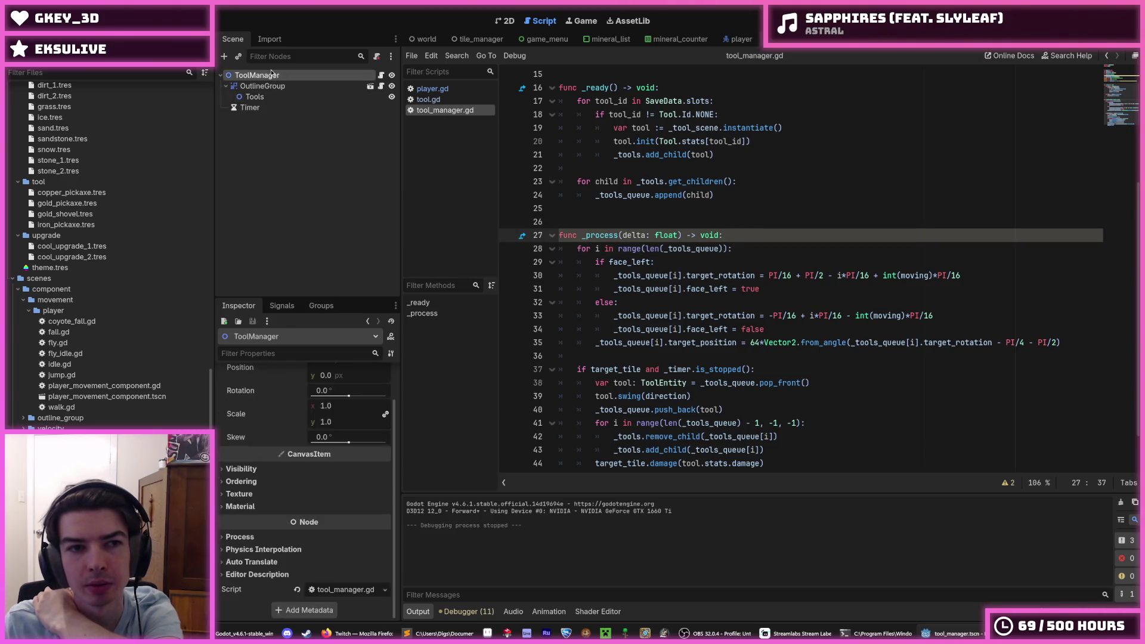
scroll(260, 424, up, 2)
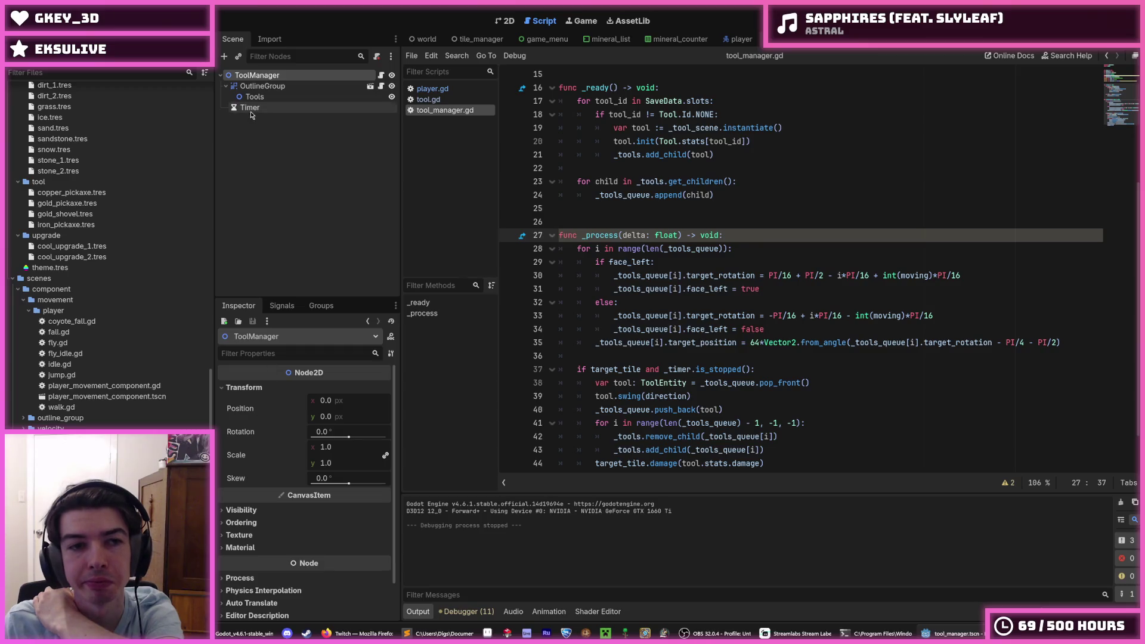
click(263, 86)
click(261, 79)
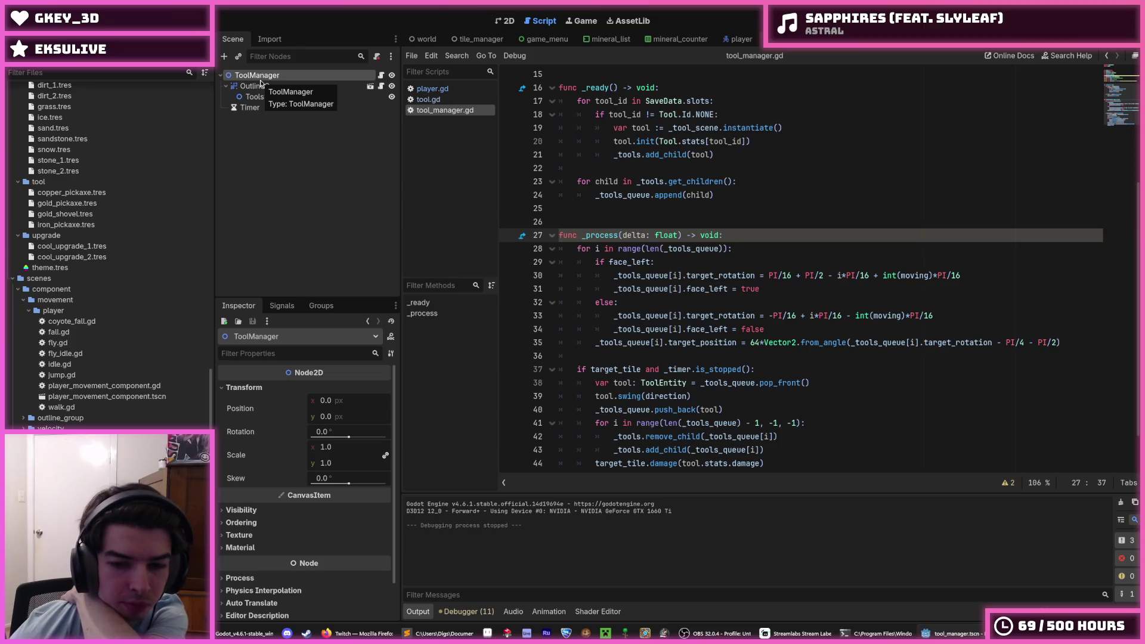
click(739, 39)
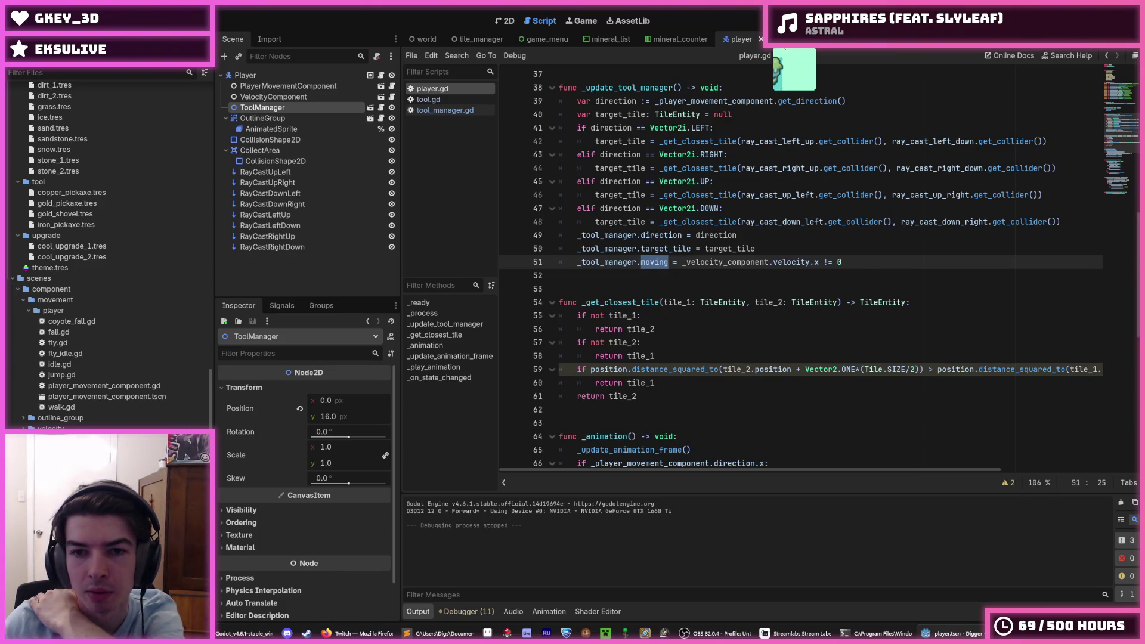
click(784, 44)
click(748, 111)
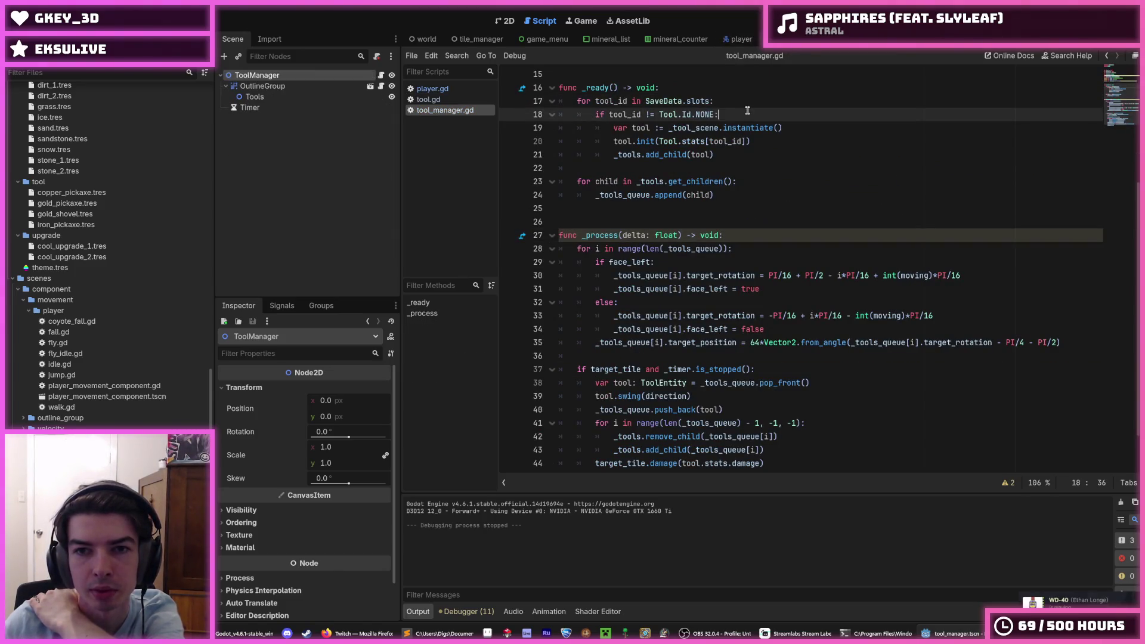
click(734, 105)
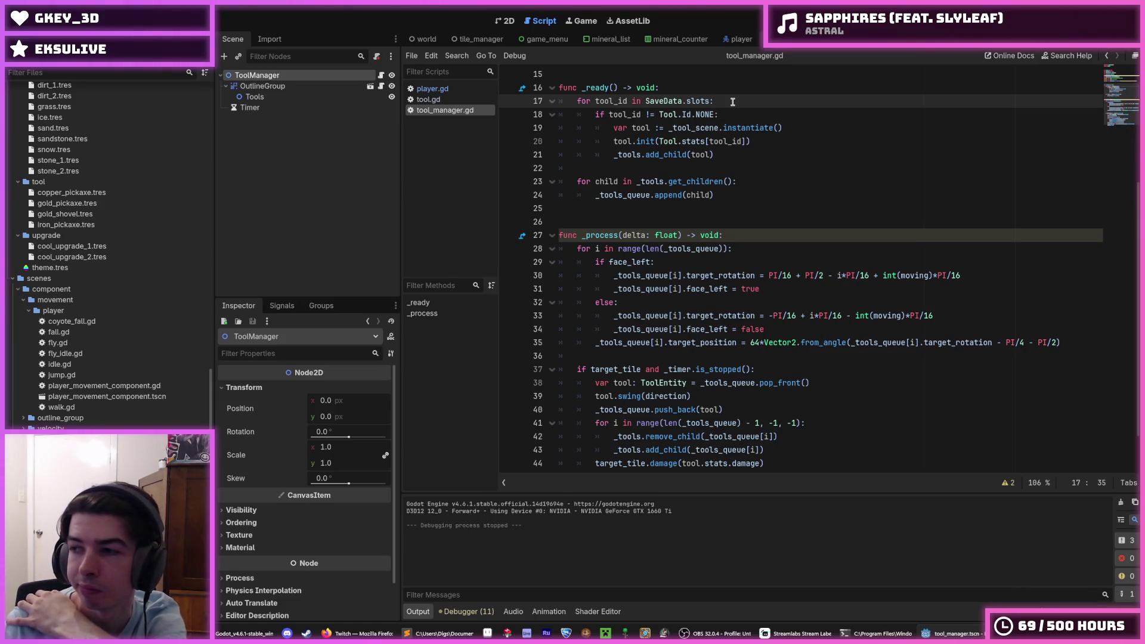
scroll(734, 102, up, 5)
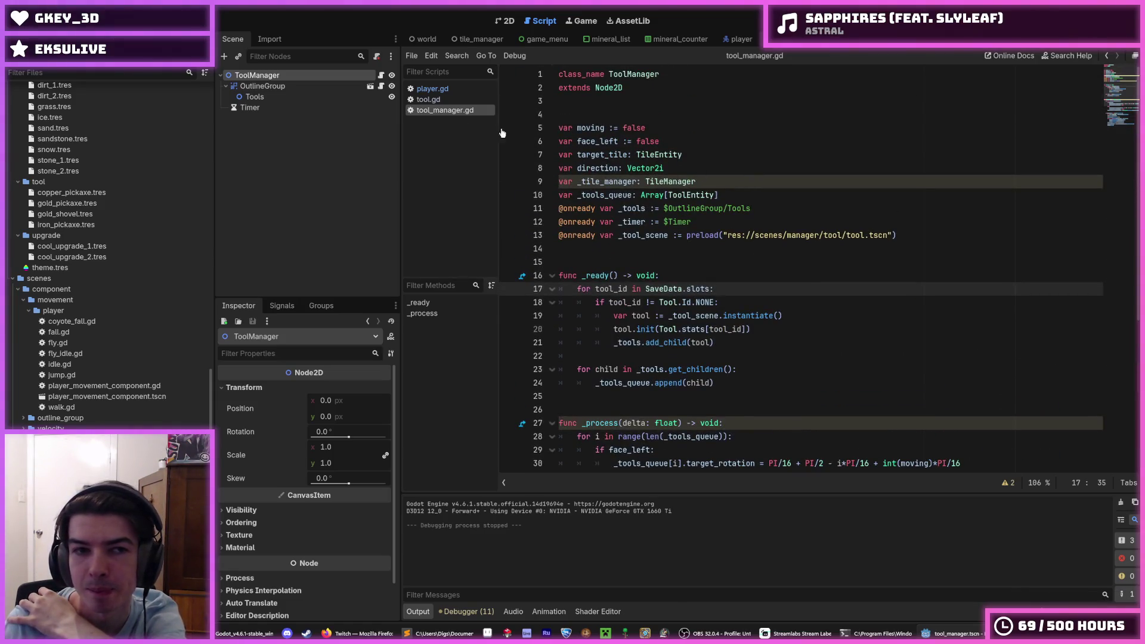
Step: Open player.gd and inspect the _update_tool_manager function around the get_direction line 39
click(431, 88)
scroll(710, 241, up, 2)
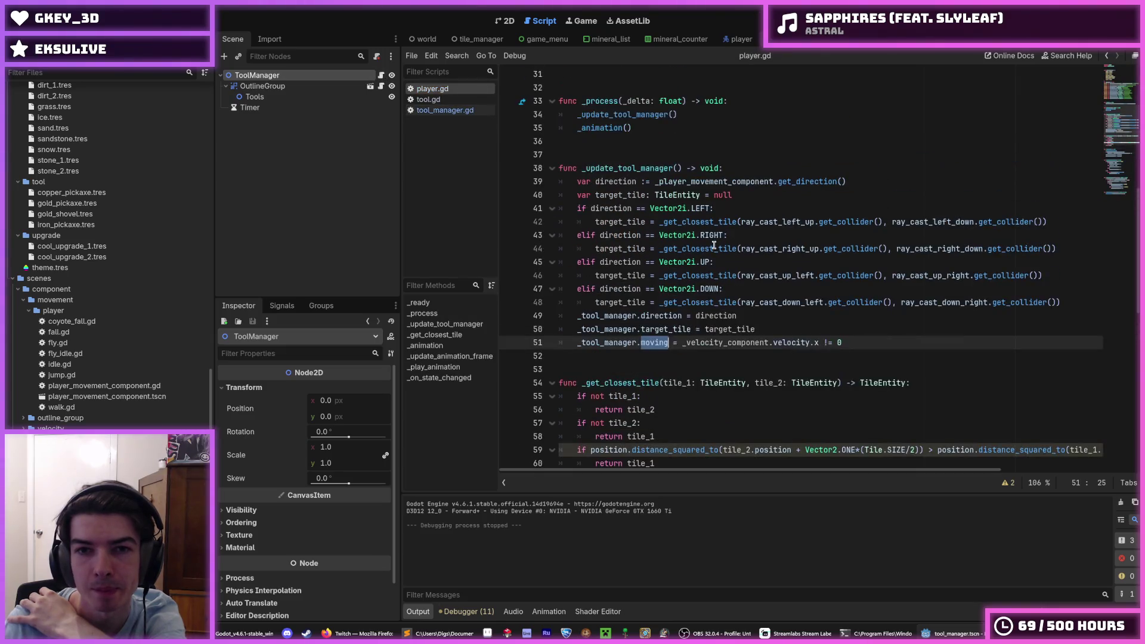
click(743, 169)
click(749, 192)
click(743, 170)
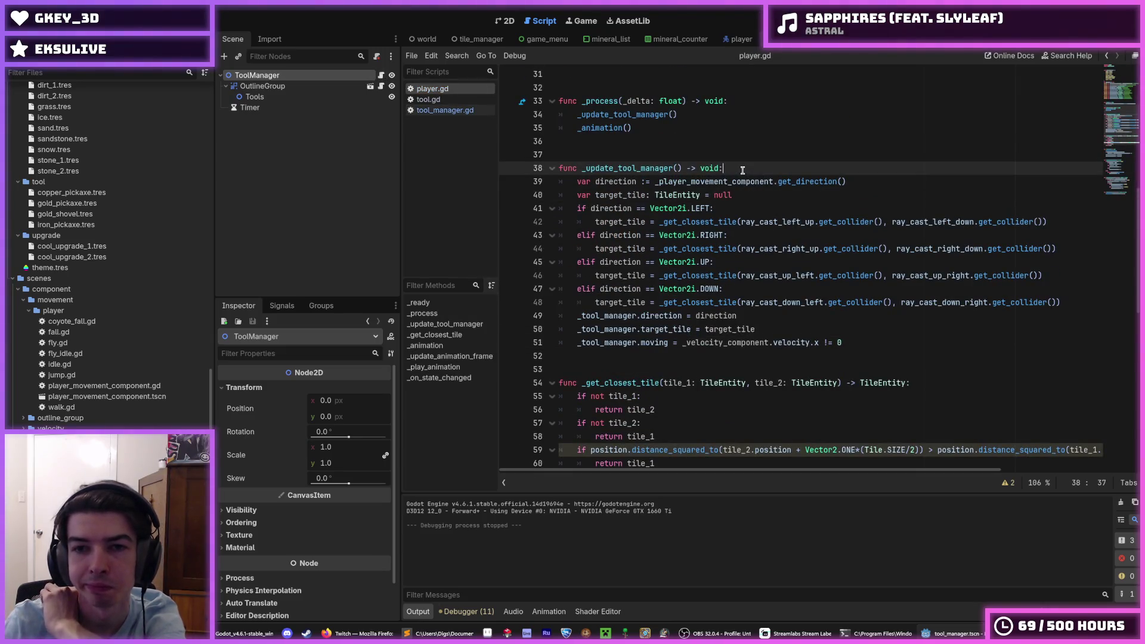
click(737, 182)
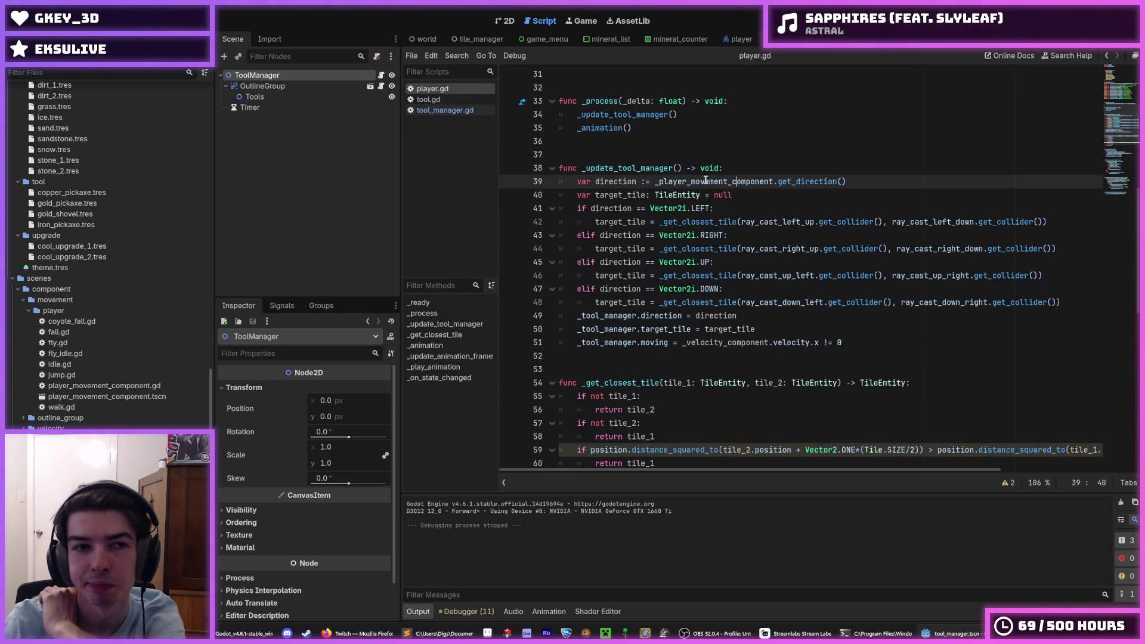
Step: Switch to the player scene and compare the OutlineGroup, VelocityComponent and ToolManager nodes
click(272, 87)
scroll(720, 134, up, 9)
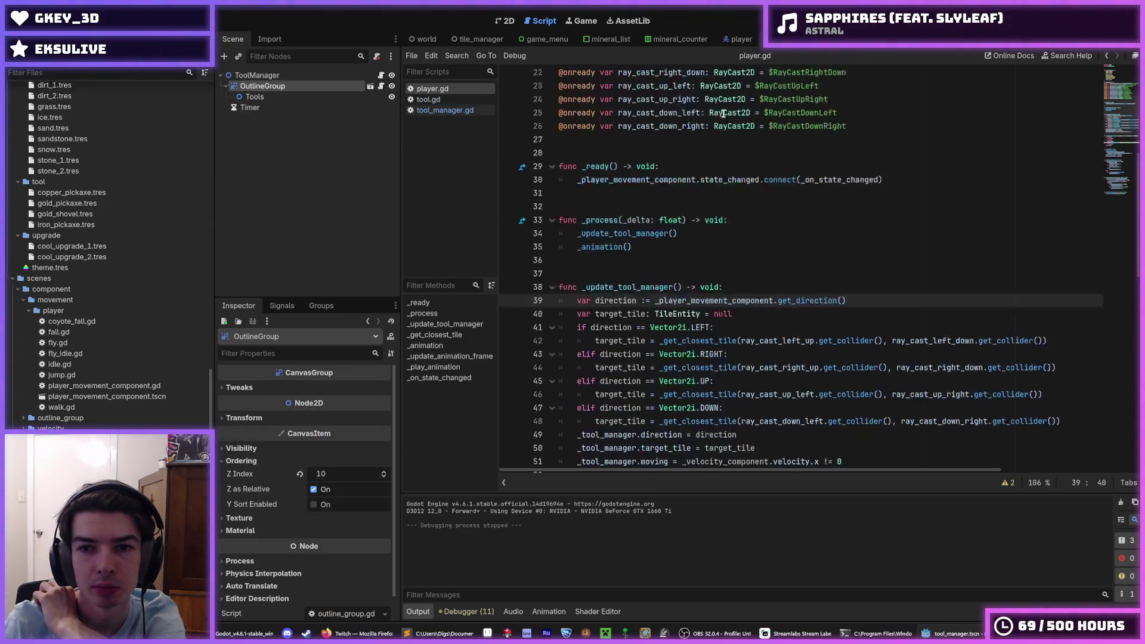
scroll(720, 134, down, 7)
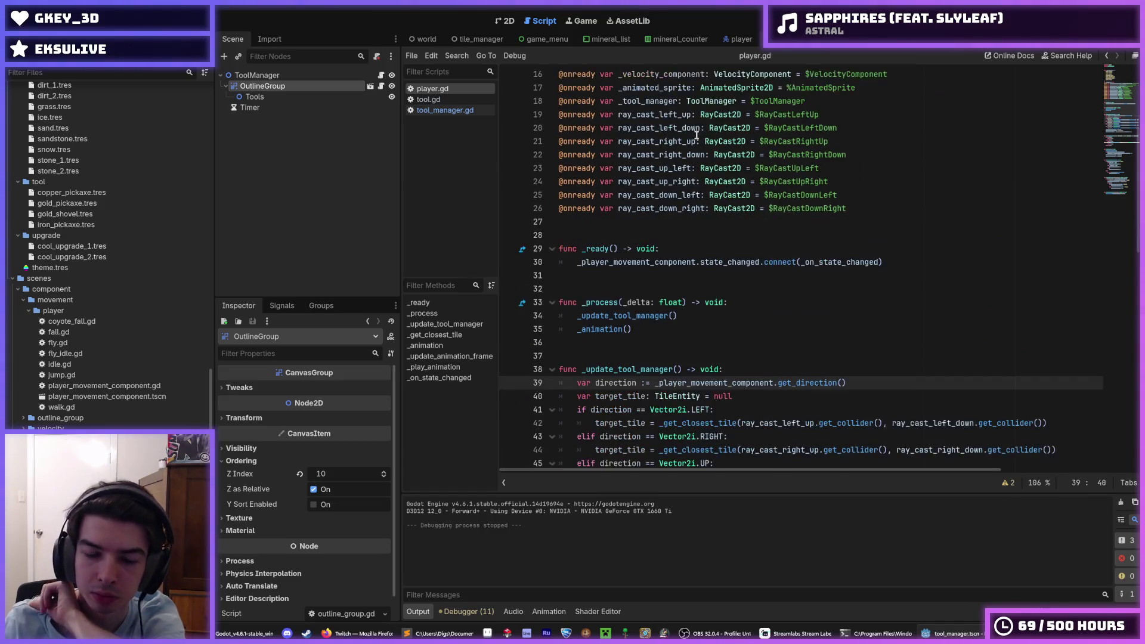
scroll(691, 137, down, 1)
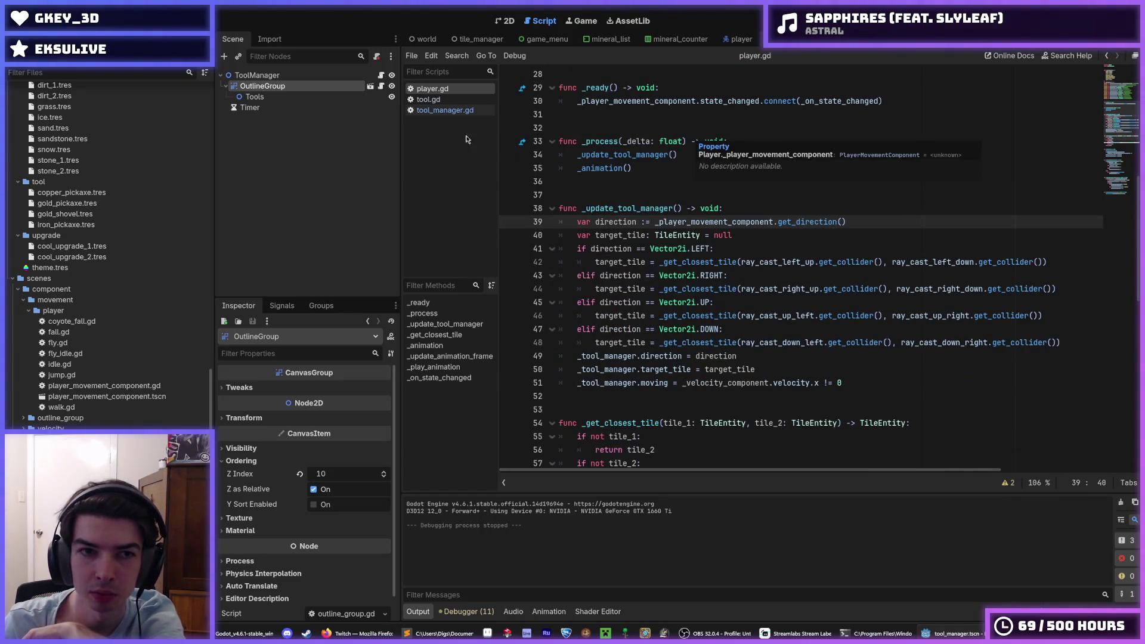
click(262, 77)
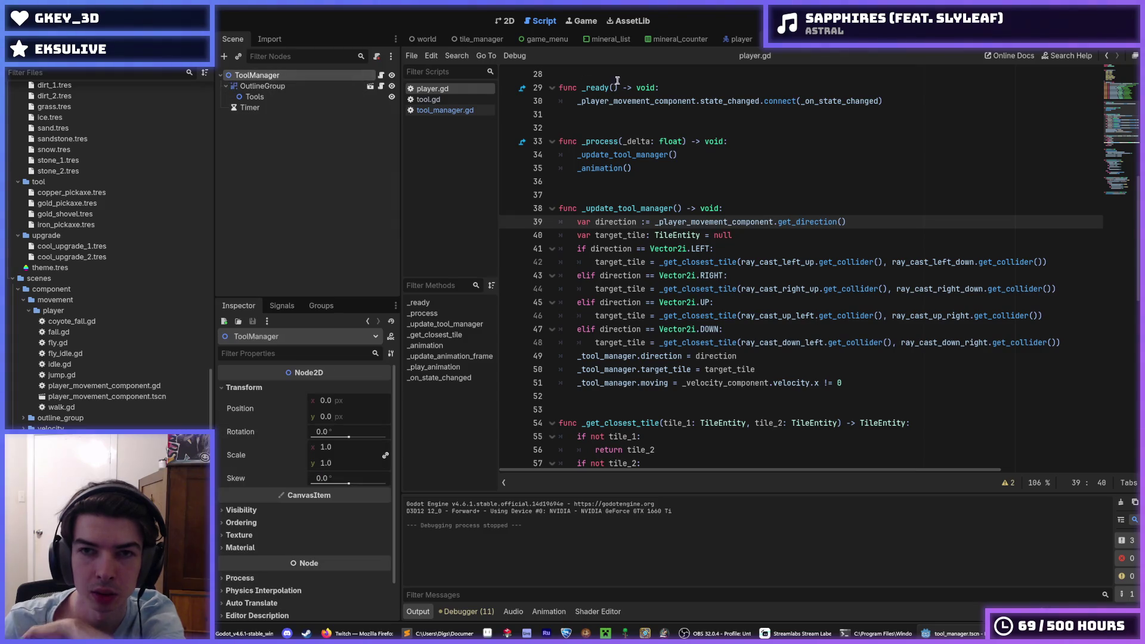
click(735, 40)
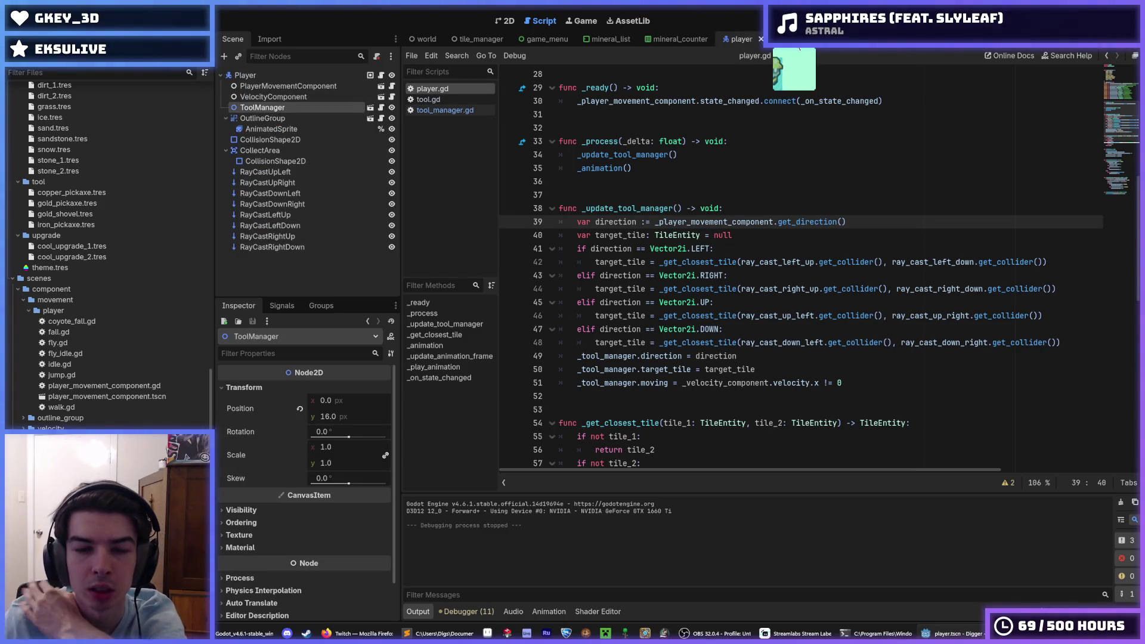
click(273, 97)
click(262, 107)
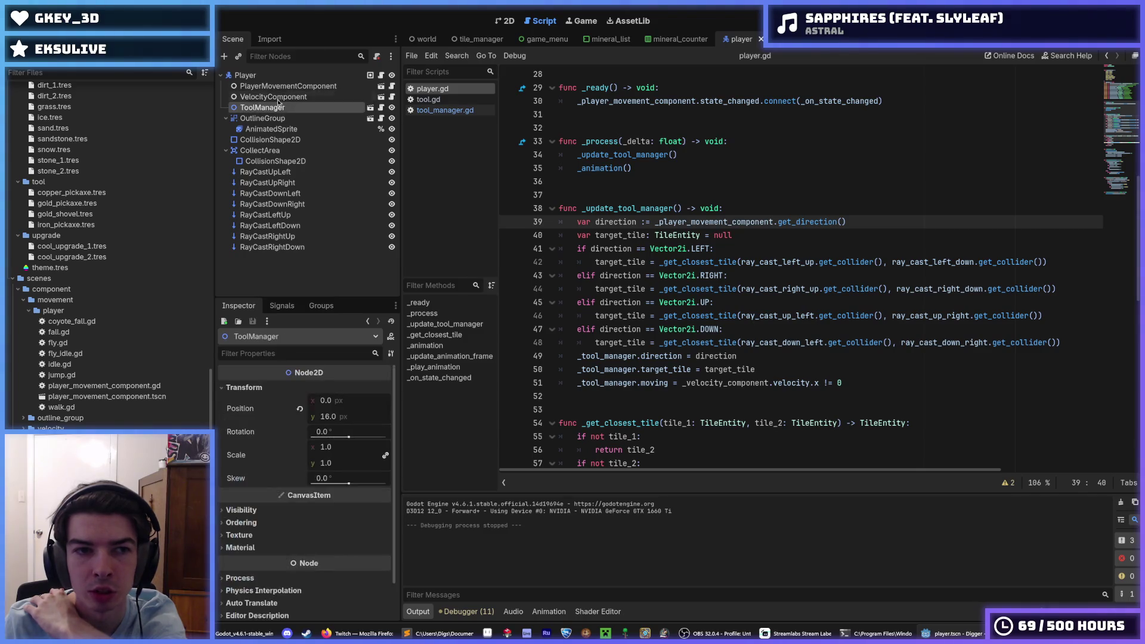
click(281, 97)
click(297, 108)
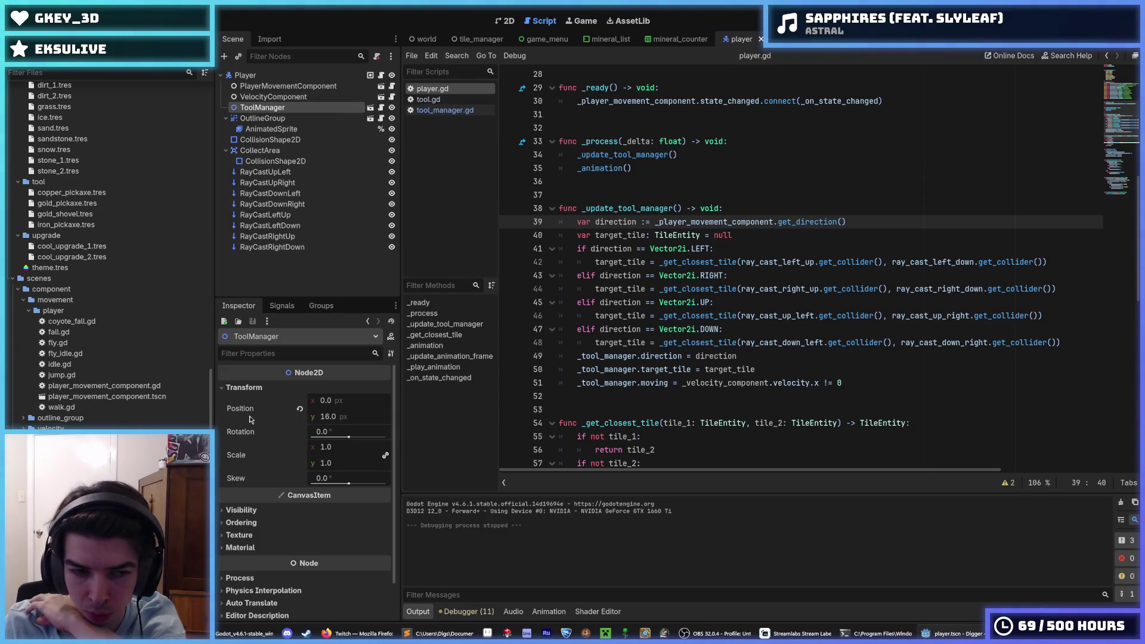
scroll(251, 419, down, 2)
Step: Expand and collapse ToolManager's Visibility and Ordering properties in the Inspector
click(275, 469)
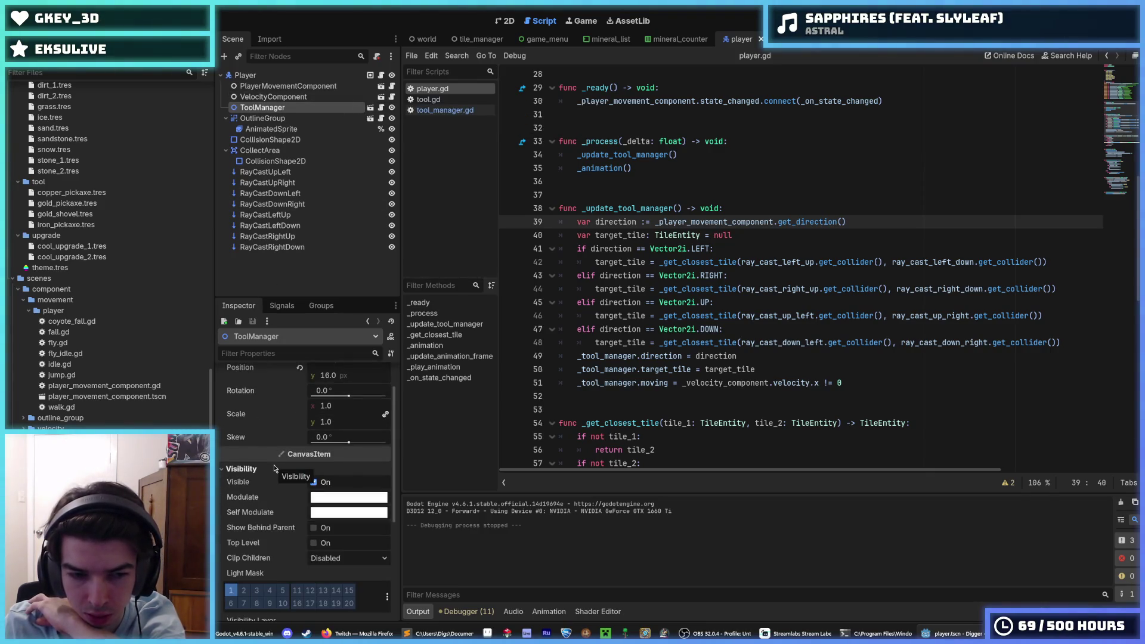
click(275, 469)
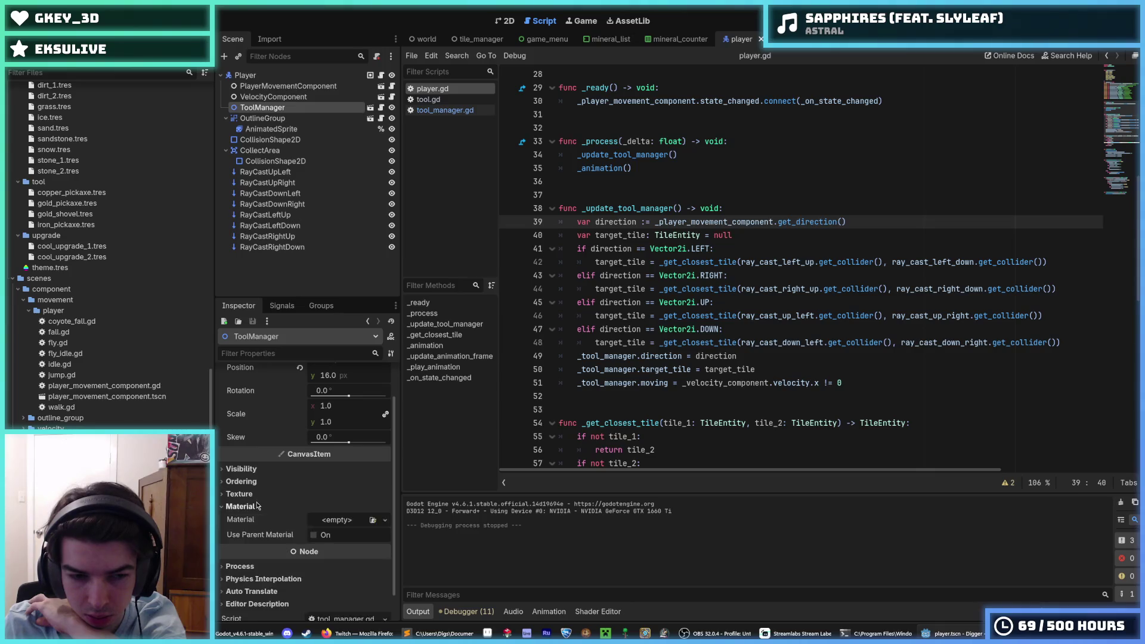
click(246, 482)
click(247, 483)
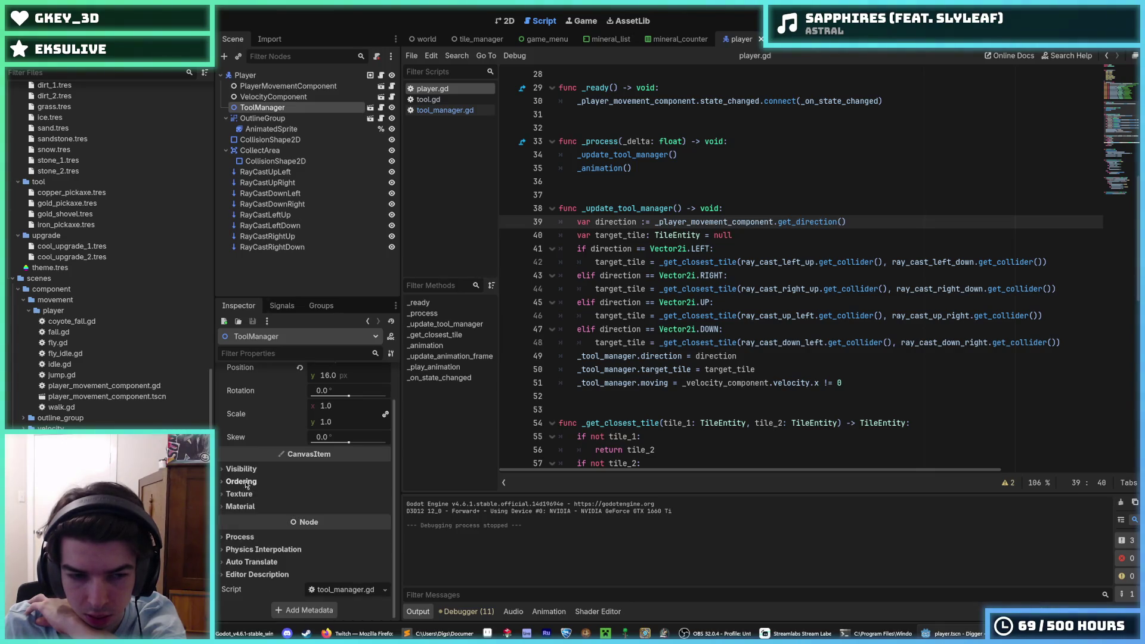
scroll(248, 477, up, 2)
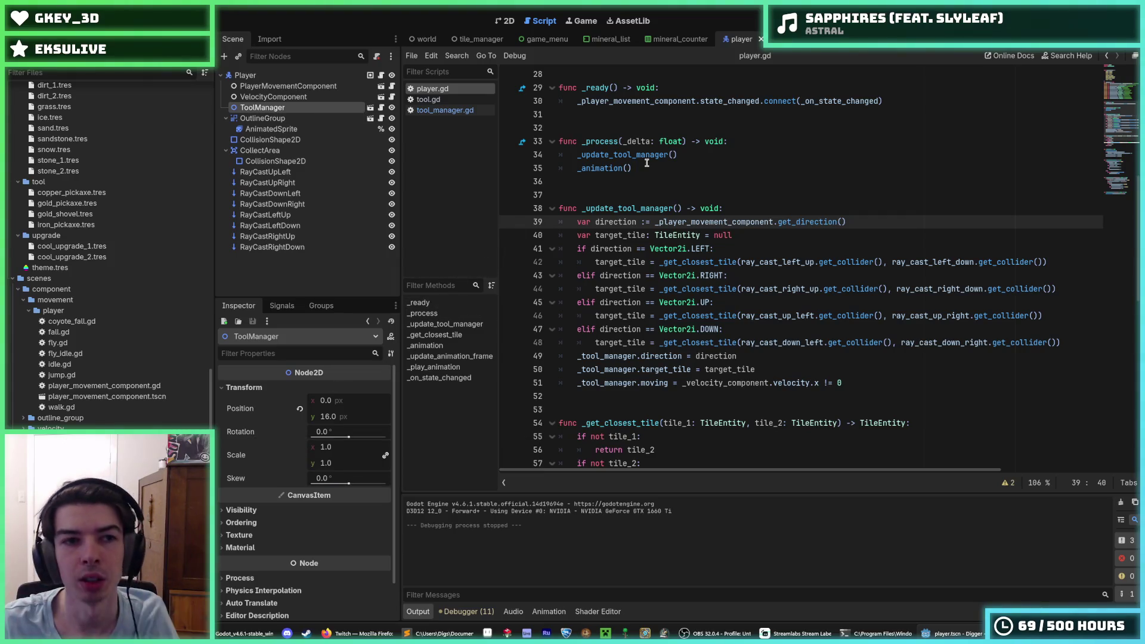
Step: Reselect ToolManager under Player and cut it with Ctrl+X
key(Up)
key(Up)
key(Up)
click(262, 97)
click(263, 107)
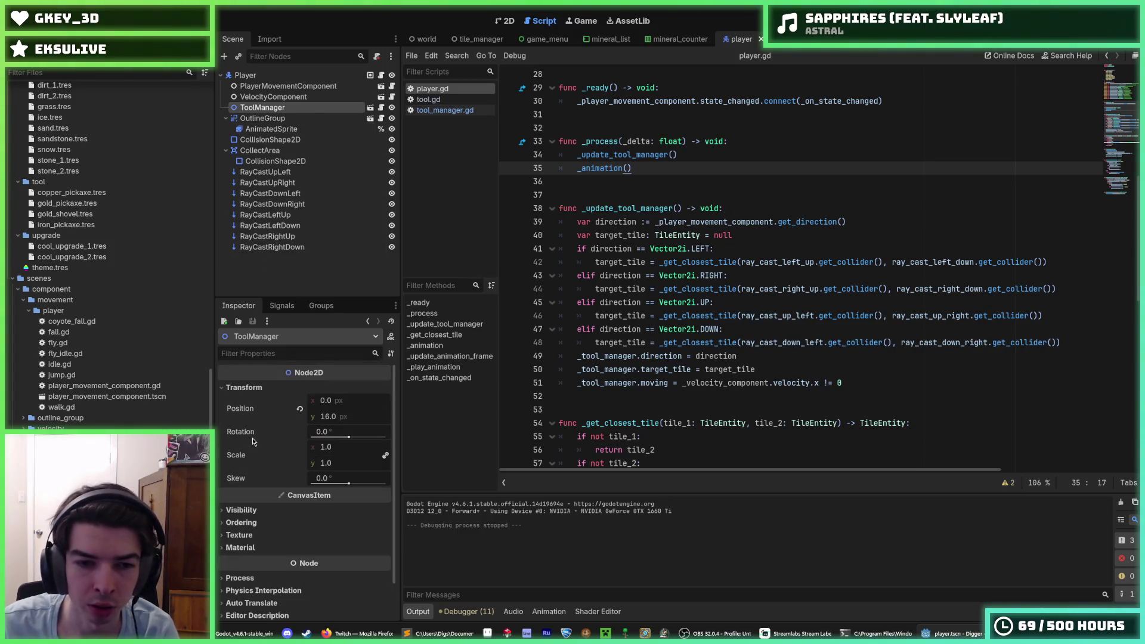
key(Down)
key(Down)
key(Down)
click(280, 96)
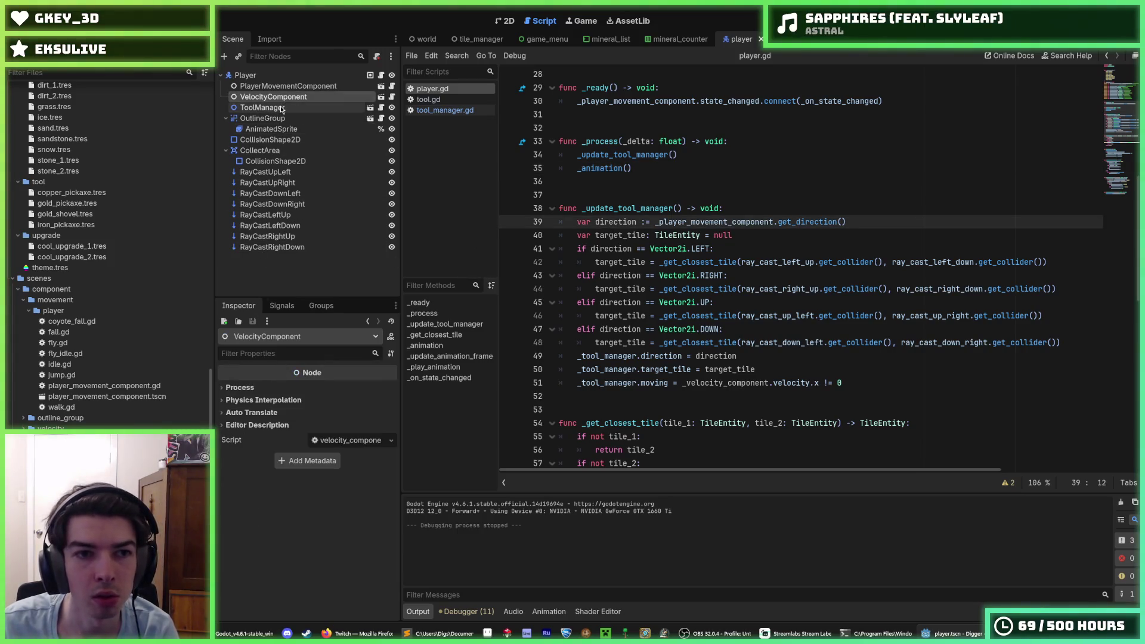
click(282, 107)
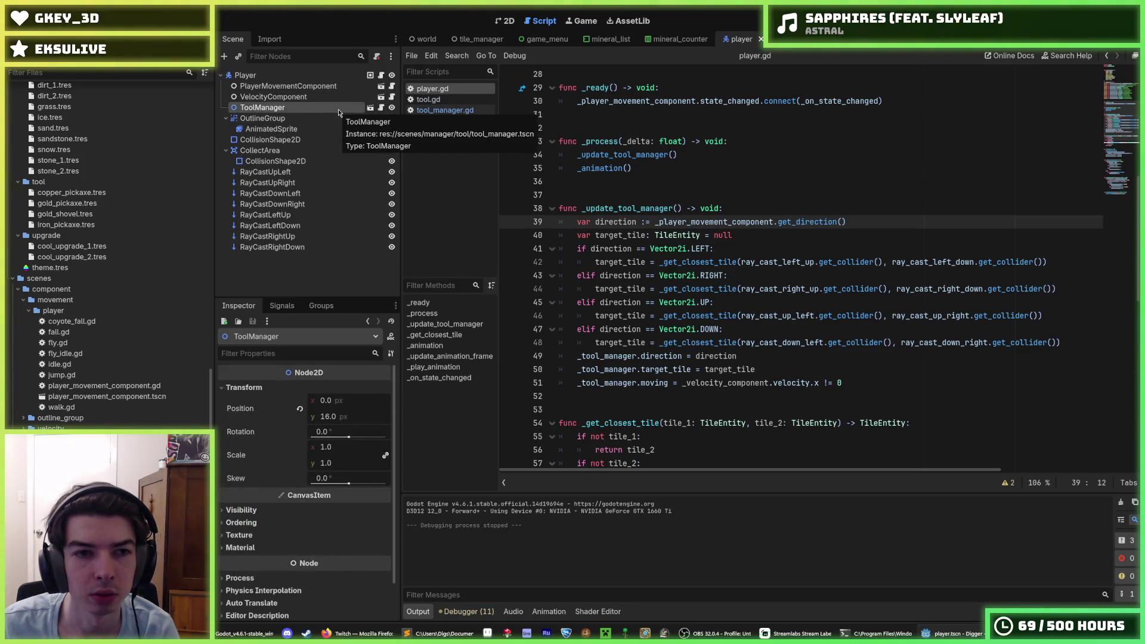
key(ctrl+x)
Step: Paste ToolManager under World in the world scene and drag it to sit after Player
click(423, 39)
click(280, 76)
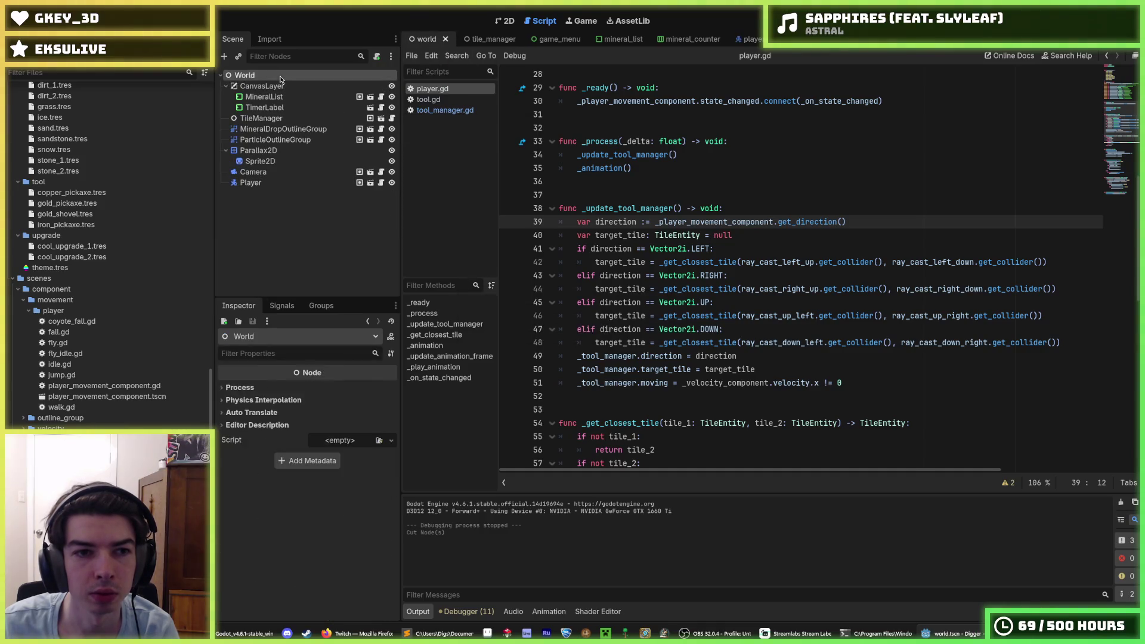
key(ctrl+v)
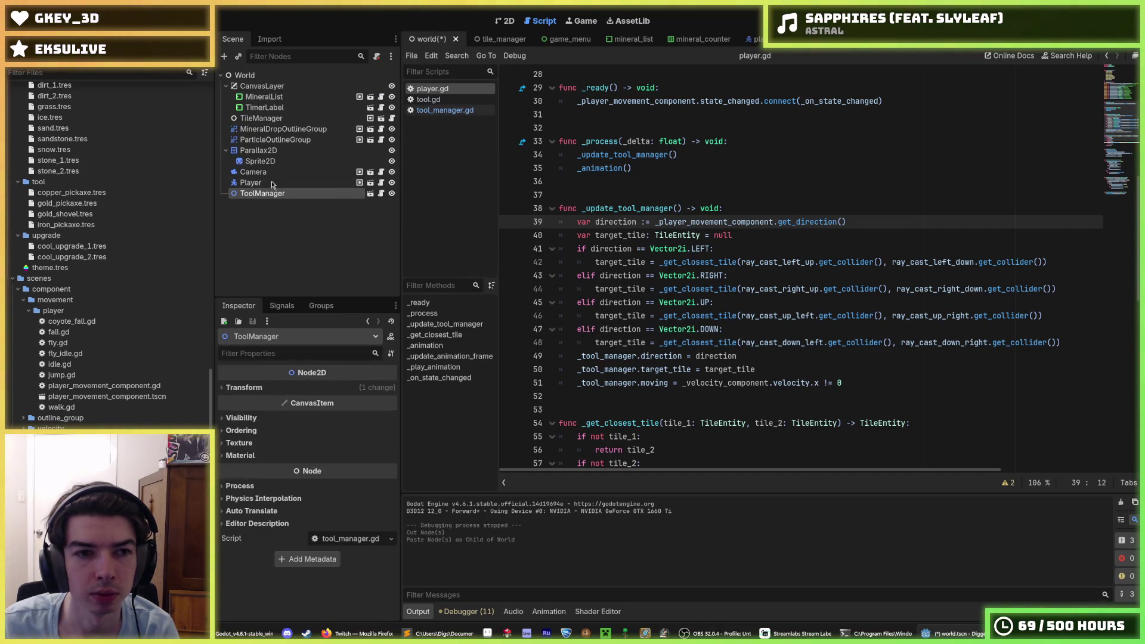
drag(269, 193, 274, 122)
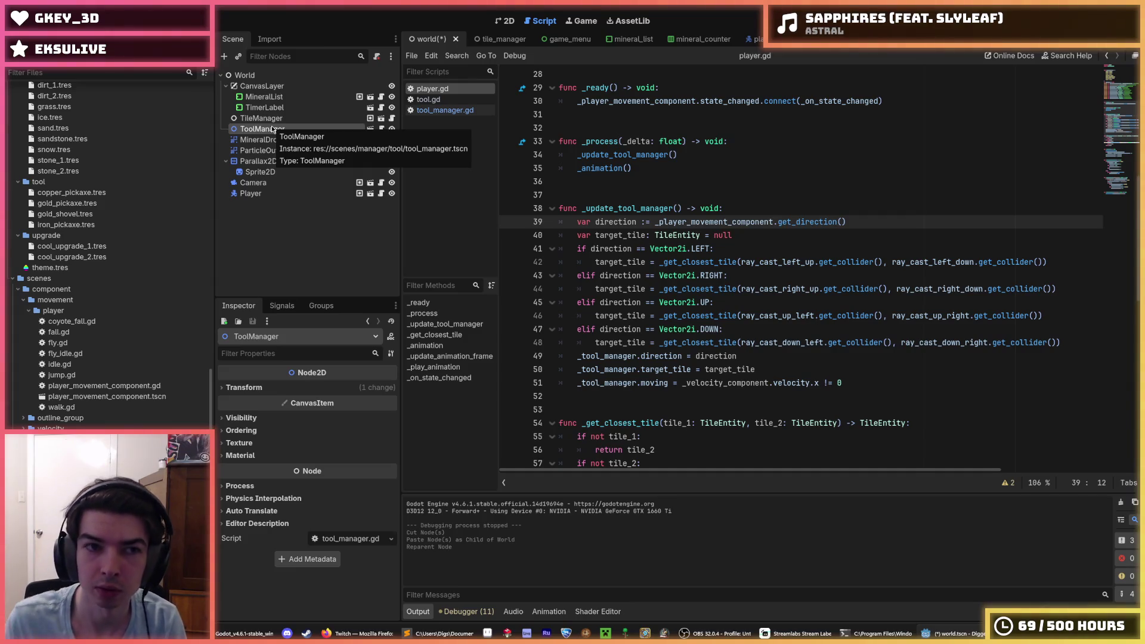
drag(271, 127, 266, 201)
Step: Alternate selection between Player and ToolManager, then open the ToolManager scene
click(263, 182)
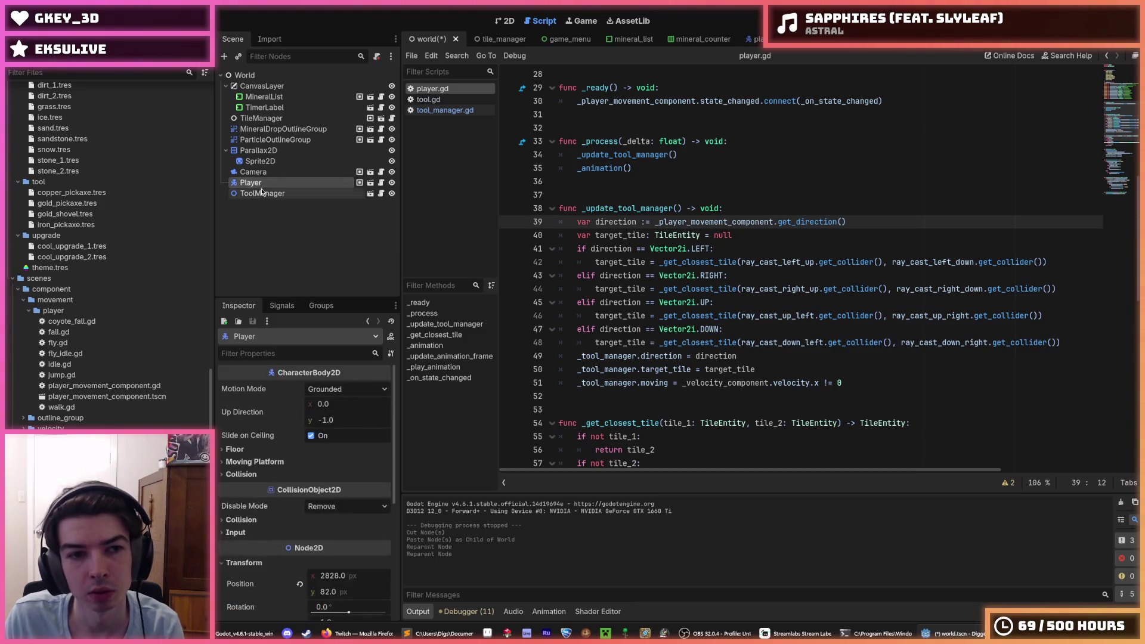
click(263, 193)
click(262, 183)
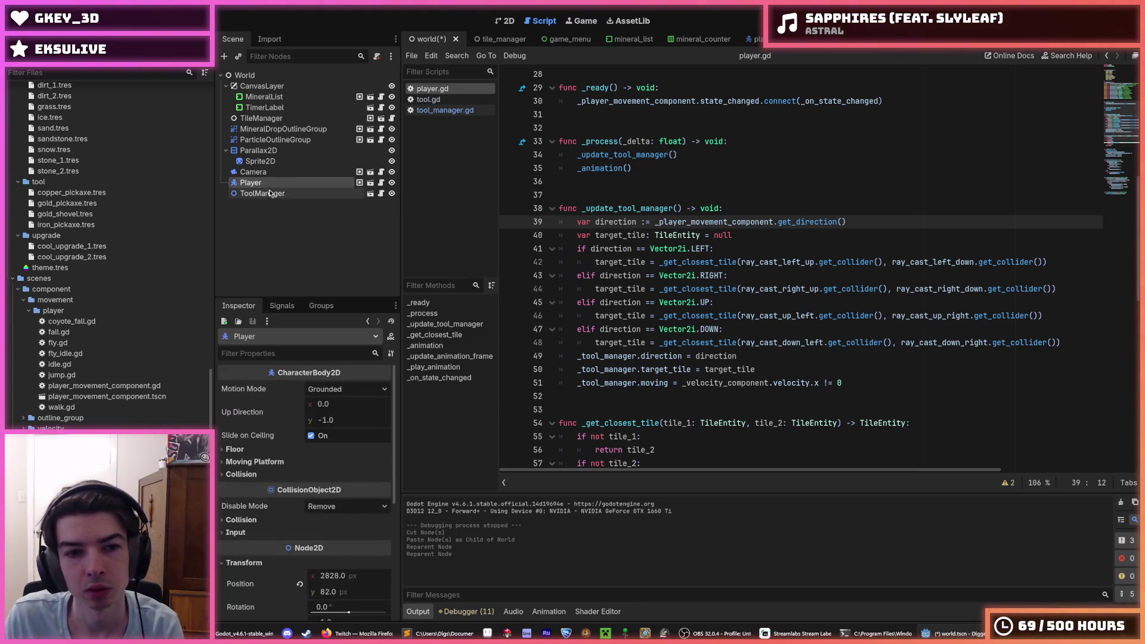
click(270, 194)
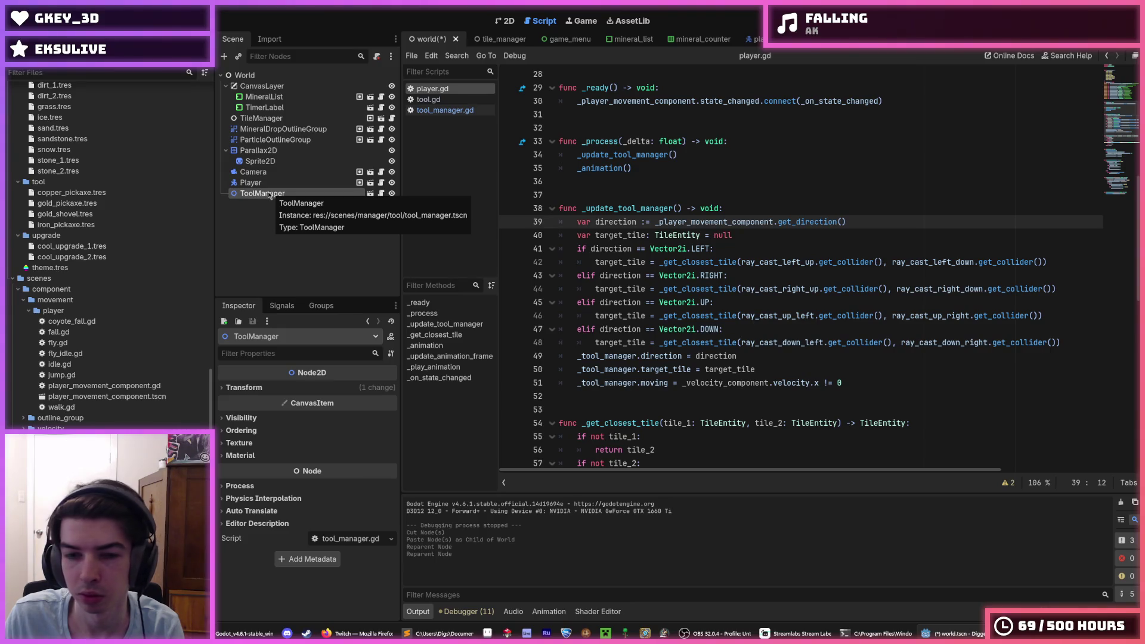
click(274, 182)
click(275, 192)
click(274, 183)
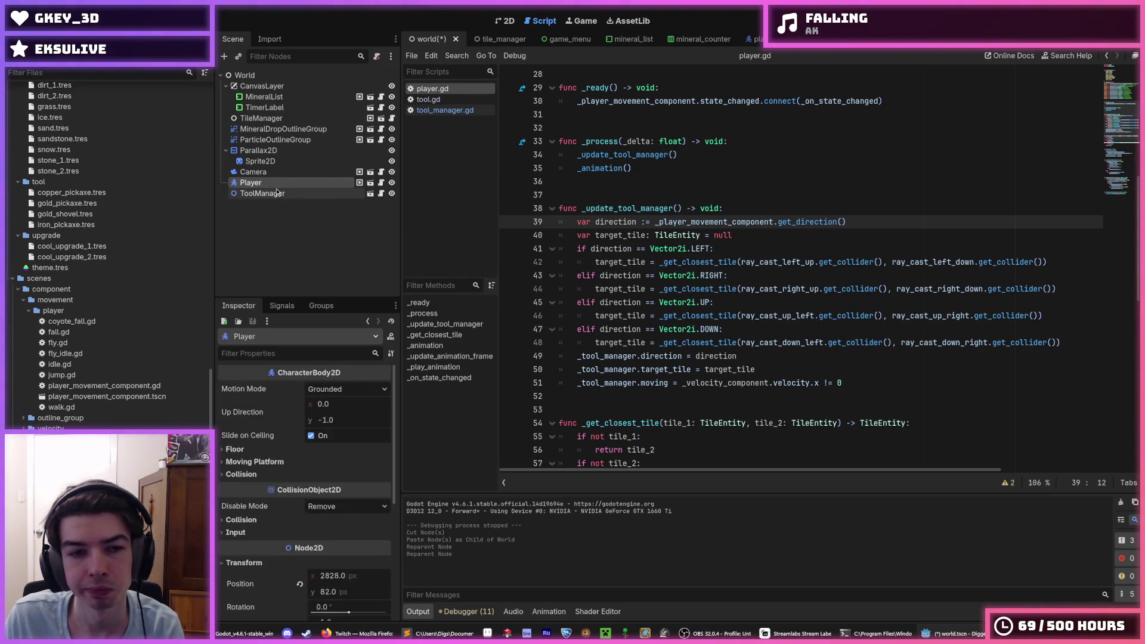
click(275, 192)
click(271, 184)
click(271, 193)
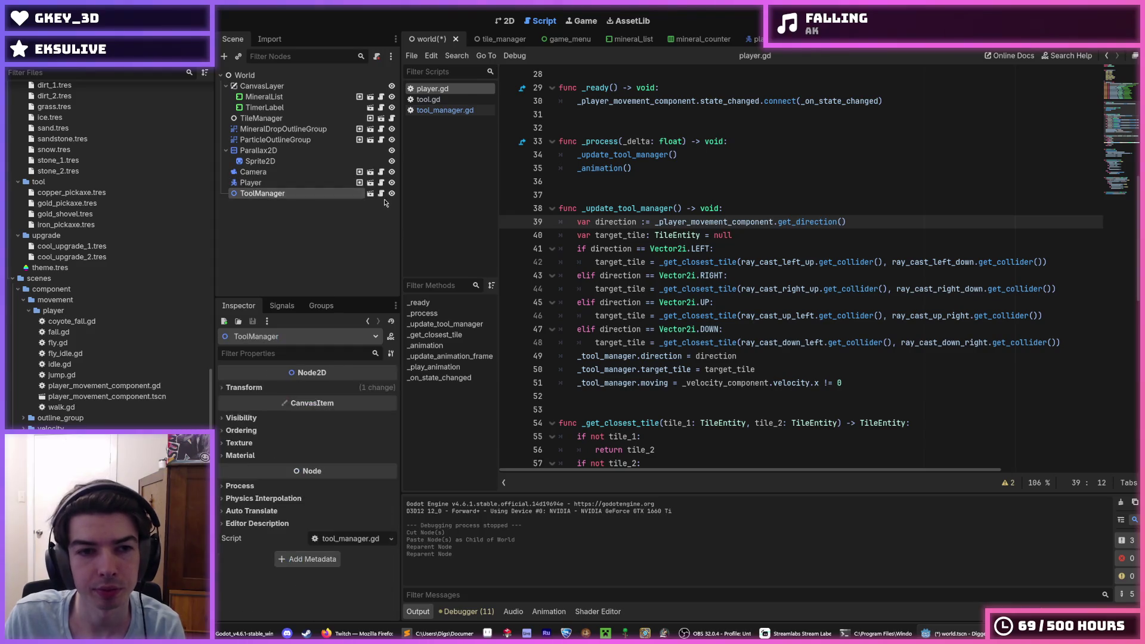
click(381, 194)
click(370, 193)
Step: Add a plain Node child under the ToolManager root
right_click(295, 74)
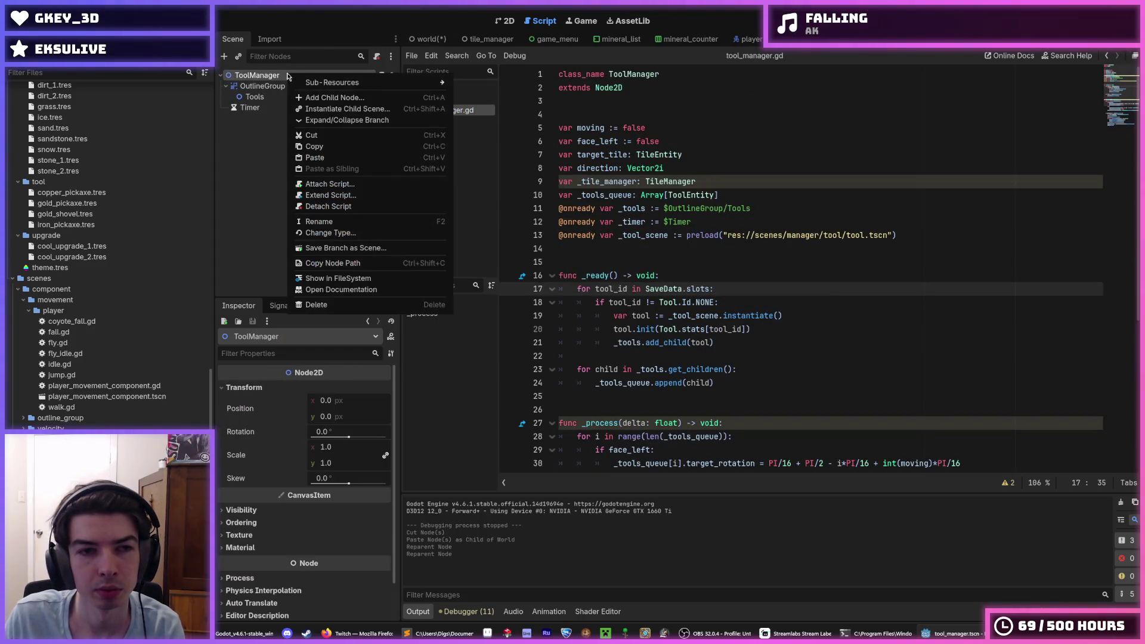
key(Escape)
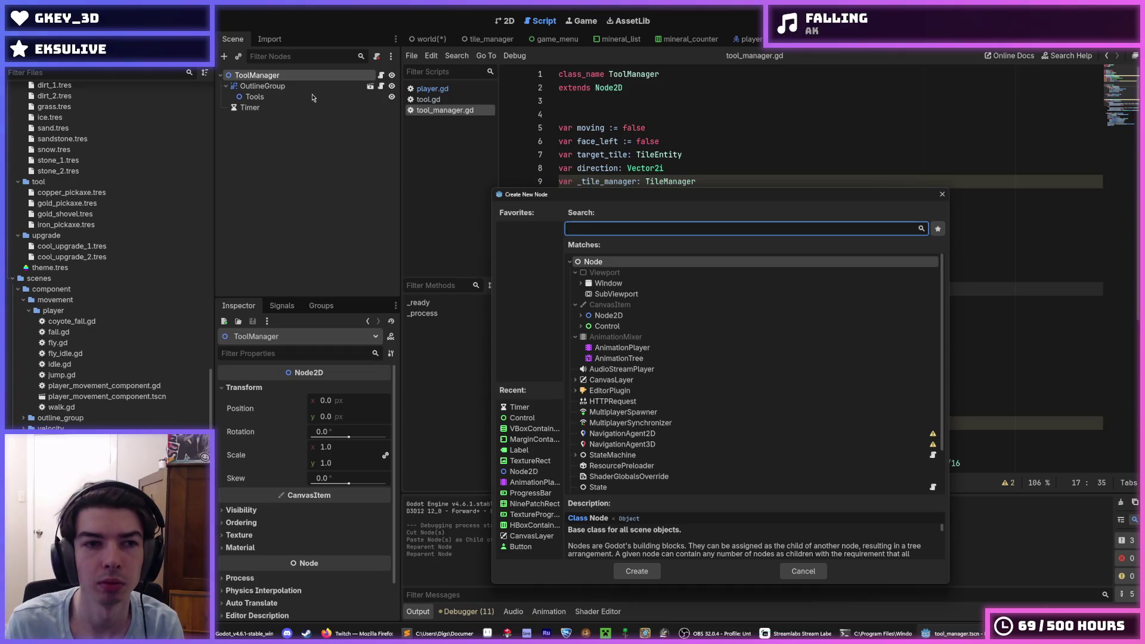
text(node)
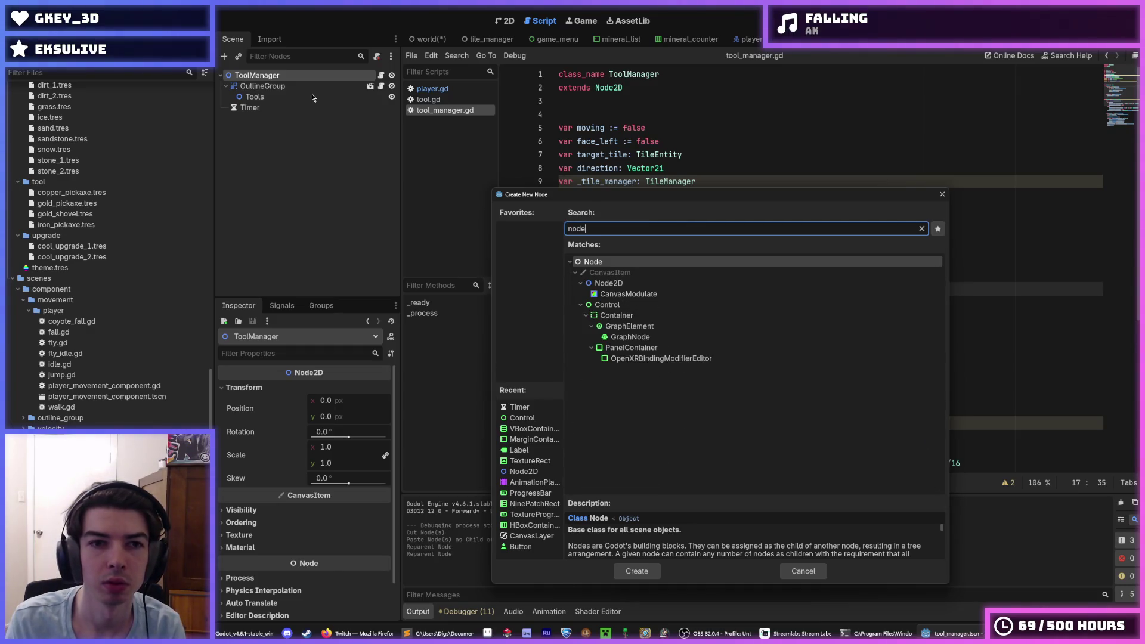
key(Return)
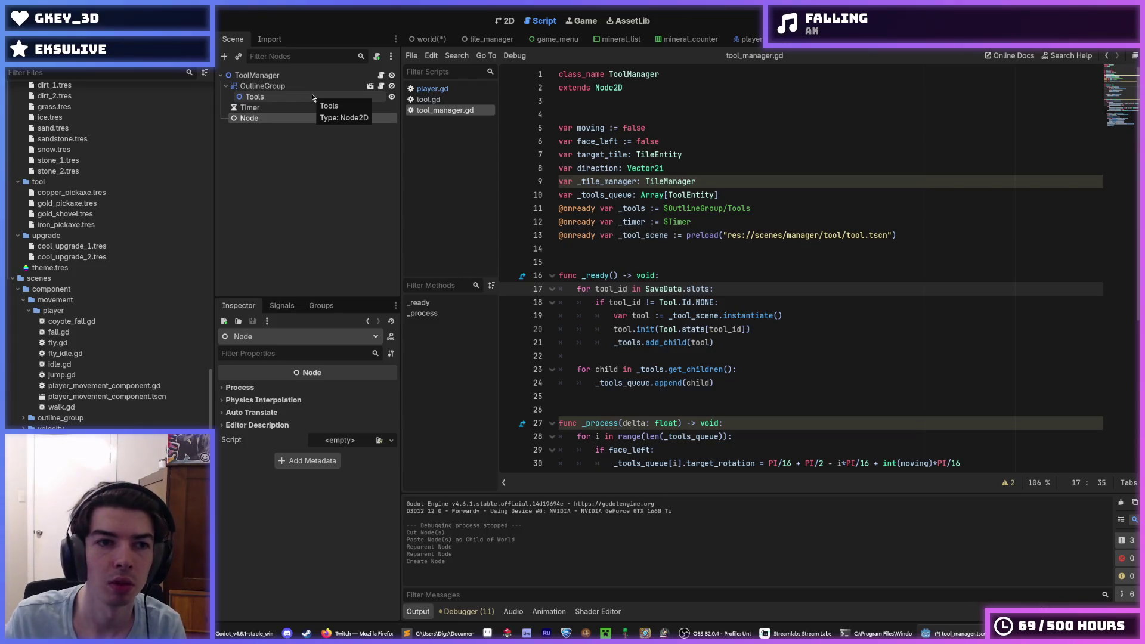
Step: Make the new Node the scene root
click(277, 76)
right_click(277, 79)
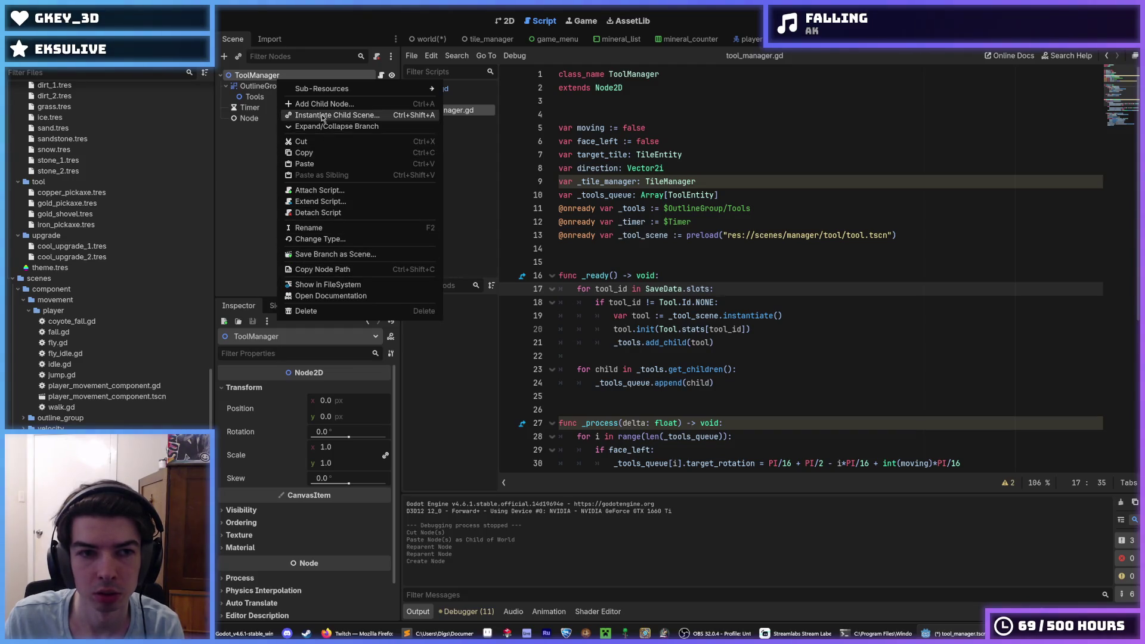
mouse_move(324, 94)
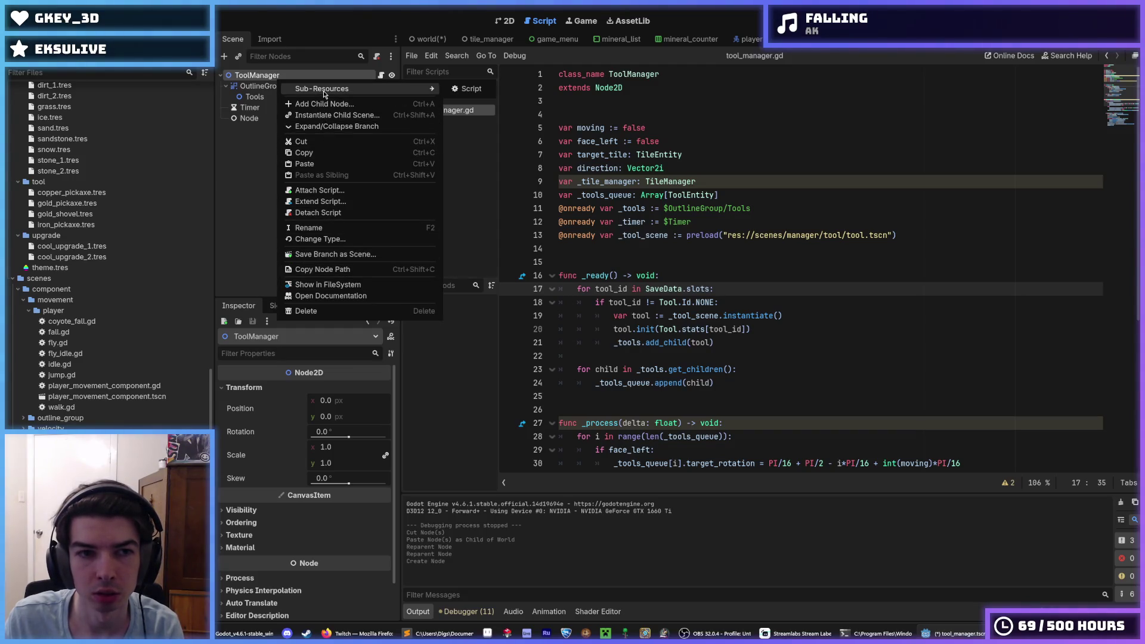
click(250, 120)
right_click(259, 122)
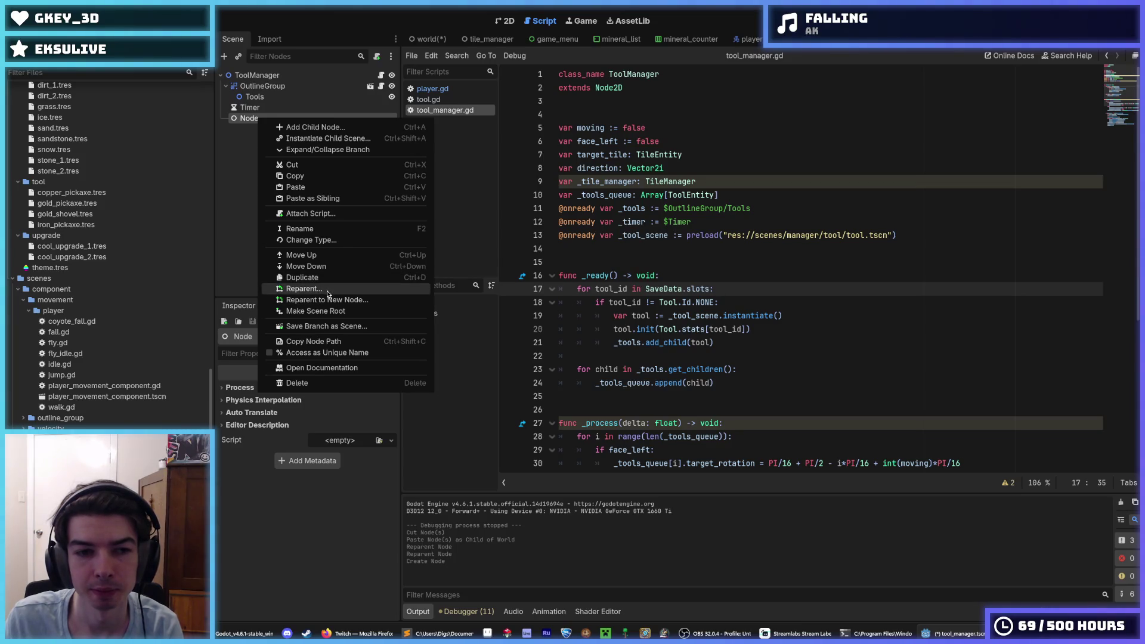
click(331, 310)
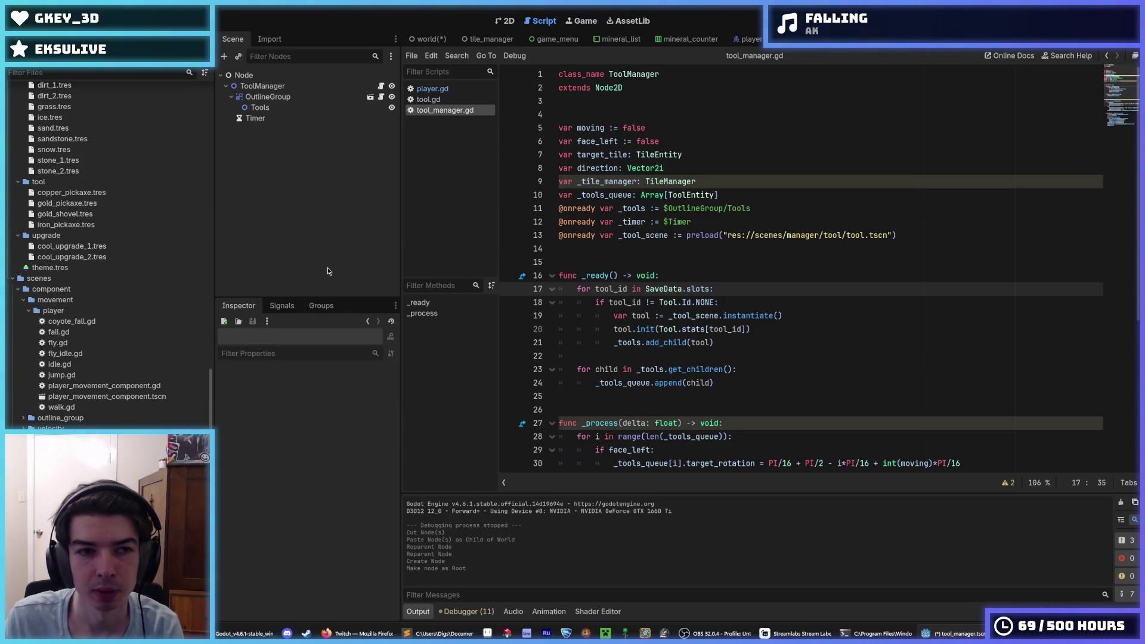
Step: Rename the new root to ToolManager and start attaching a script to it
double_click(295, 73)
text(ToolManag)
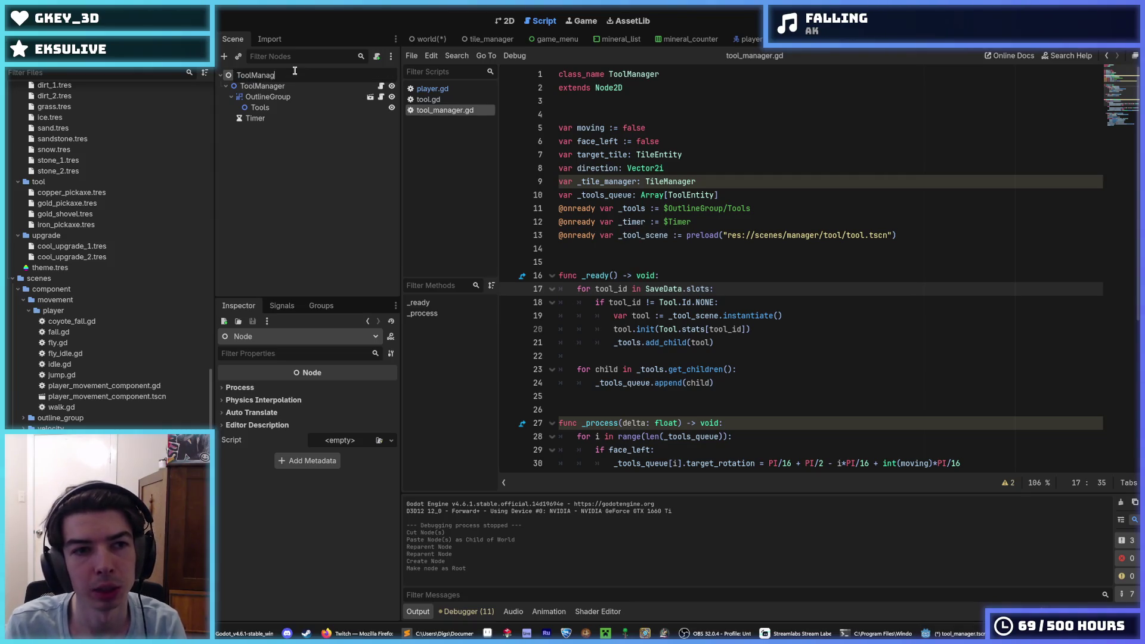
text(er)
key(Return)
right_click(294, 70)
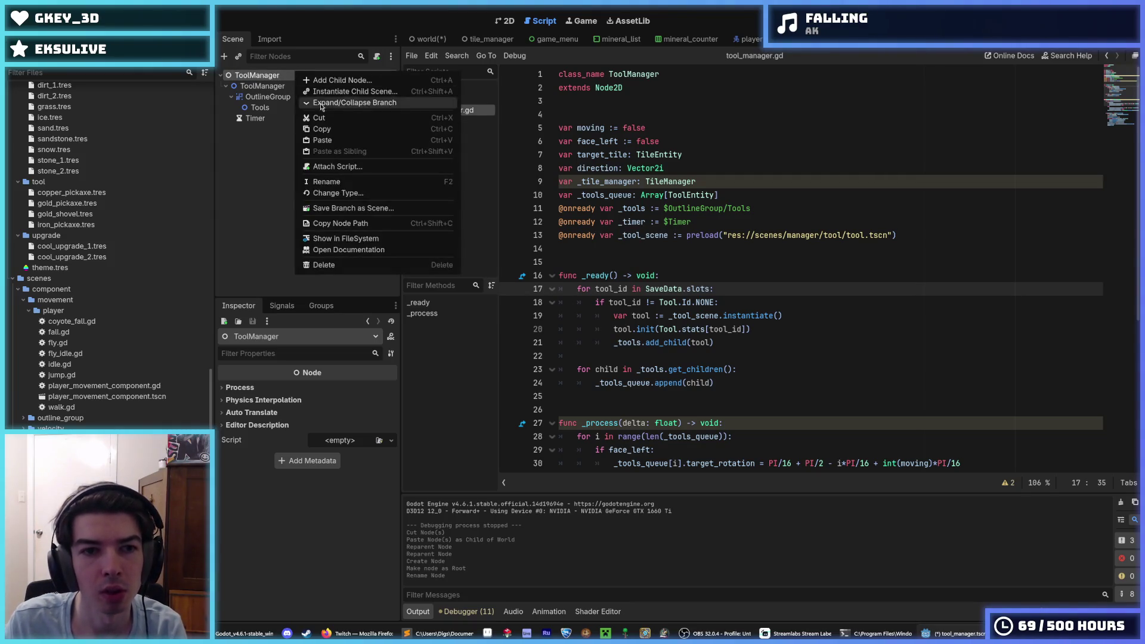
click(337, 166)
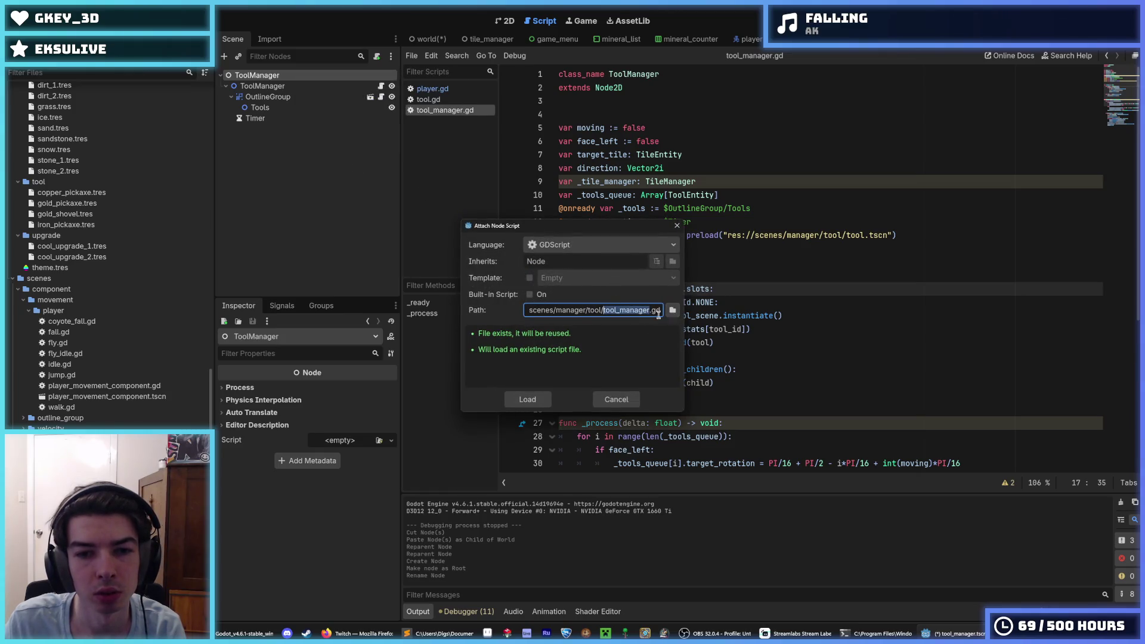
Step: Load the existing tool_manager.gd on the new root and change it to extend Node
click(528, 400)
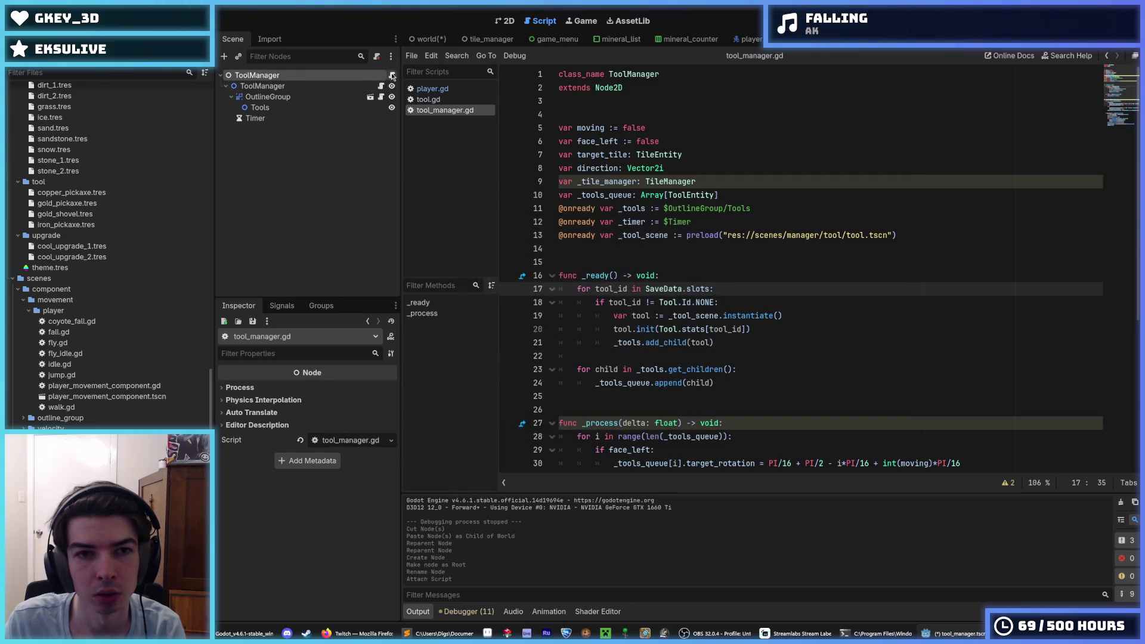
drag(641, 87, 613, 90)
key(BackSpace)
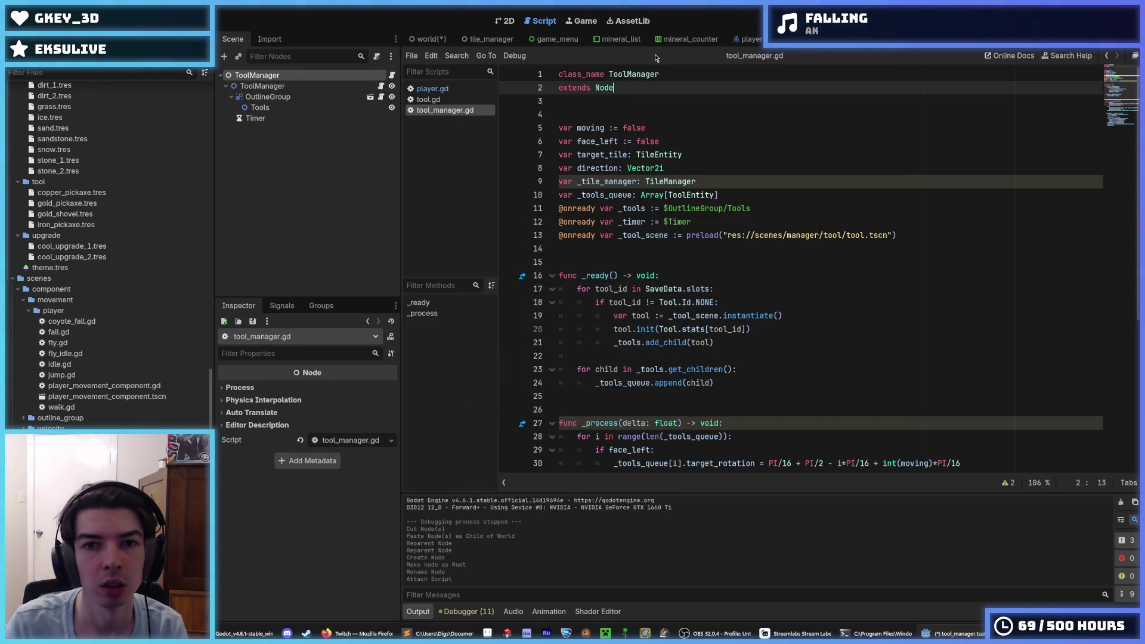
Step: Move OutlineGroup and Timer under the new root ToolManager
click(333, 86)
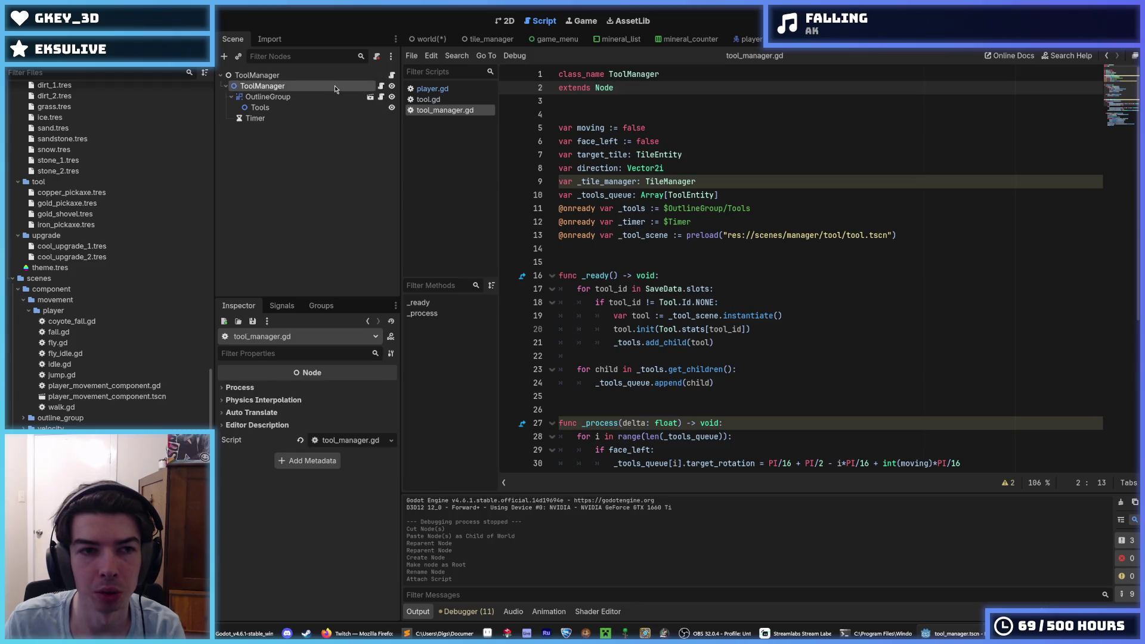
mouse_move(268, 96)
mouse_down()
mouse_move(256, 75)
mouse_move(271, 76)
mouse_up()
right_click(277, 88)
click(255, 96)
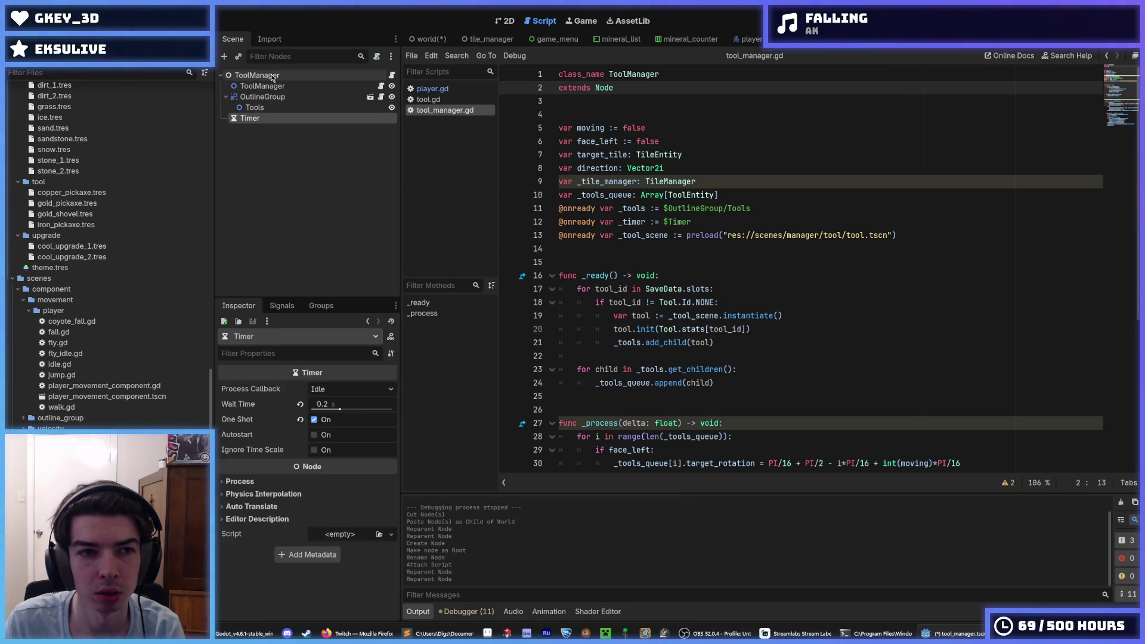
Step: Delete the old Node2D ToolManager child and save the scene
right_click(273, 86)
click(346, 386)
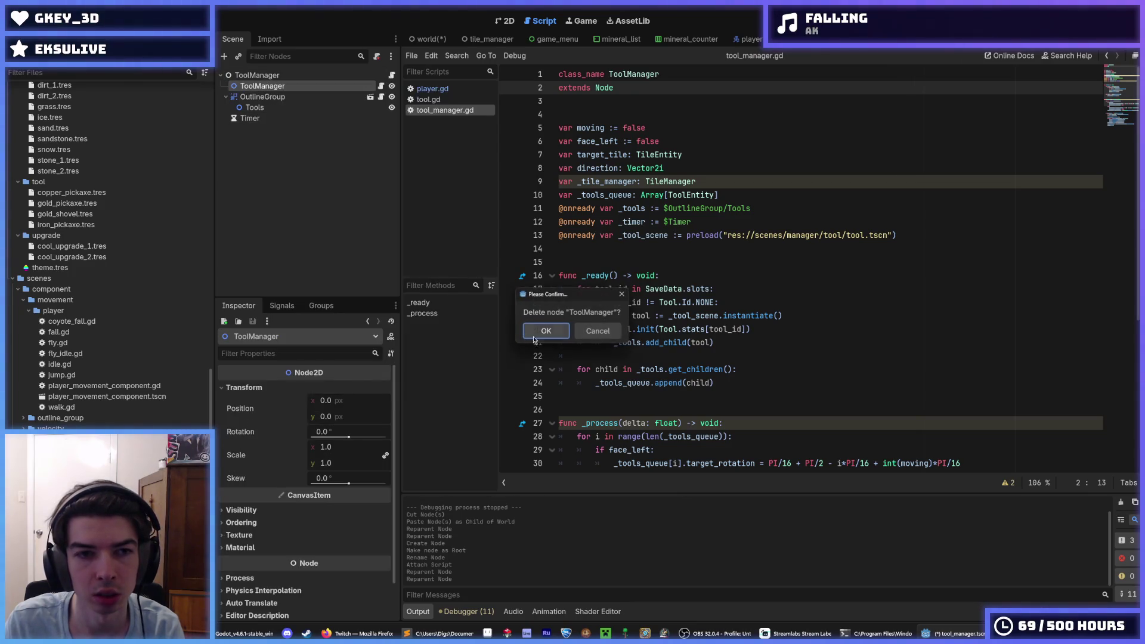
click(546, 332)
click(313, 75)
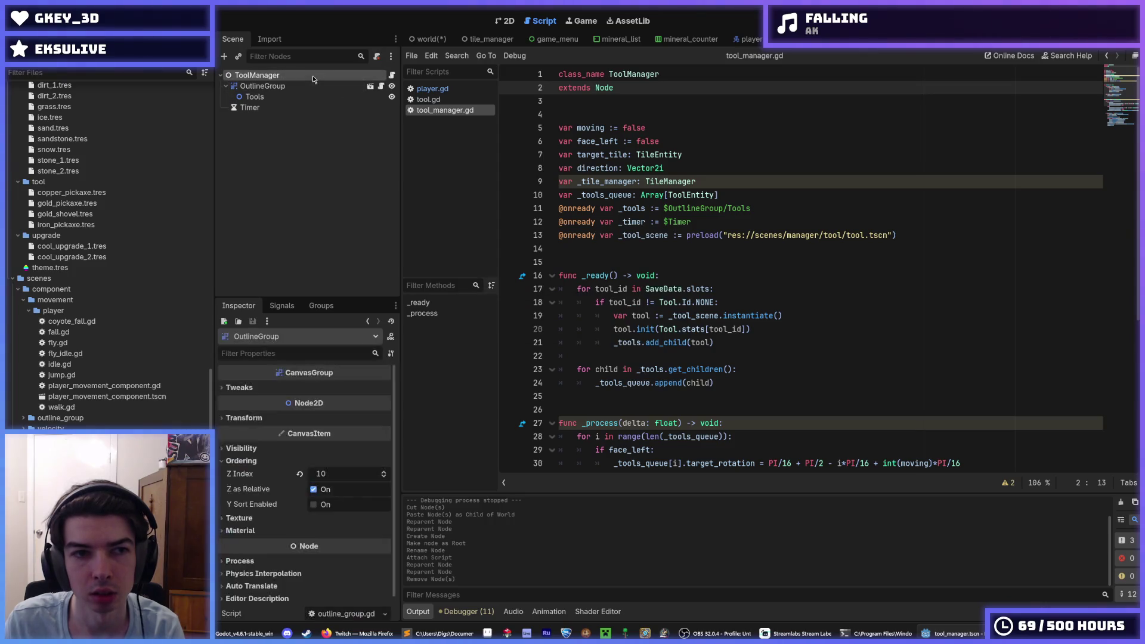
key(ctrl+s)
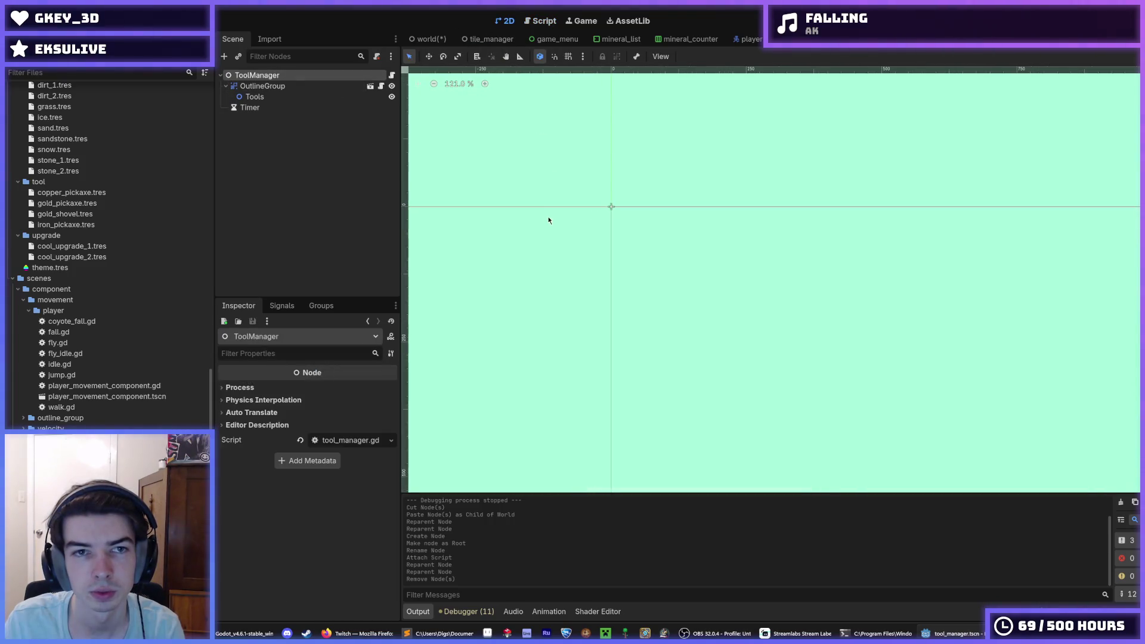
Step: Place ToolManager directly below TileManager in the world scene and save it
key(F5)
scroll(616, 269, up, 6)
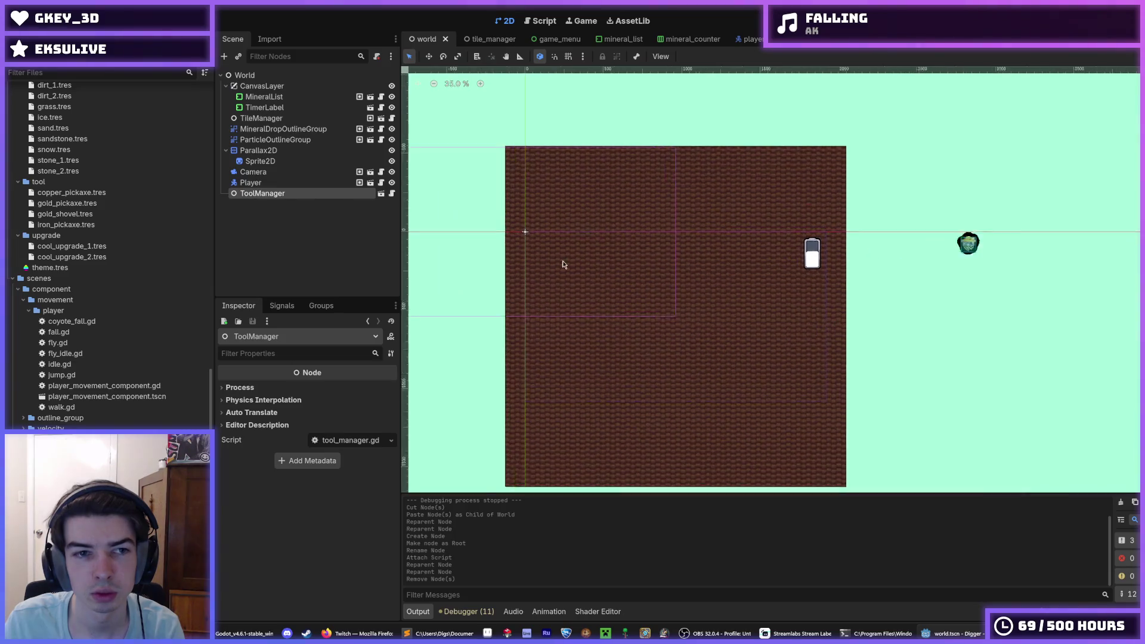
drag(273, 193, 284, 128)
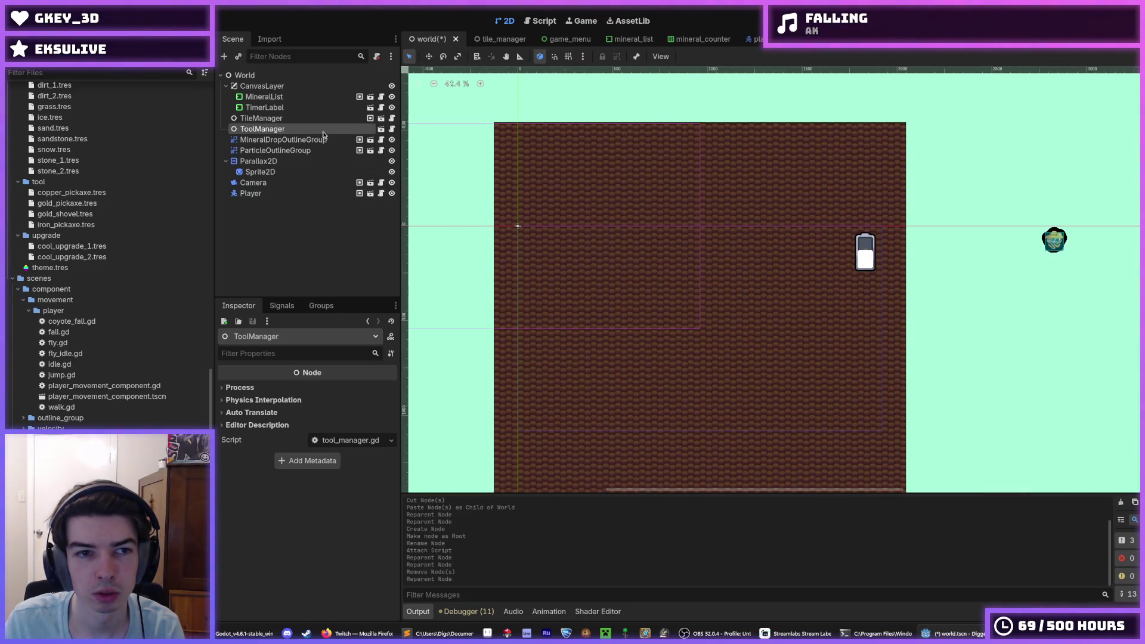
key(ctrl+s)
key(ctrl+s)
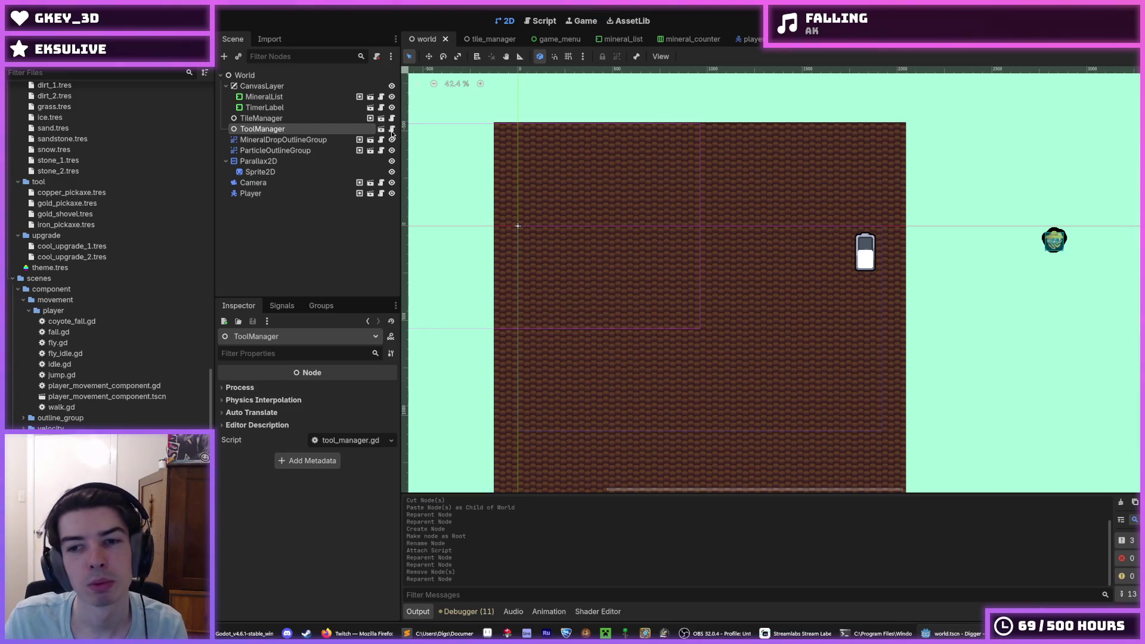
key(ctrl+s)
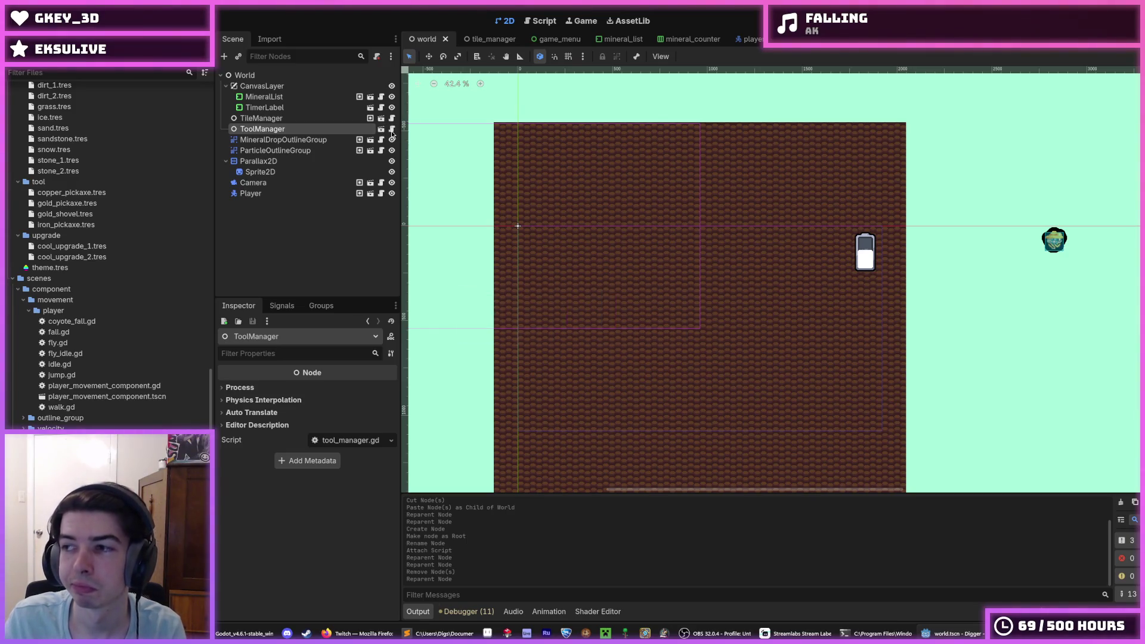
key(ctrl+s)
Step: Open the ToolManager scene, compare its OutlineGroup and Tools nodes, save, and open tool_manager.gd
click(391, 130)
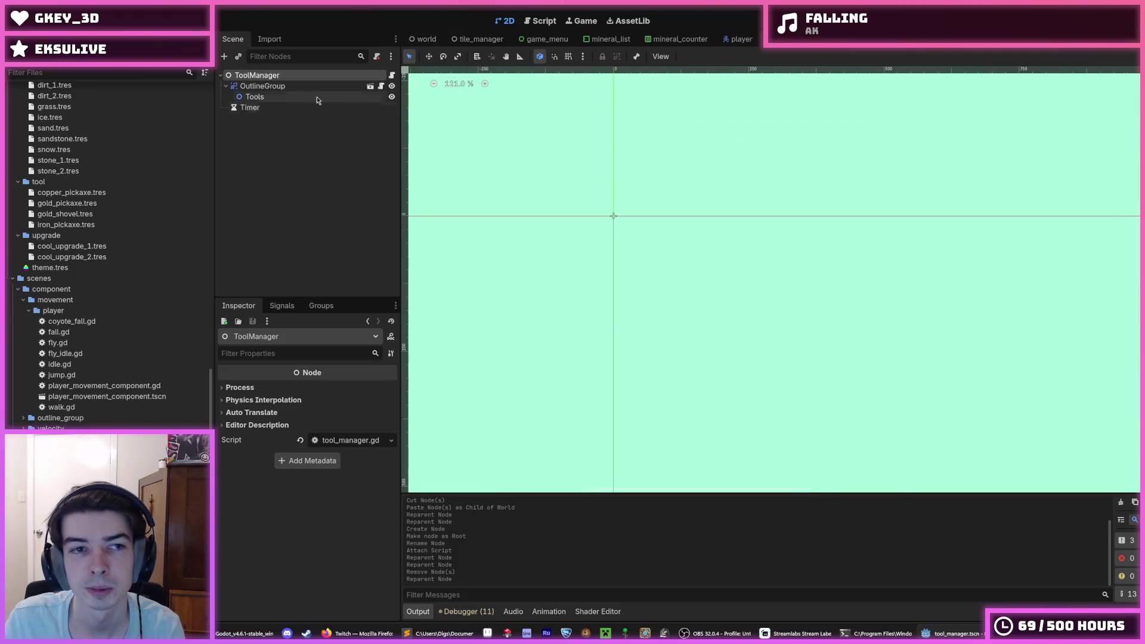
click(275, 96)
click(276, 86)
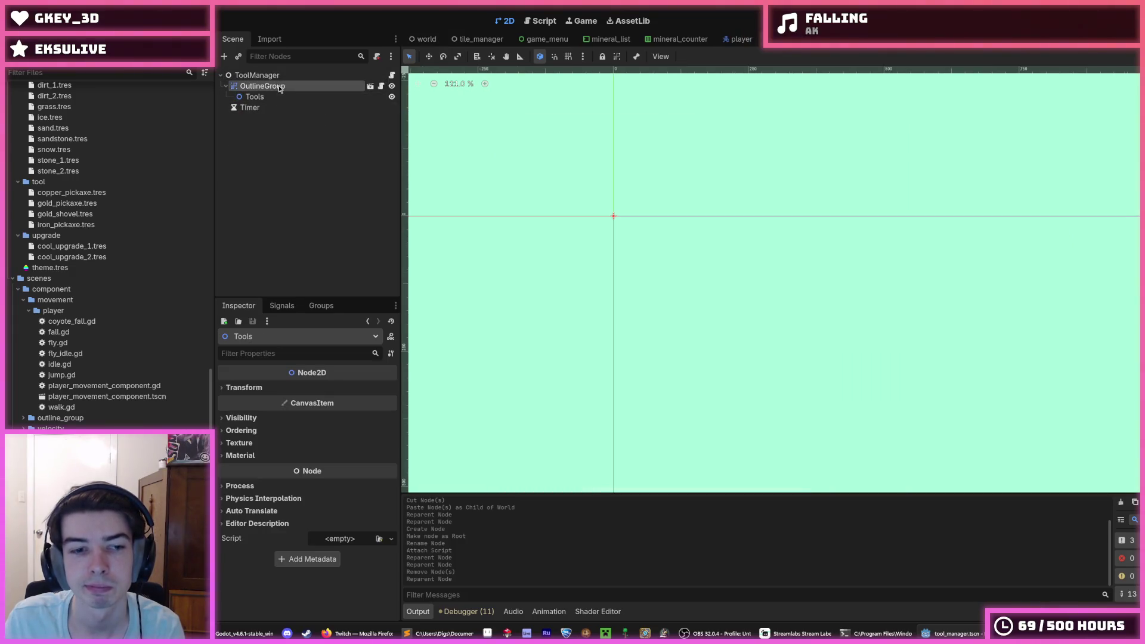
click(278, 95)
click(277, 86)
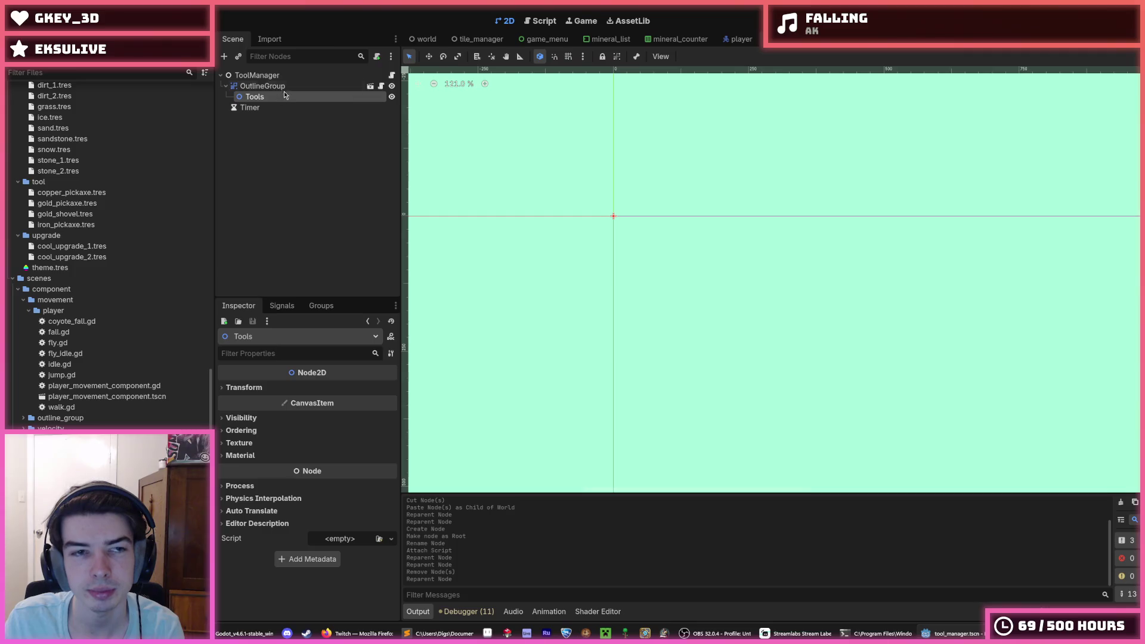
click(285, 89)
click(284, 97)
click(285, 90)
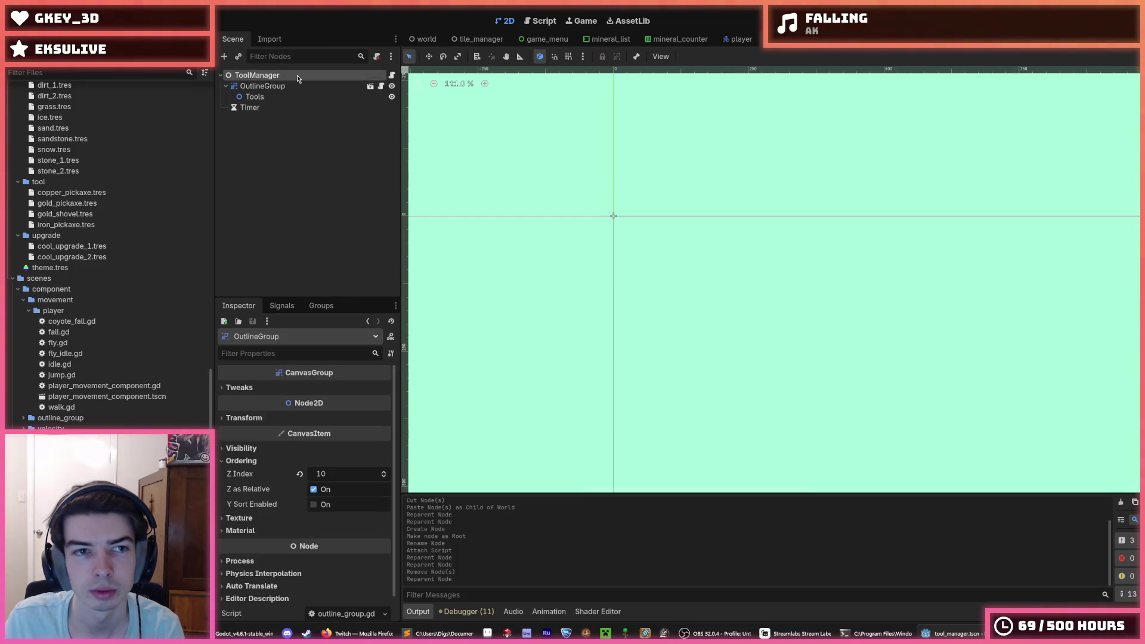
click(297, 96)
click(301, 87)
key(ctrl+s)
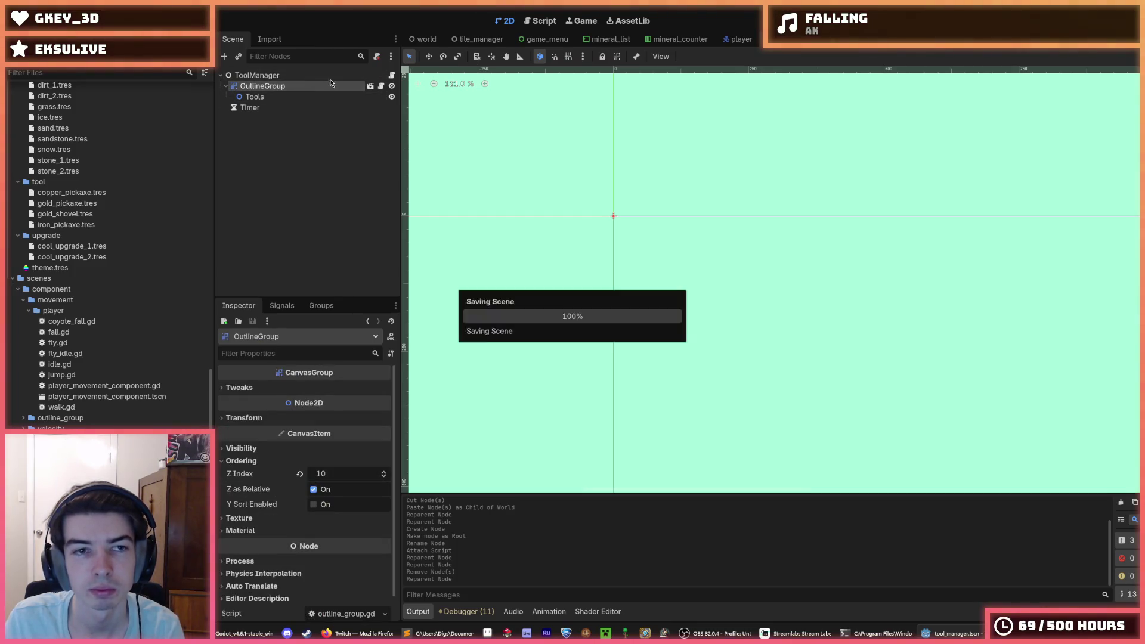
click(393, 75)
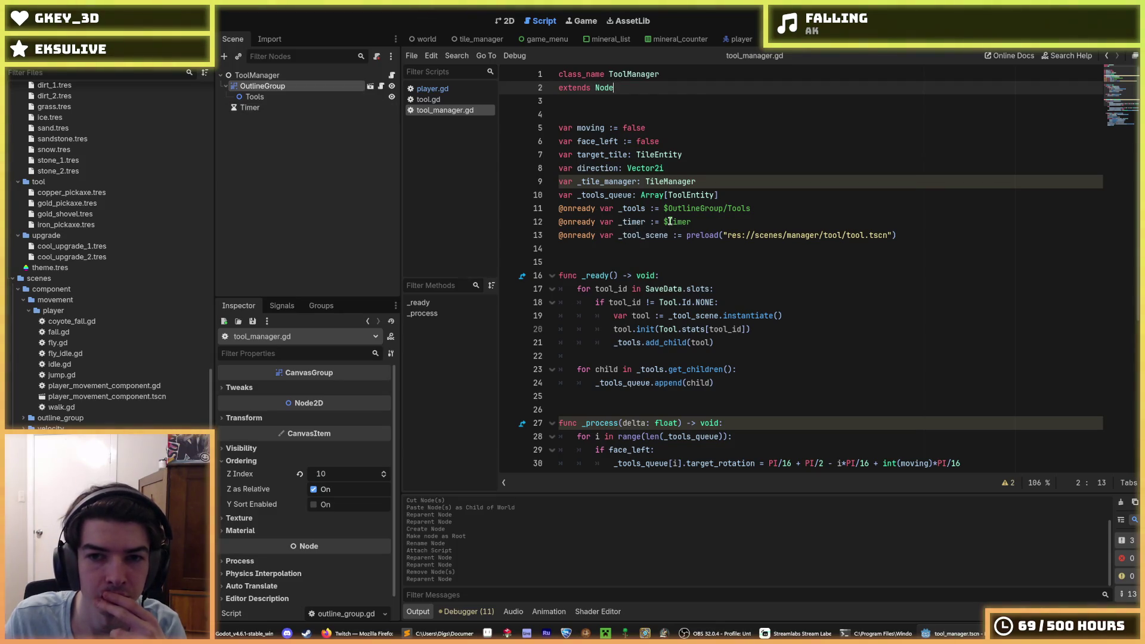
double_click(643, 209)
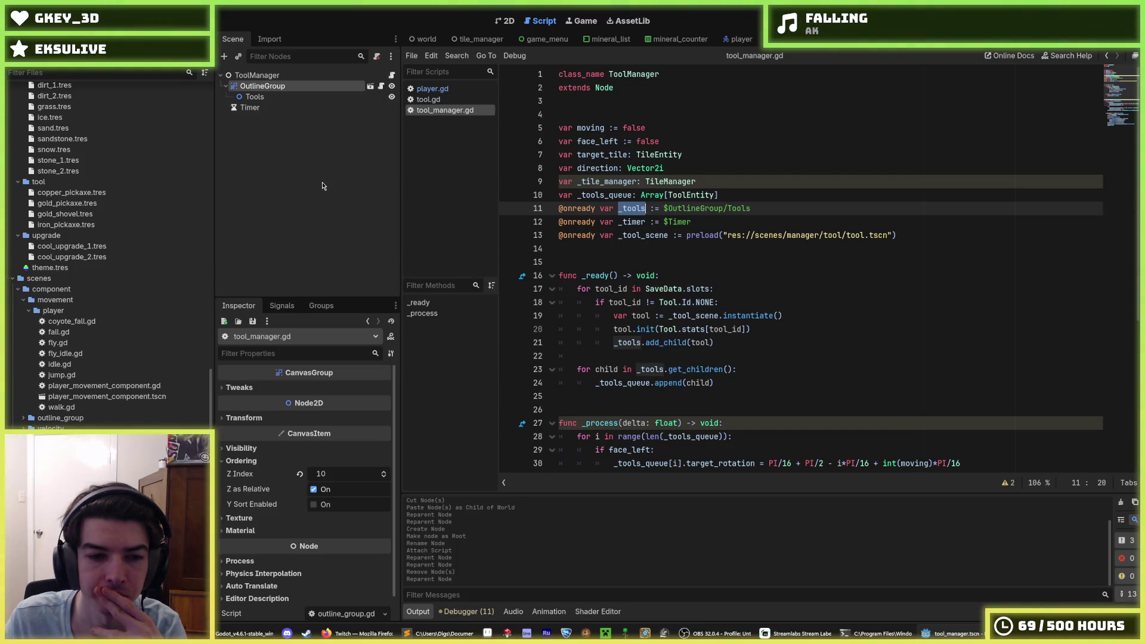
click(255, 97)
click(264, 389)
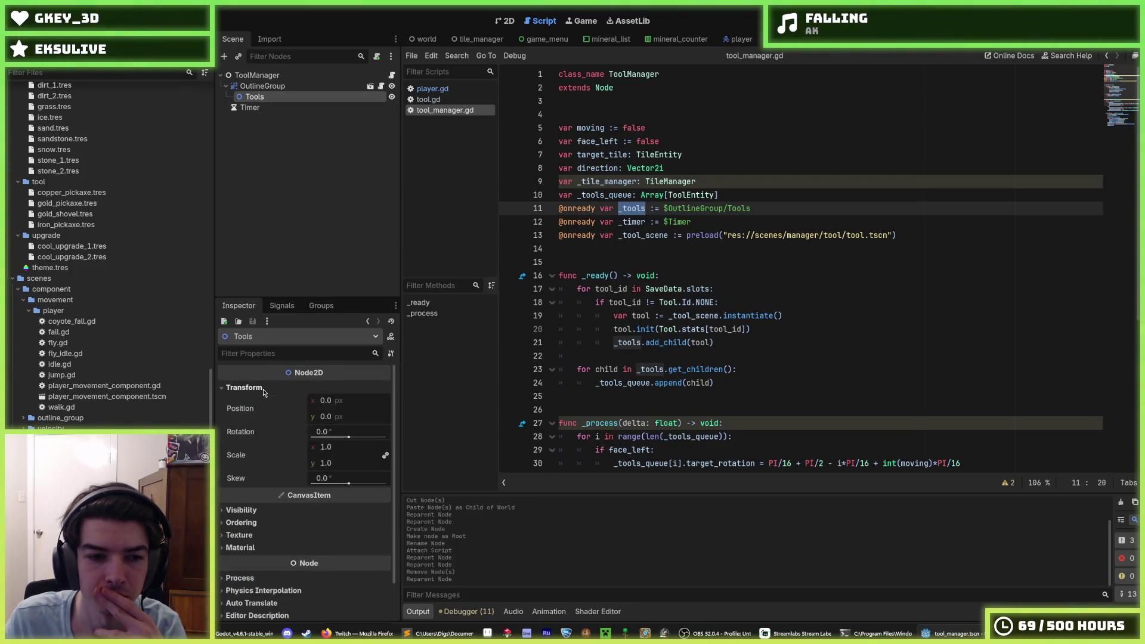
double_click(629, 344)
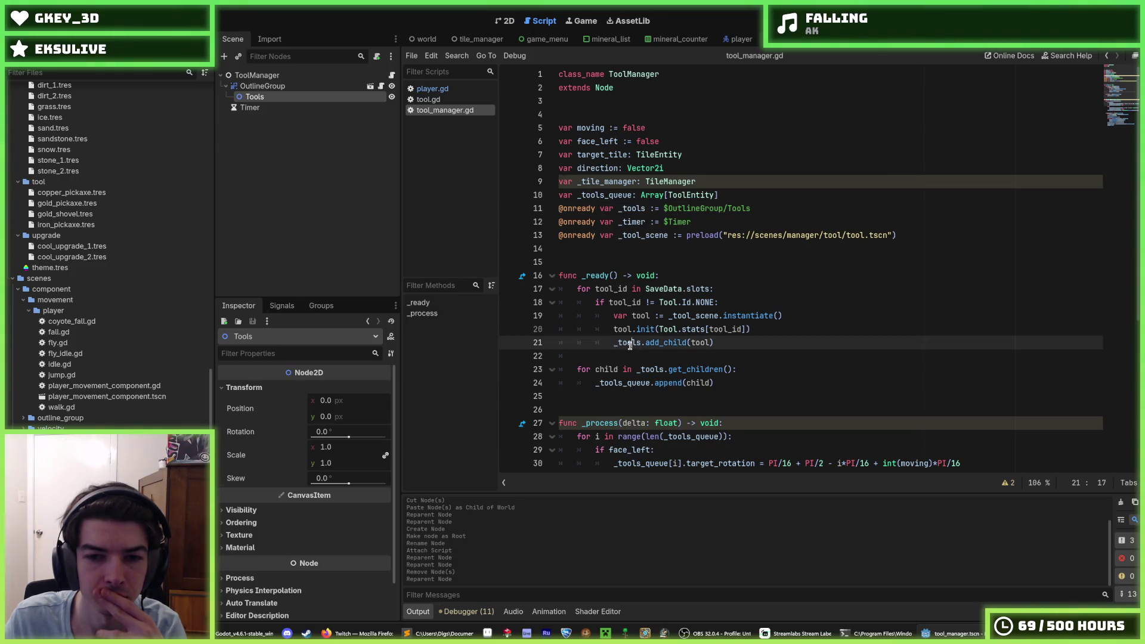
scroll(663, 355, down, 6)
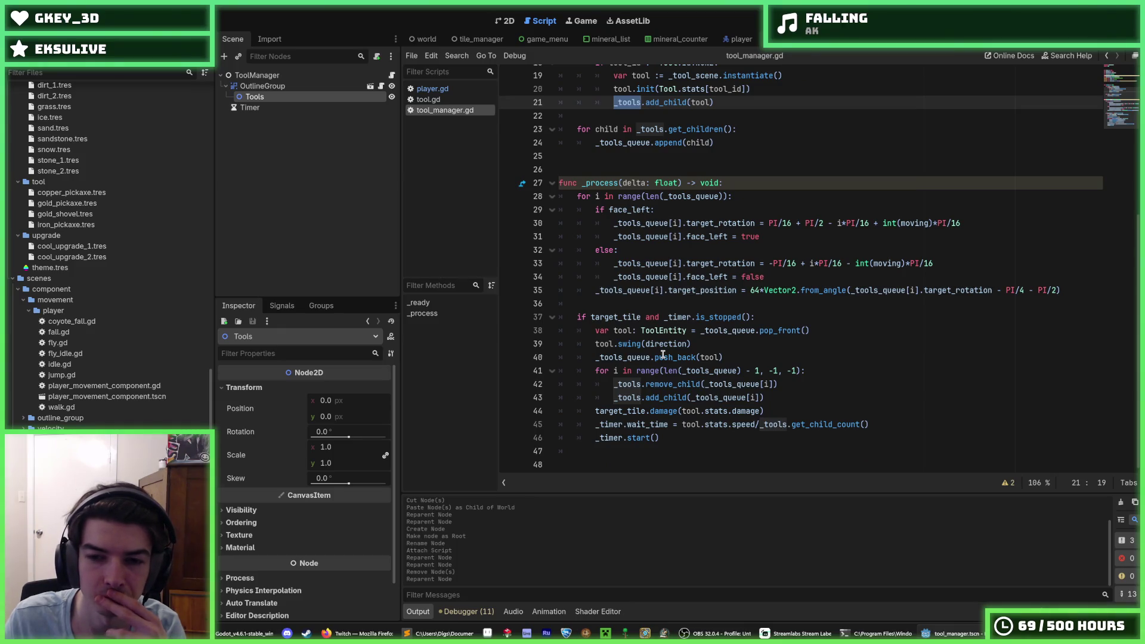
scroll(662, 354, up, 6)
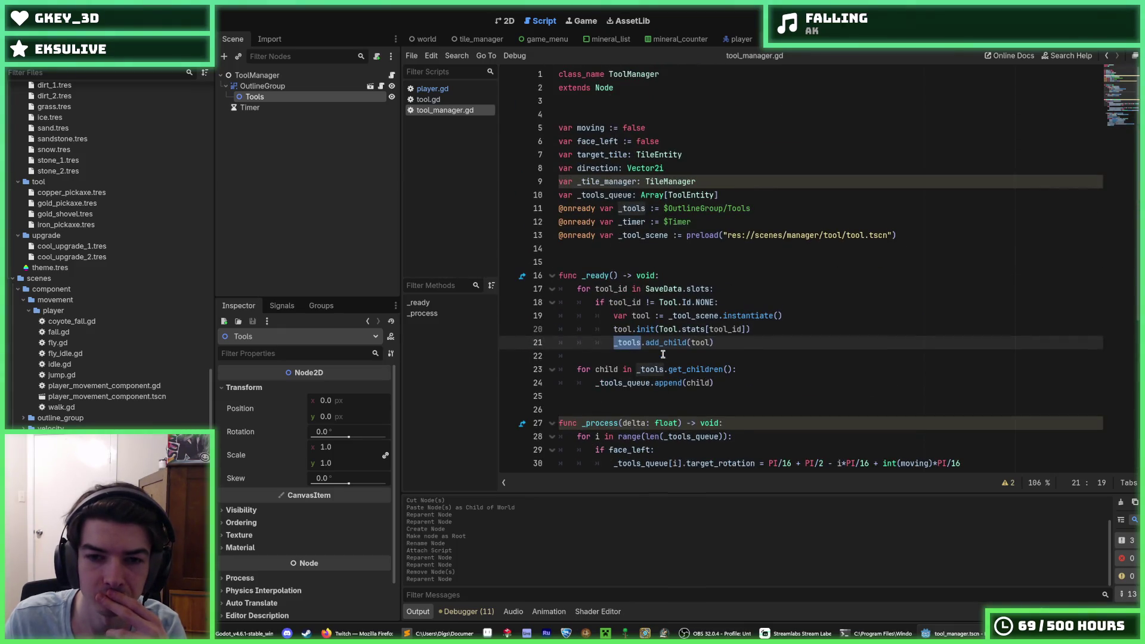
click(265, 86)
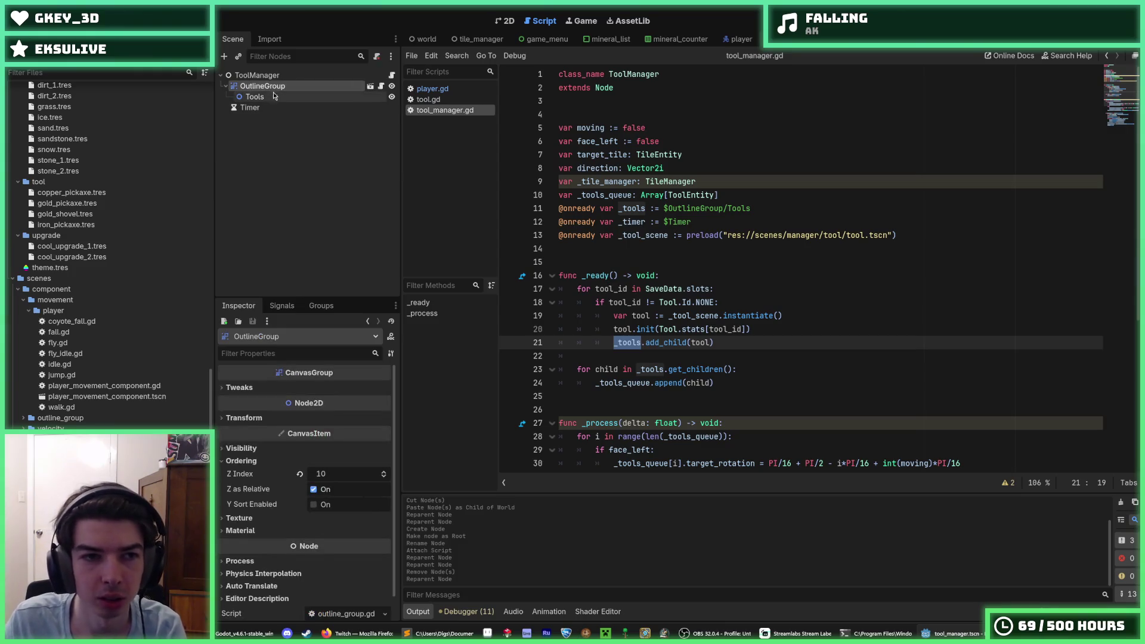
Step: Rename OutlineGroup to Tools, delete its old Tools child, and save the scene
click(282, 88)
text(T)
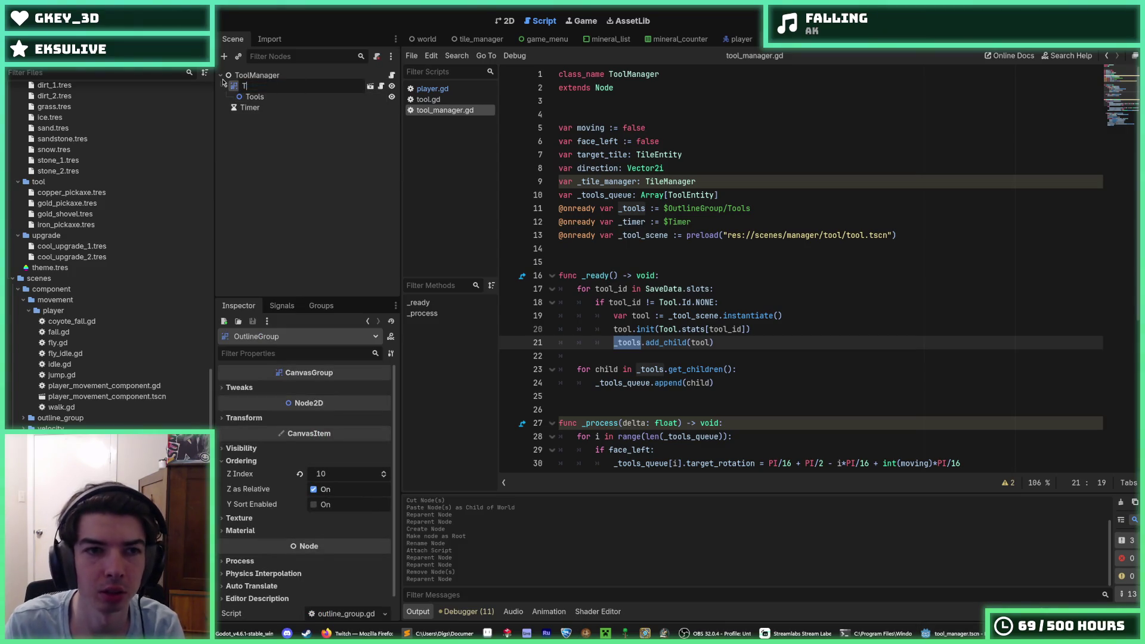
text(ools)
key(Return)
click(285, 98)
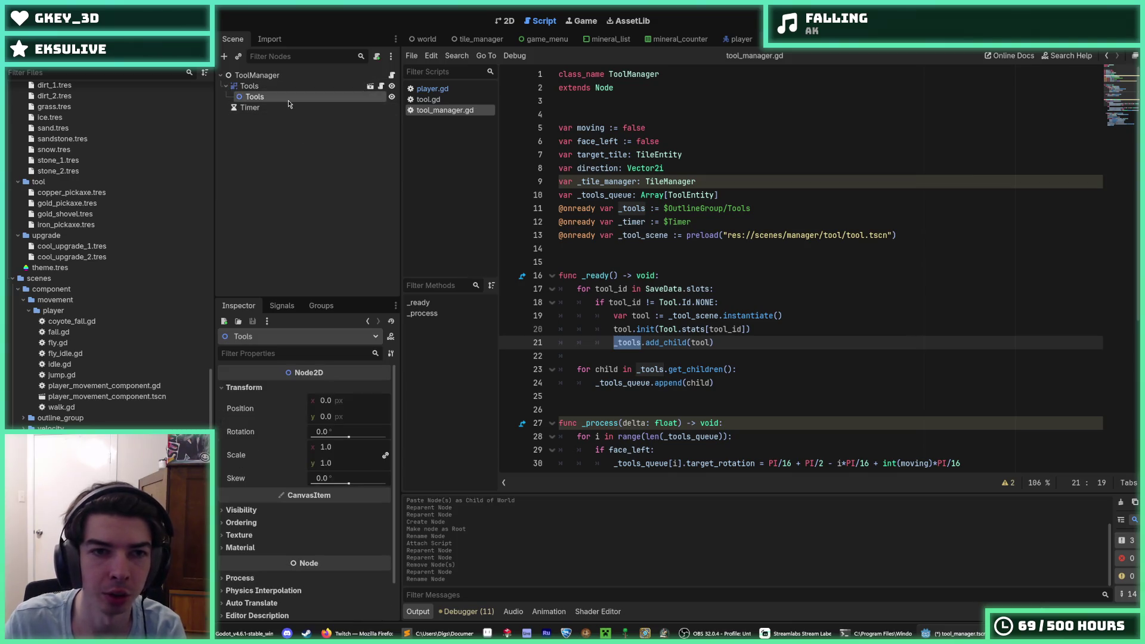
key(Delete)
key(Return)
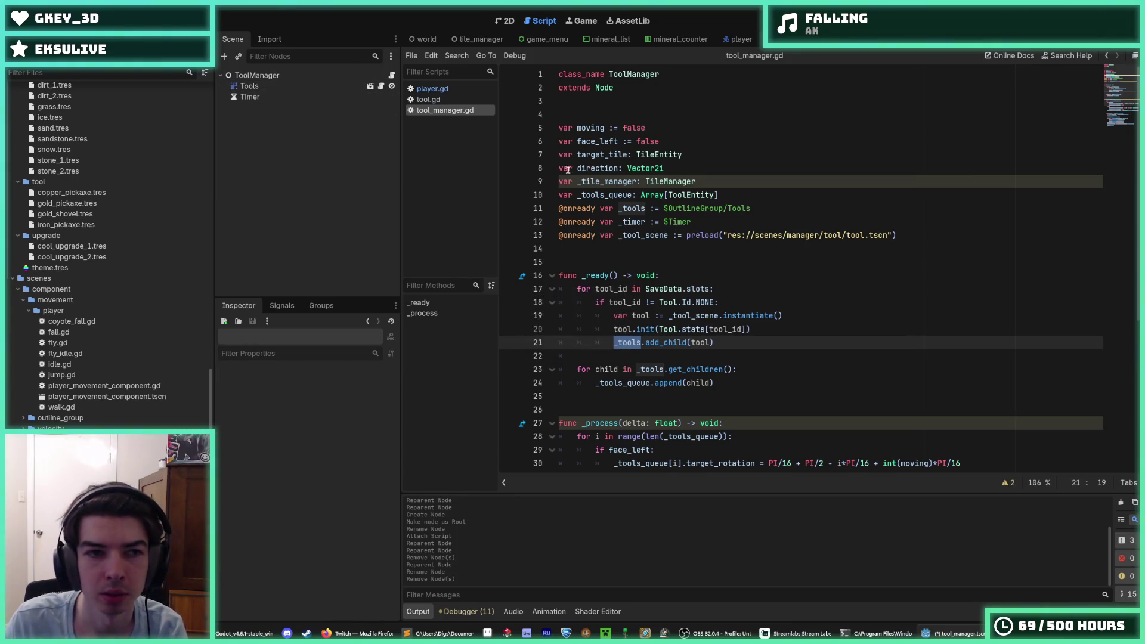
key(ctrl+s)
Step: Change line 11 so _tools uses $Tools instead of $OutlineGroup/Tools
drag(759, 210, 724, 208)
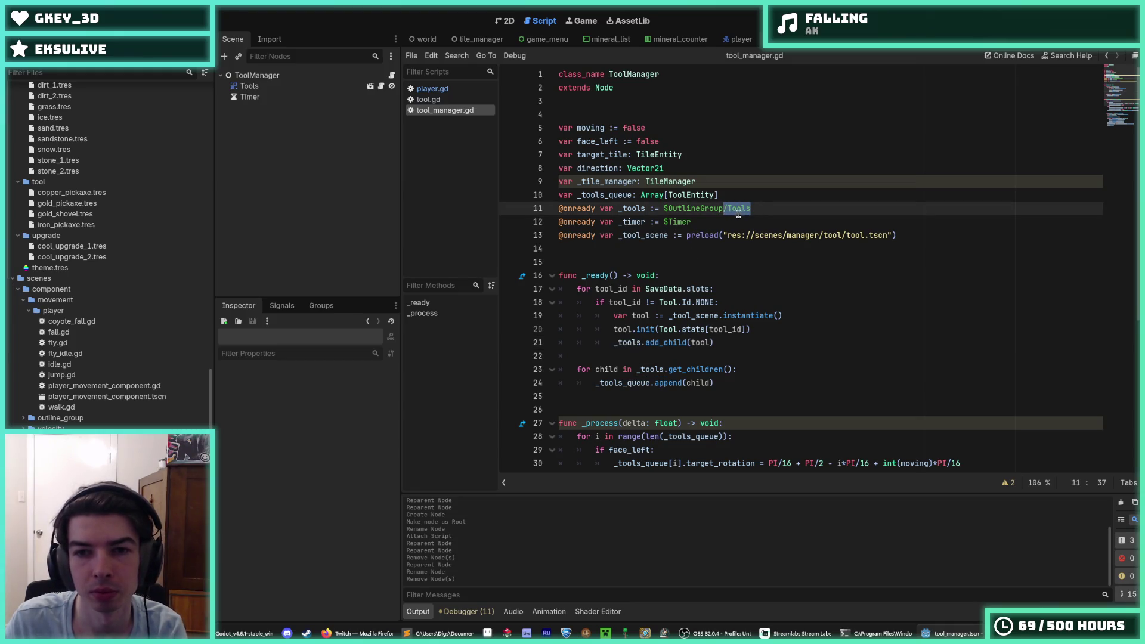
key(BackSpace)
double_click(687, 208)
key(BackSpace)
text(Tool)
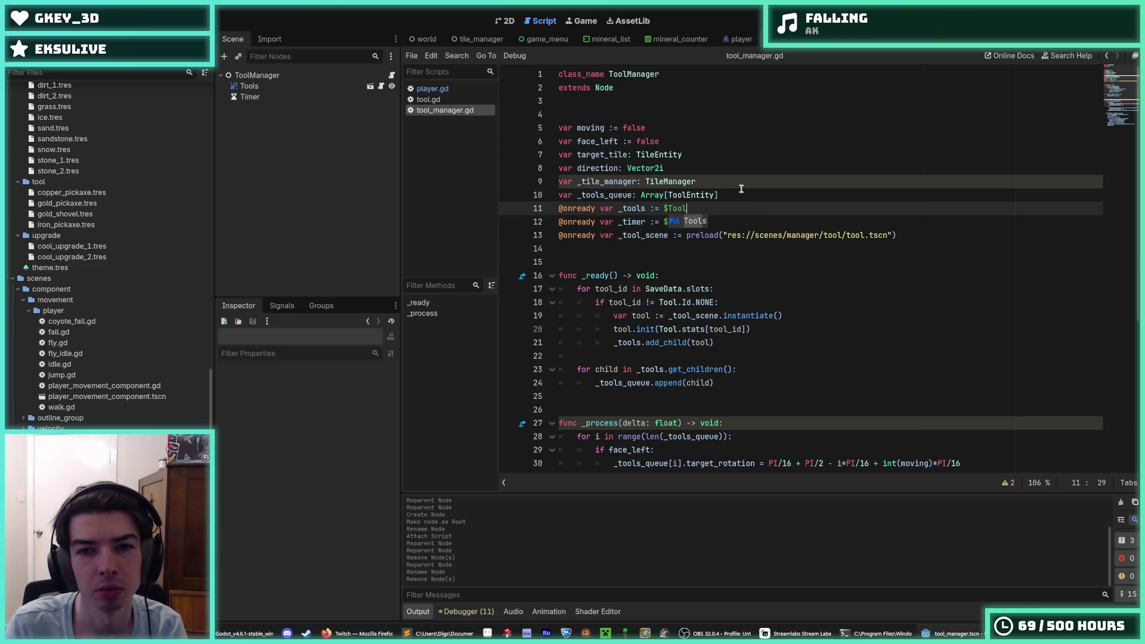
key(Return)
click(724, 195)
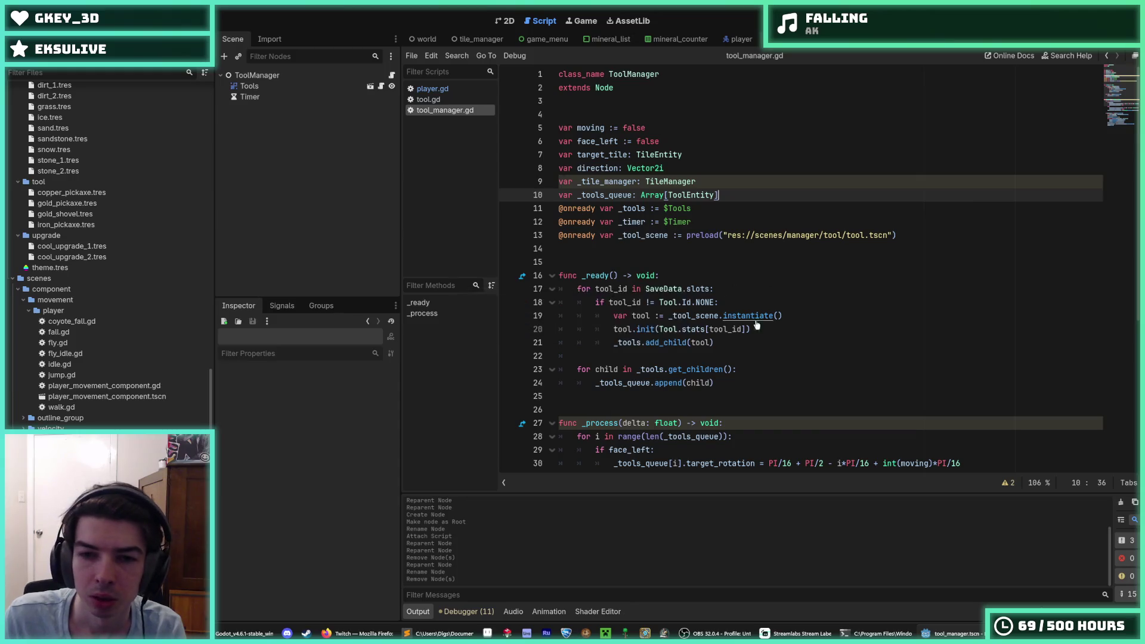
click(775, 344)
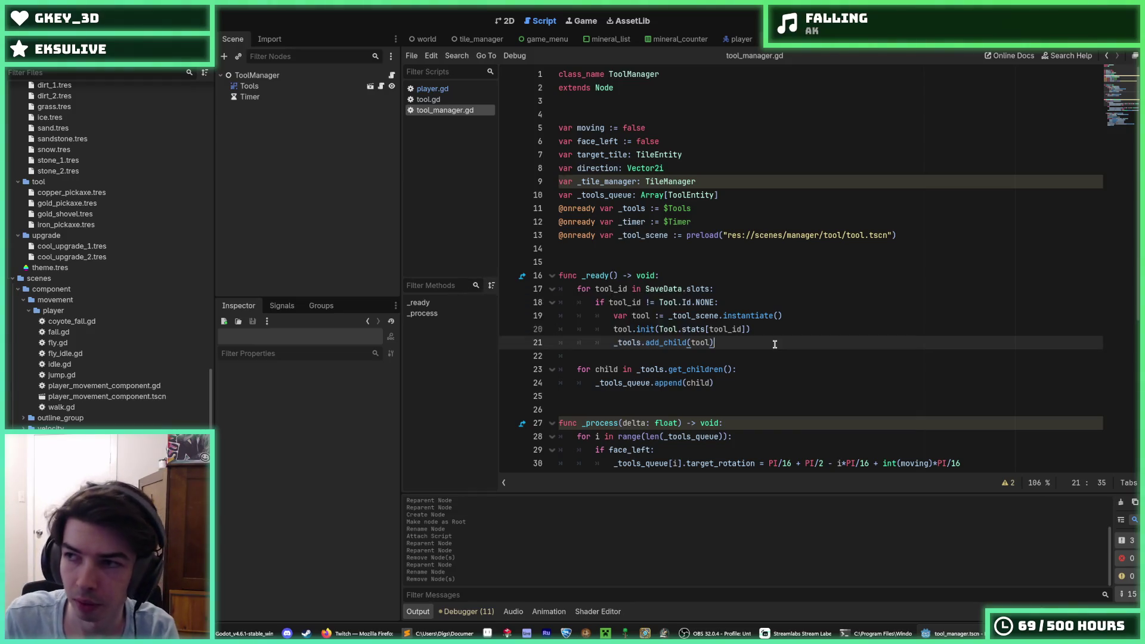
click(704, 210)
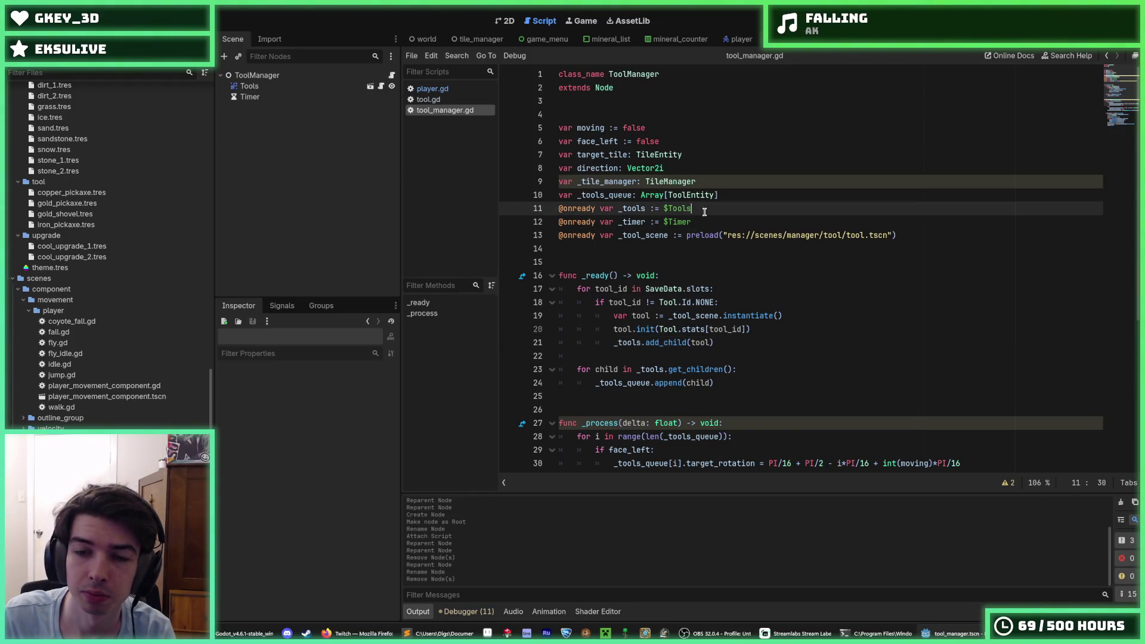
click(742, 198)
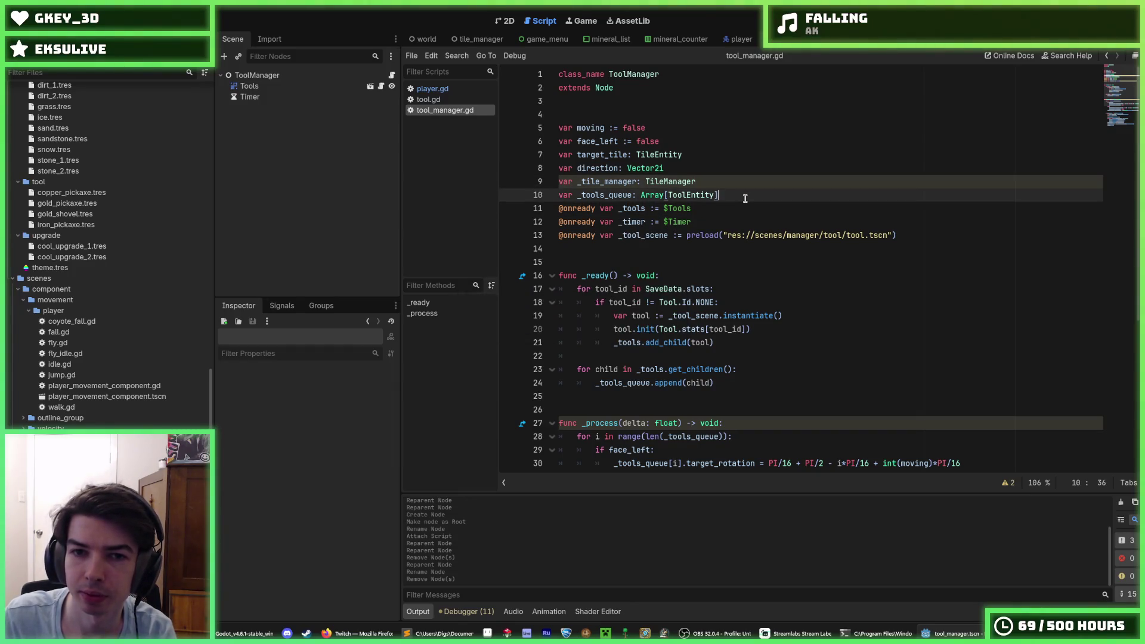
scroll(749, 203, down, 5)
scroll(755, 210, up, 5)
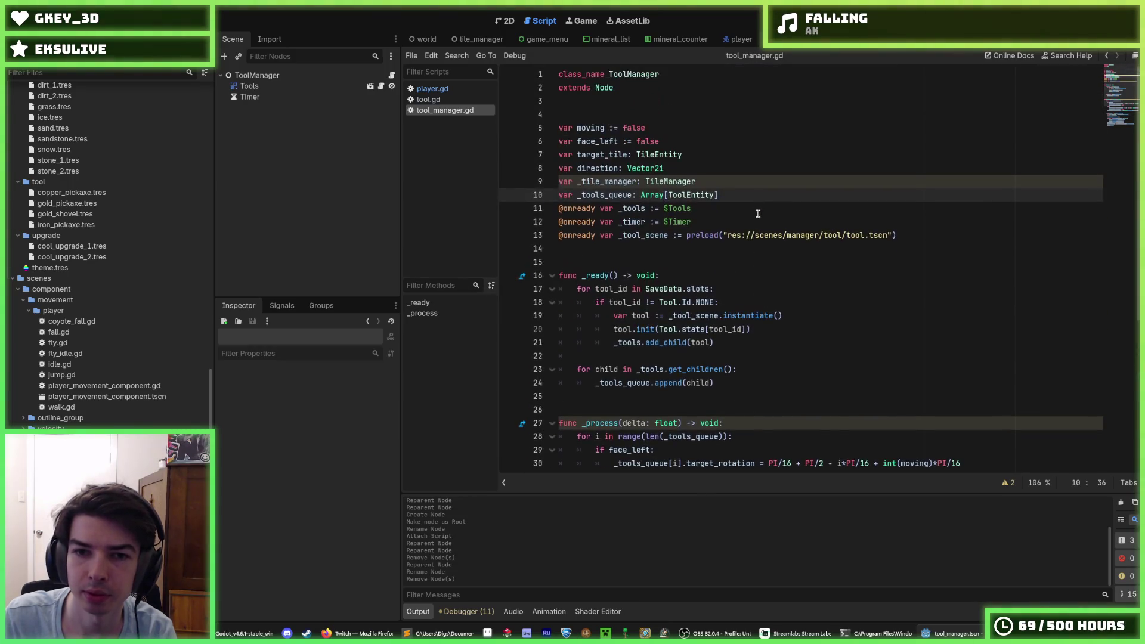
click(728, 273)
click(757, 288)
click(735, 277)
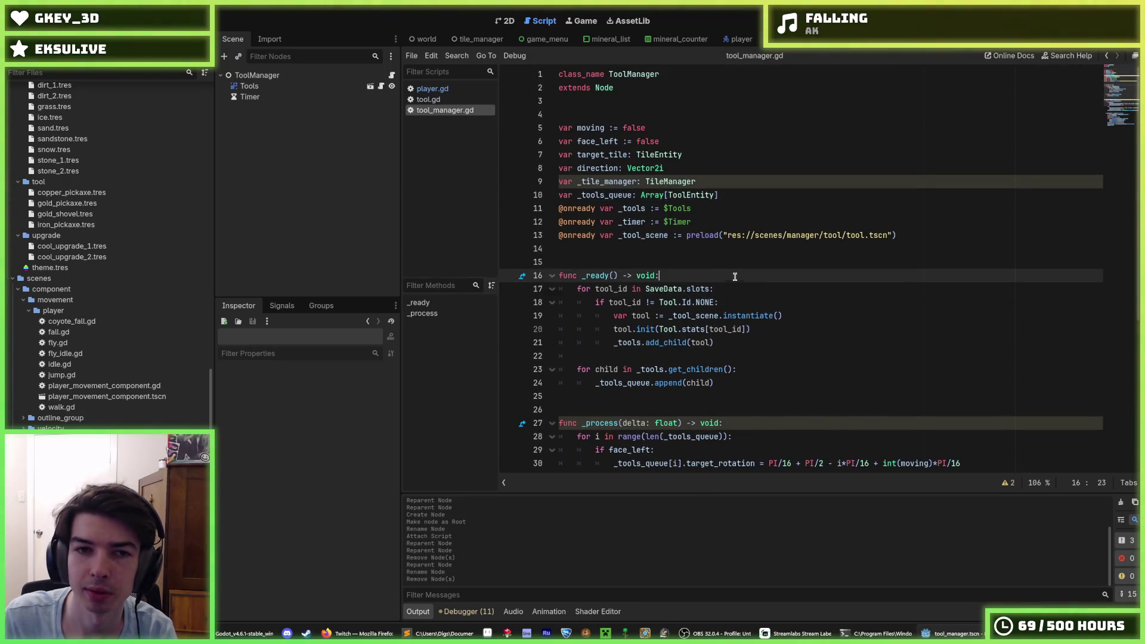
scroll(752, 286, down, 6)
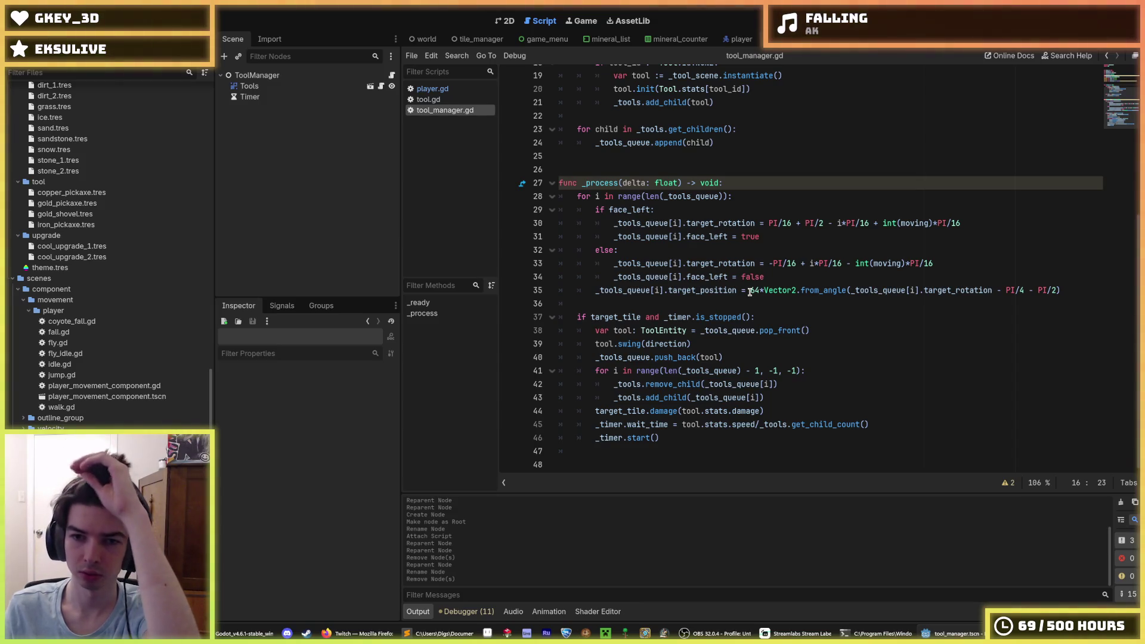
click(774, 275)
click(766, 291)
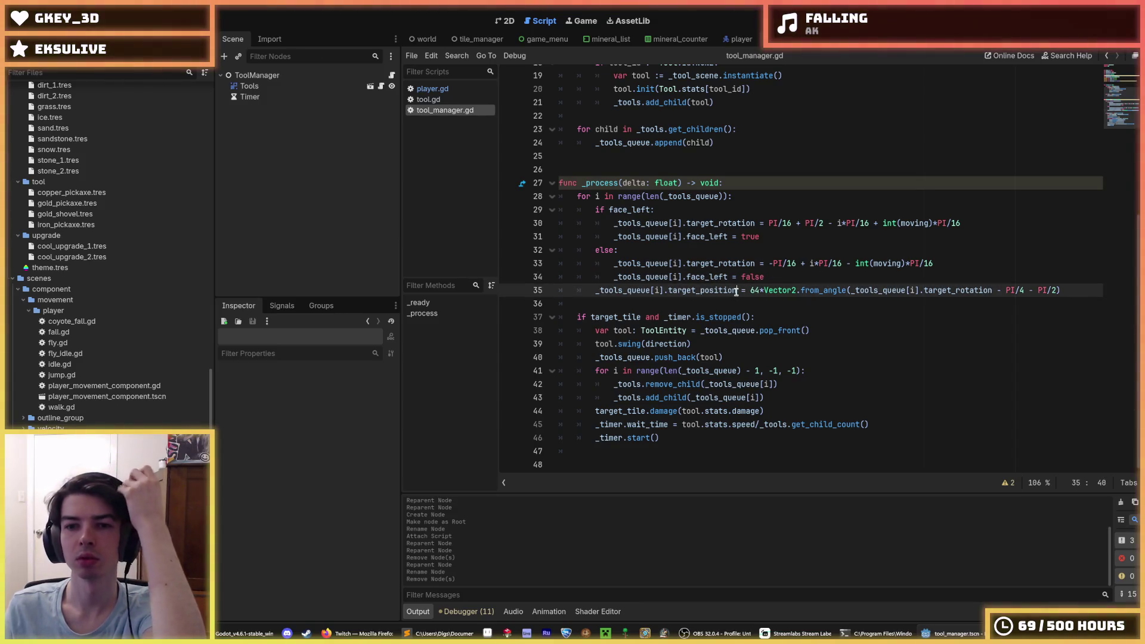
mouse_move(736, 291)
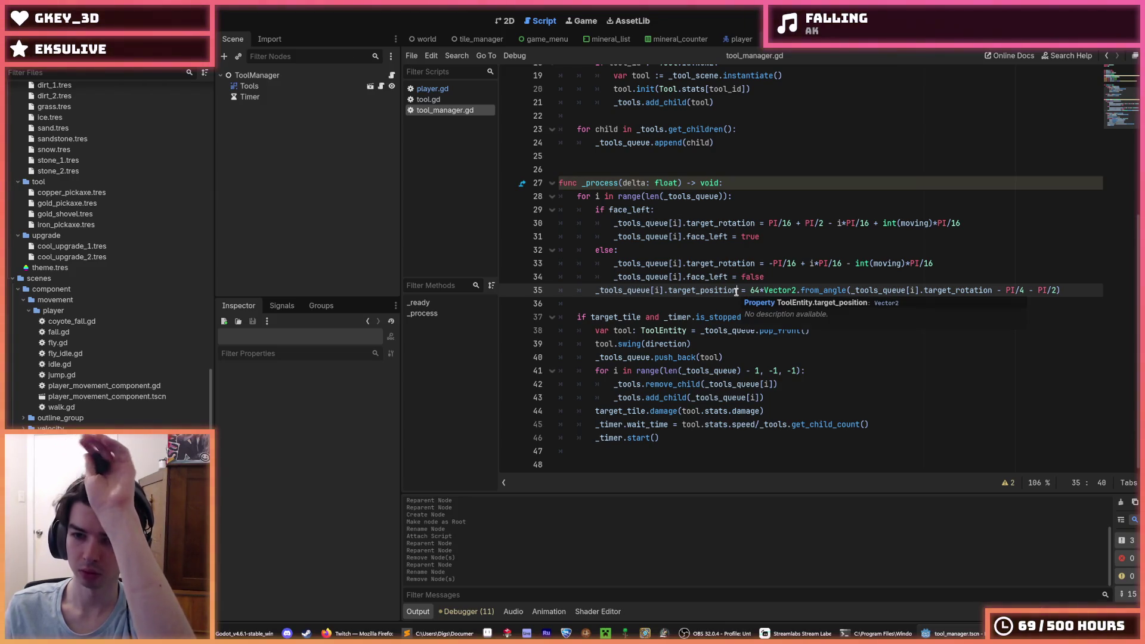
click(795, 283)
click(1065, 291)
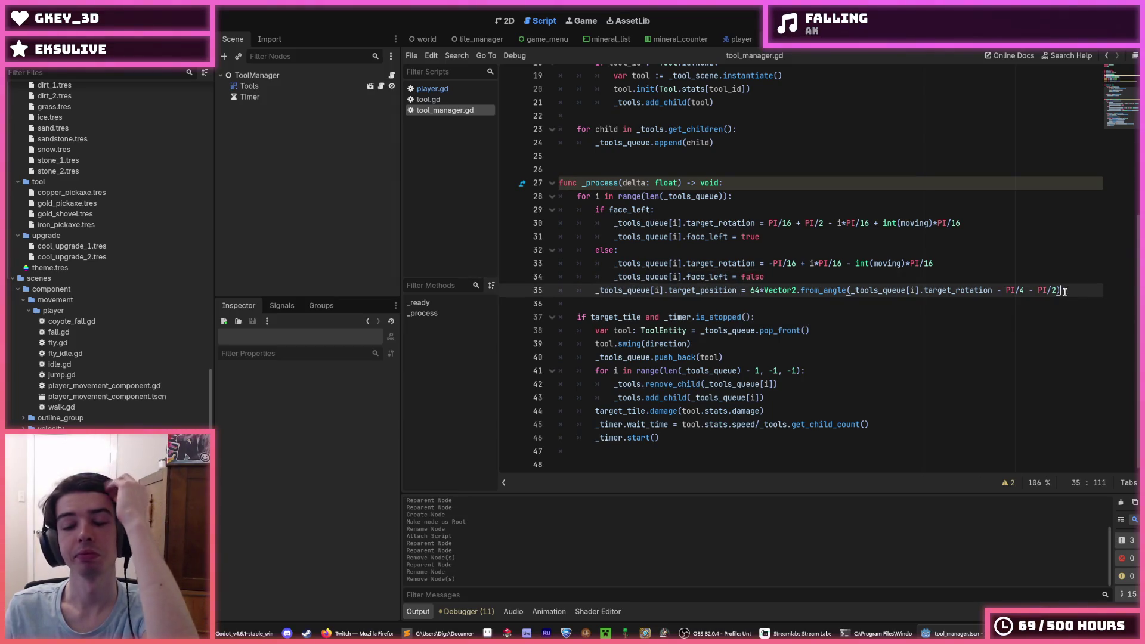
click(987, 280)
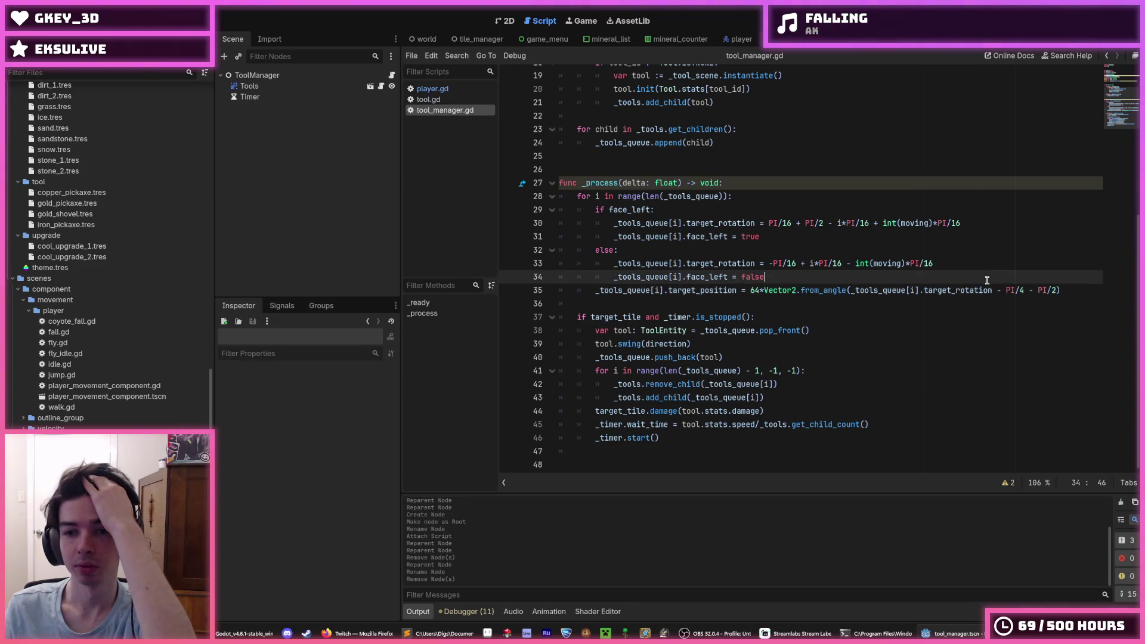
click(745, 290)
click(786, 277)
scroll(776, 269, up, 6)
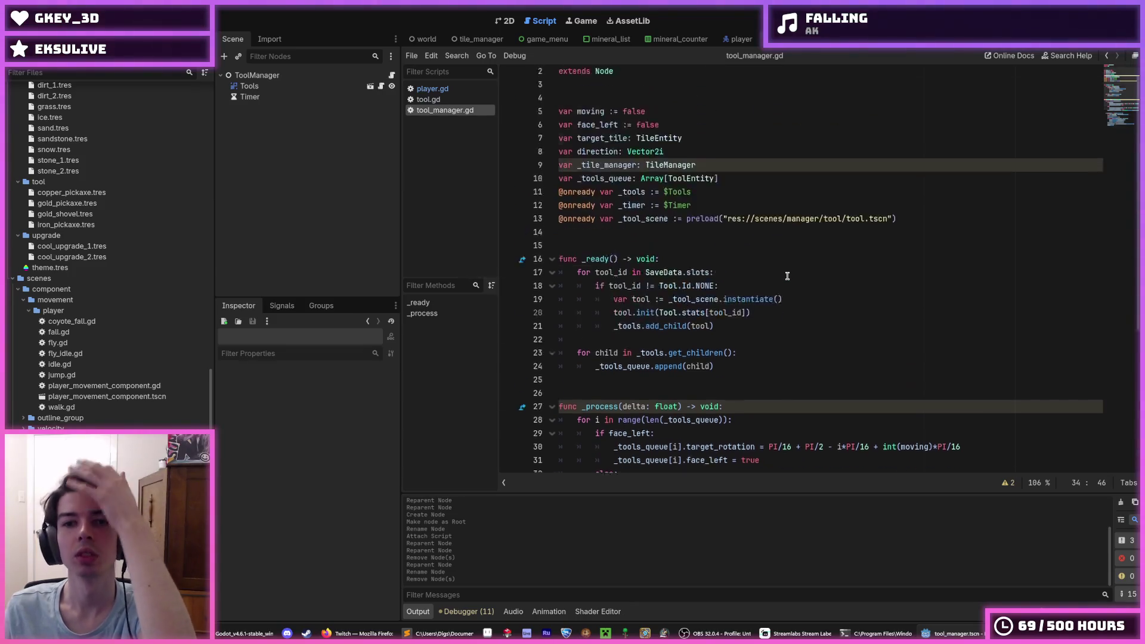
click(730, 183)
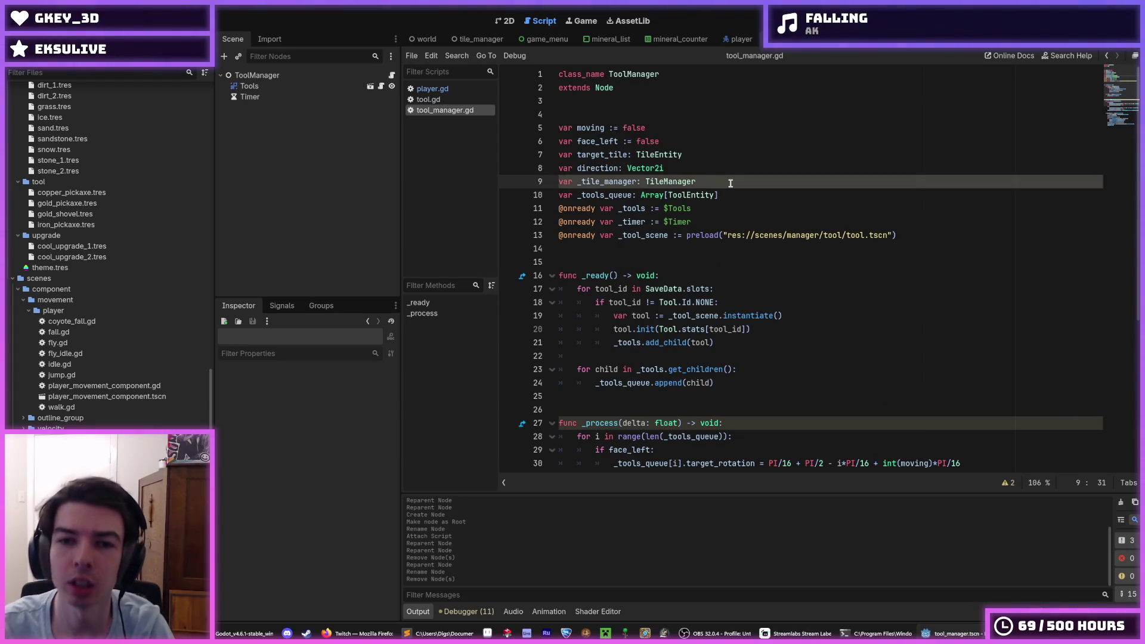
Step: Add 'var target_position: Vector2' below target_tile and save the script
key(Up)
key(Up)
key(Return)
text(var ta)
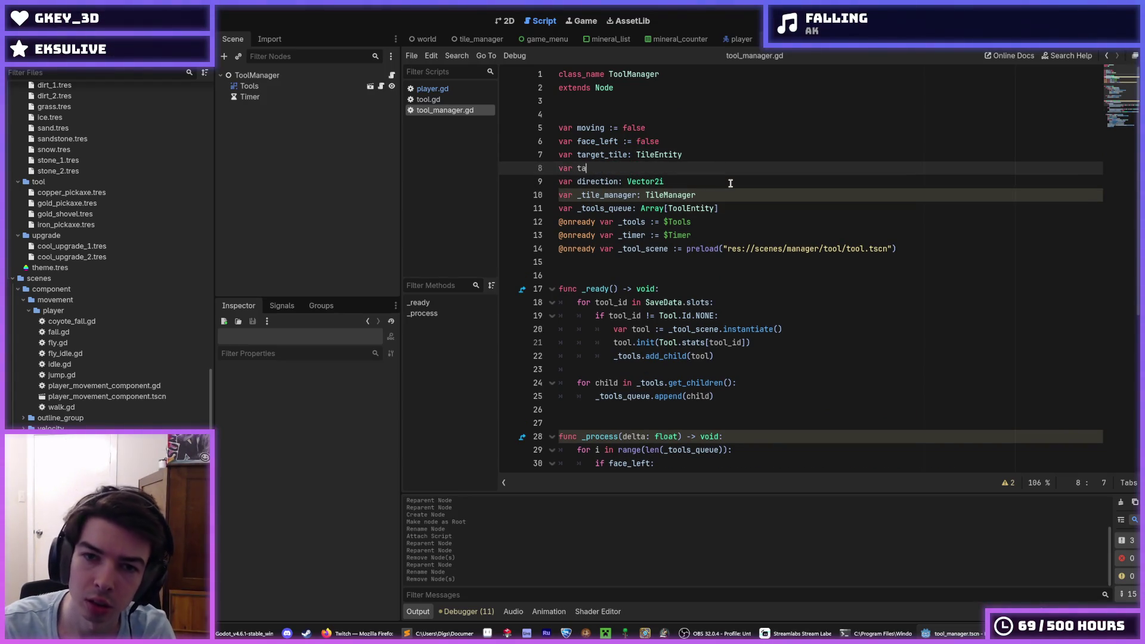
text(rget_position :=)
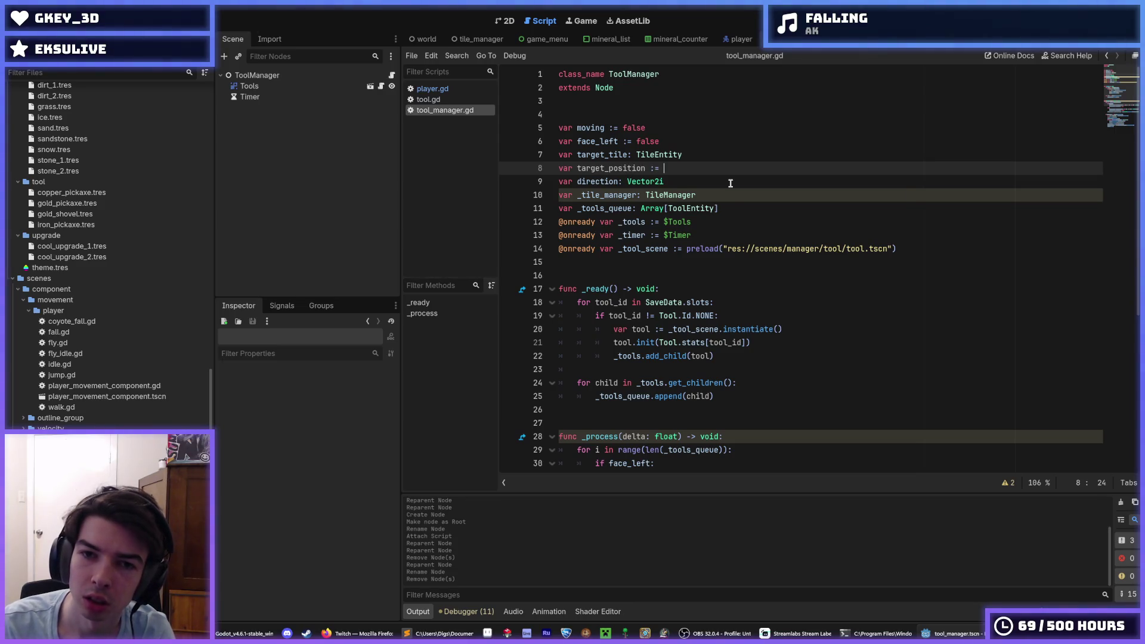
key(ctrl+space)
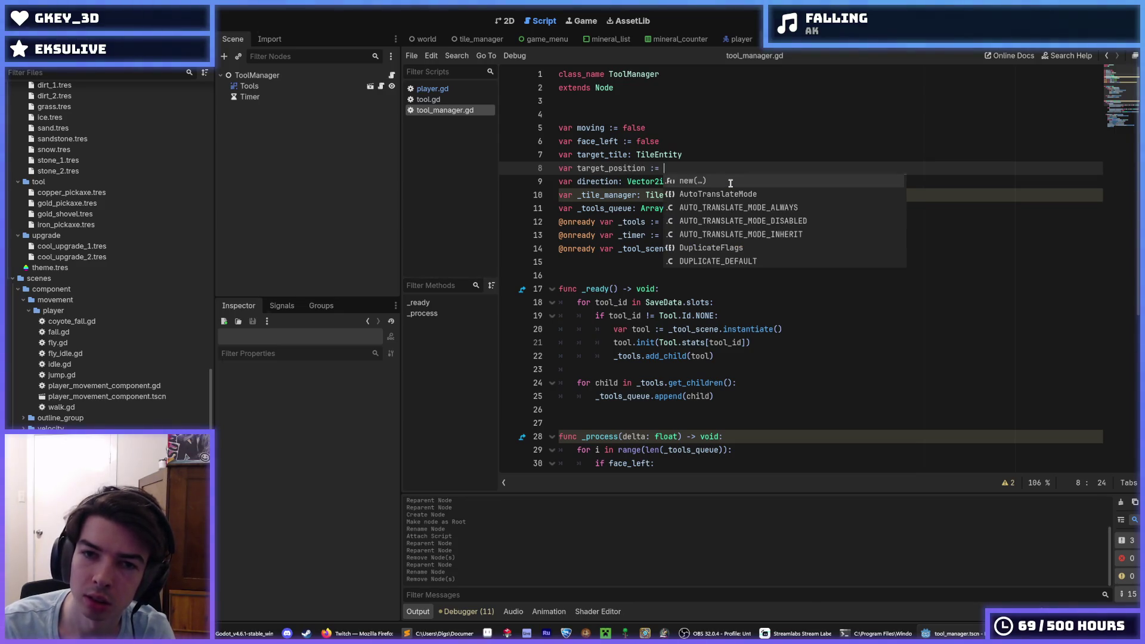
text(Vector2i)
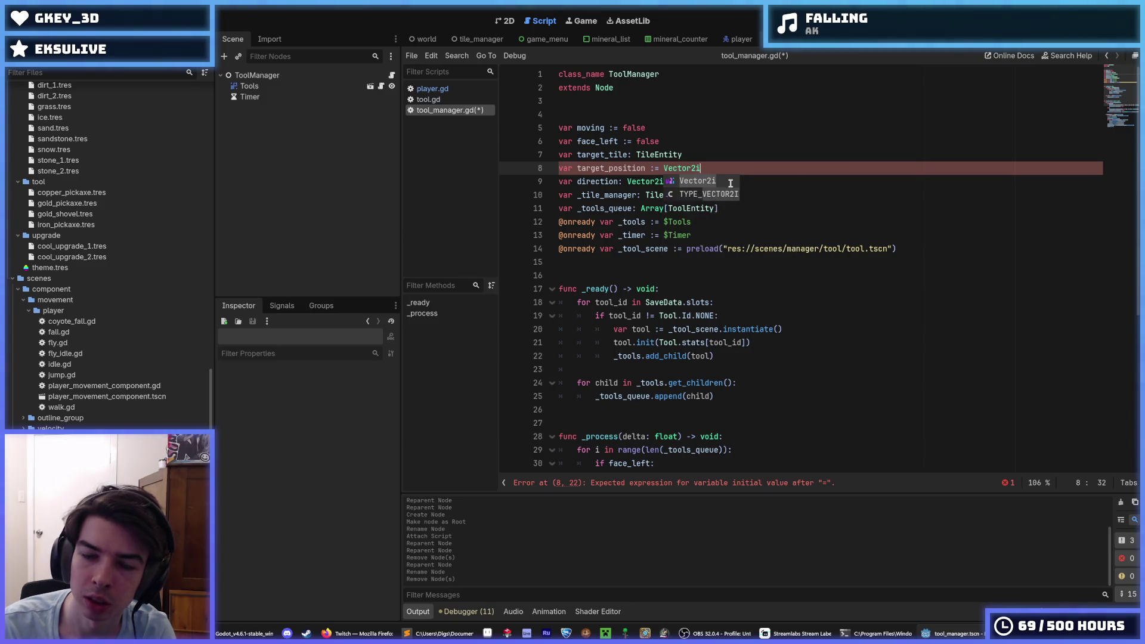
key(BackSpace)
key(Left)
key(Left)
key(Left)
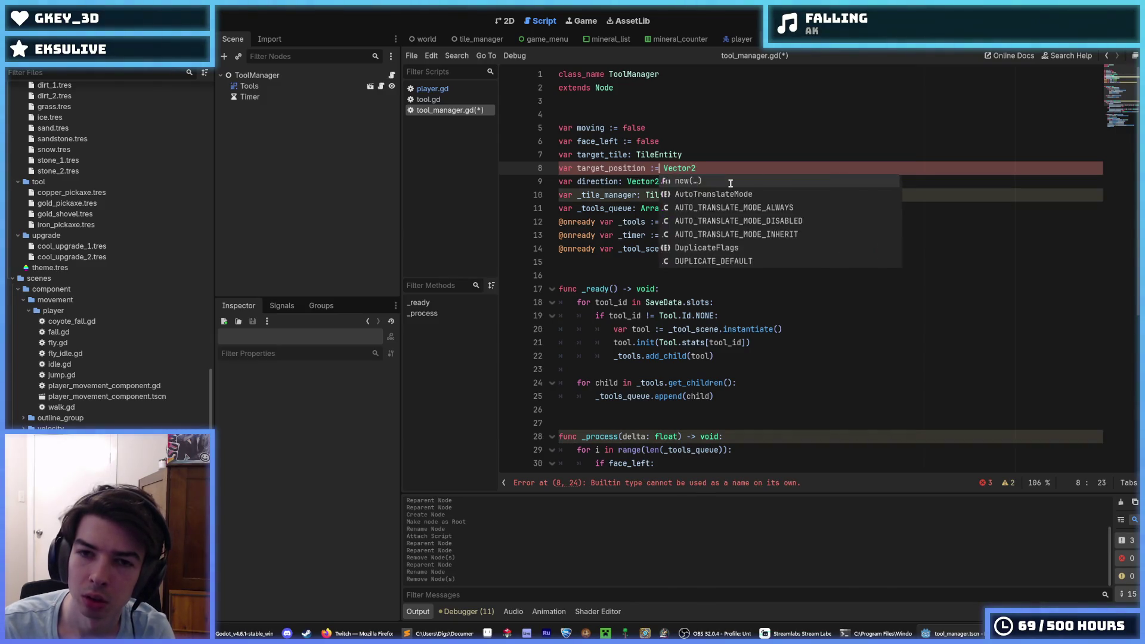
key(BackSpace)
key(BackSpace)
key(BackSpace)
text(:)
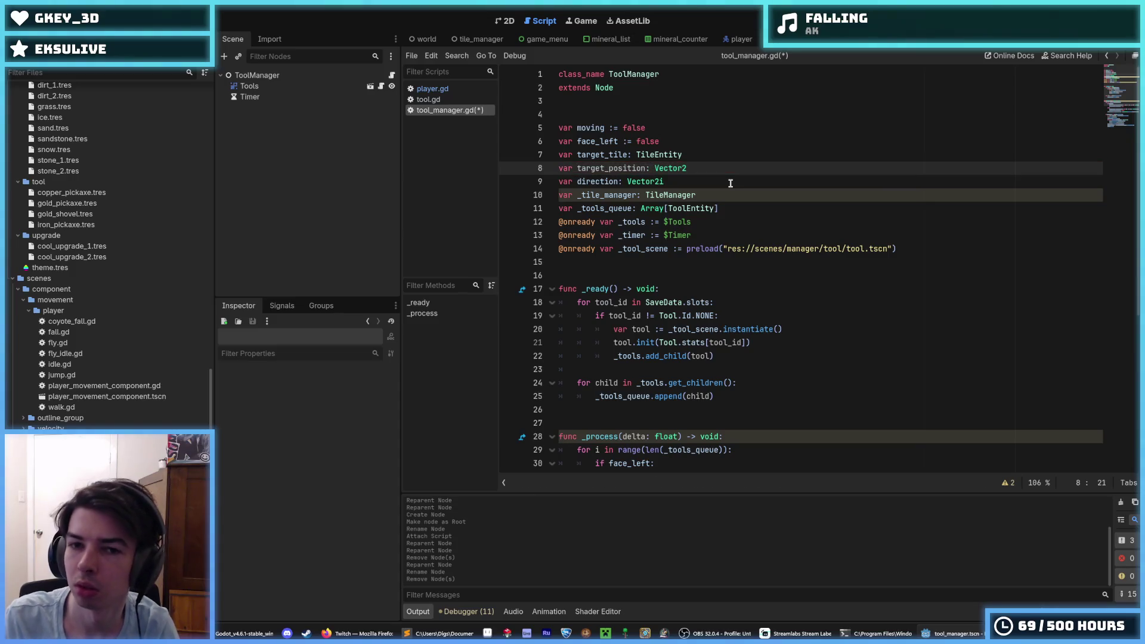
key(ctrl+s)
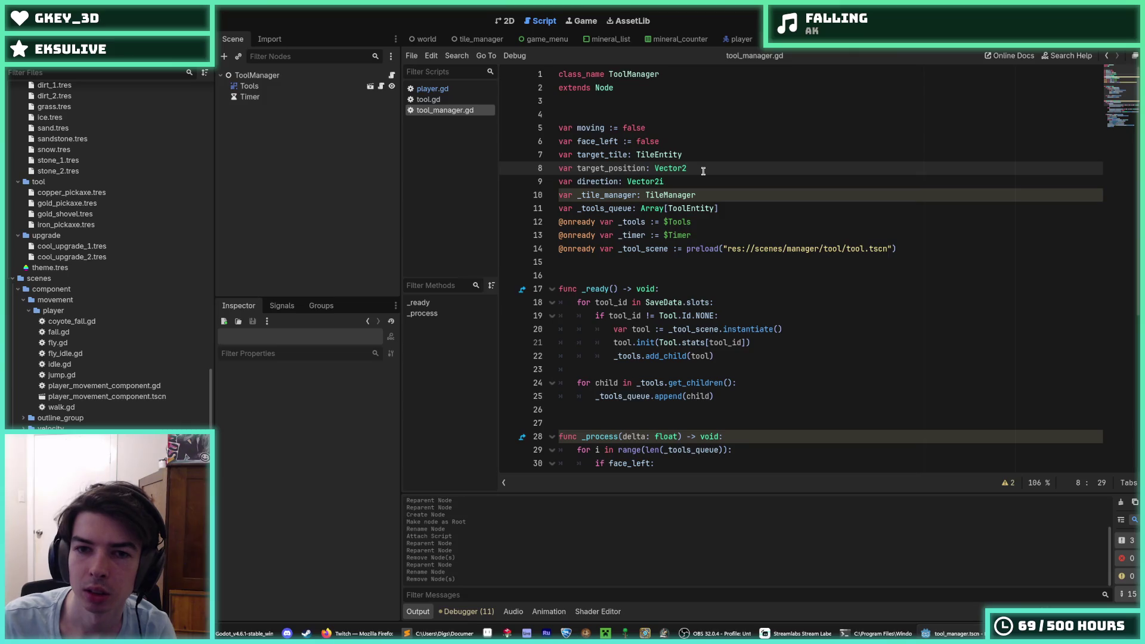
Step: Review how target_tile and target_position are used in tool_manager.gd
double_click(603, 155)
scroll(745, 344, down, 6)
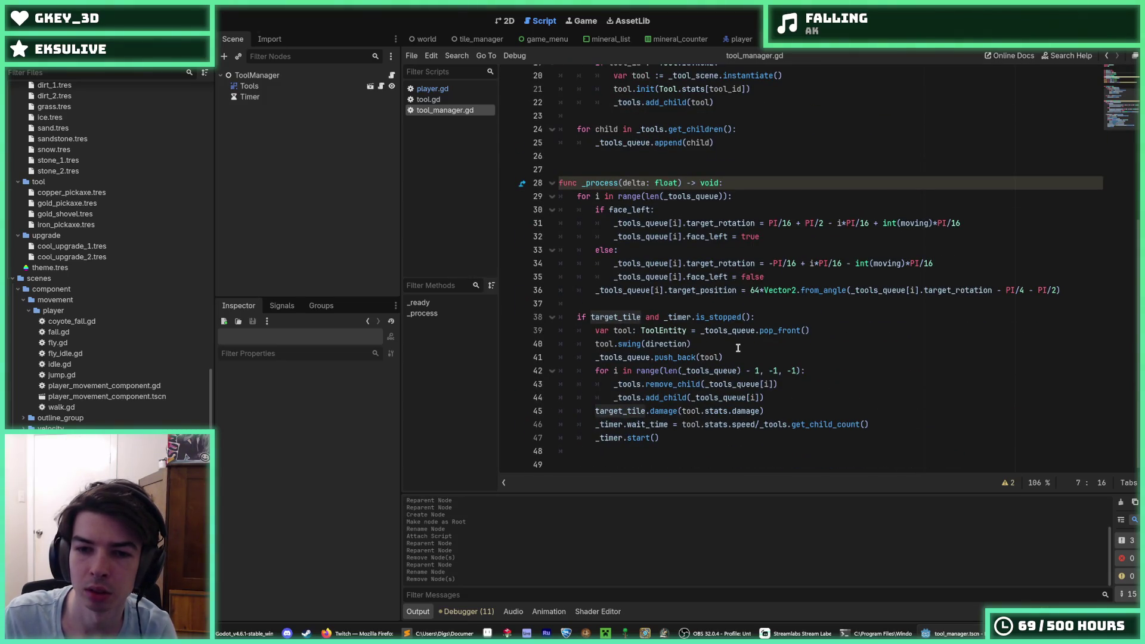
scroll(738, 348, up, 6)
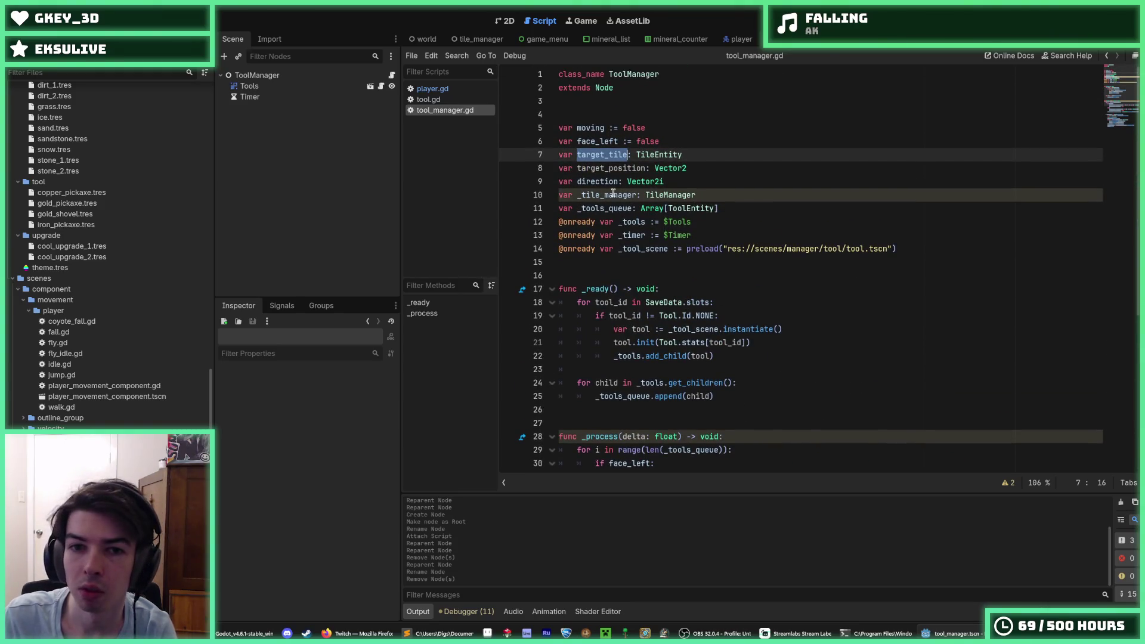
double_click(600, 169)
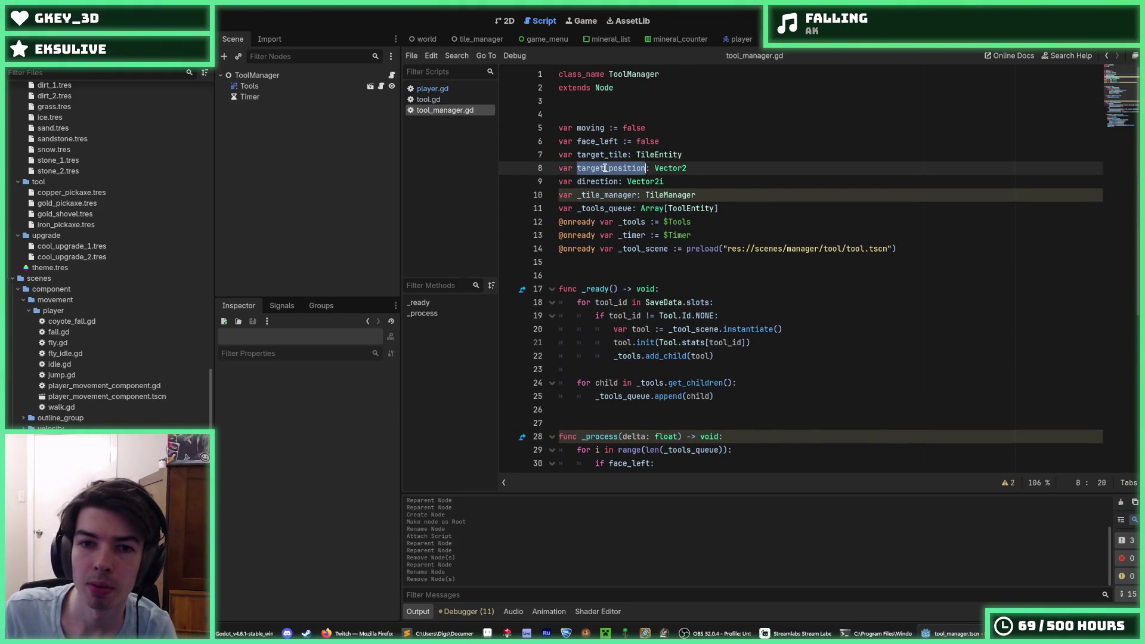
click(728, 155)
click(285, 75)
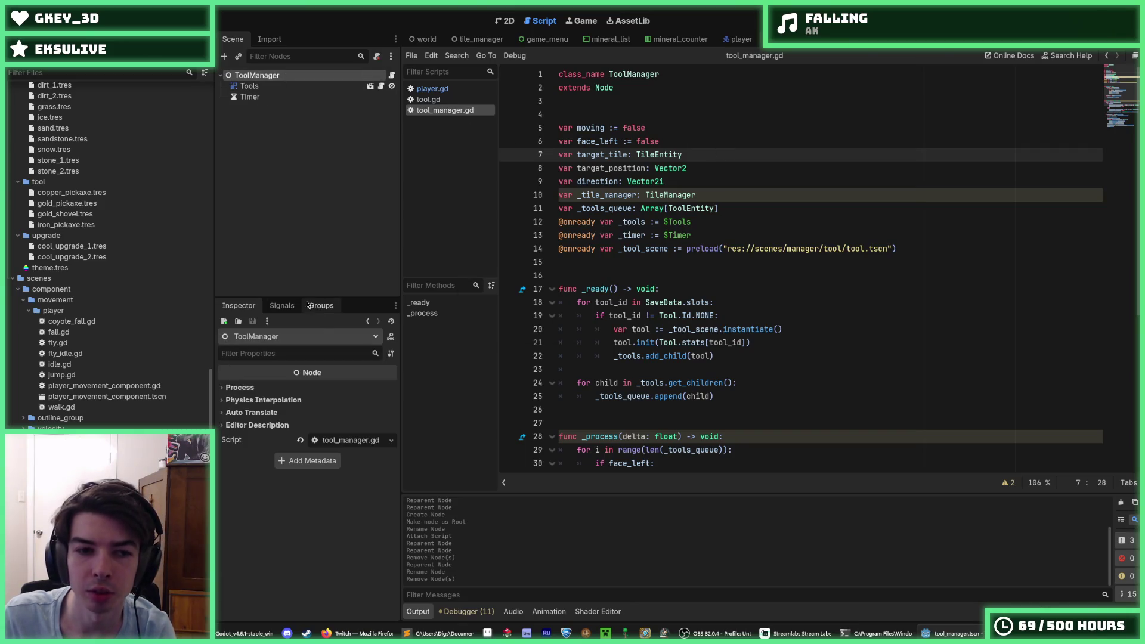
Step: Put ToolManager in a new 'tool_manager' group, then switch to player.gd
click(308, 305)
click(224, 322)
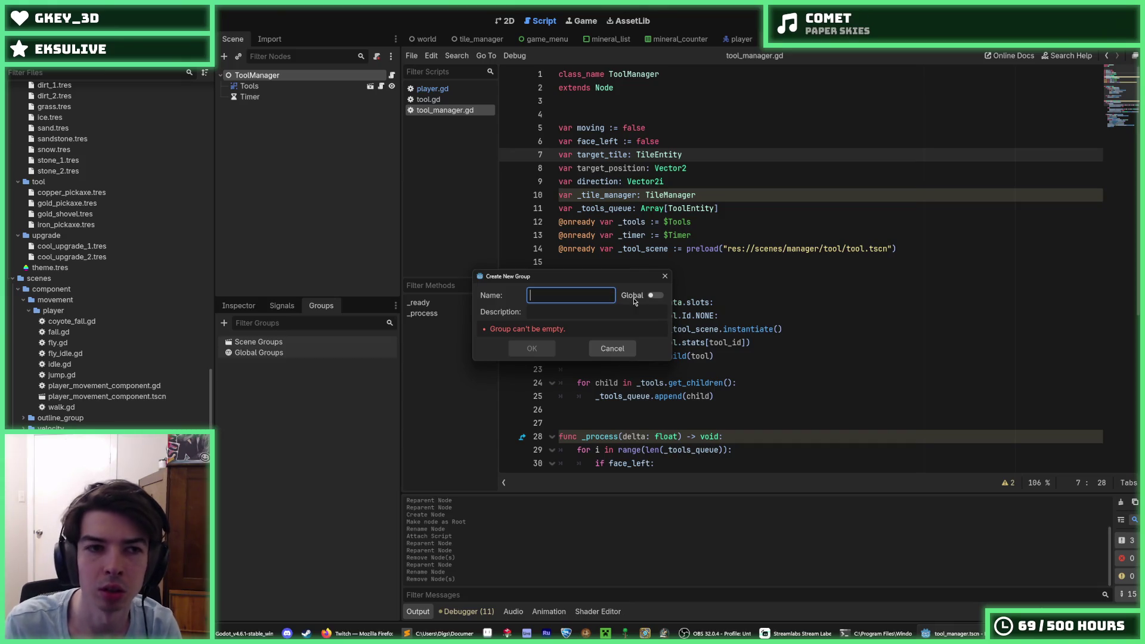
text(tool_manager)
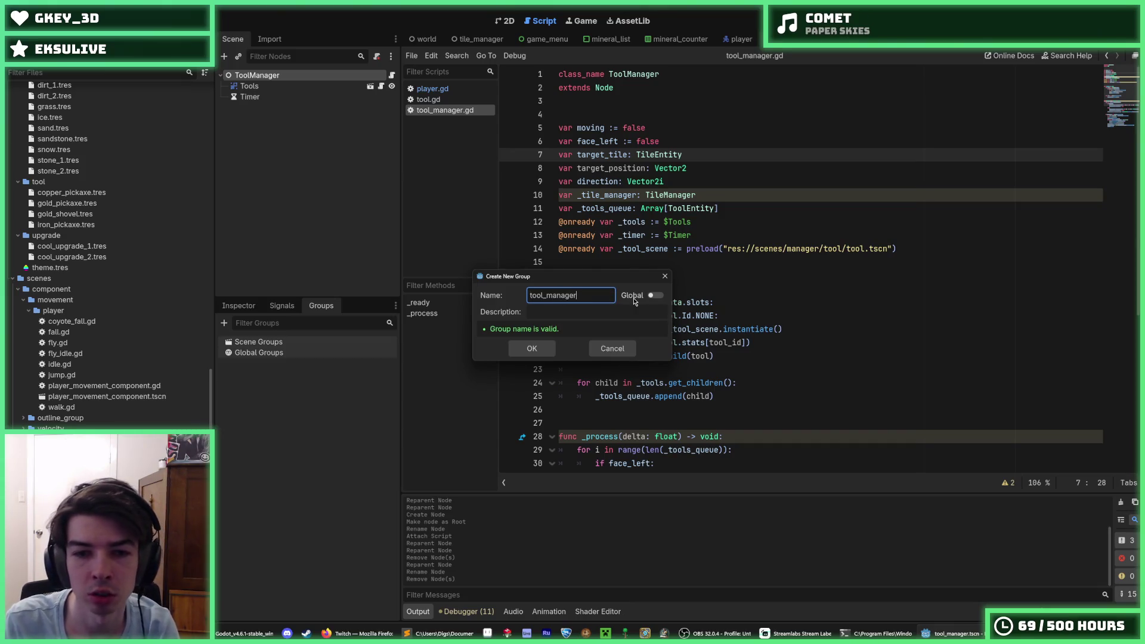
click(532, 349)
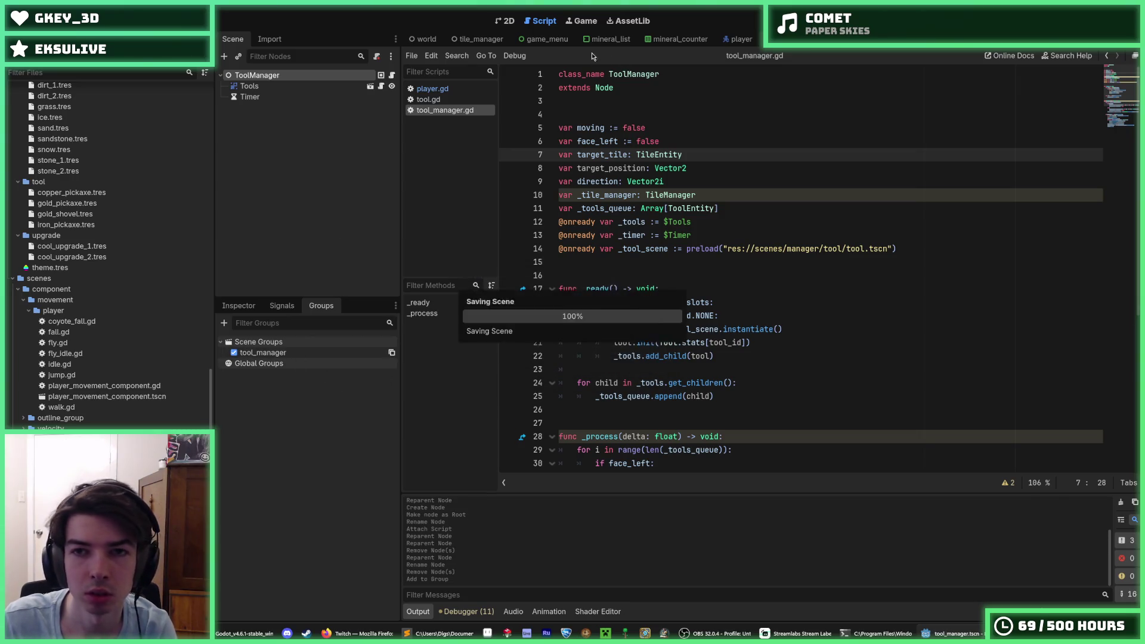
click(740, 39)
scroll(683, 203, down, 3)
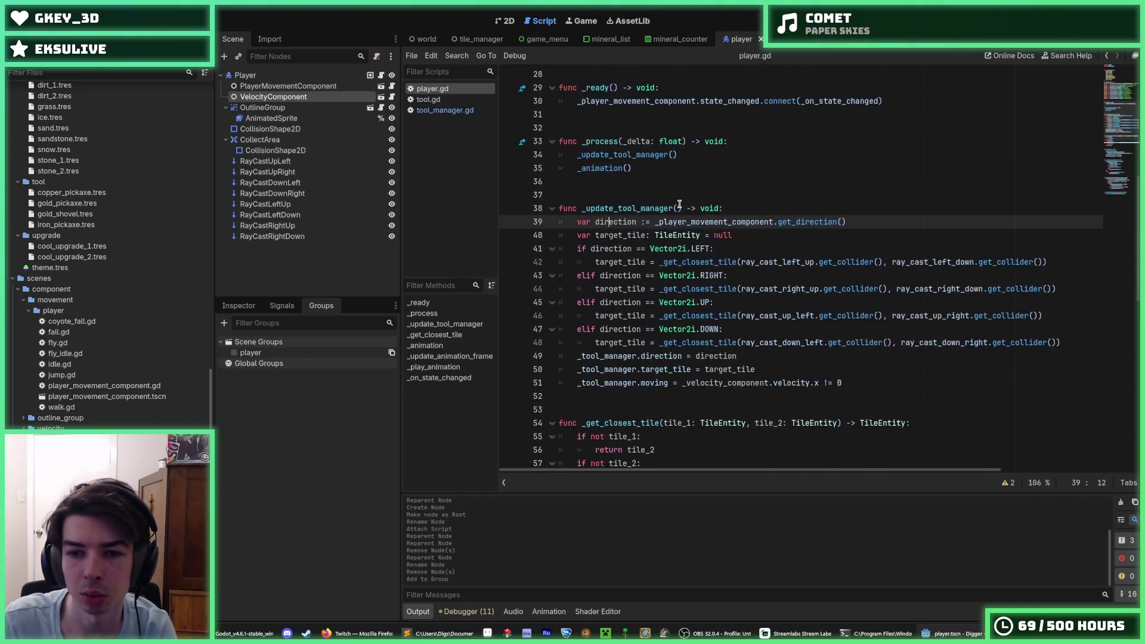
Step: Copy line 54 of camera.gd's _target_player, which fetches the player group node
scroll(713, 241, up, 6)
scroll(713, 251, down, 20)
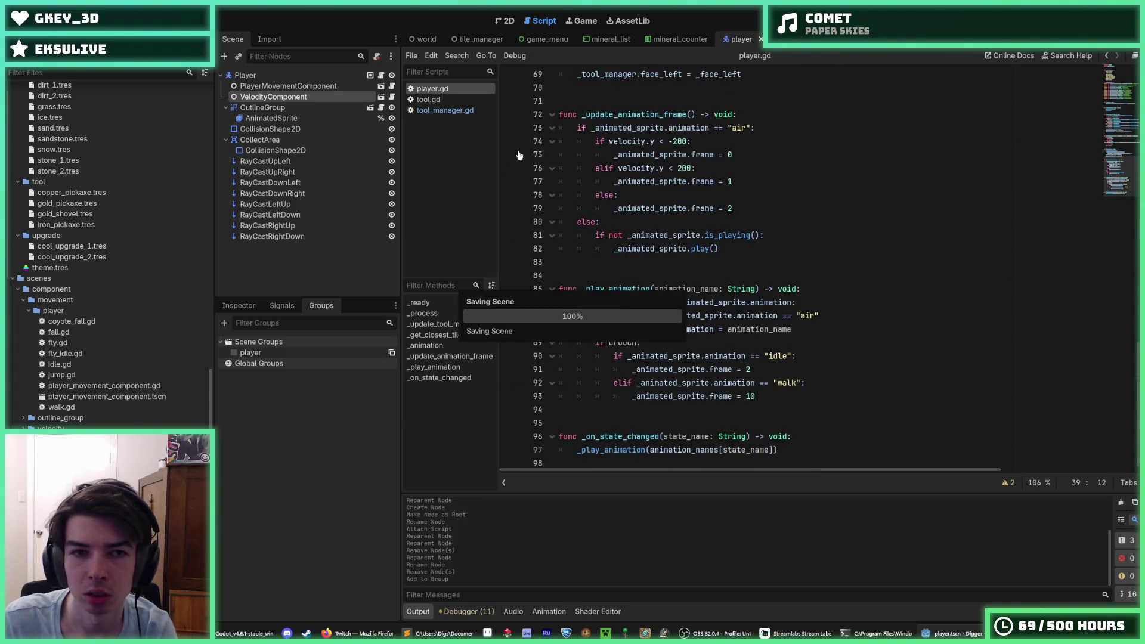
scroll(704, 239, up, 10)
scroll(698, 154, up, 8)
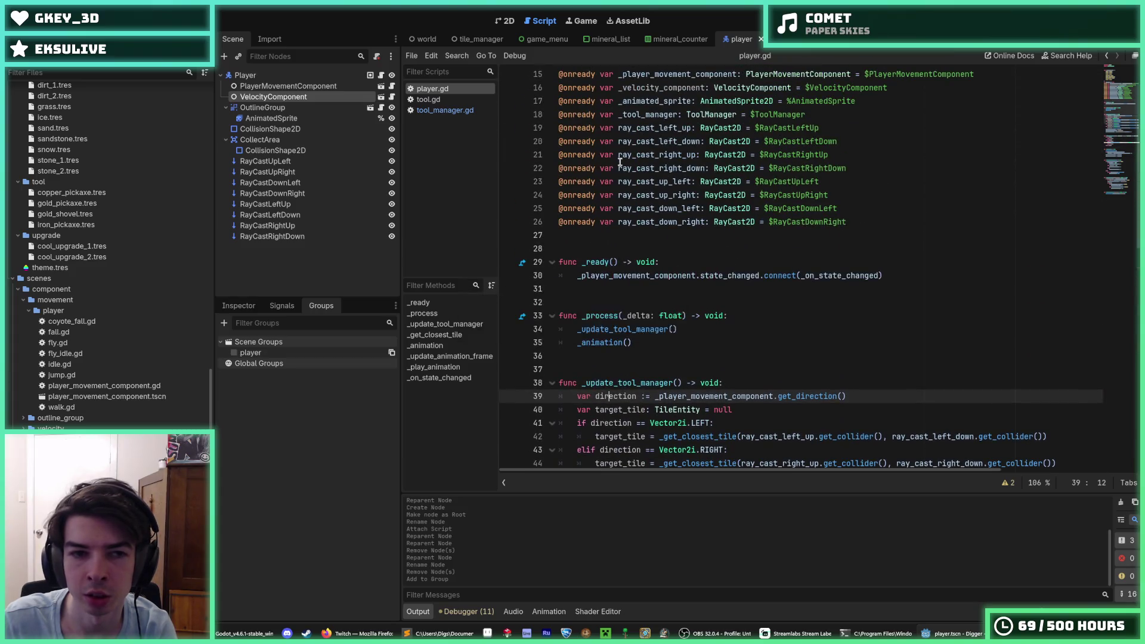
click(425, 39)
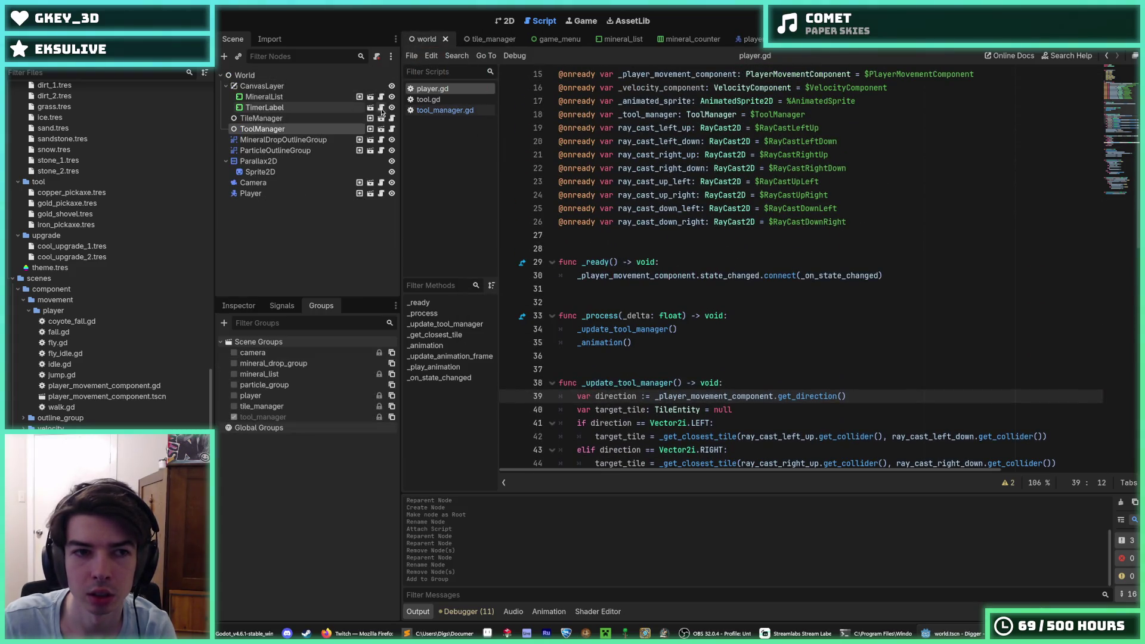
click(381, 182)
scroll(711, 280, down, 4)
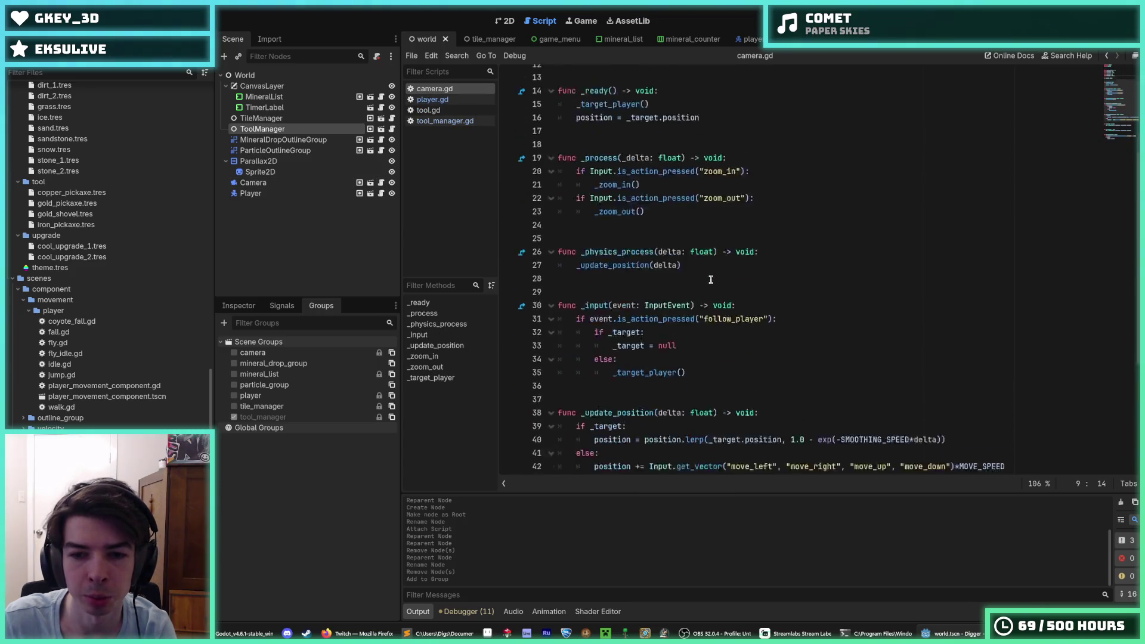
scroll(710, 280, down, 6)
scroll(741, 281, up, 7)
scroll(812, 380, down, 6)
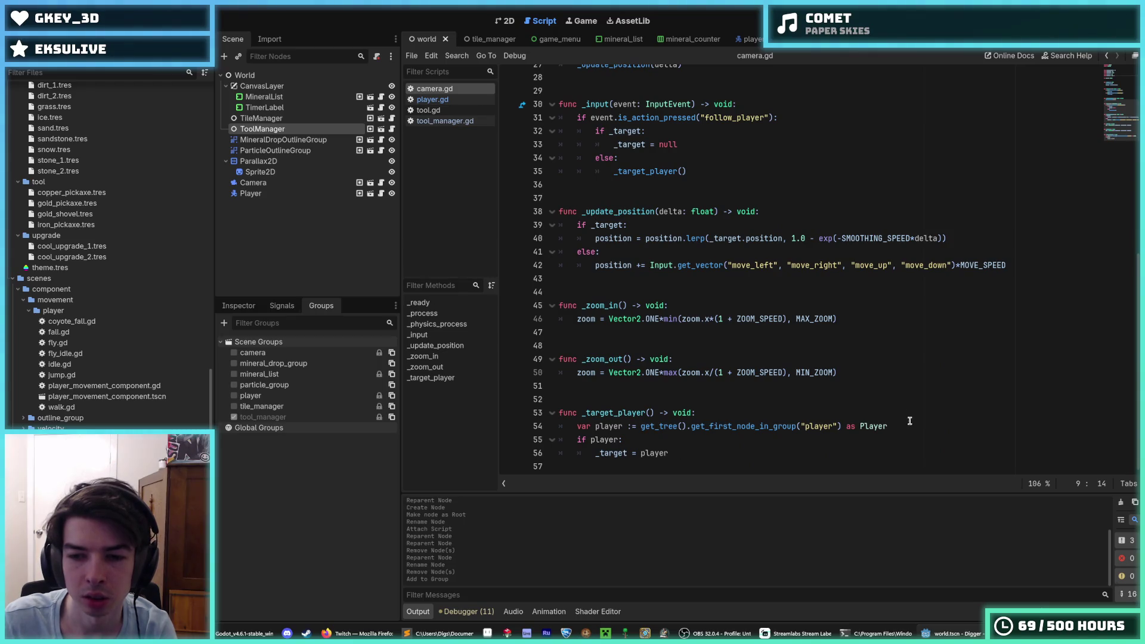
drag(889, 426, 577, 425)
key(ctrl+c)
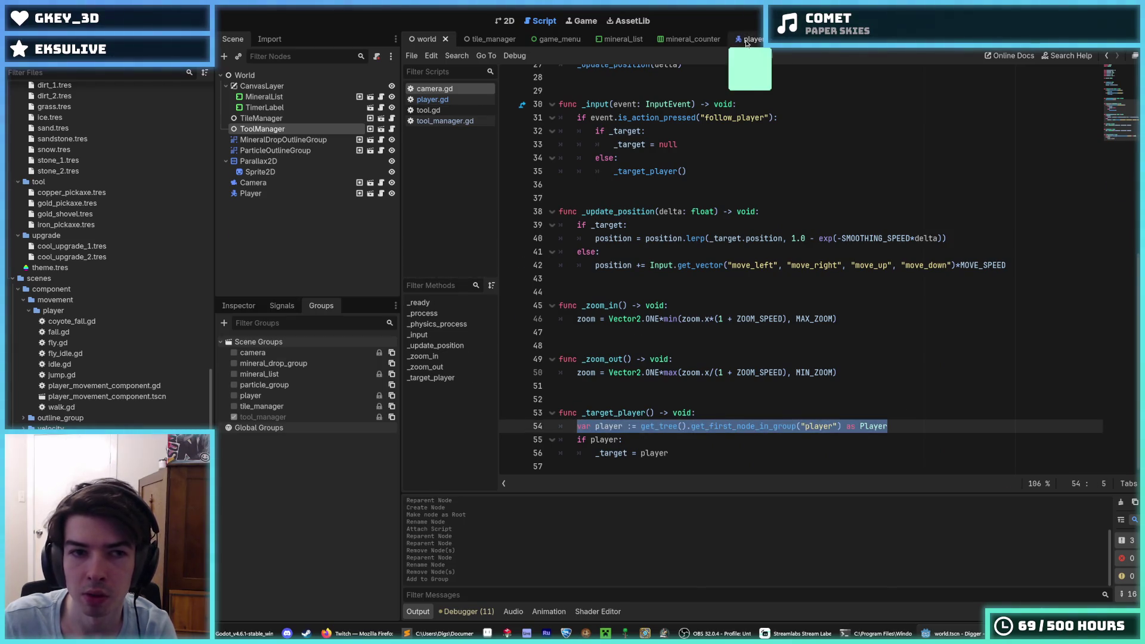
click(750, 40)
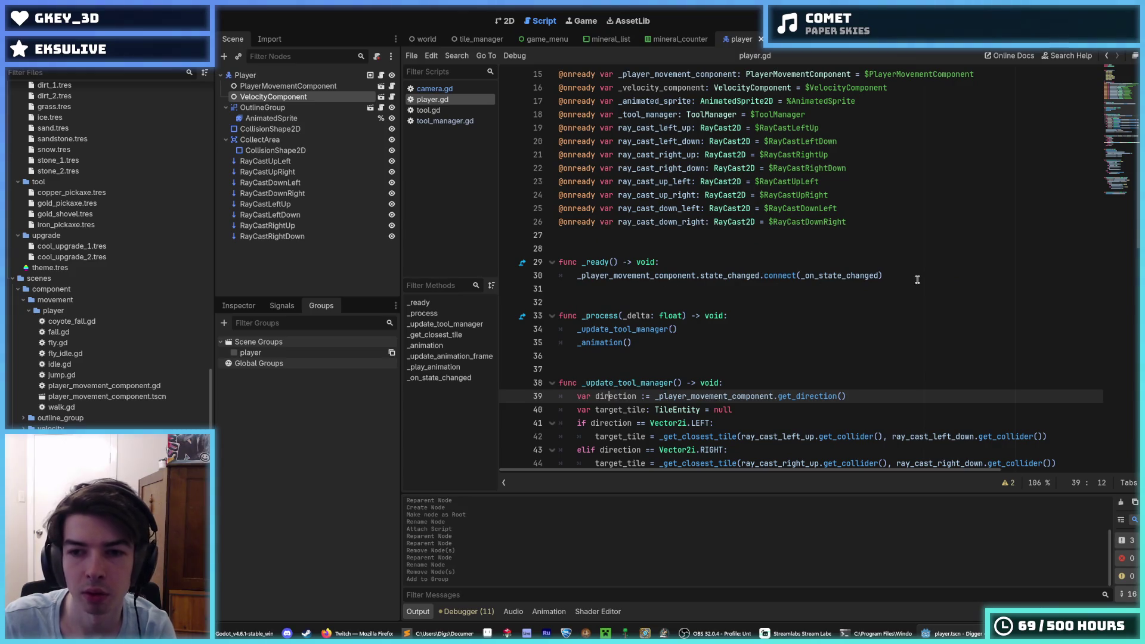
Step: Paste the group-fetching line into _ready above the signal connection and rename its variable tool_manager
click(882, 276)
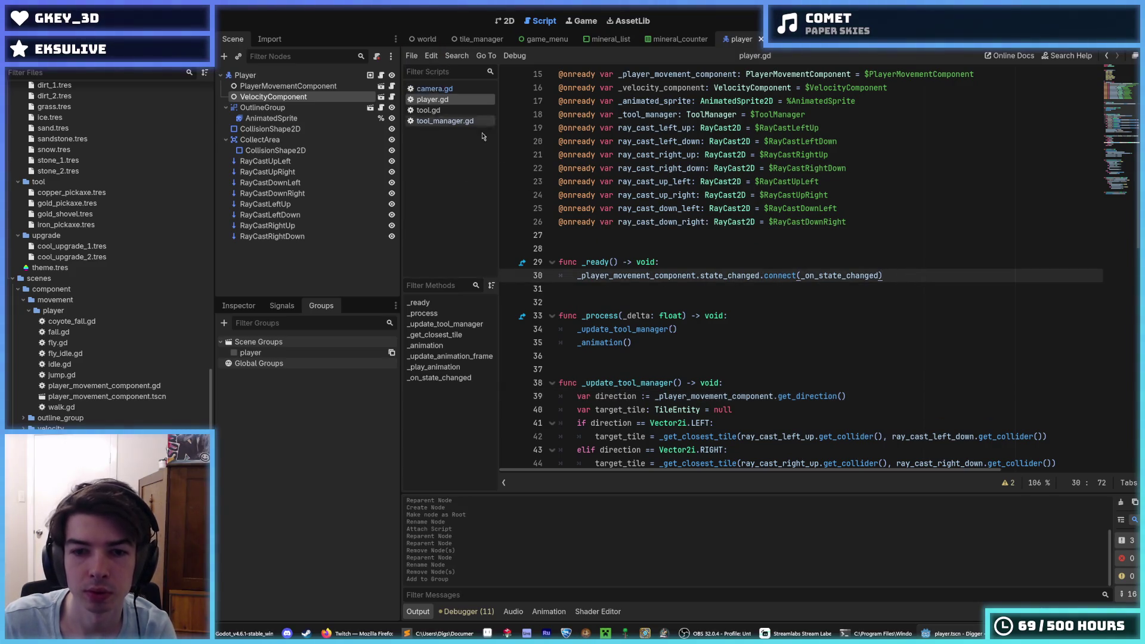
scroll(625, 244, down, 3)
key(ctrl+v)
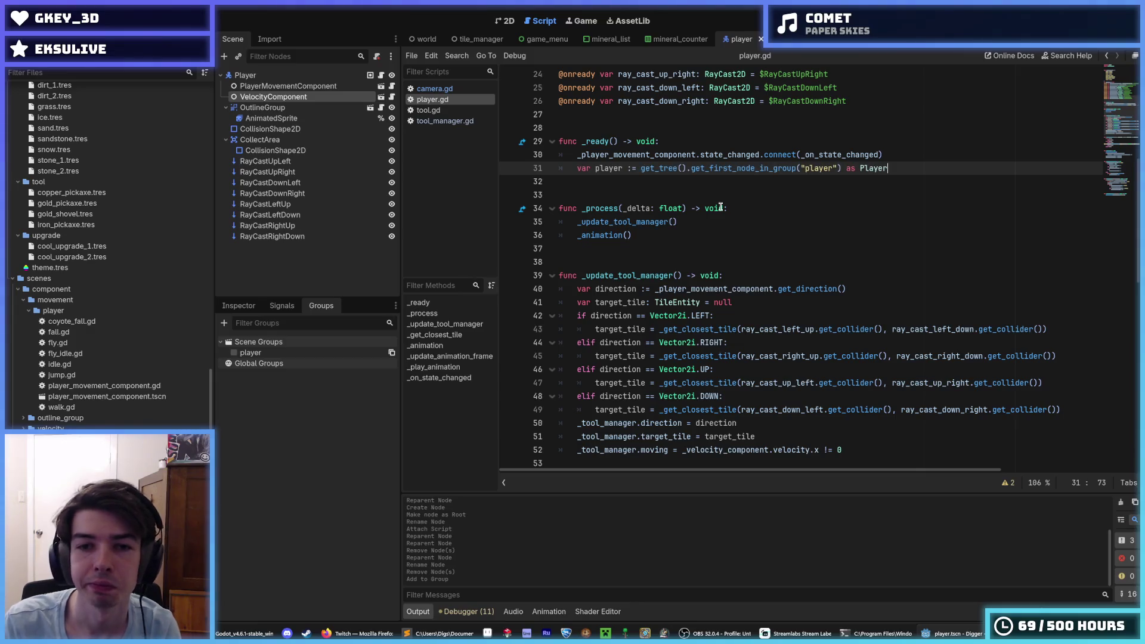
key(alt+Up)
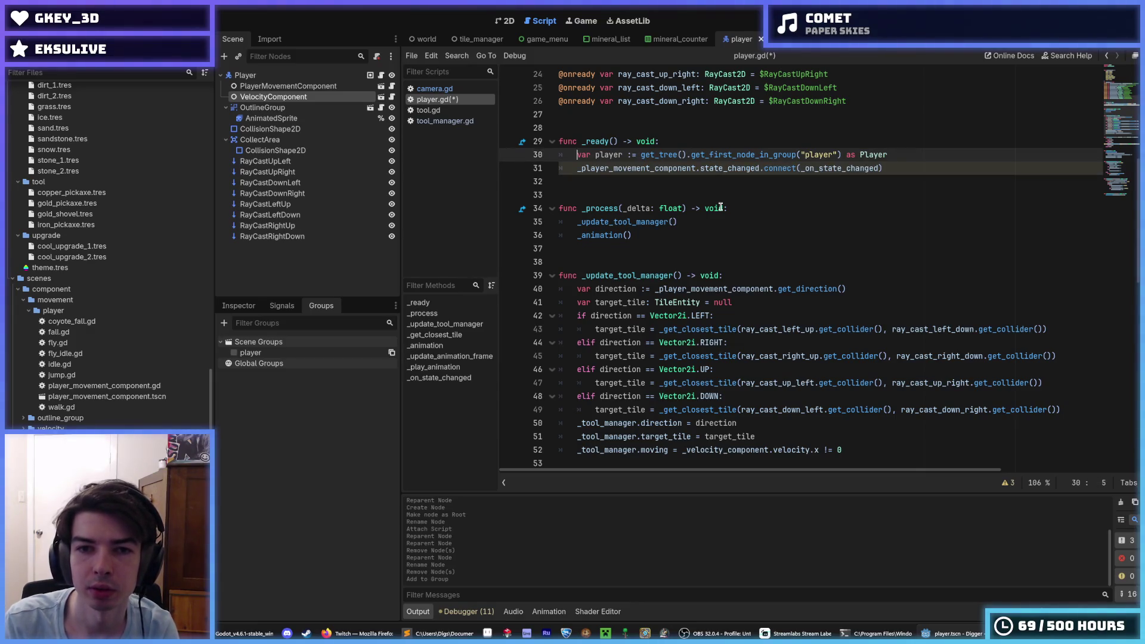
key(Right)
key(shift+Right)
key(shift+Right)
key(shift+Right)
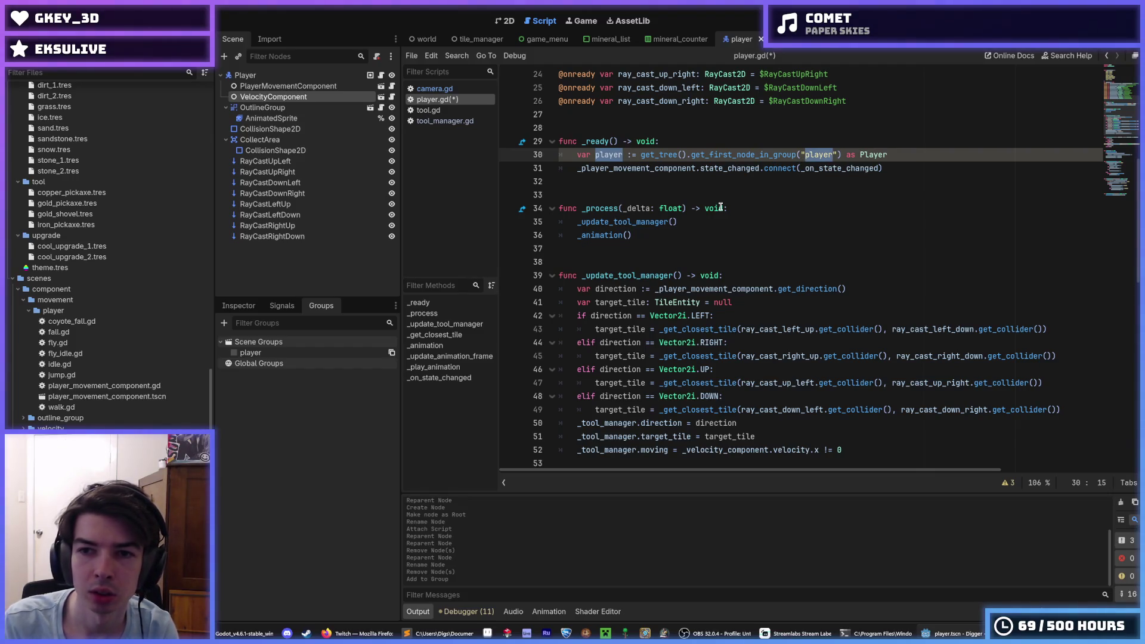
text(tool_manager)
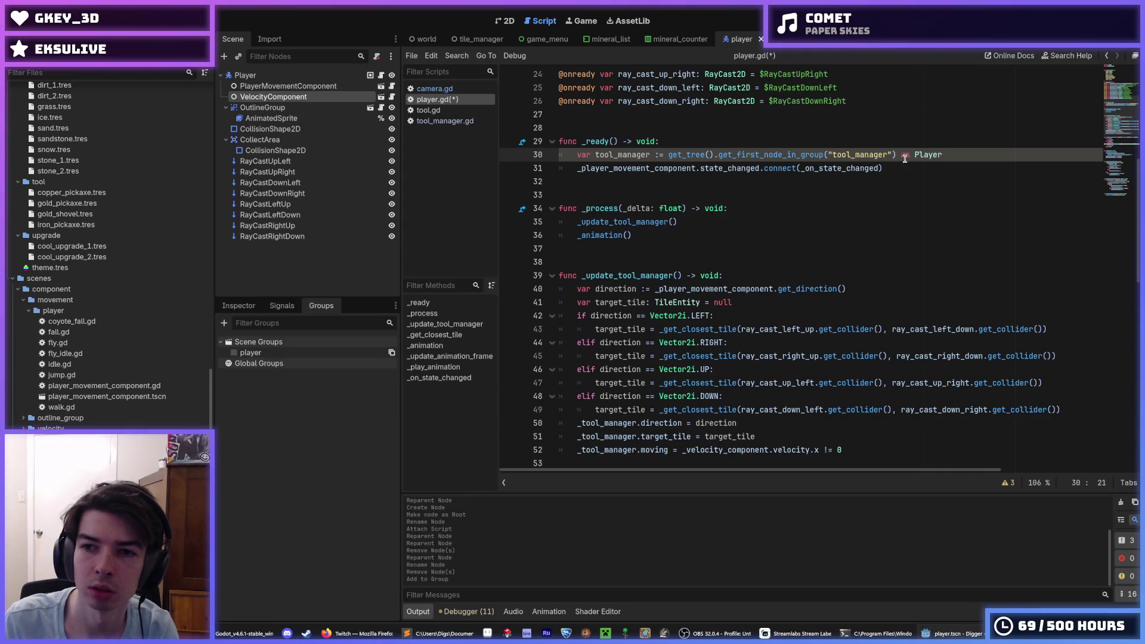
Step: Cast the fetched node 'as ToolManager' and rename the variable _tool_manager
click(905, 156)
text(as Tool)
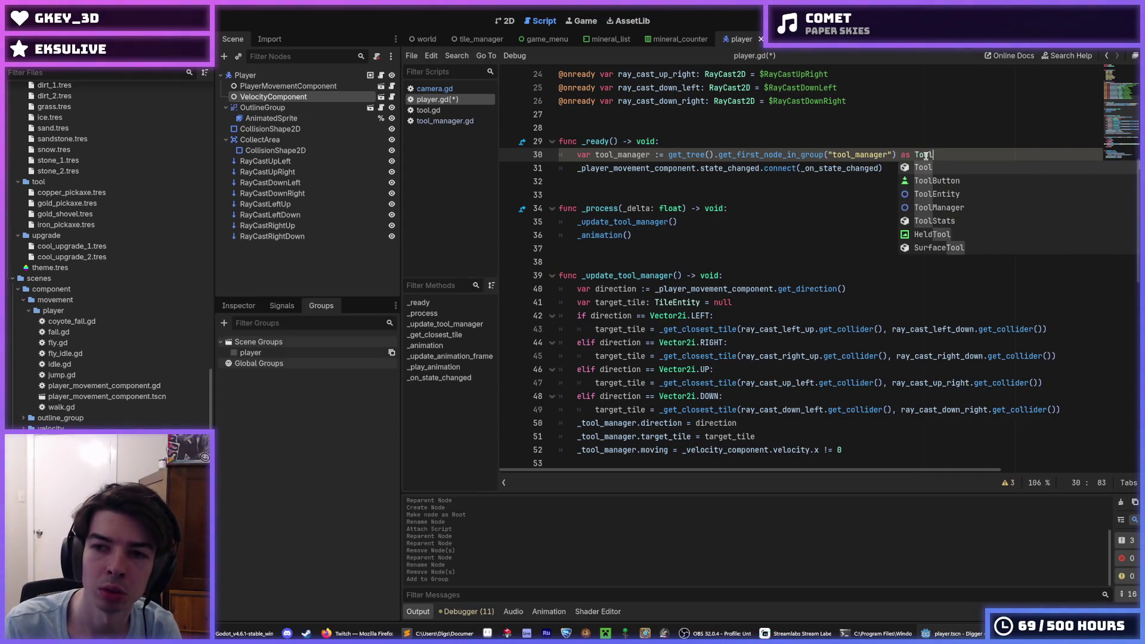
text(Man)
key(Return)
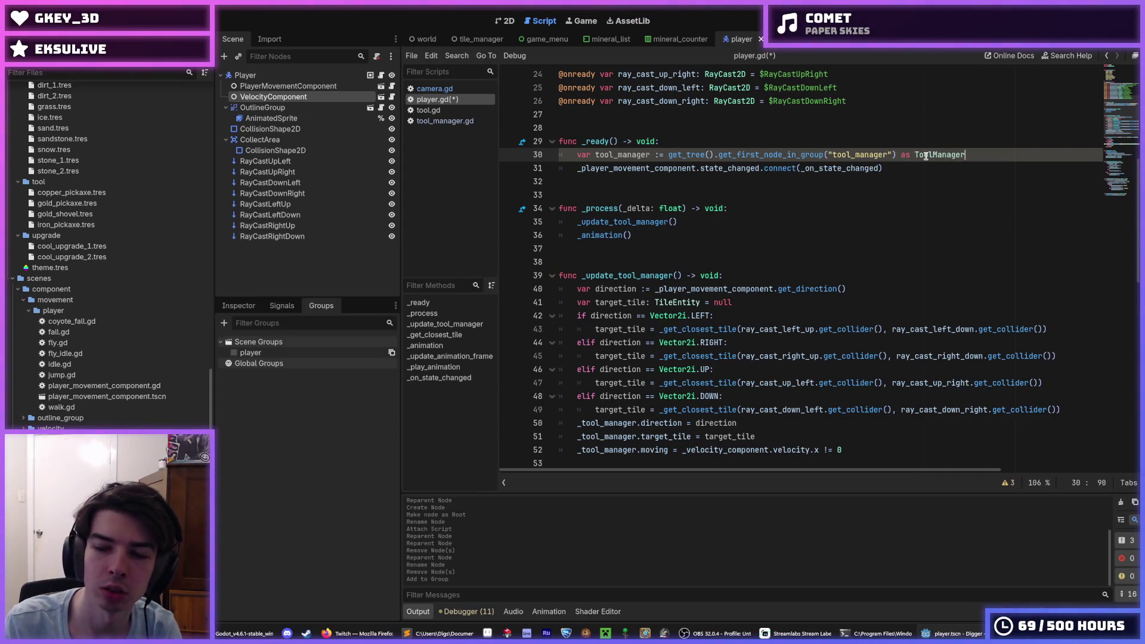
scroll(627, 397, up, 6)
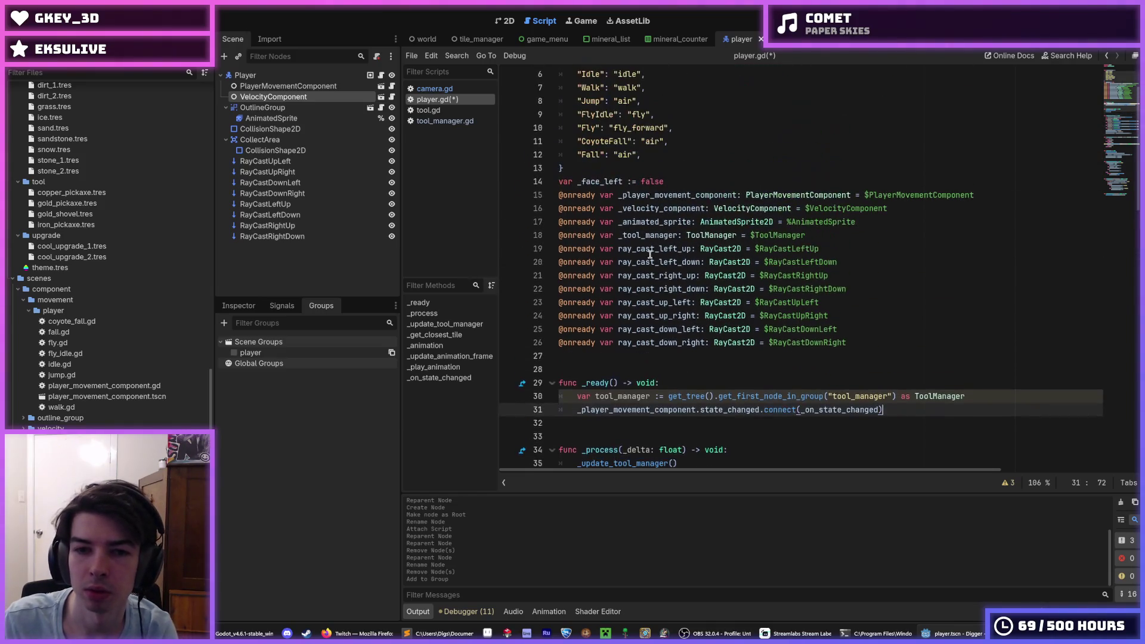
click(627, 397)
double_click(627, 397)
click(598, 397)
text(_)
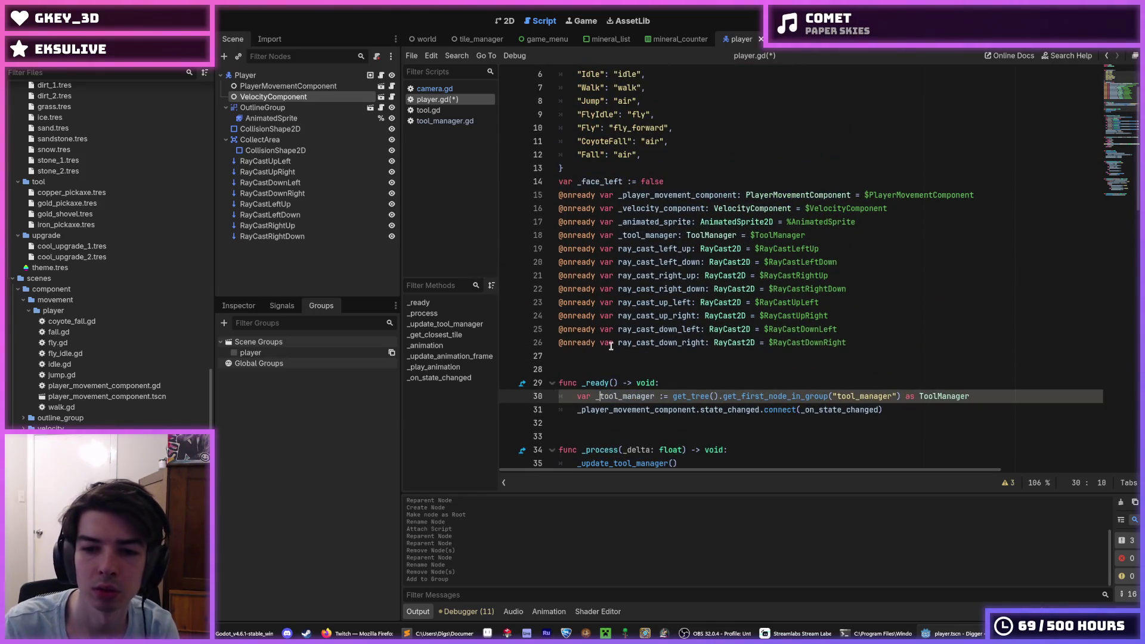
Step: Declare 'var _tool_manager: ToolManager' below _face_left and save player.gd
click(679, 181)
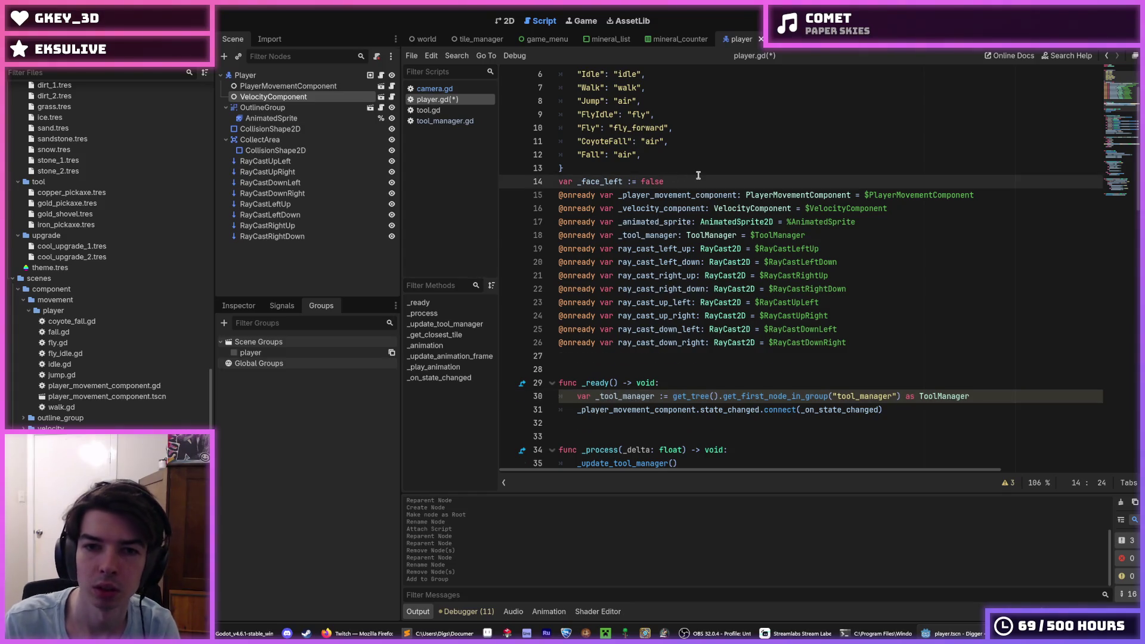
key(Return)
text(var )
text(_tool_manager)
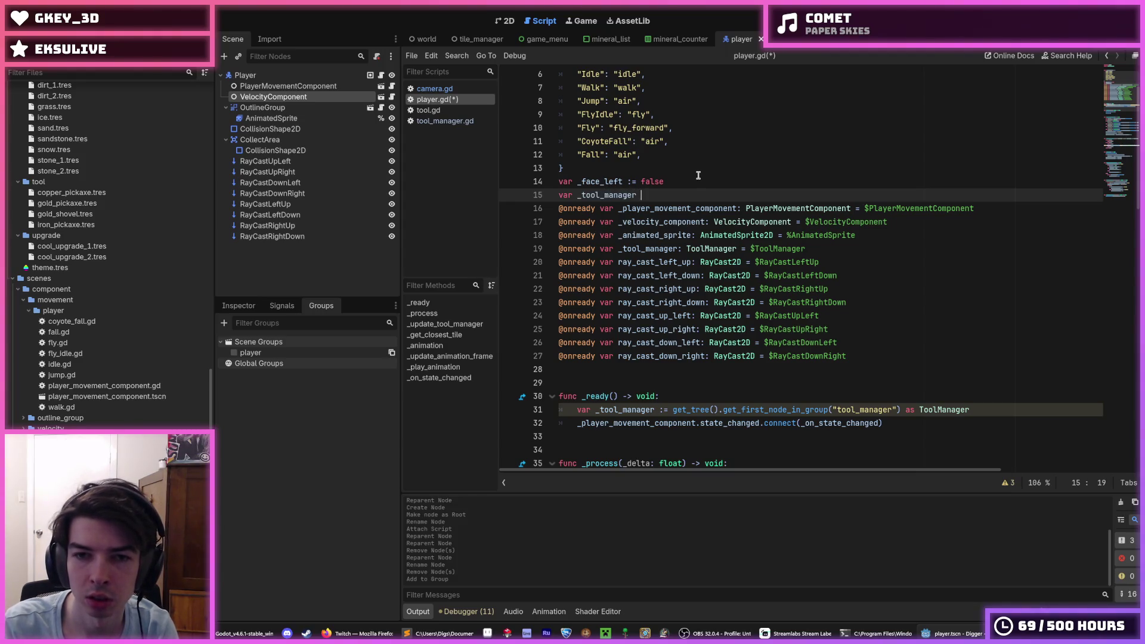
key(BackSpace)
key(BackSpace)
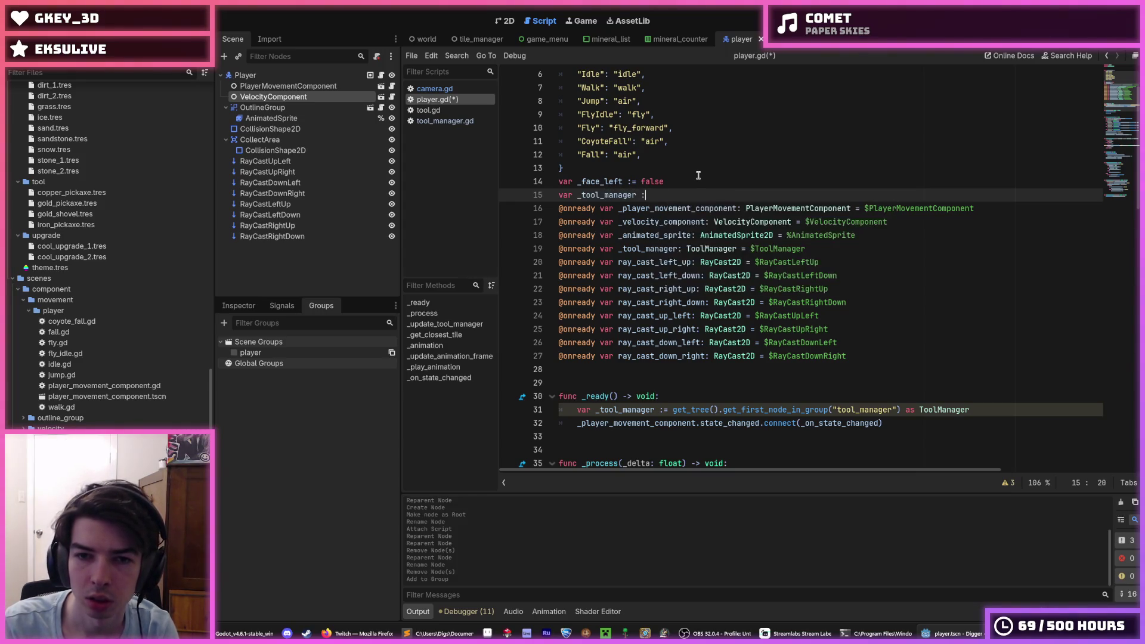
text(ager)
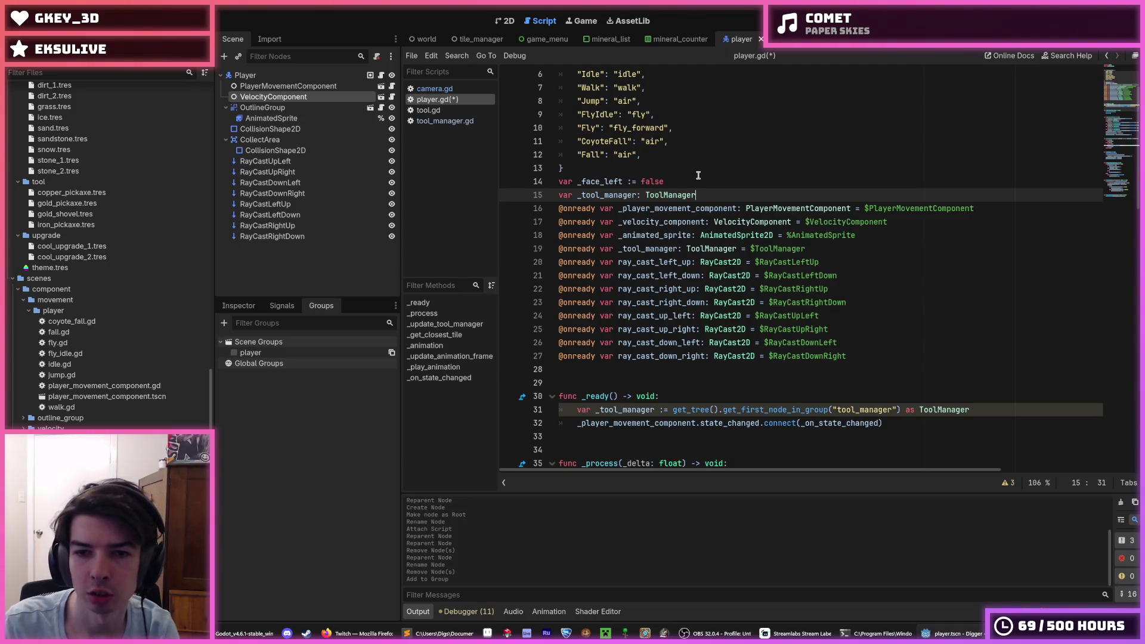
key(ctrl+s)
scroll(725, 197, down, 2)
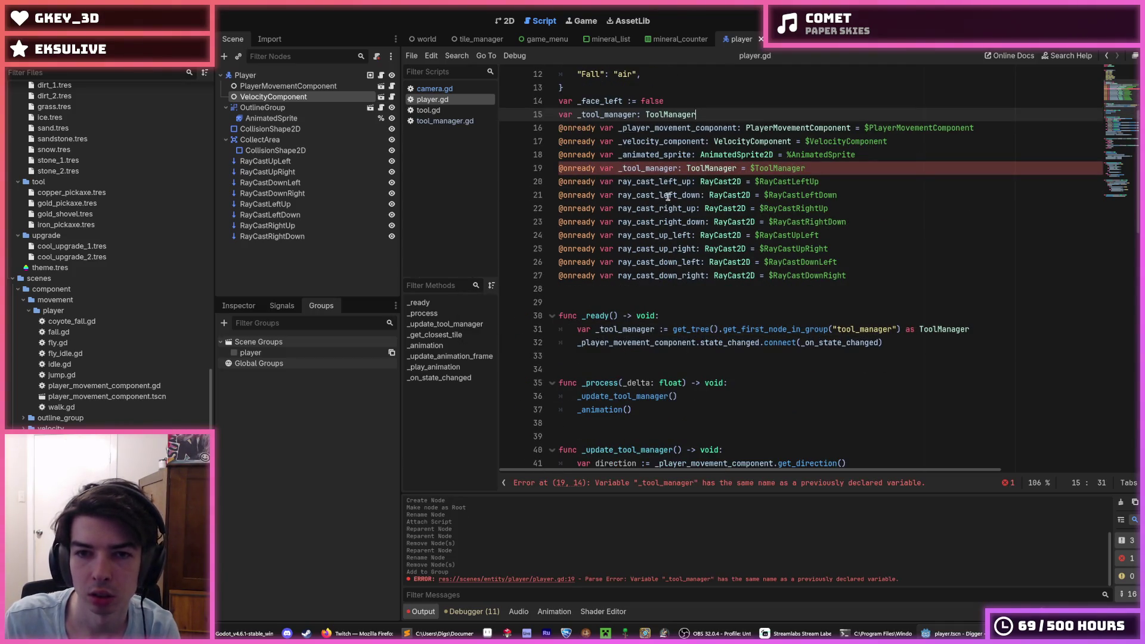
drag(815, 168, 555, 172)
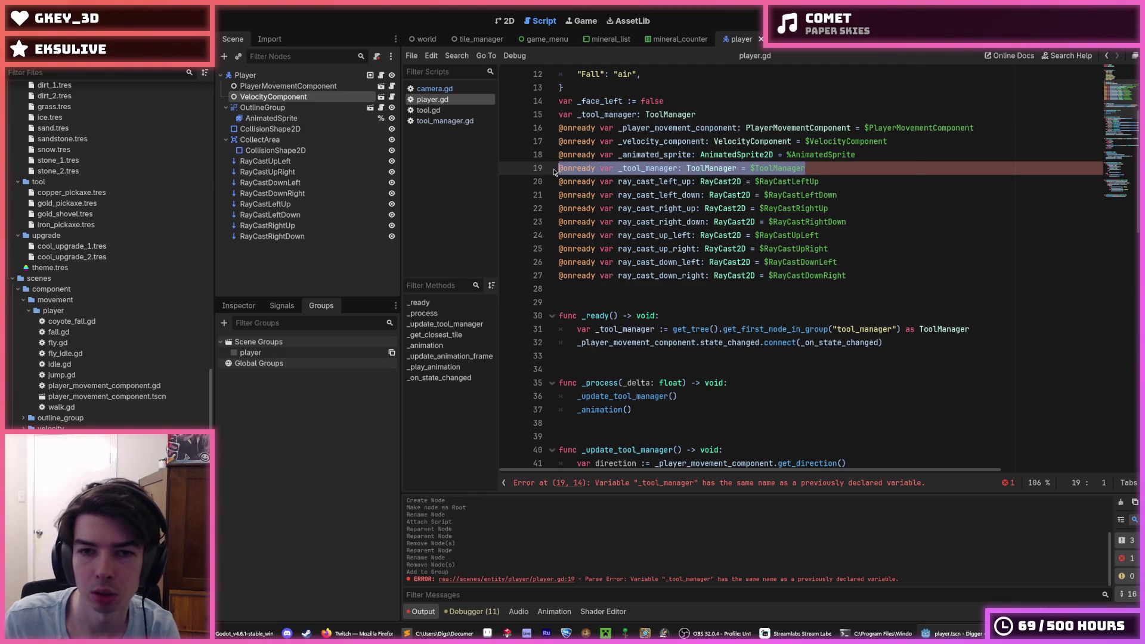
key(BackSpace)
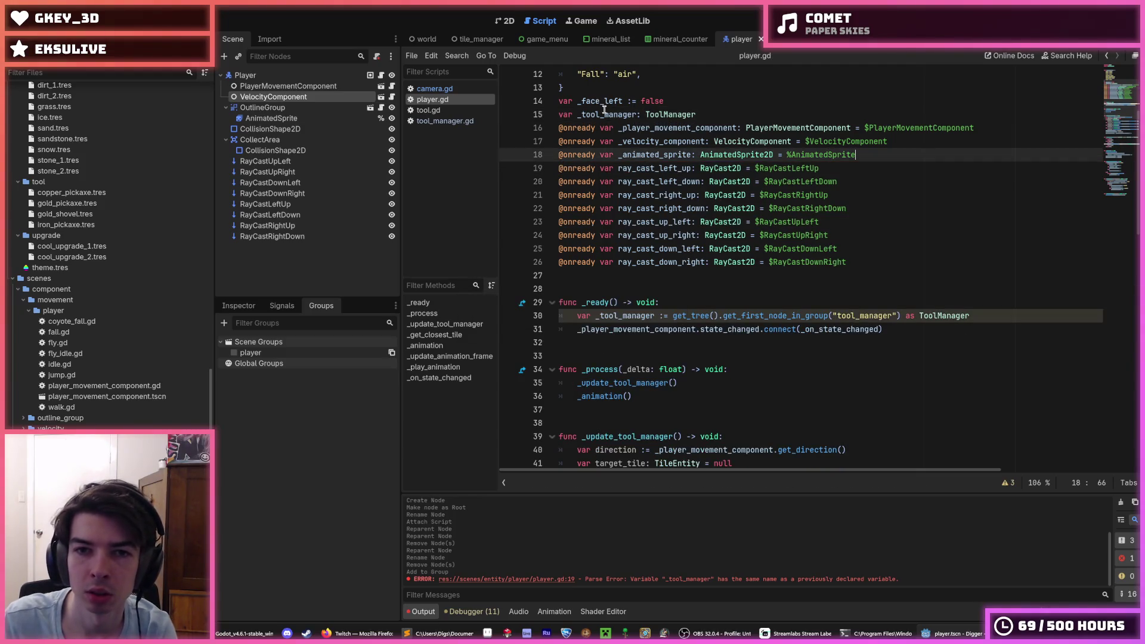
ctrl+click(614, 315)
scroll(770, 312, down, 3)
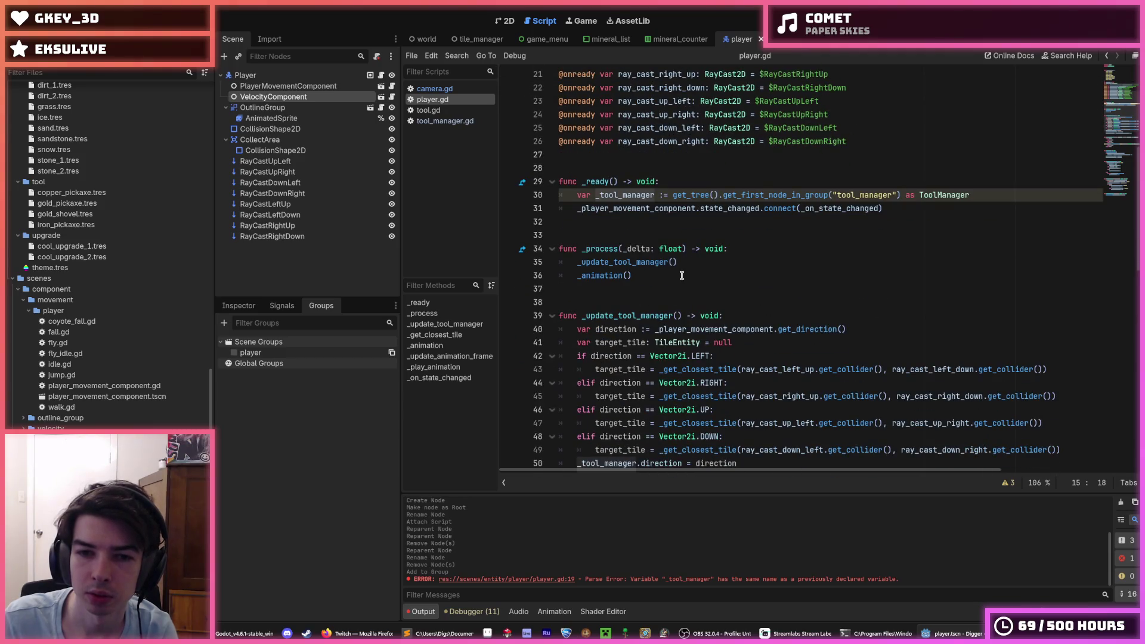
scroll(703, 265, down, 2)
click(772, 385)
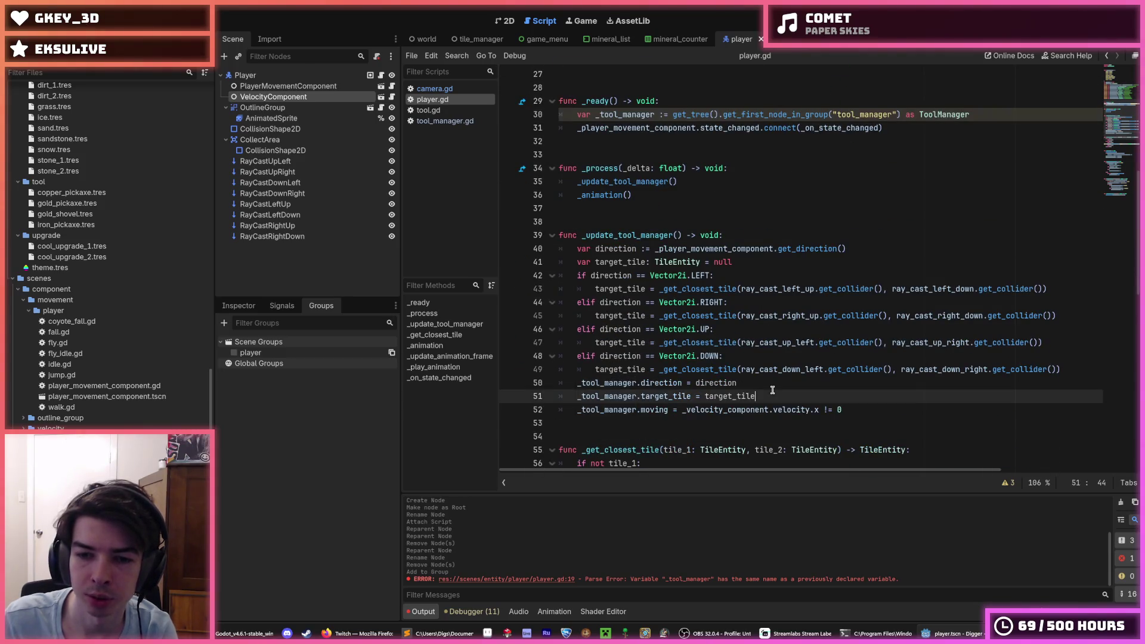
click(798, 398)
click(866, 410)
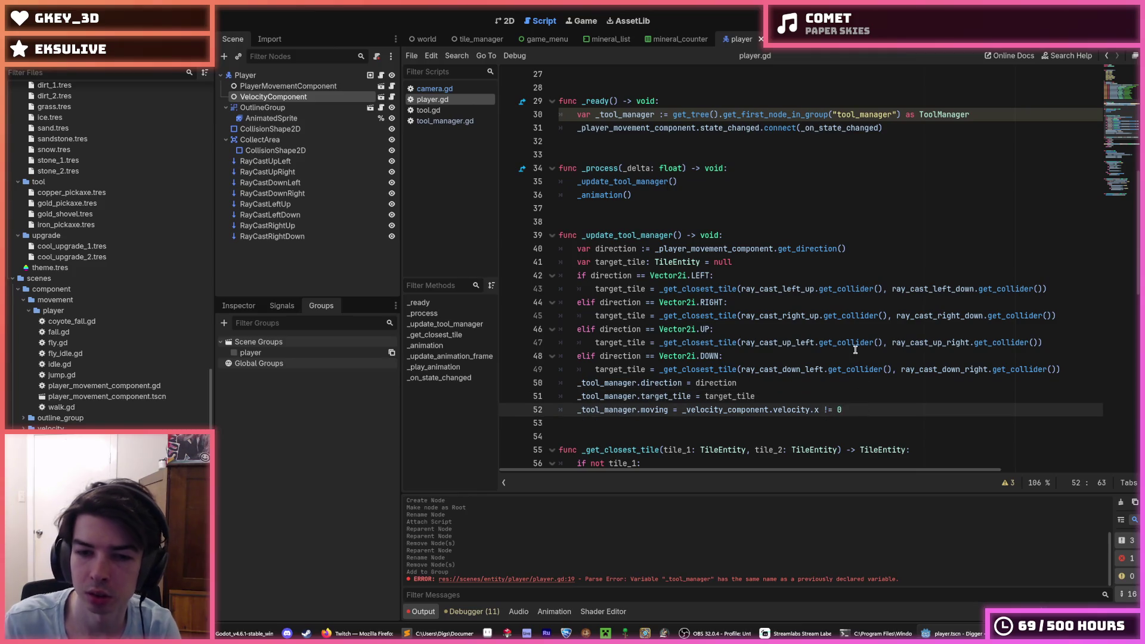
Step: Add '_tool_manager.target_position = position + Vector2(0, -16)' after the moving assignment and save
key(Return)
text(_tool_)
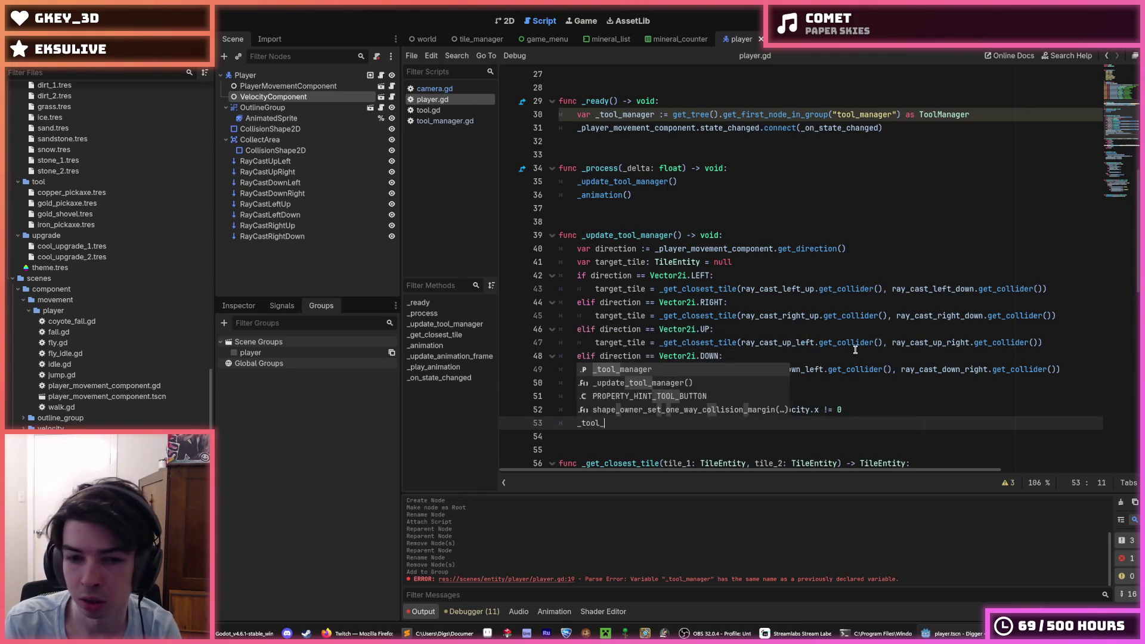
text(manager.positi)
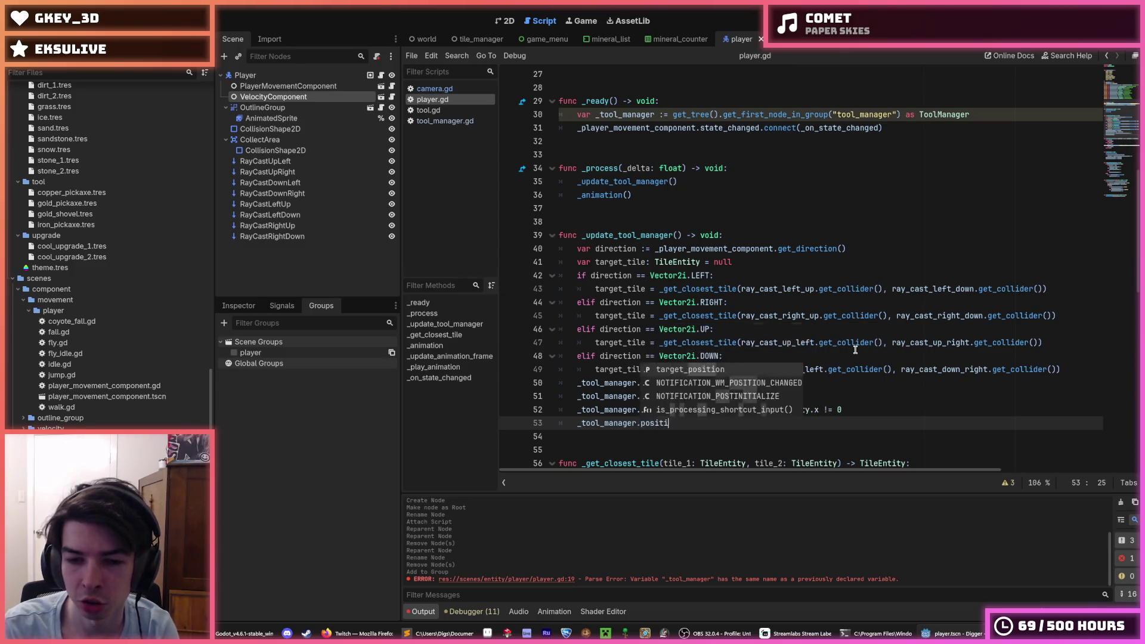
text(on )
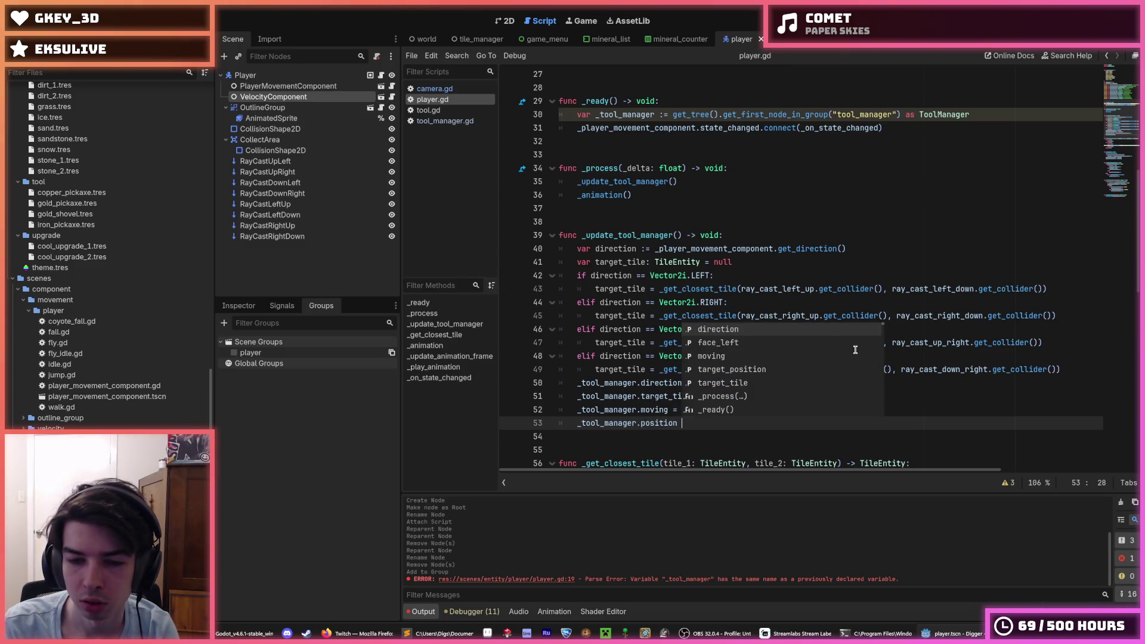
key(BackSpace)
key(BackSpace)
key(BackSpace)
key(BackSpace)
key(BackSpace)
key(BackSpace)
key(BackSpace)
key(BackSpace)
key(BackSpace)
text(target)
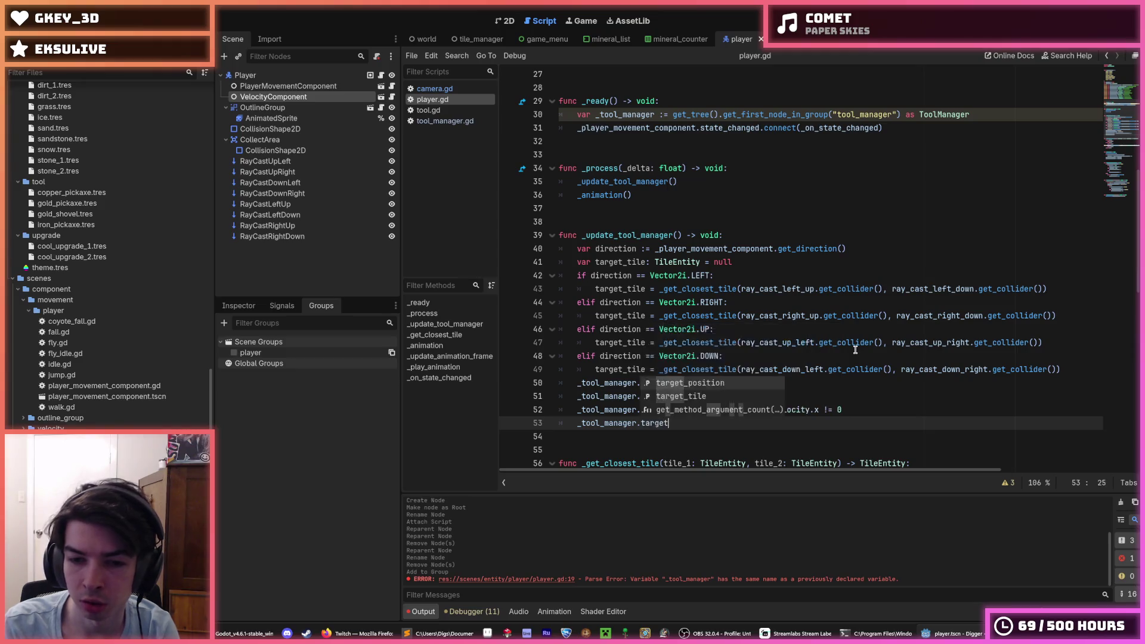
key(Return)
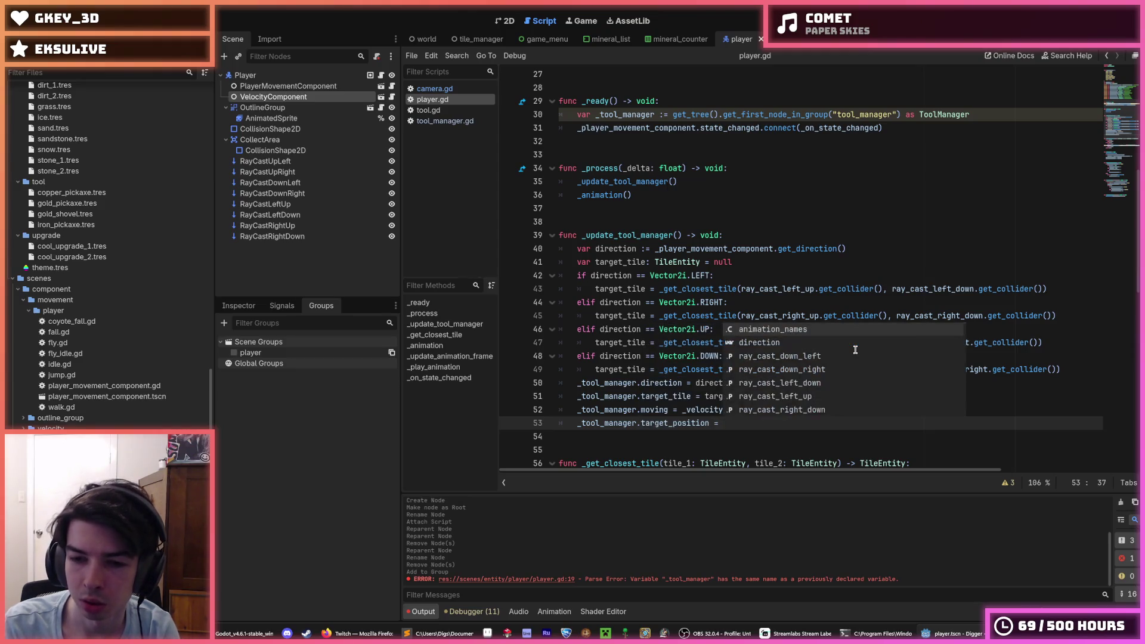
text(Vector2)
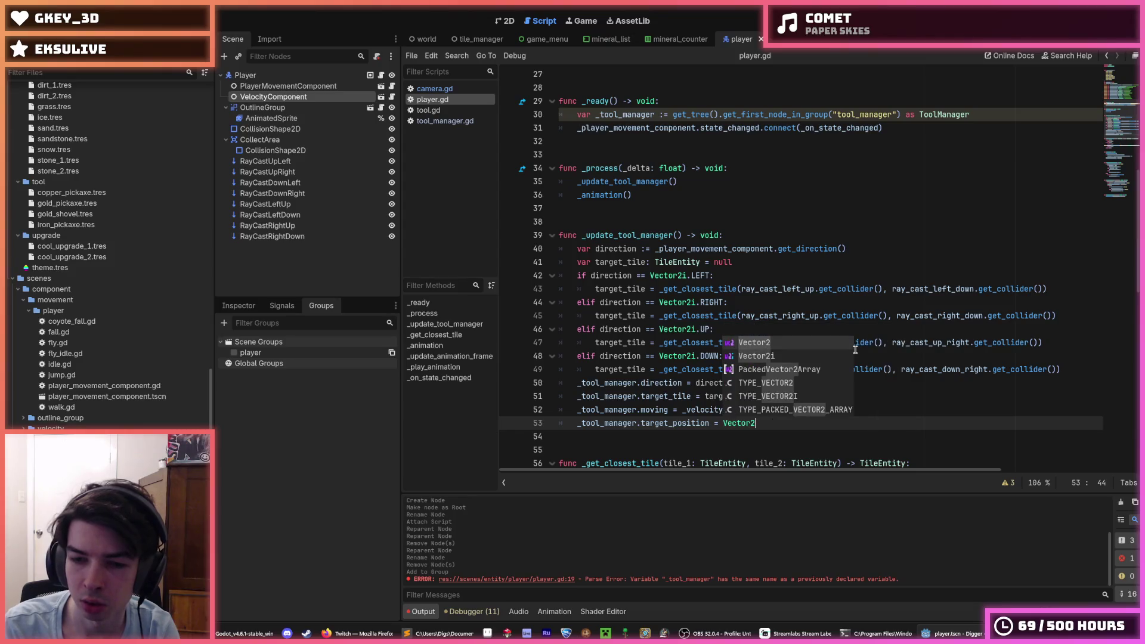
text((0, )
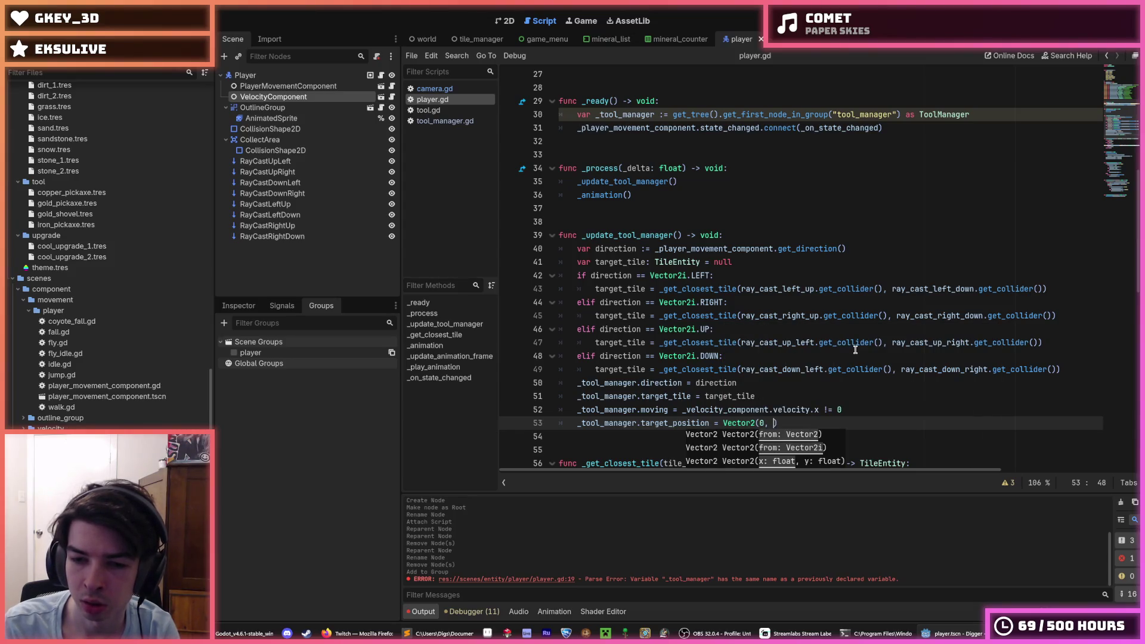
text(-16)
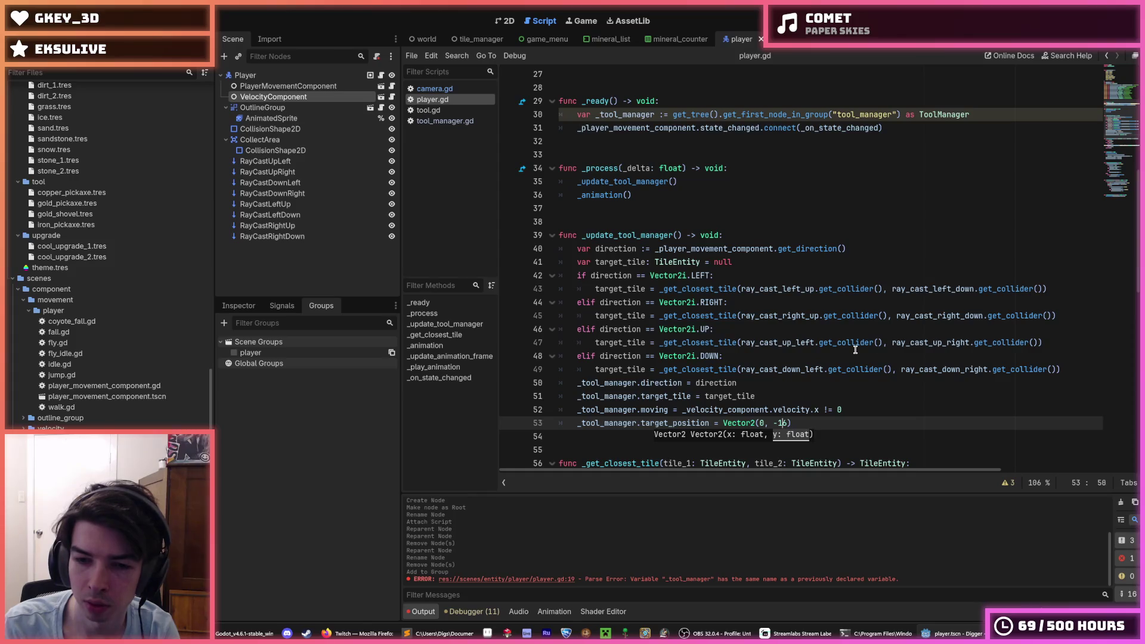
key(ctrl+Left)
key(ctrl+Left)
key(ctrl+Left)
text(position)
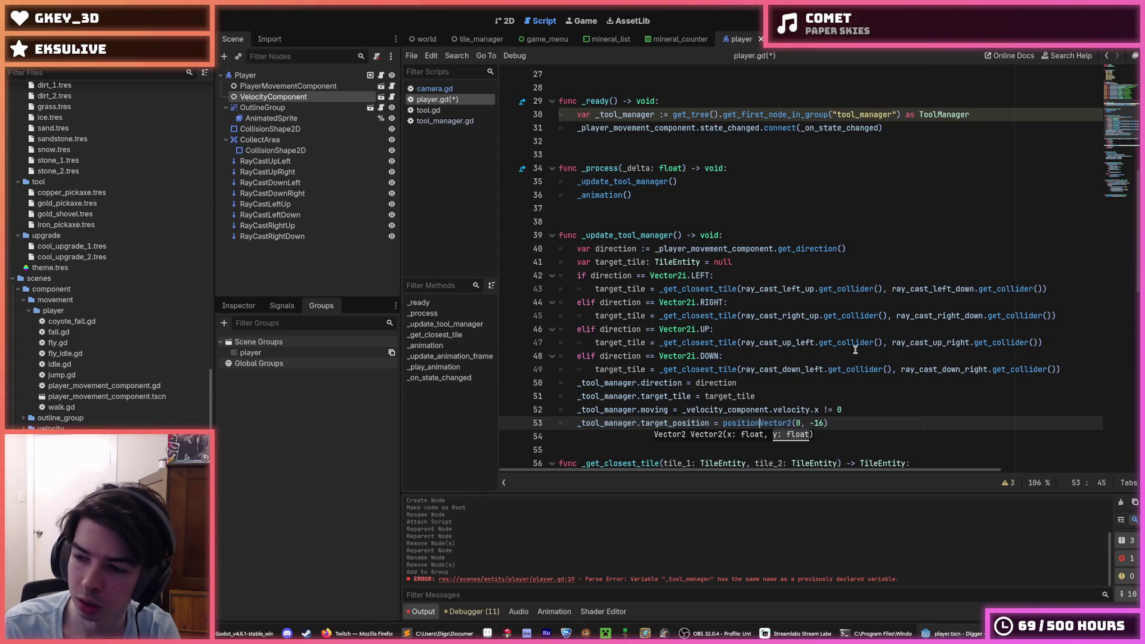
text( +)
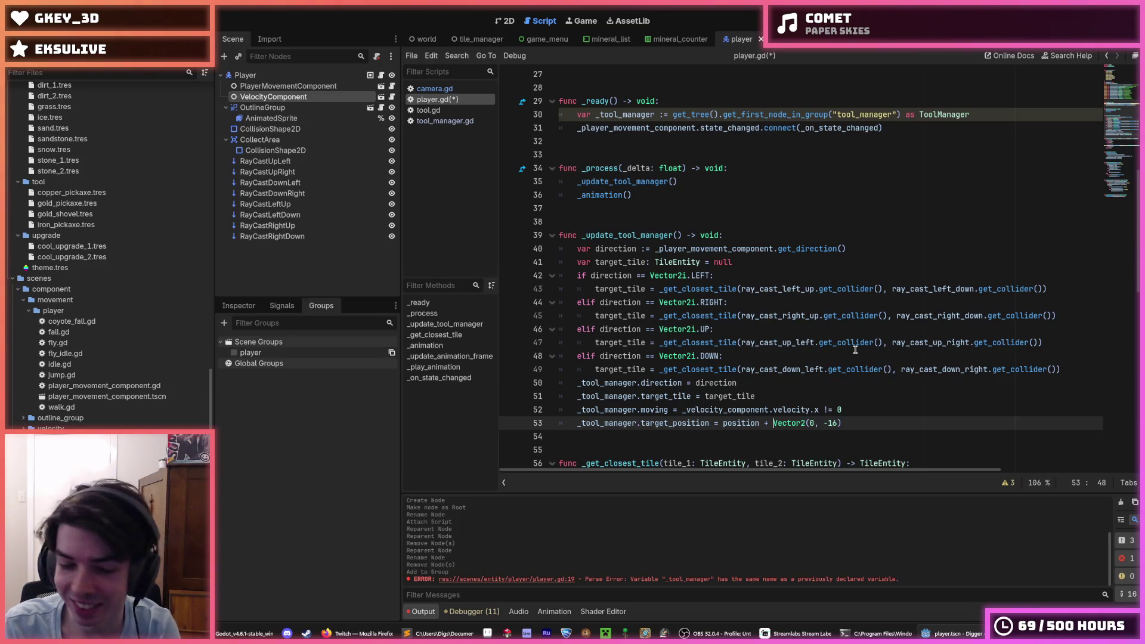
key(ctrl+s)
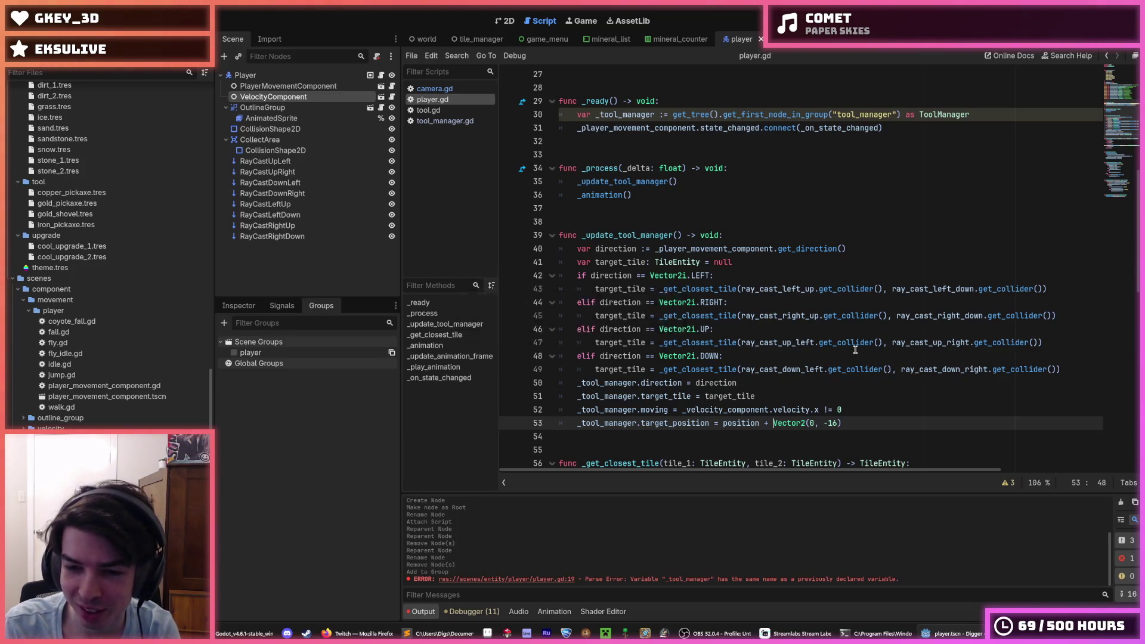
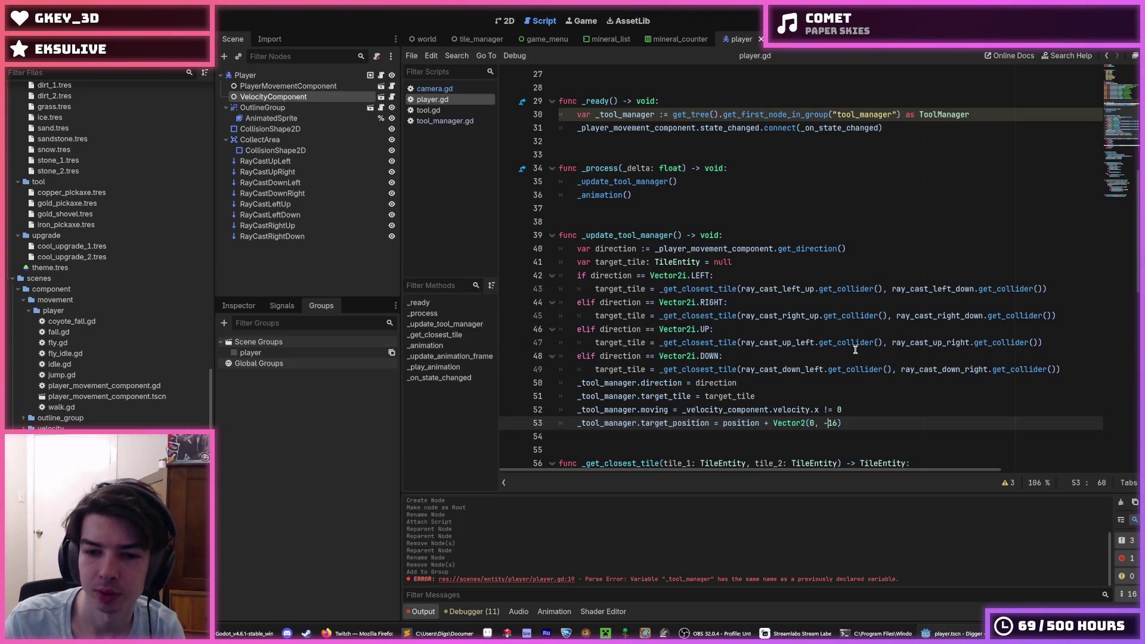
Step: Save the scene and run the game to test the recent changes
double_click(736, 423)
click(863, 412)
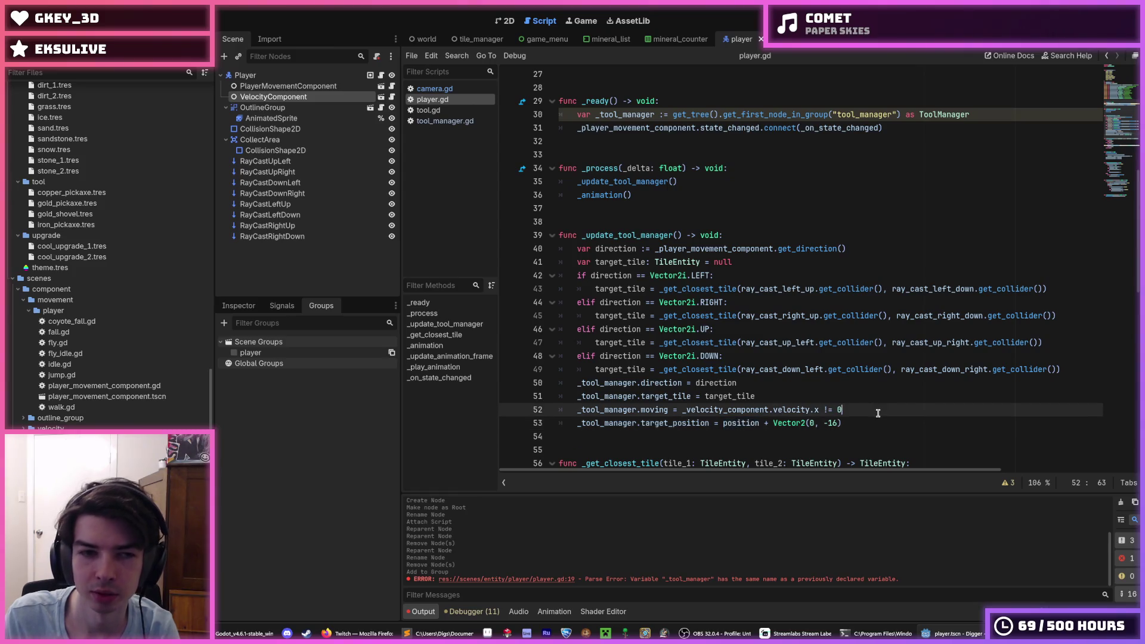
key(ctrl+s)
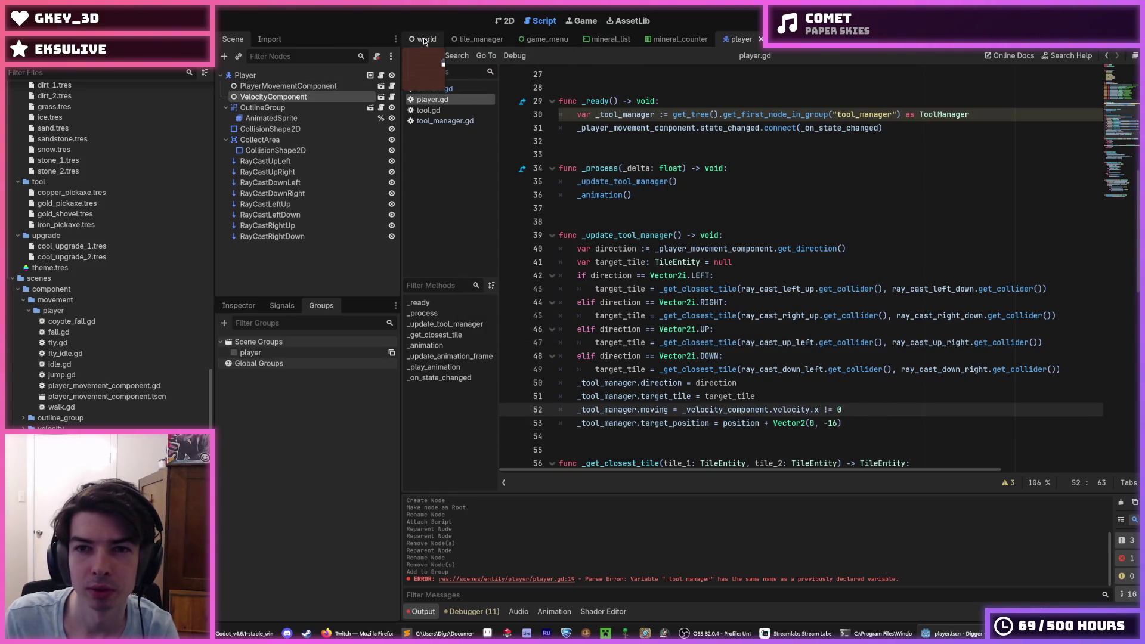
key(F5)
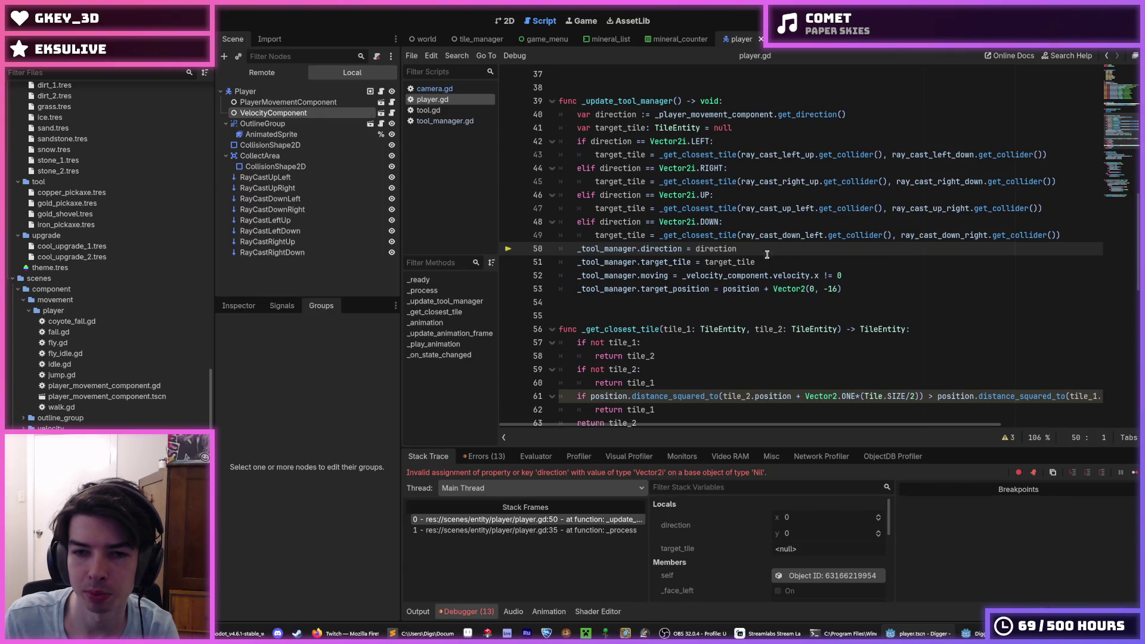
Step: Trace the failing _tool_manager assignment and confirm ToolManager is in the tool_manager group
double_click(657, 250)
ctrl+click(627, 263)
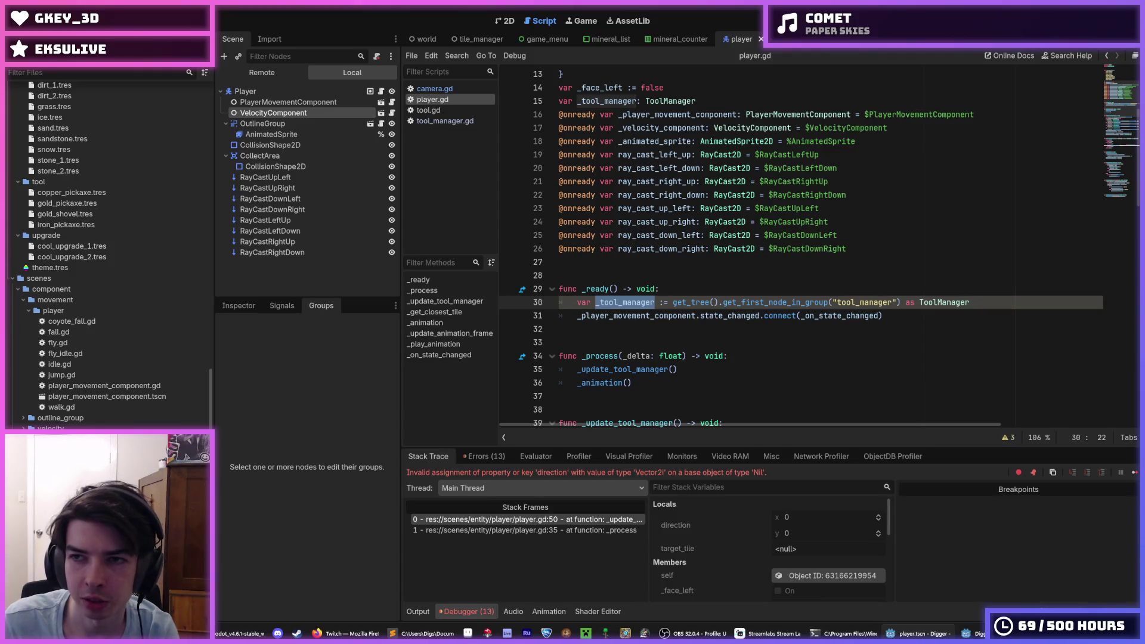
click(425, 39)
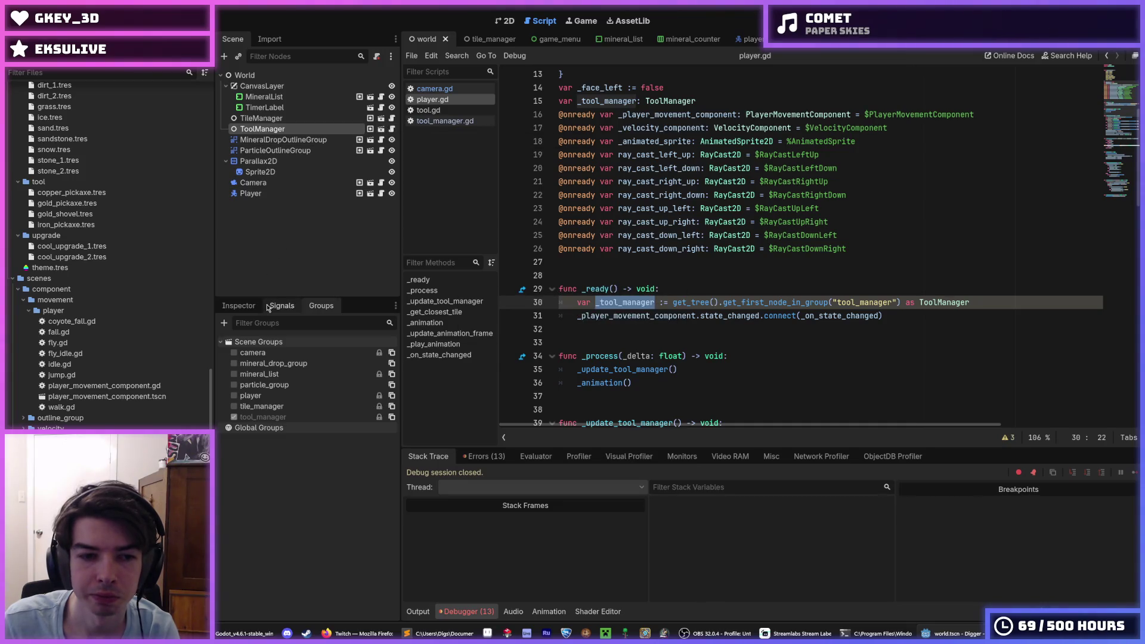
click(239, 306)
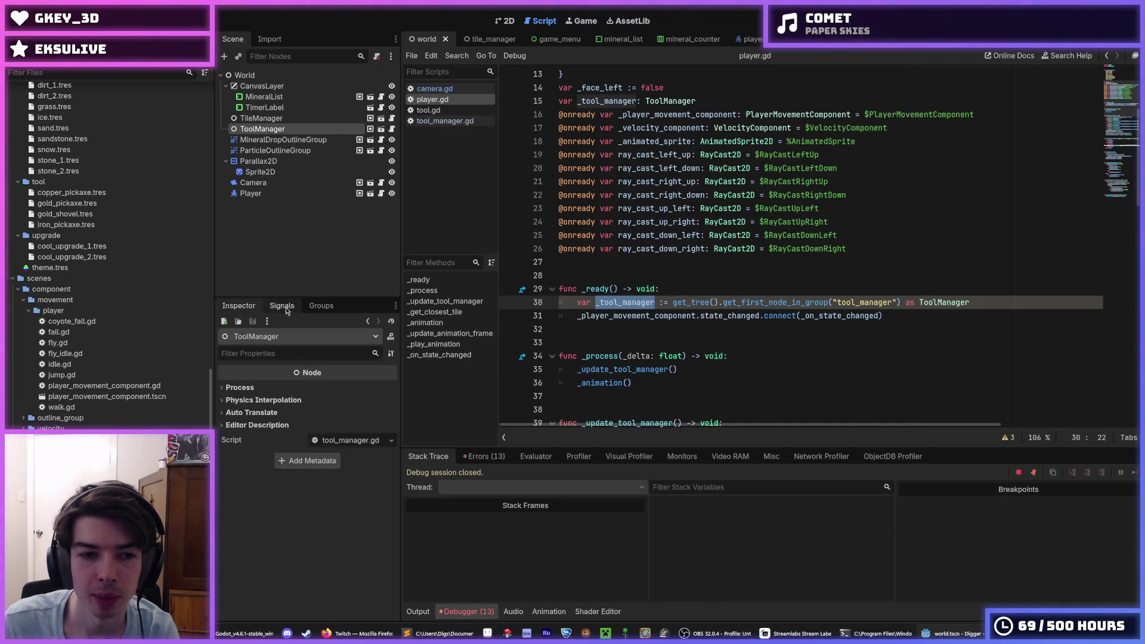
click(304, 312)
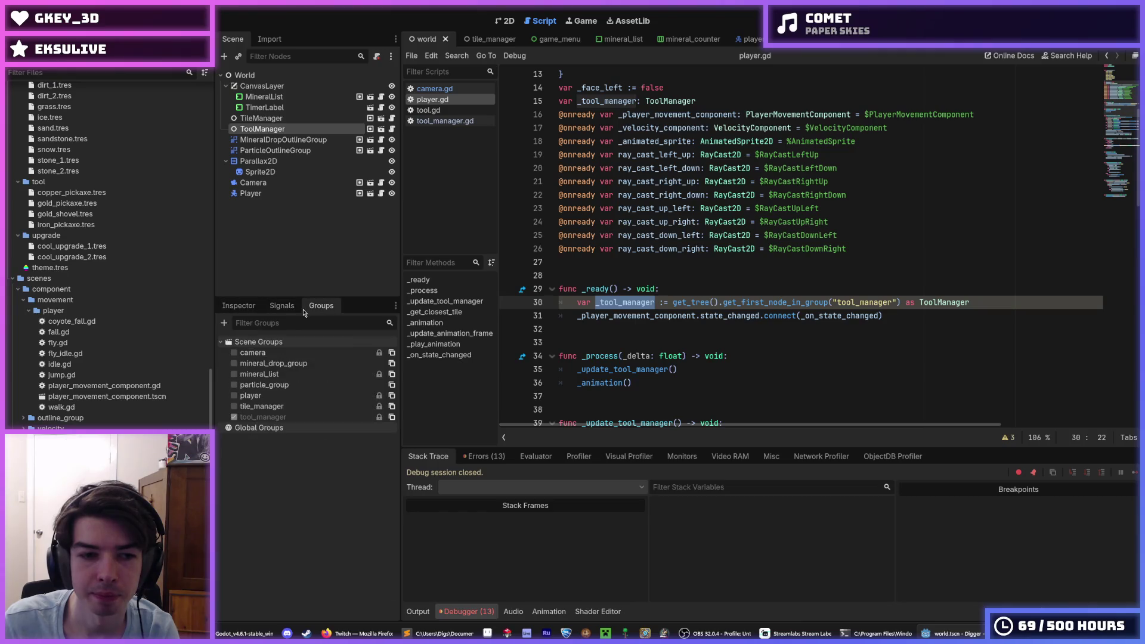
click(321, 139)
click(334, 129)
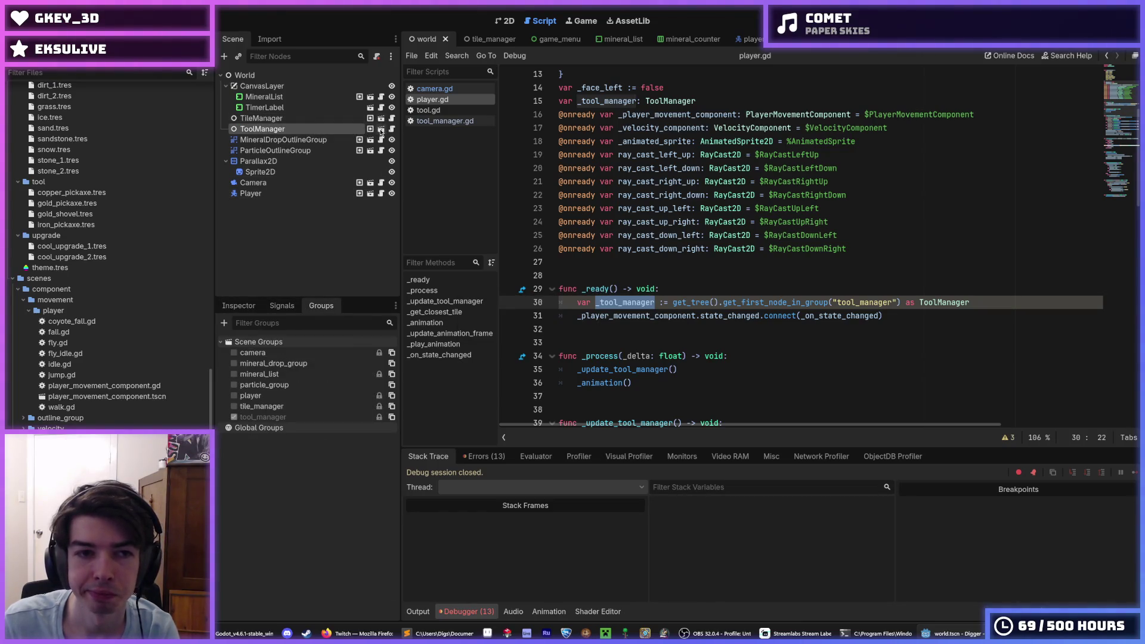
Step: Remove "var" and the colon from line 30 so it assigns _tool_manager, then run
click(986, 310)
scroll(685, 222, down, 6)
scroll(684, 222, up, 2)
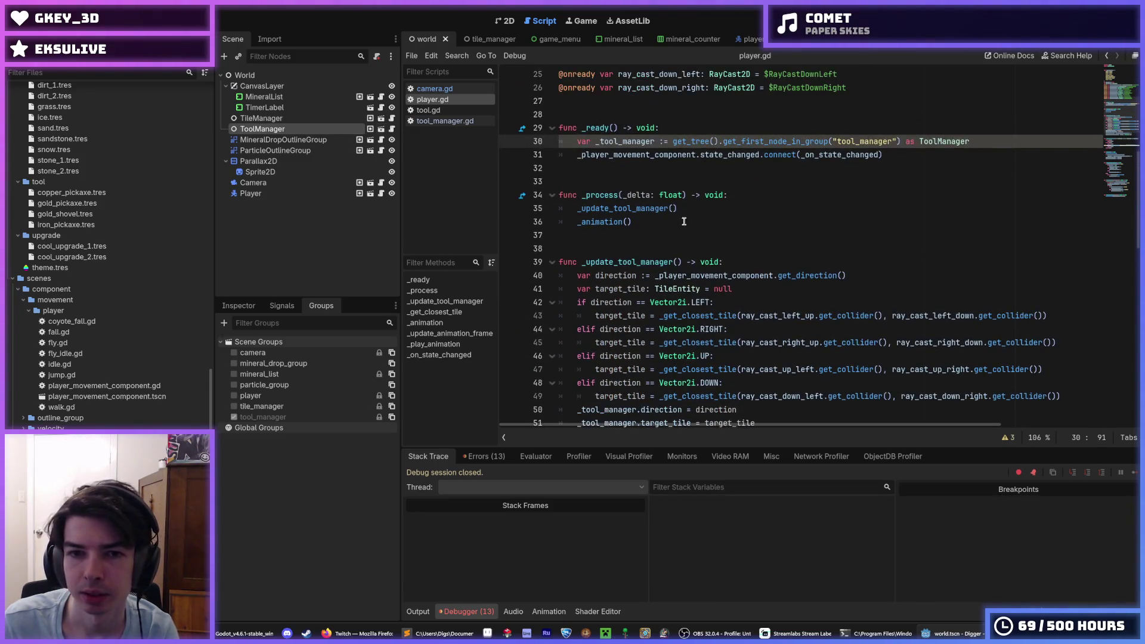
double_click(637, 208)
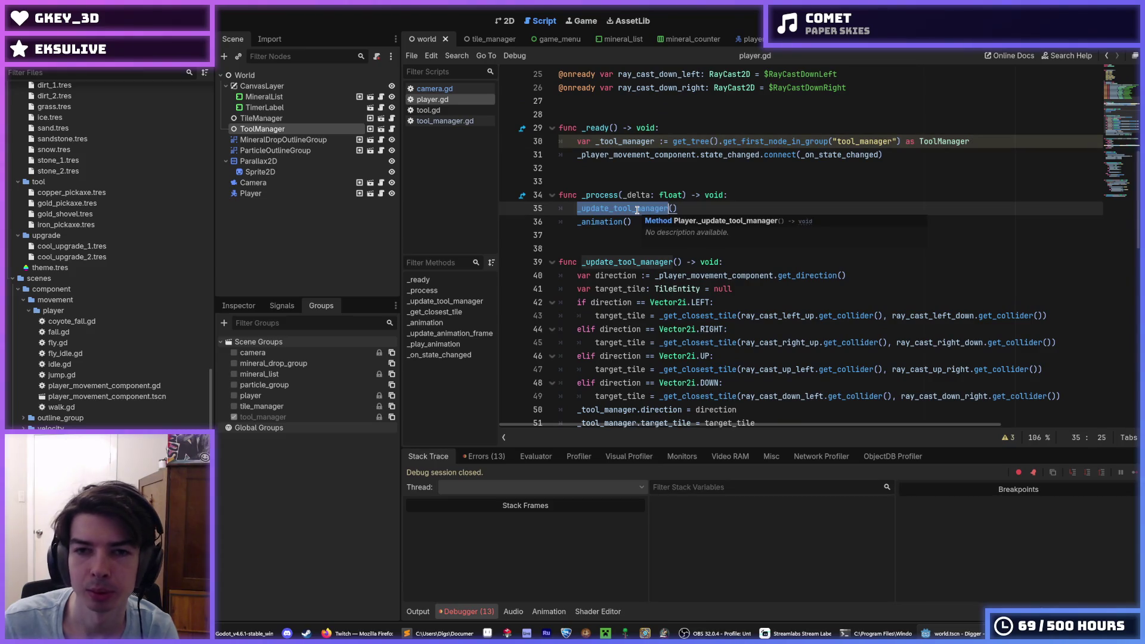
drag(592, 148, 577, 141)
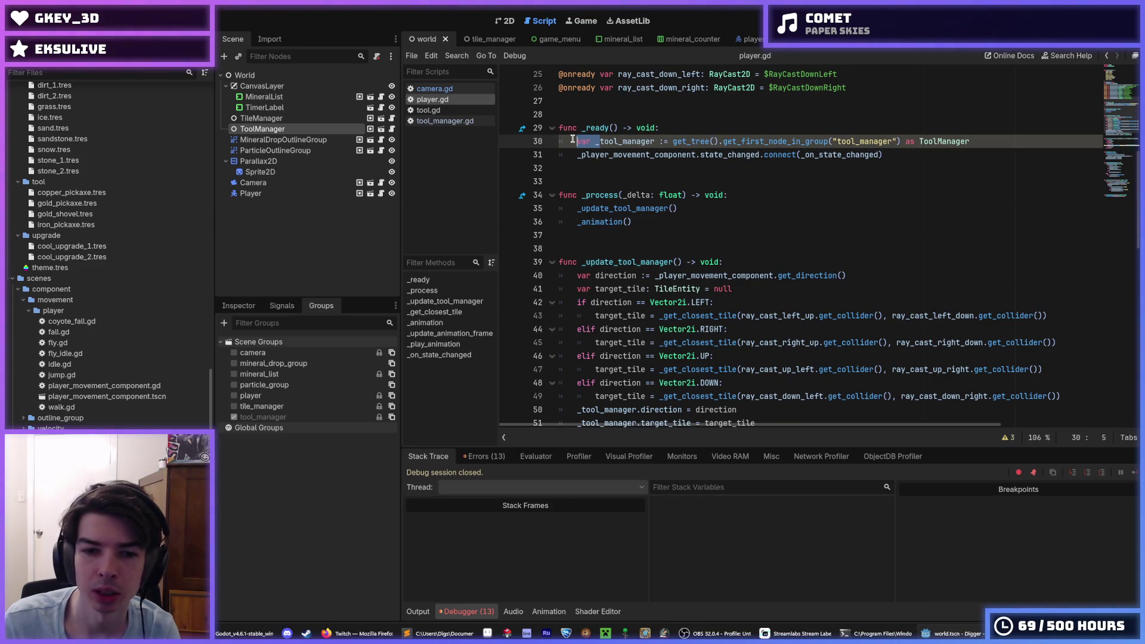
key(BackSpace)
key(ctrl+Right)
key(Right)
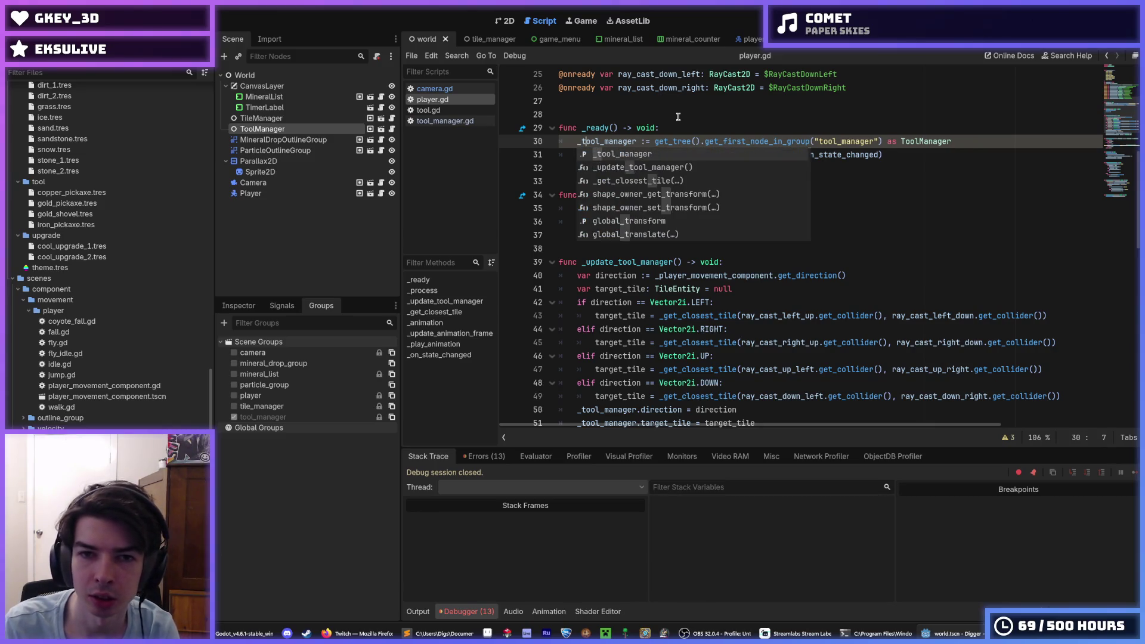
key(Delete)
key(F5)
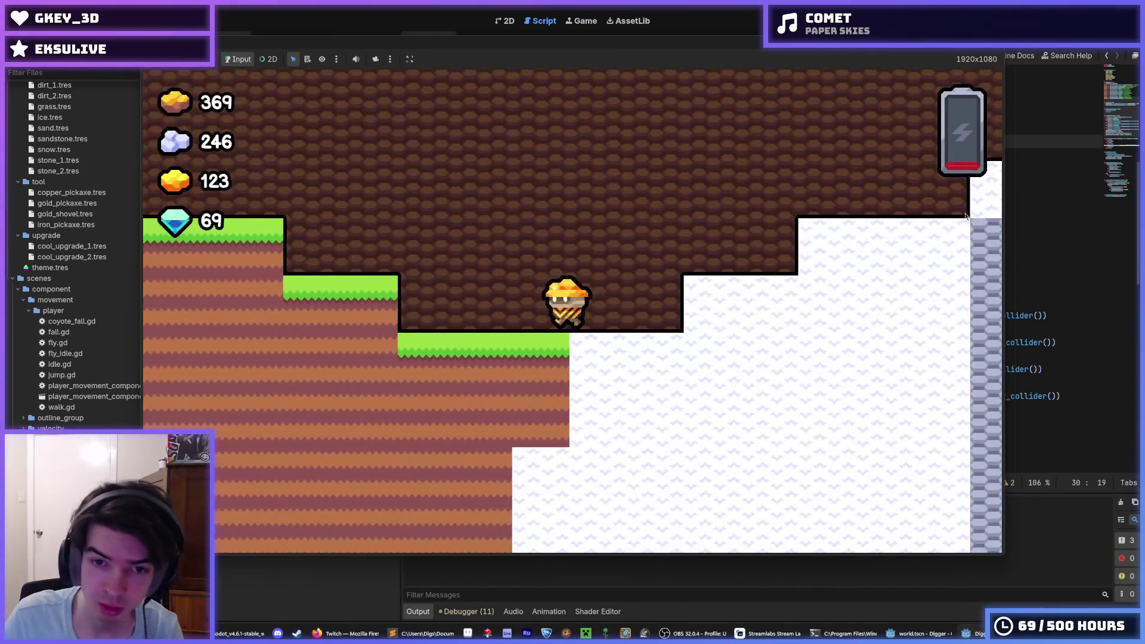
key(Down)
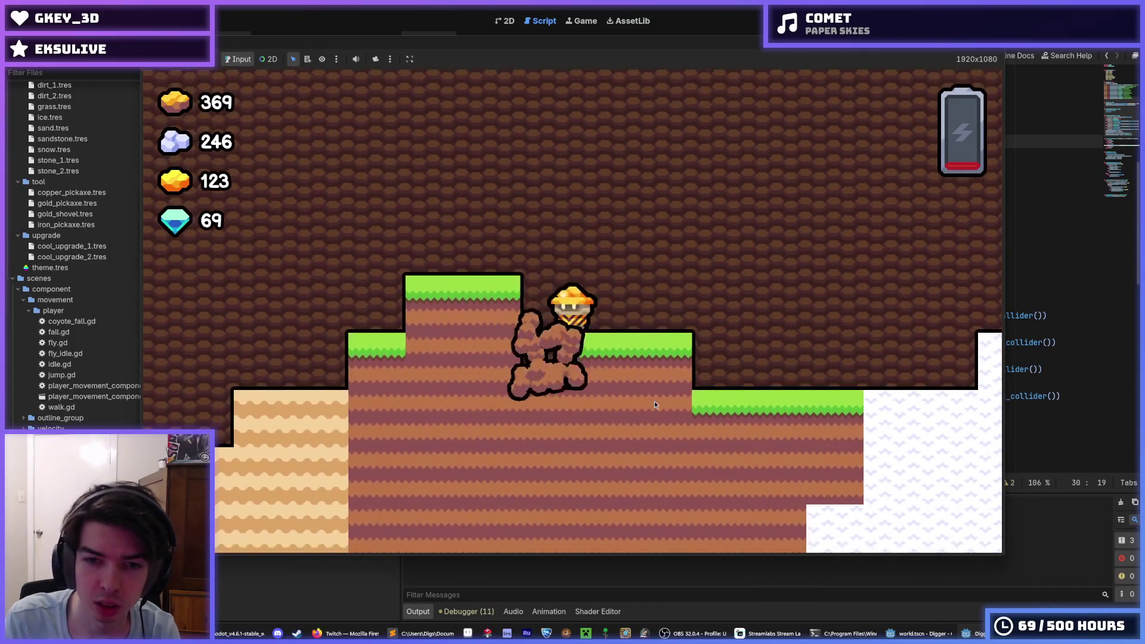
key(Down)
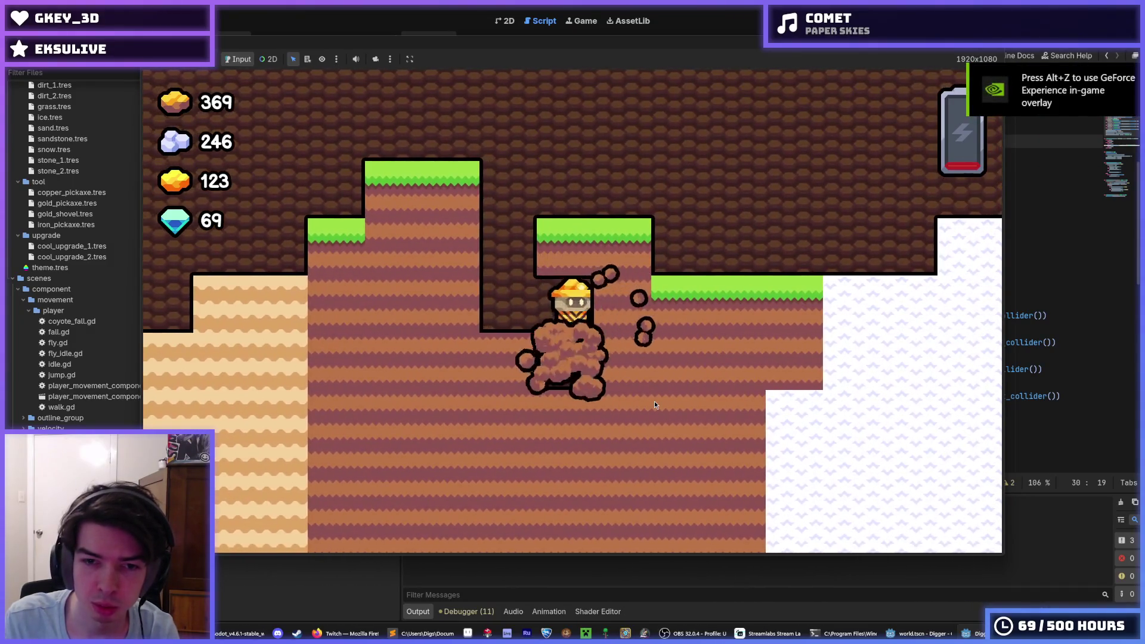
key(Down)
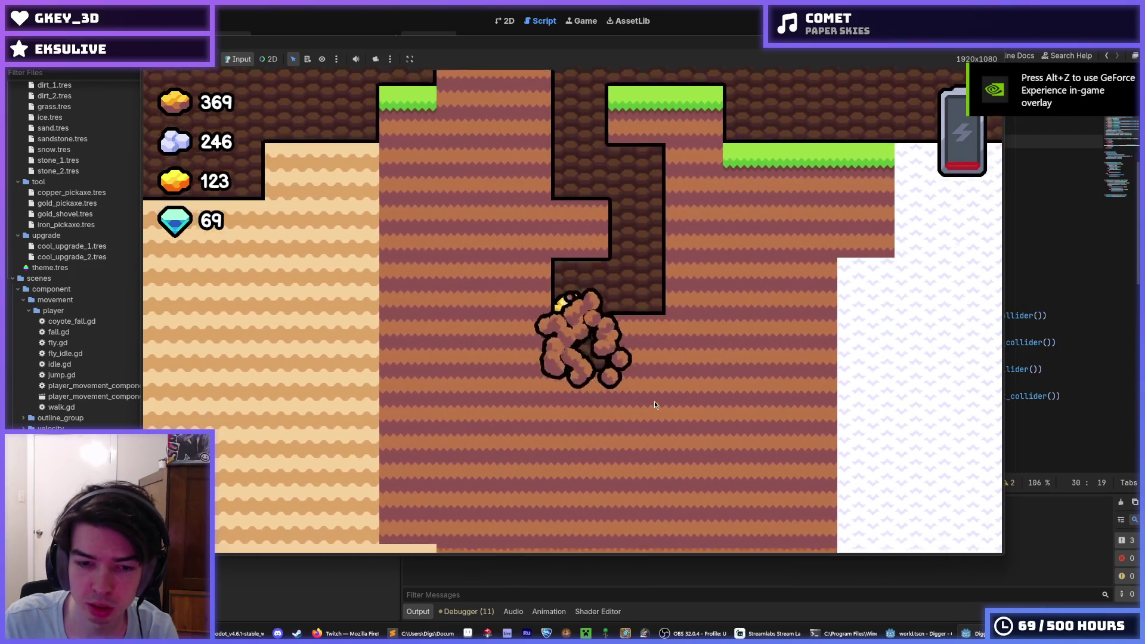
key(Up)
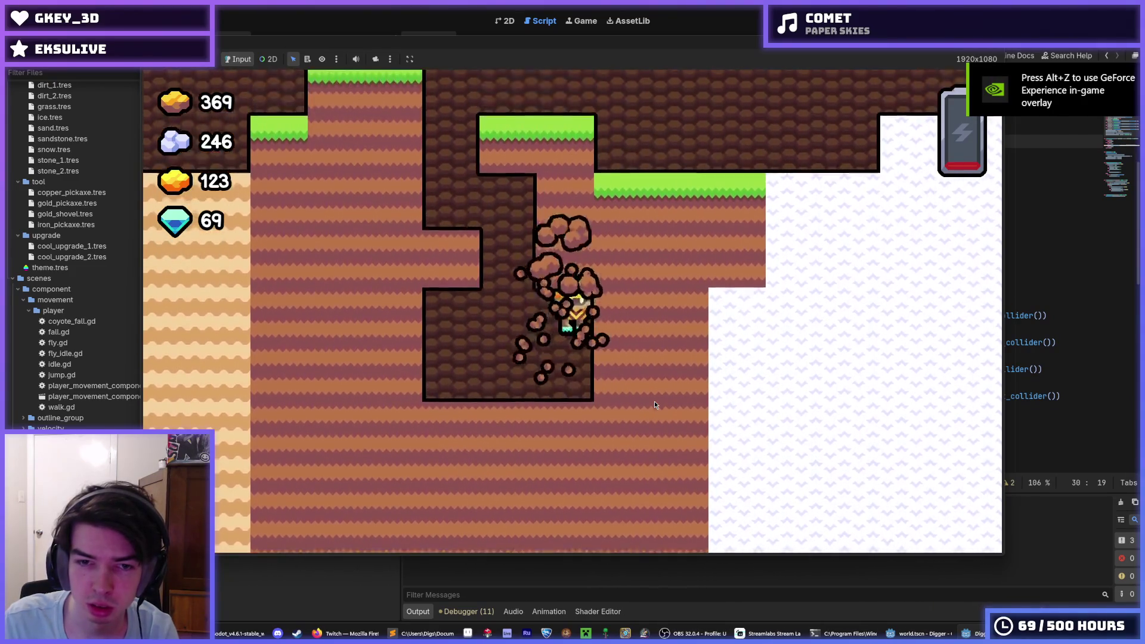
key(Down)
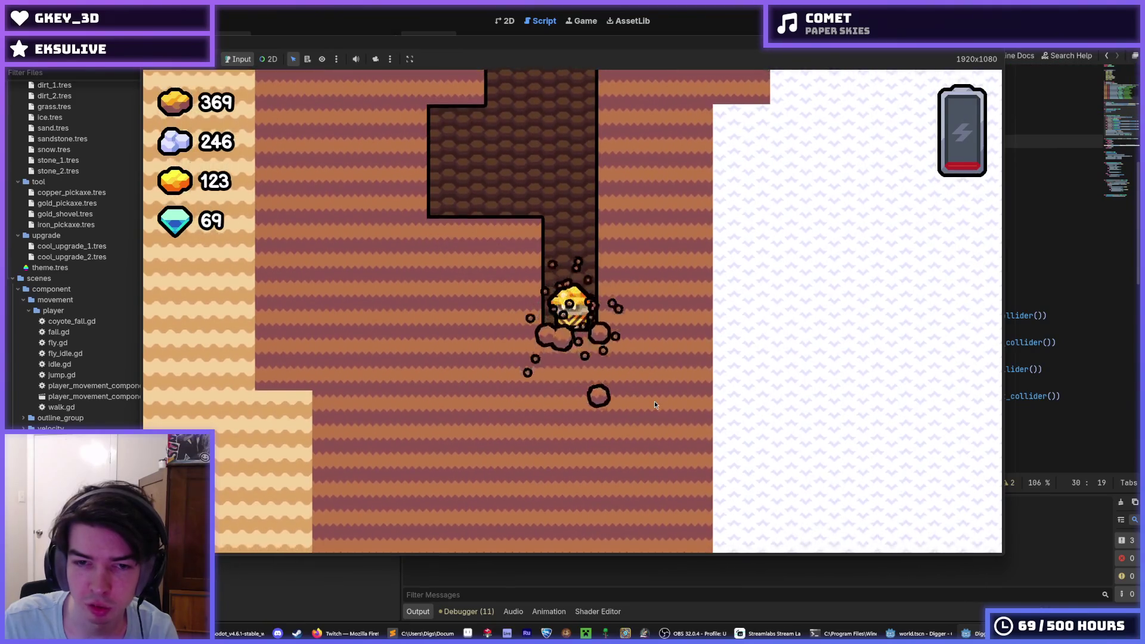
key(Right)
key(Left)
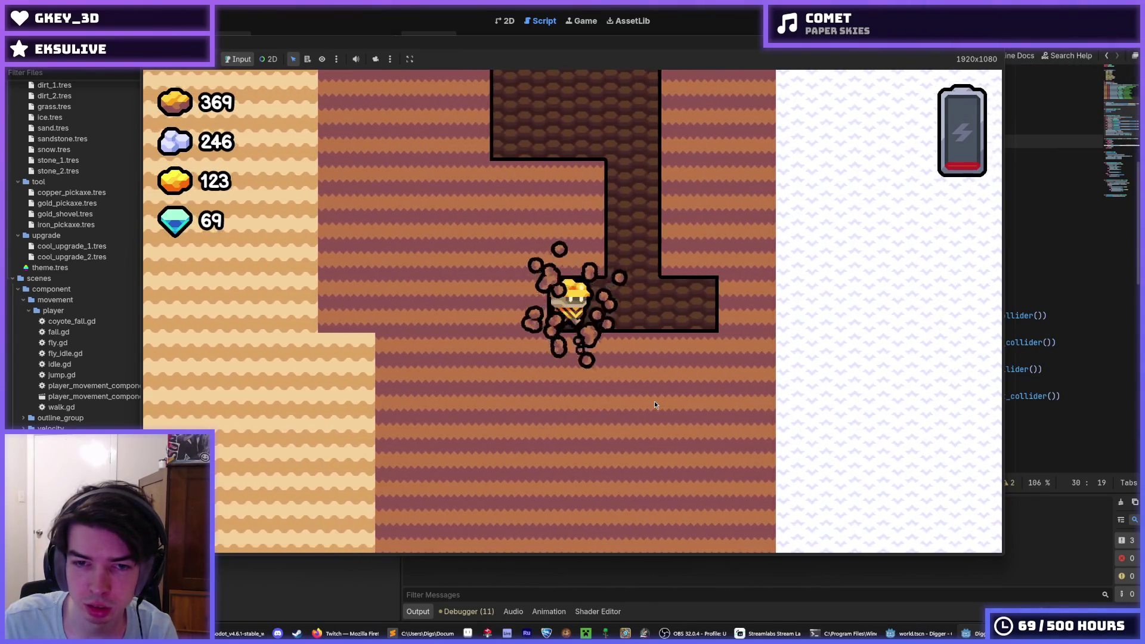
key(Up)
key(Left)
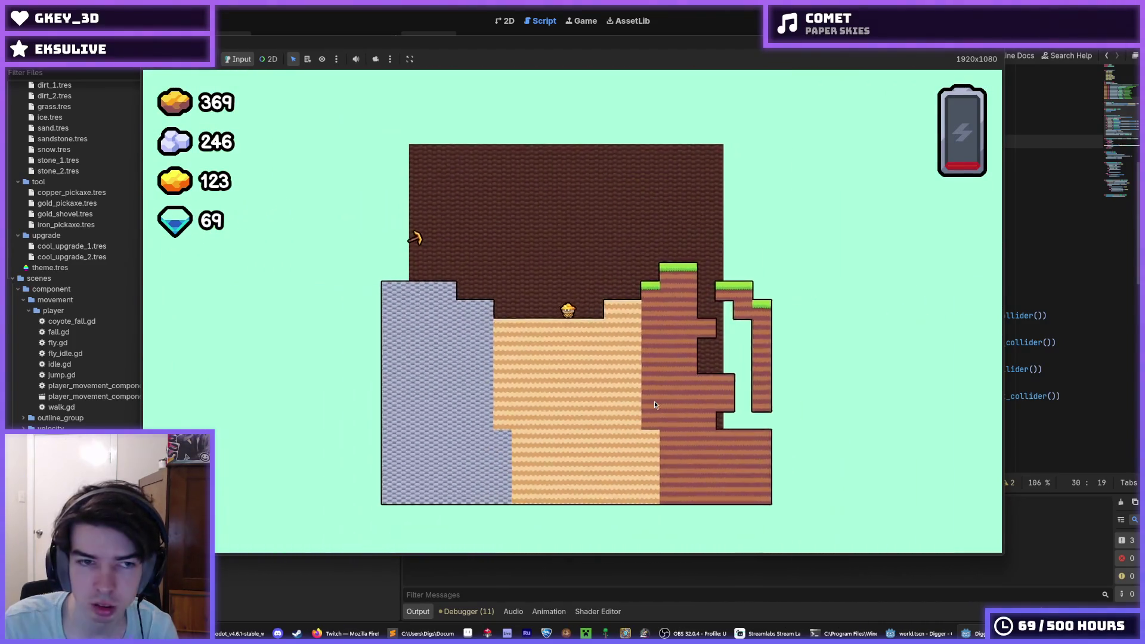
key(Up)
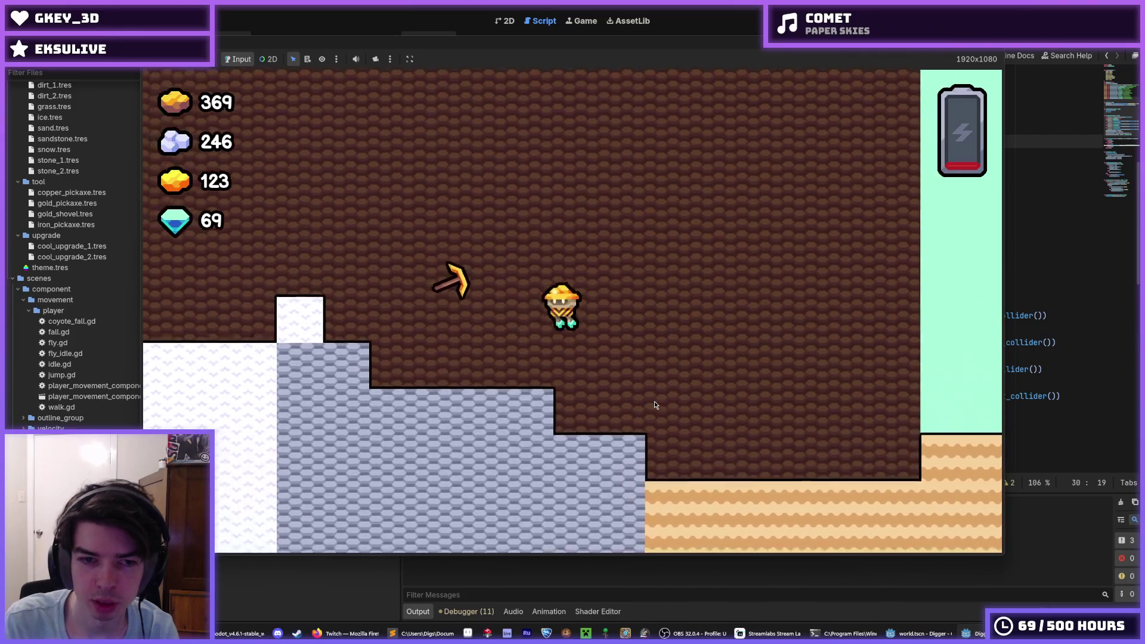
key(Left)
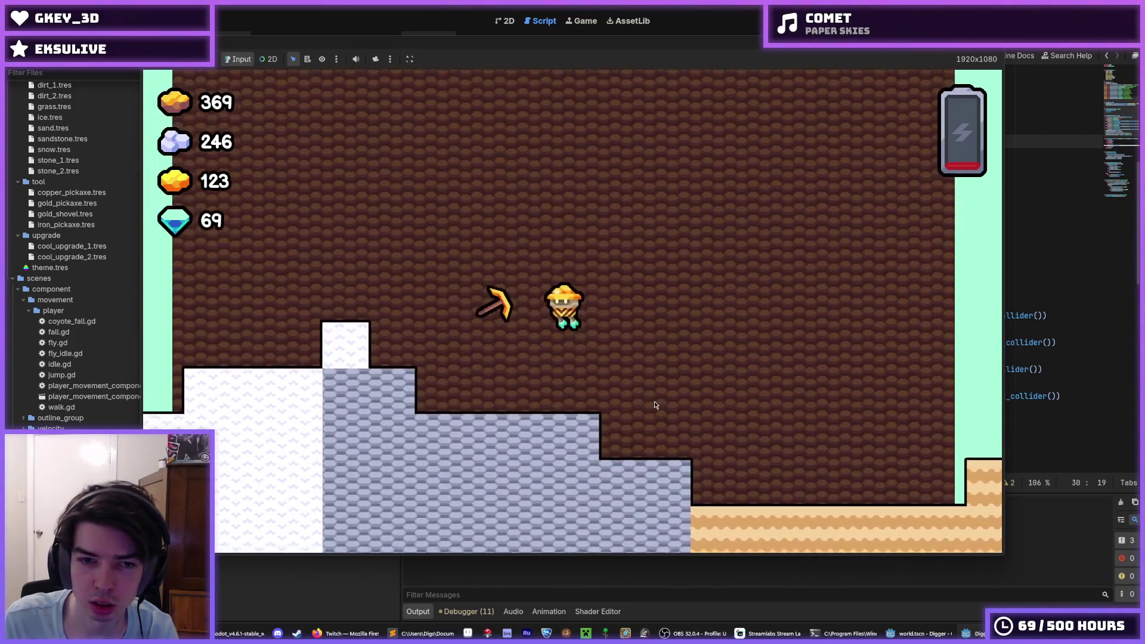
key(F8)
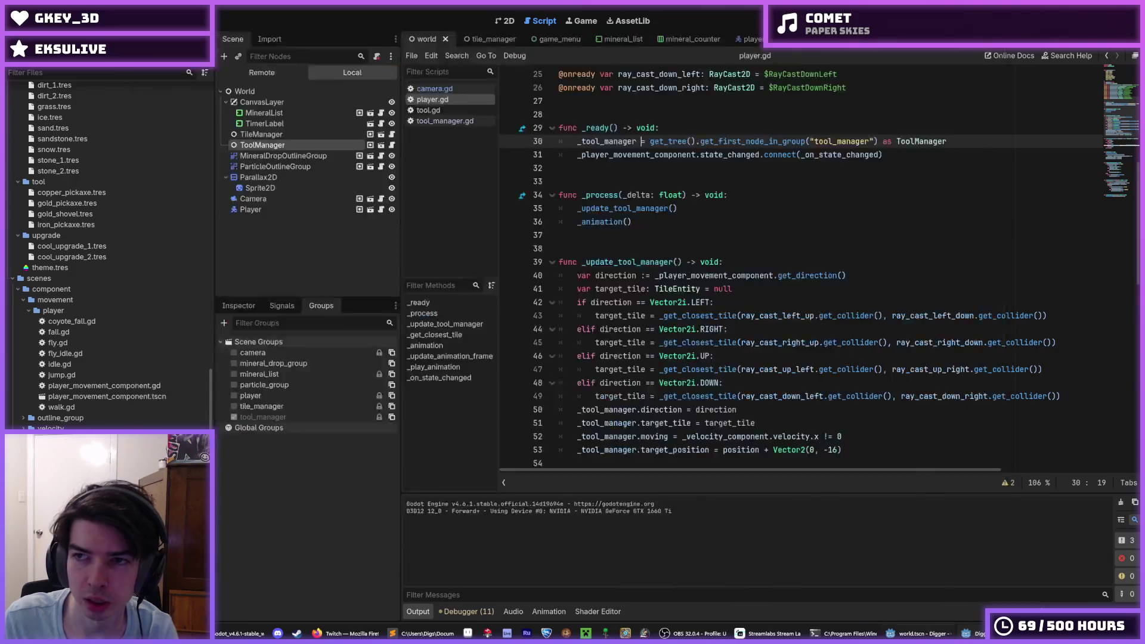
Step: In tool_manager.gd, make line 36 read target_position + 64*Vector2.from_angle(...)
click(834, 239)
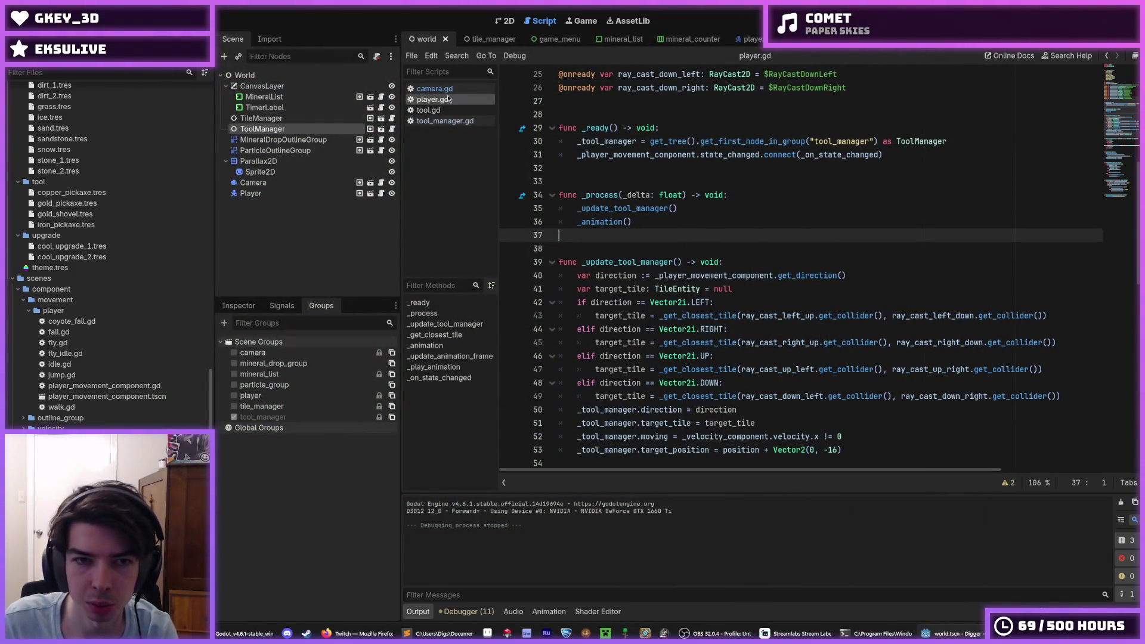
click(450, 121)
scroll(682, 399, down, 6)
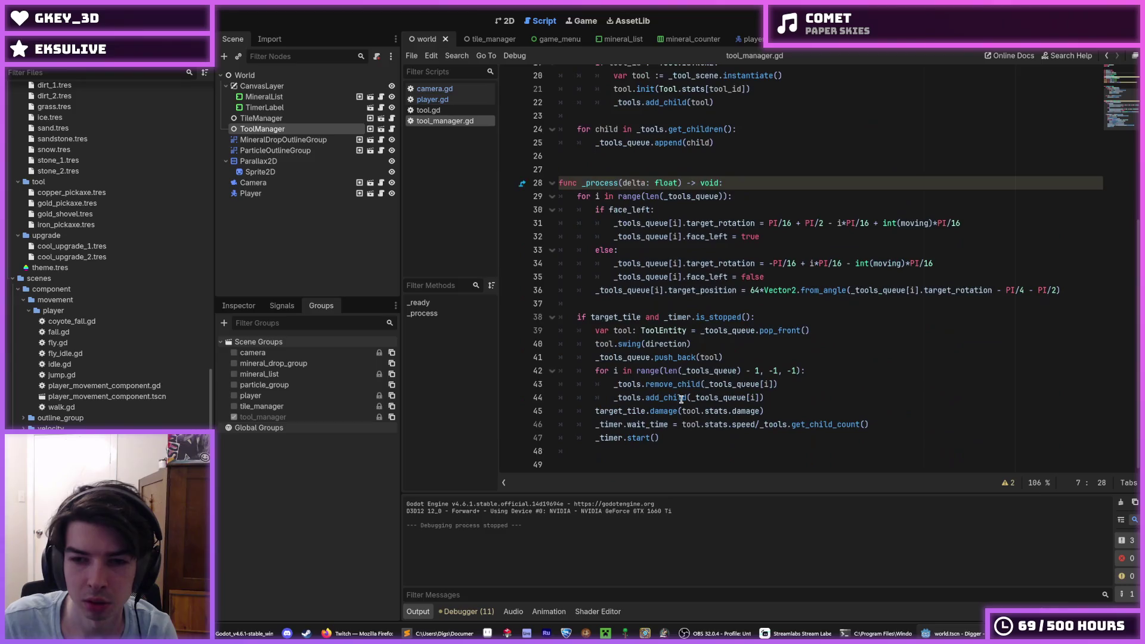
click(750, 290)
text(targe)
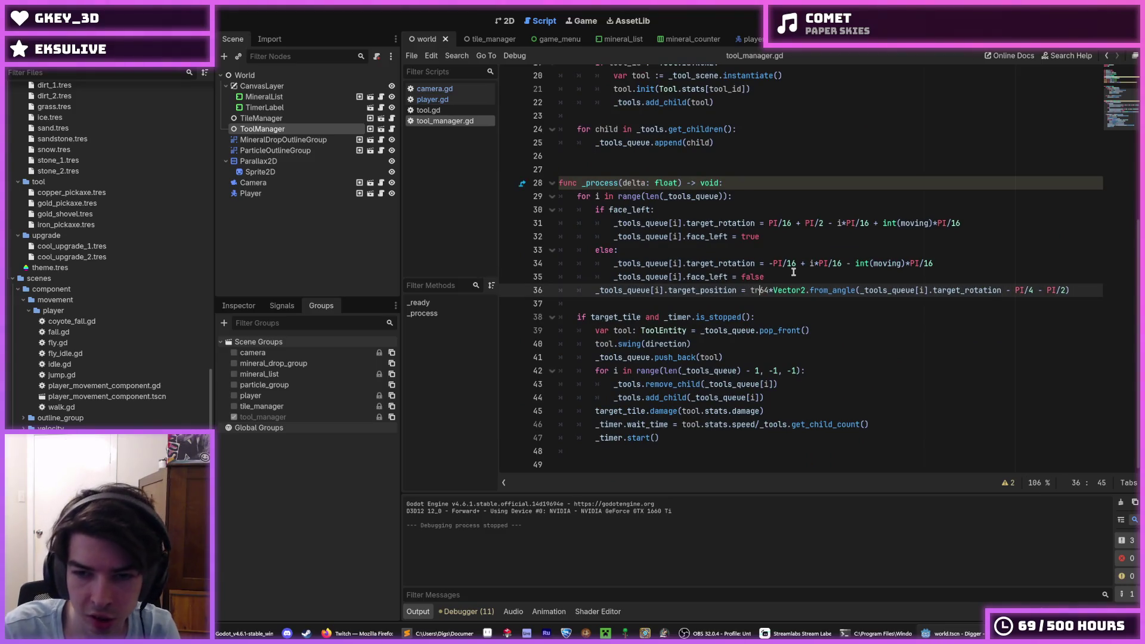
text(t_positi)
key(Return)
text(+)
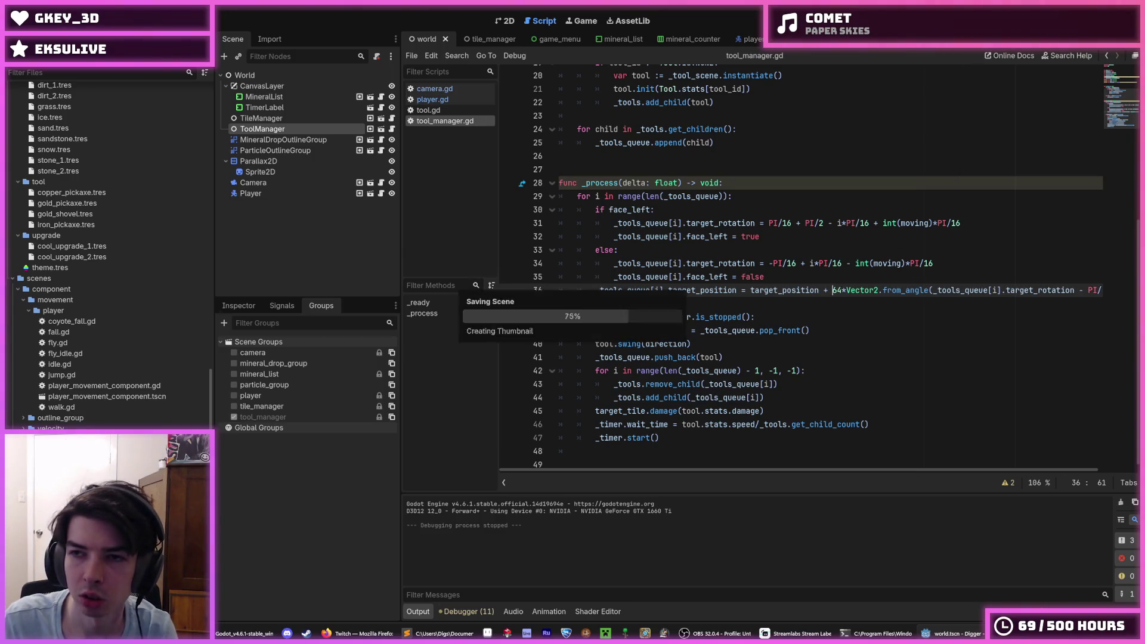
Step: Run the game, walk the miner left and right, then stop it
key(F5)
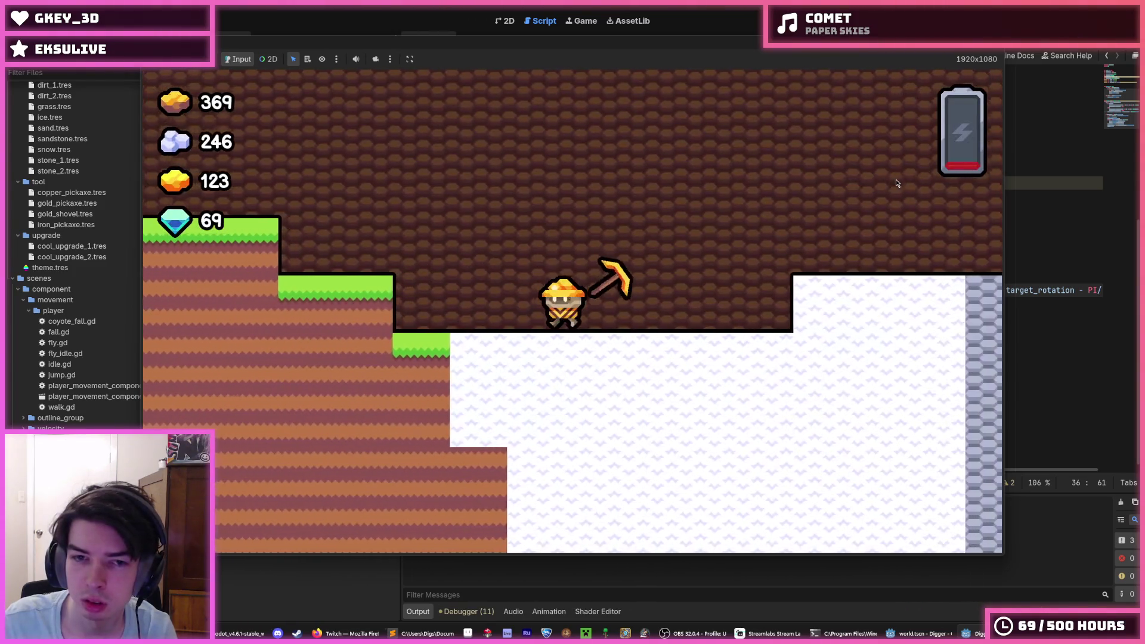
key(a)
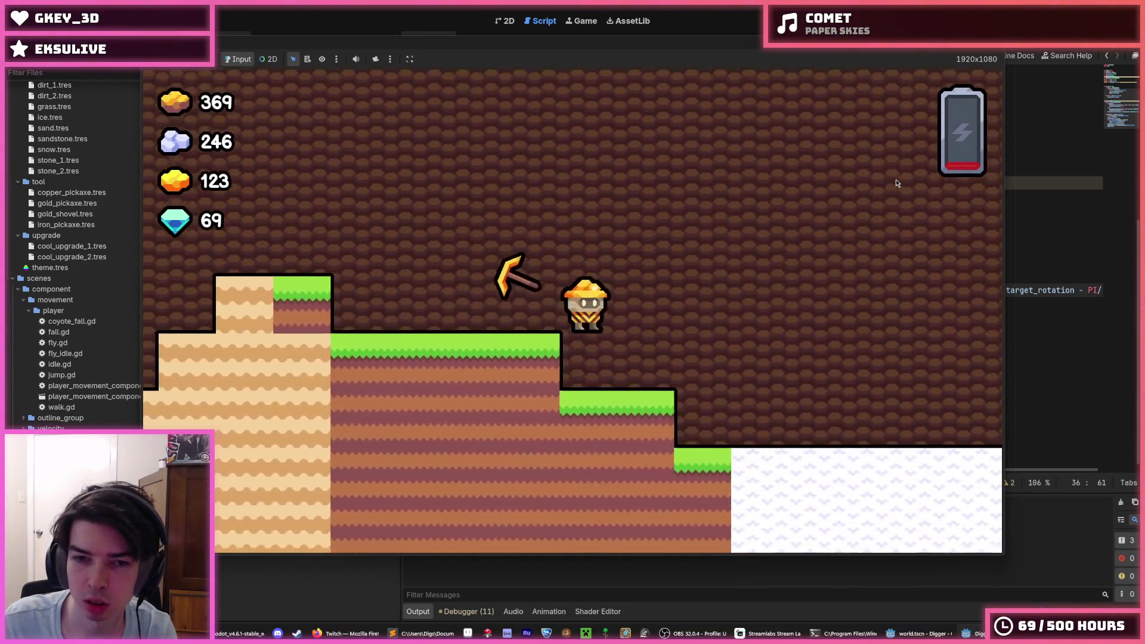
key(d)
key(F8)
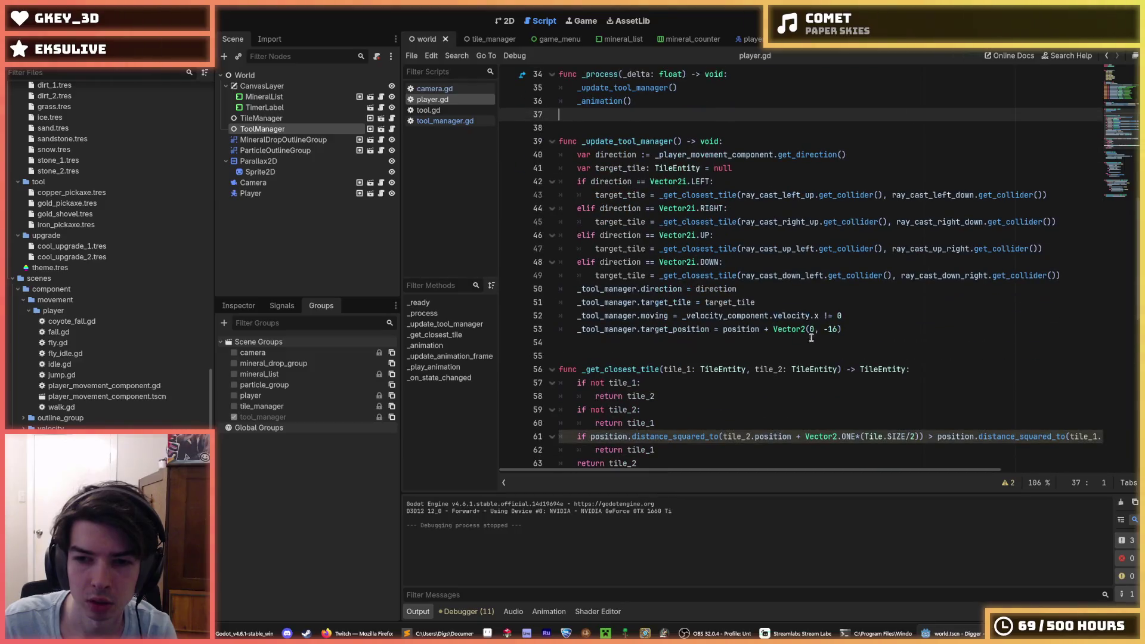
drag(842, 330, 761, 329)
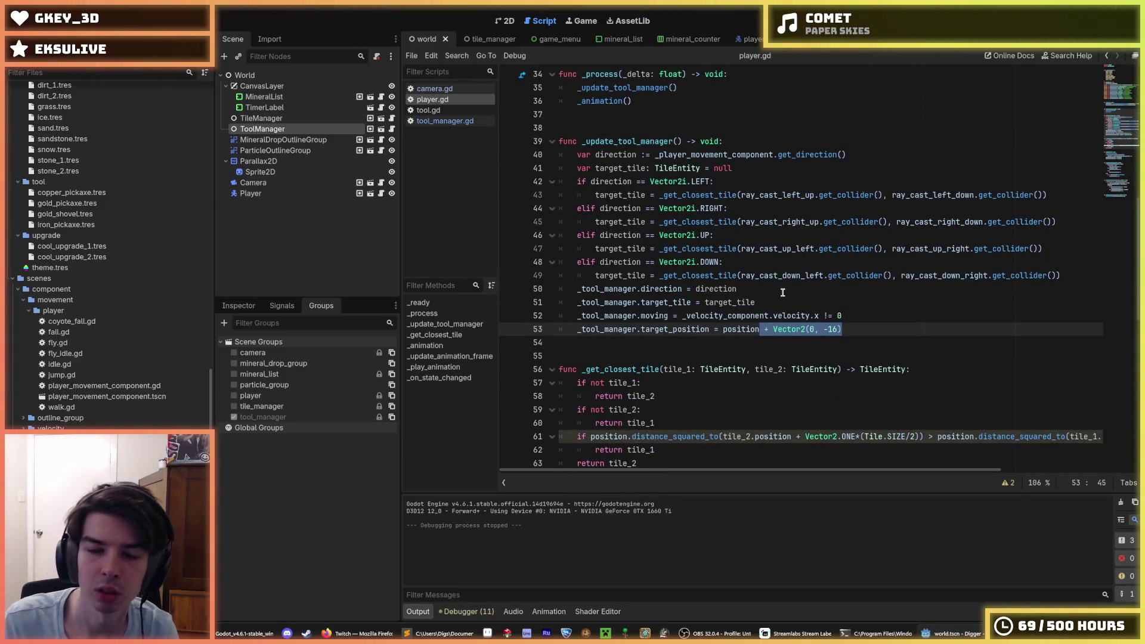
key(BackSpace)
key(F5)
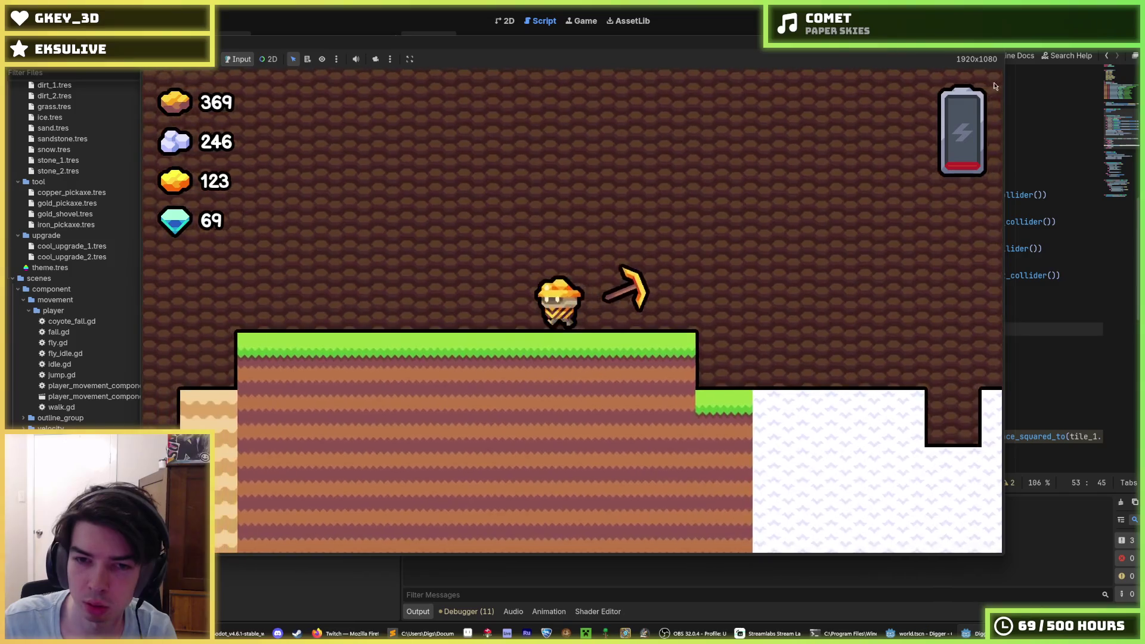
key(F8)
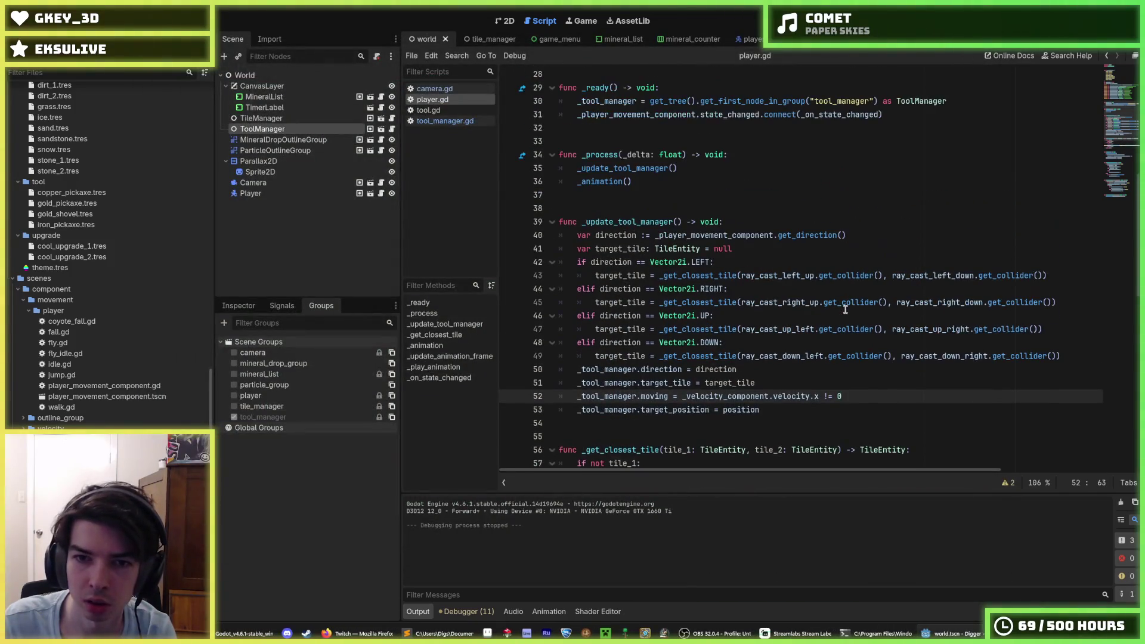
scroll(846, 309, down, 1)
key(ctrl+y)
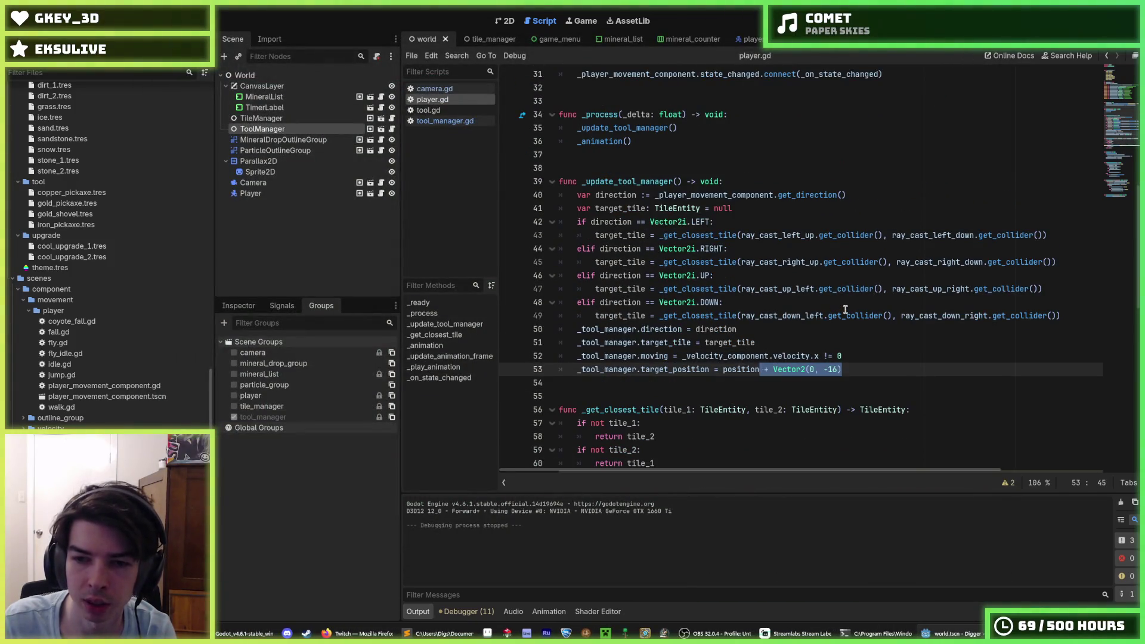
key(ctrl+s)
scroll(664, 112, up, 3)
click(640, 204)
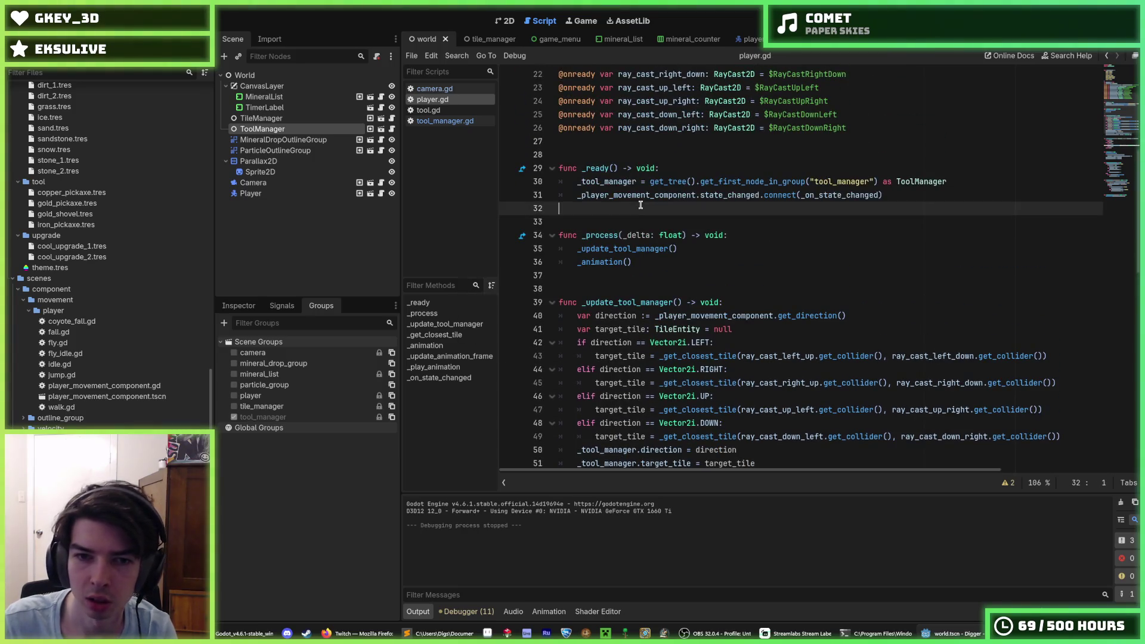
Step: In player.gd, add _physics_process, move the _update_tool_manager() call into it, and save
key(Return)
key(Return)
text(func _physics)
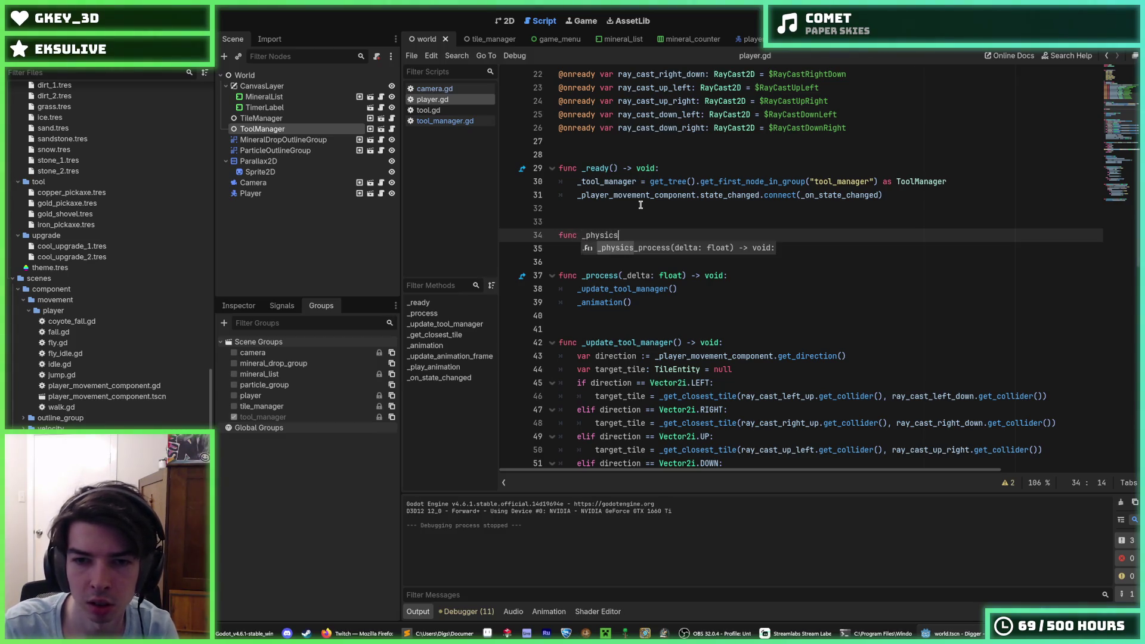
key(Return)
key(Return)
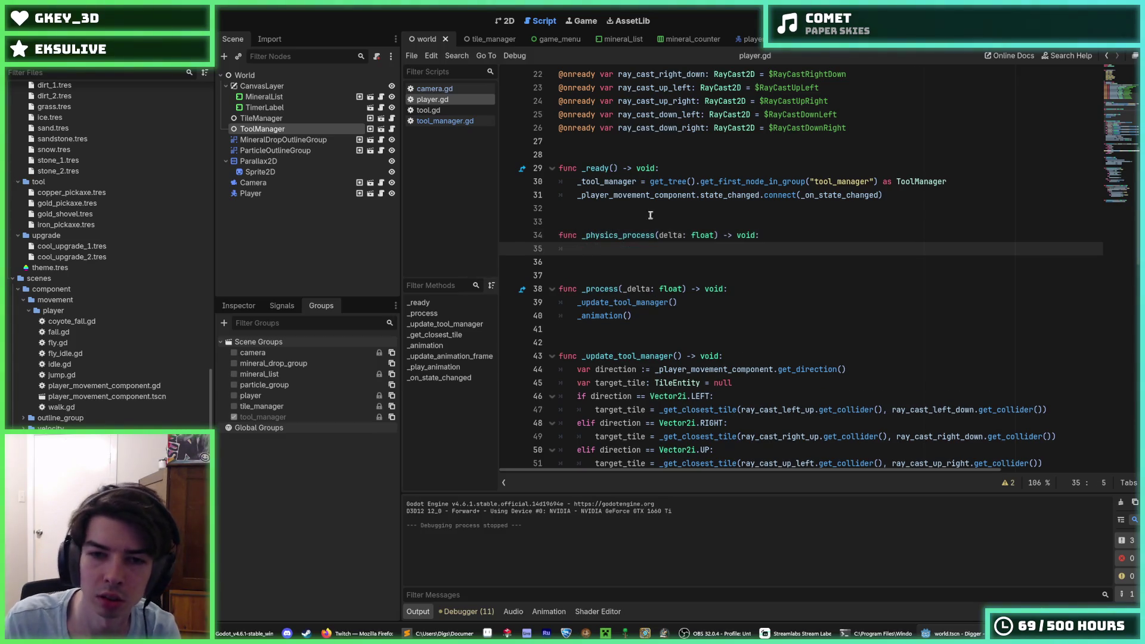
scroll(650, 215, down, 5)
drag(853, 342, 598, 168)
scroll(598, 168, down, 1)
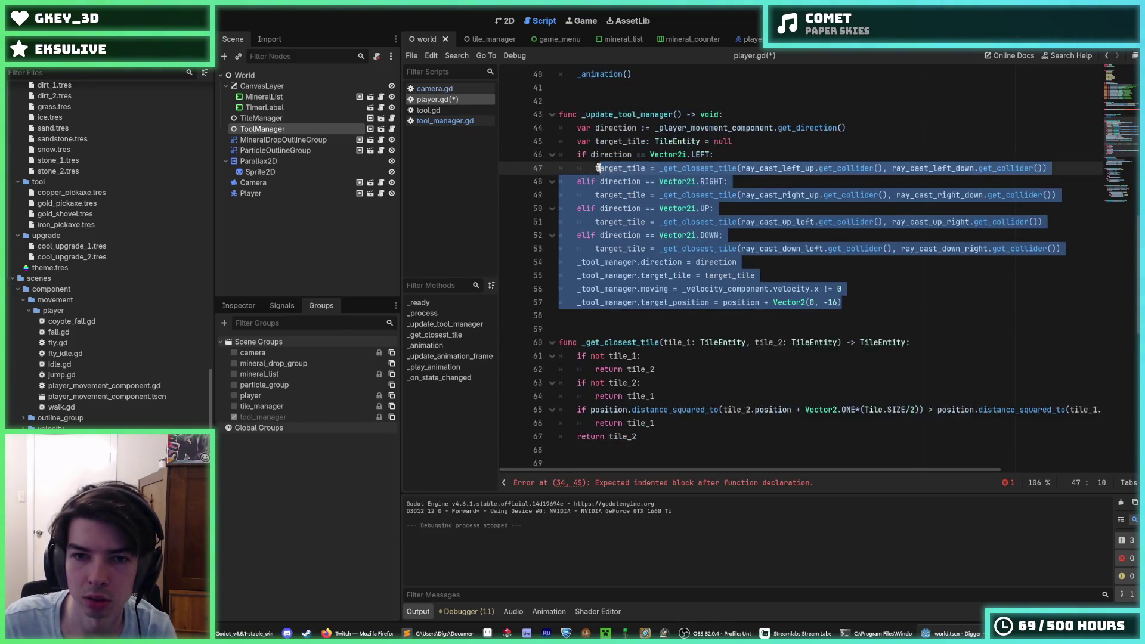
scroll(598, 168, up, 2)
click(618, 141)
key(alt+Up)
key(alt+Up)
key(alt+Up)
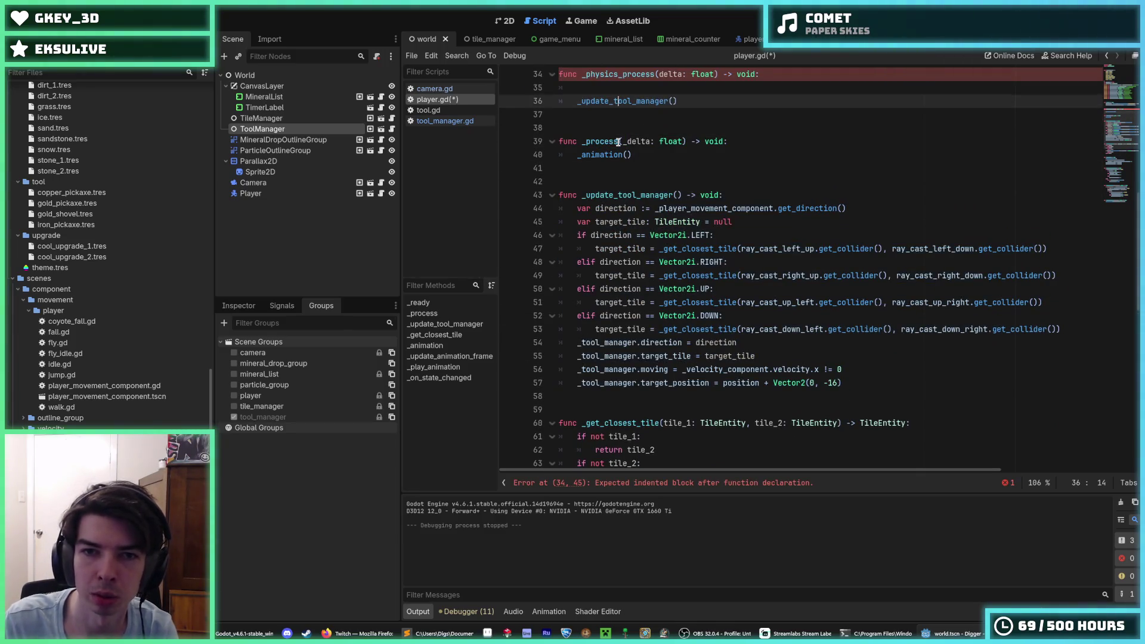
key(End)
key(Delete)
key(ctrl+s)
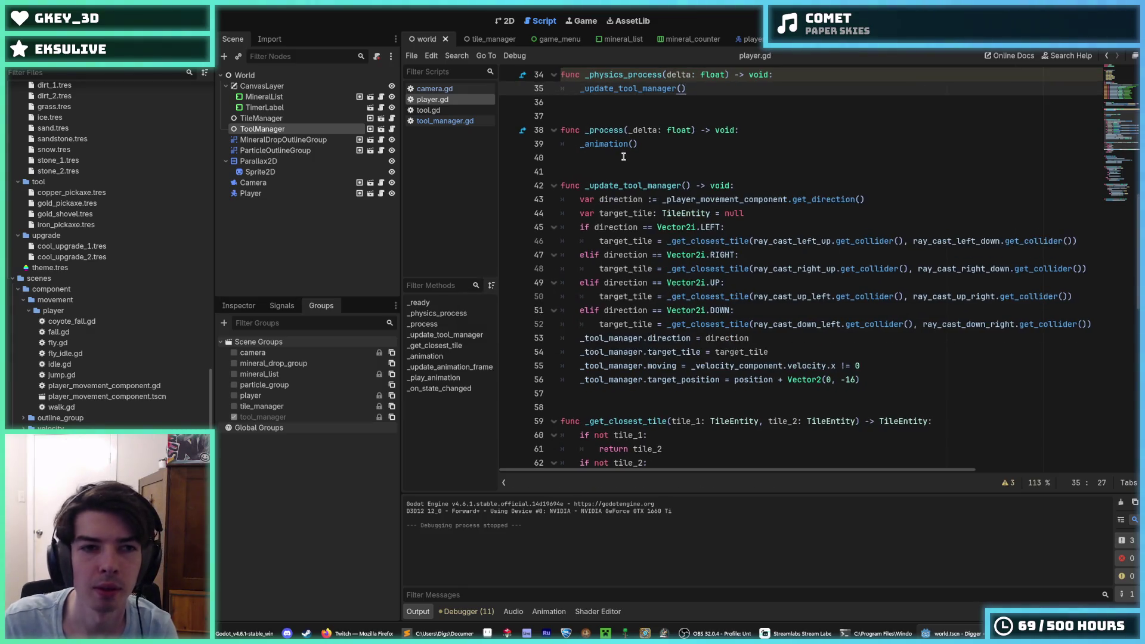
Step: Rename _process to _physics_process in tool_manager.gd
click(445, 120)
scroll(660, 208, down, 1)
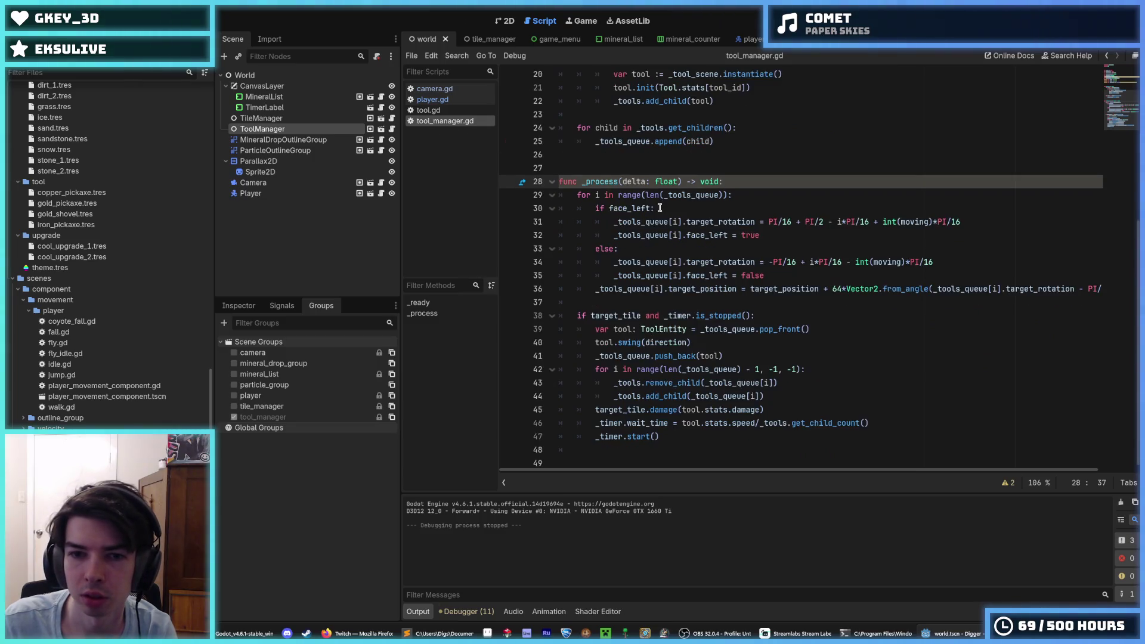
click(594, 186)
scroll(594, 186, up, 4)
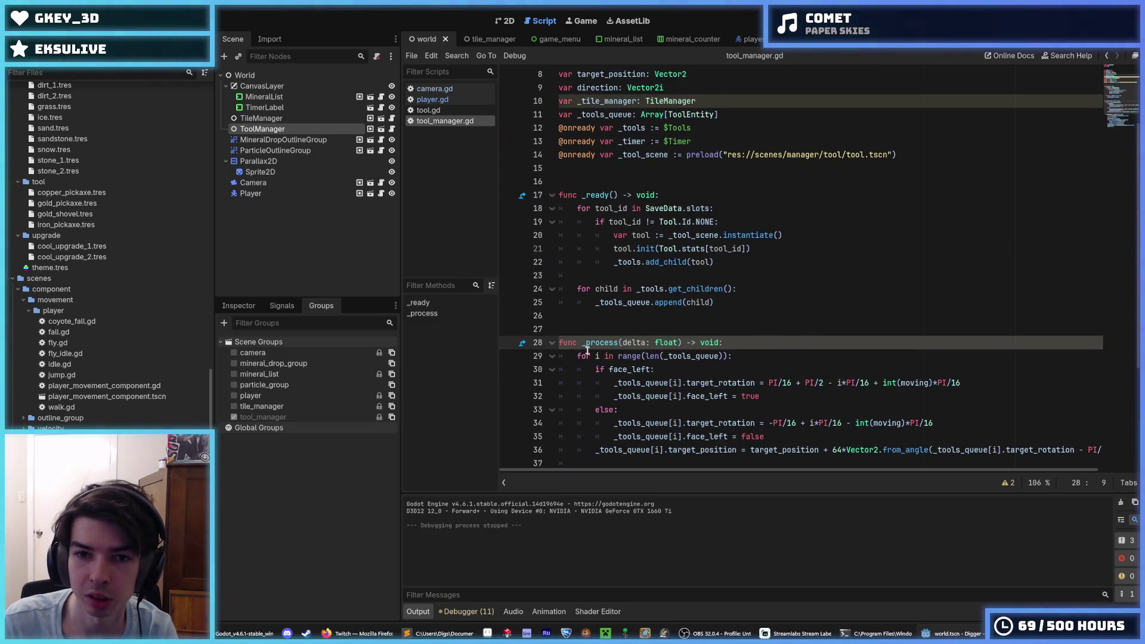
text(physics)
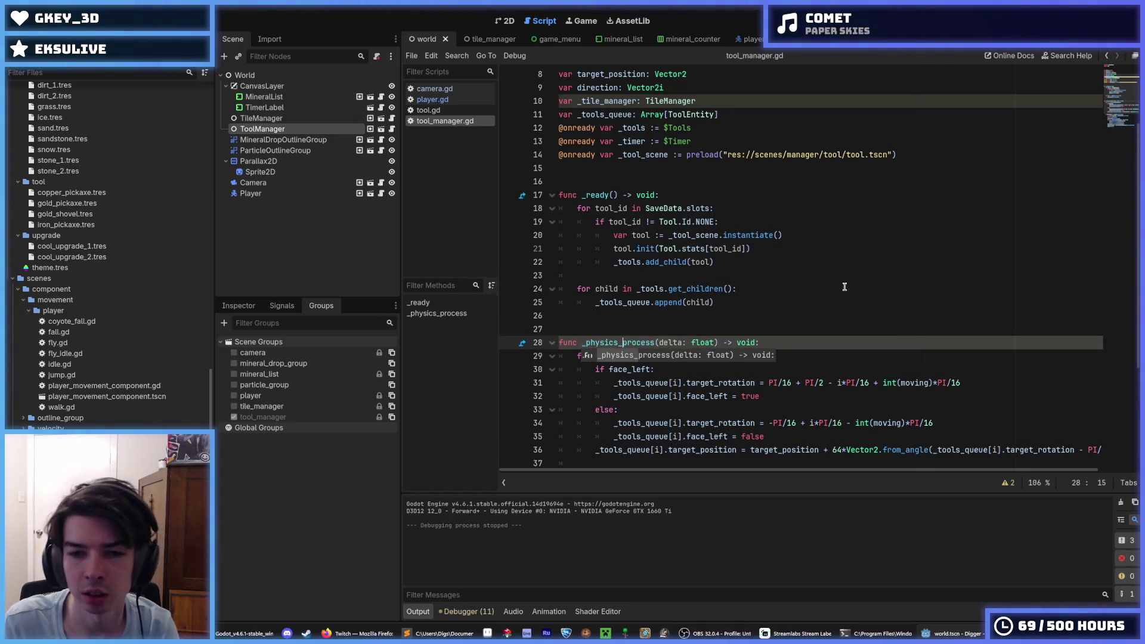
key(Escape)
key(Up)
key(Up)
Step: Run the game and walk the miner left and up onto the ledge
key(F5)
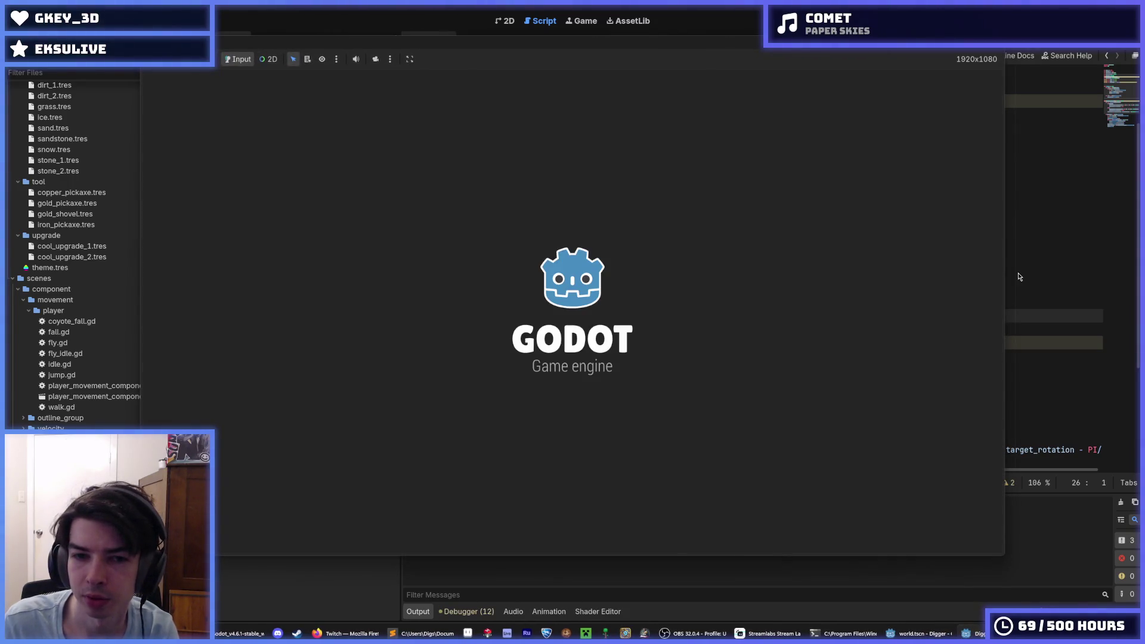
key(a)
key(space)
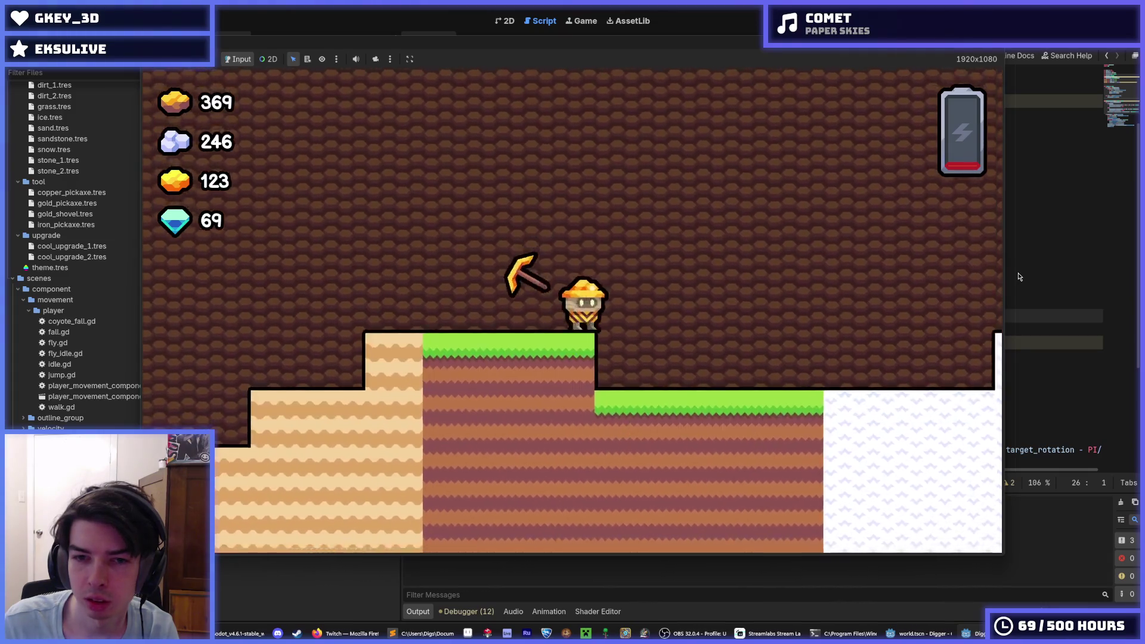
Step: Jump and walk the miner back and forth along the ledge
key(space)
key(d)
key(space)
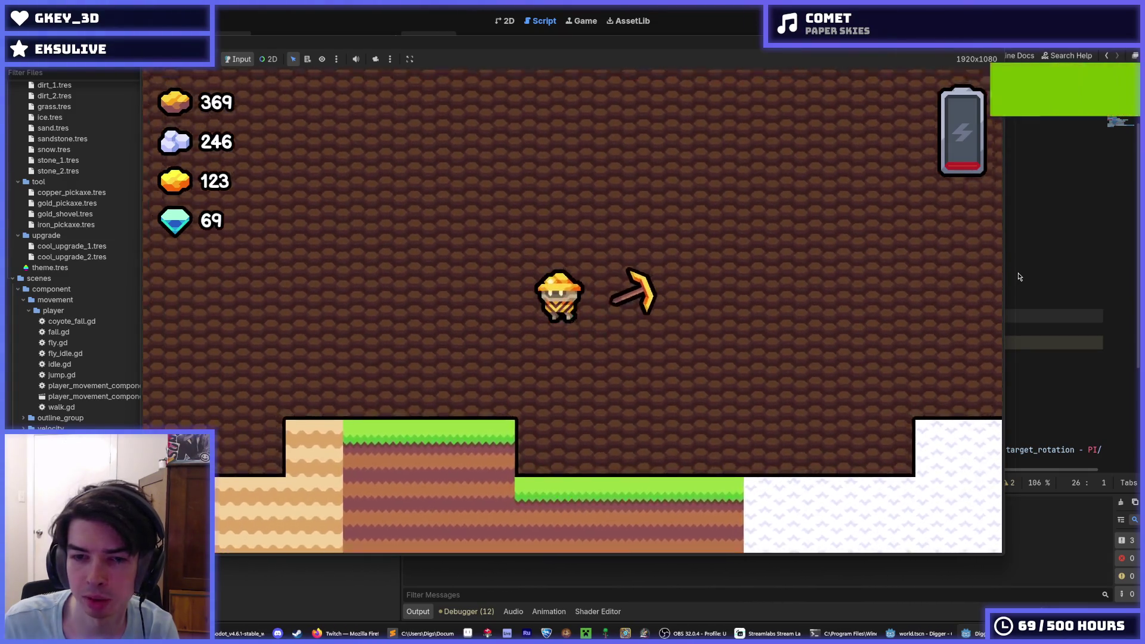
key(a)
key(d)
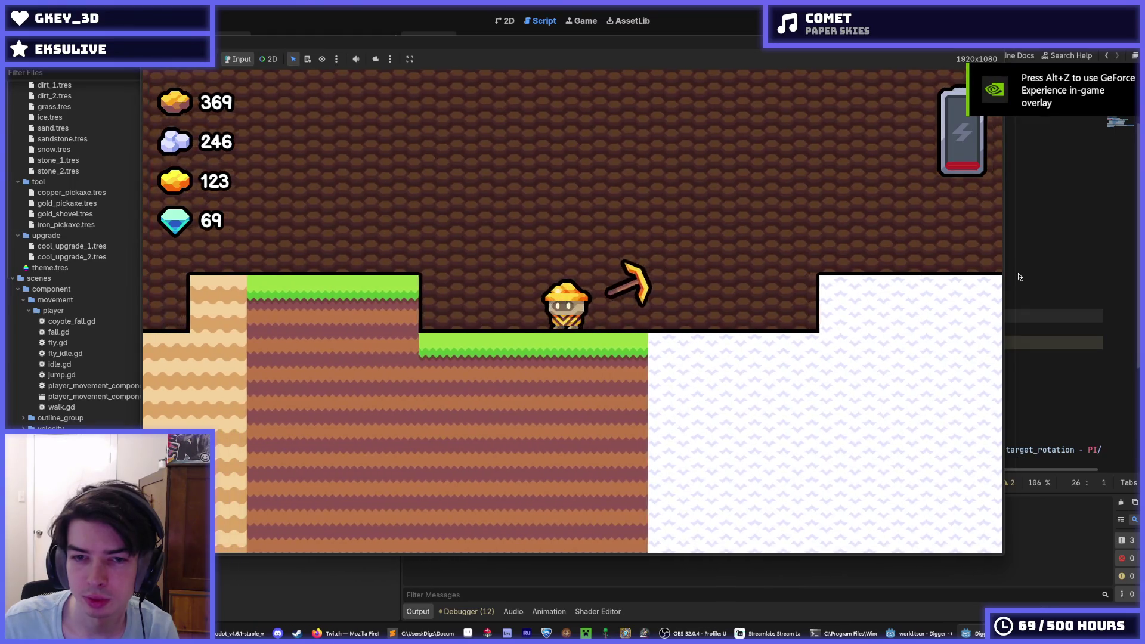
key(a)
key(d)
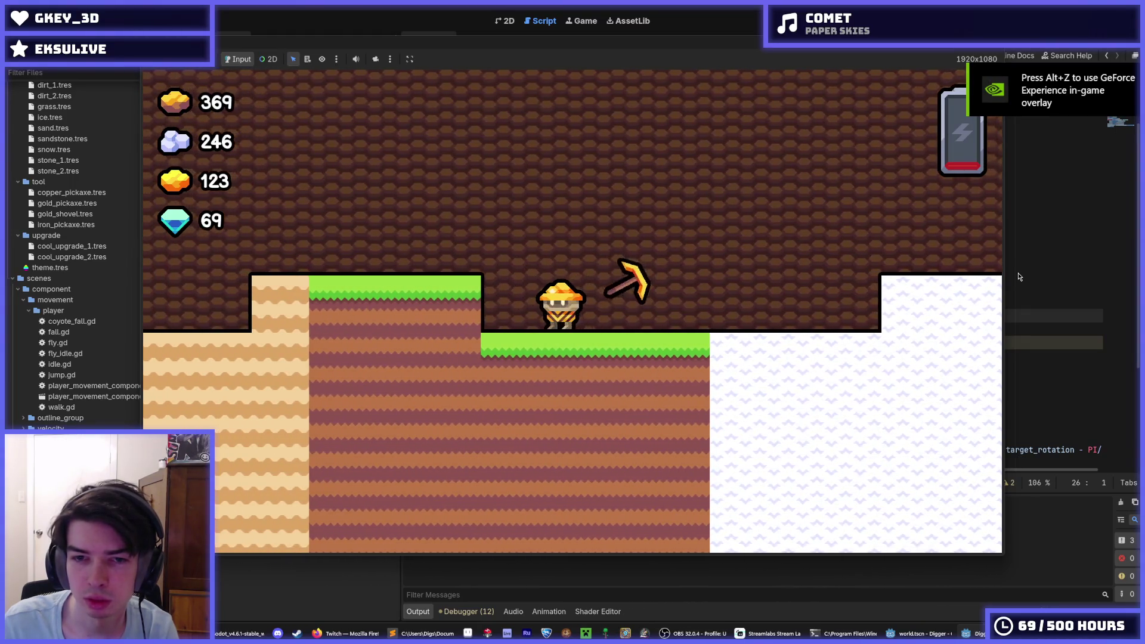
Step: Dig down through the dirt, climb out, dig right into the ledge, then stop the game
key(s)
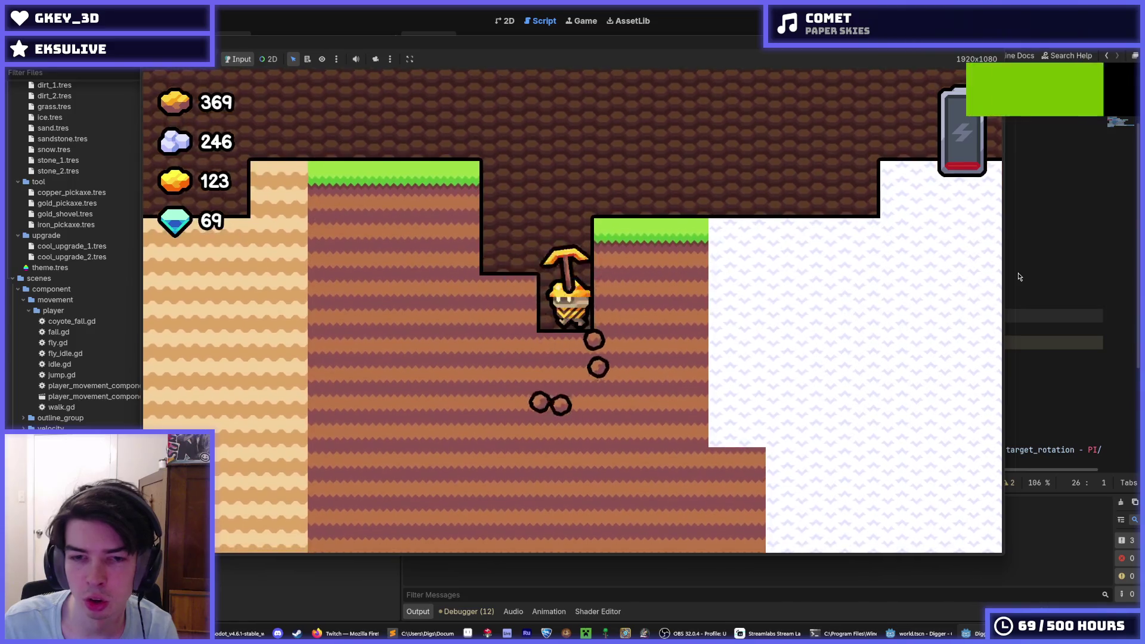
key(space)
key(d)
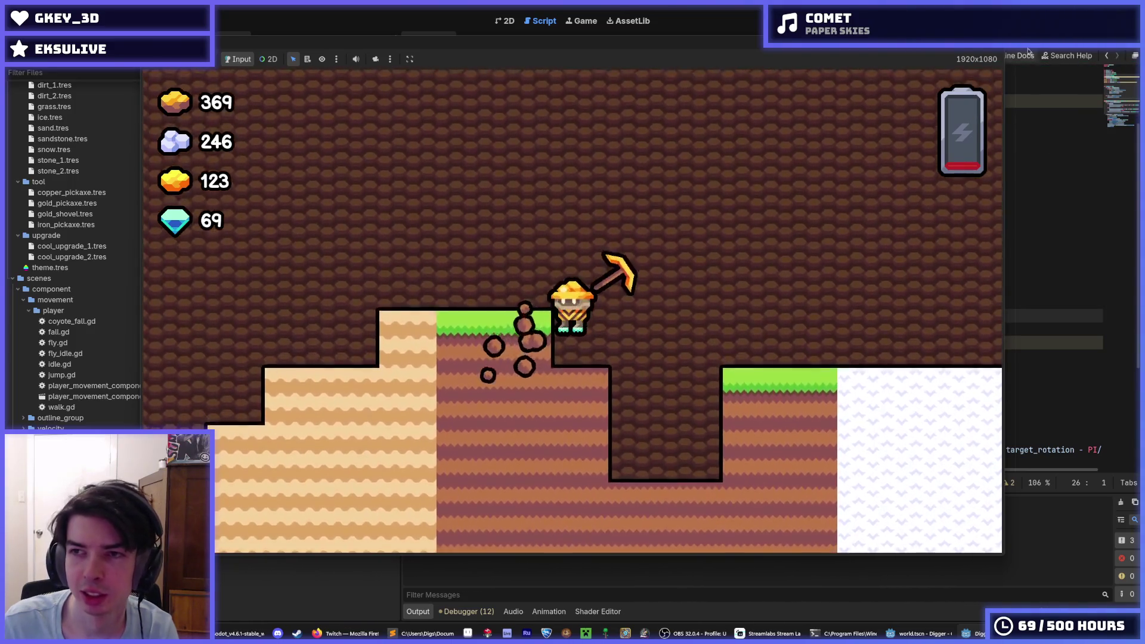
key(F8)
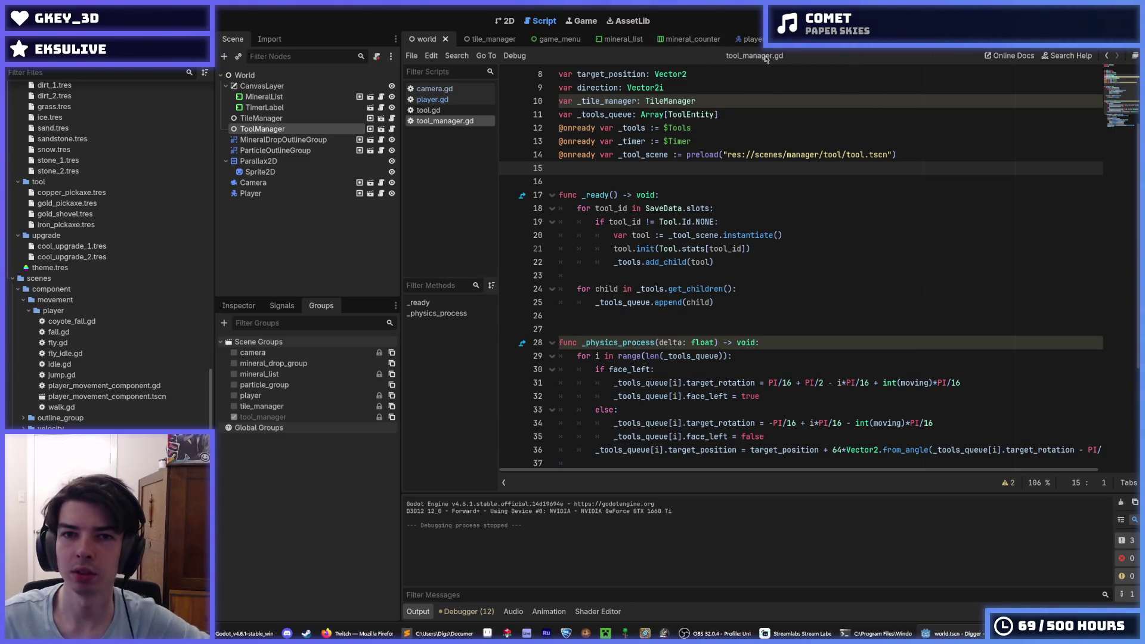
Step: In tool.gd, prefix the up- and down-swing positions with target_position and save
click(447, 109)
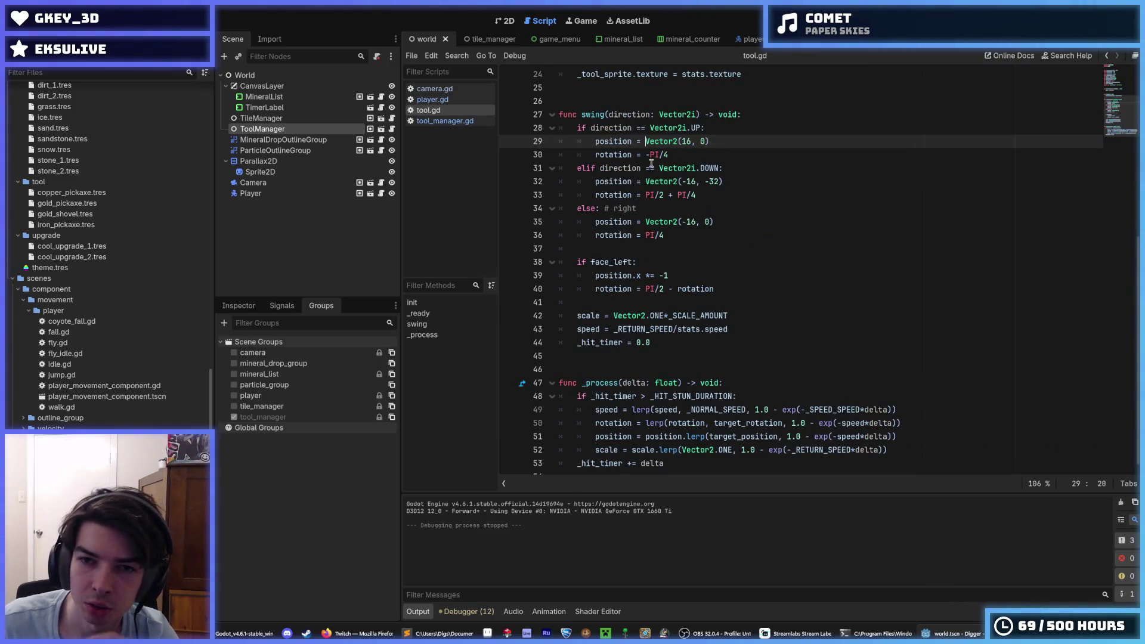
scroll(694, 215, down, 1)
key(ctrl+Left)
text(target_)
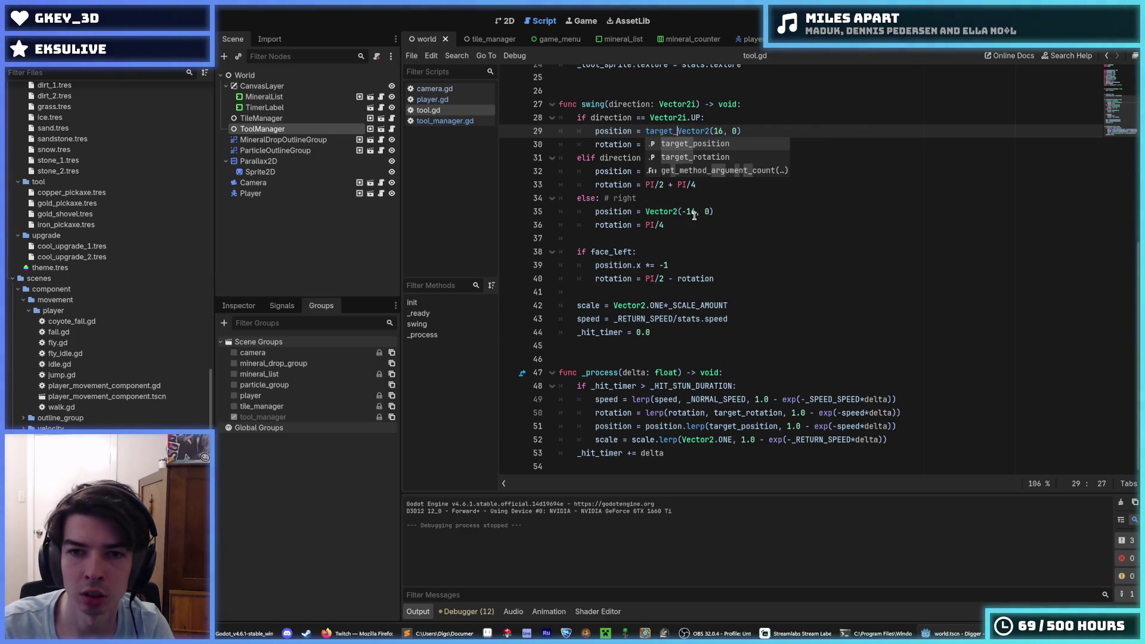
key(Tab)
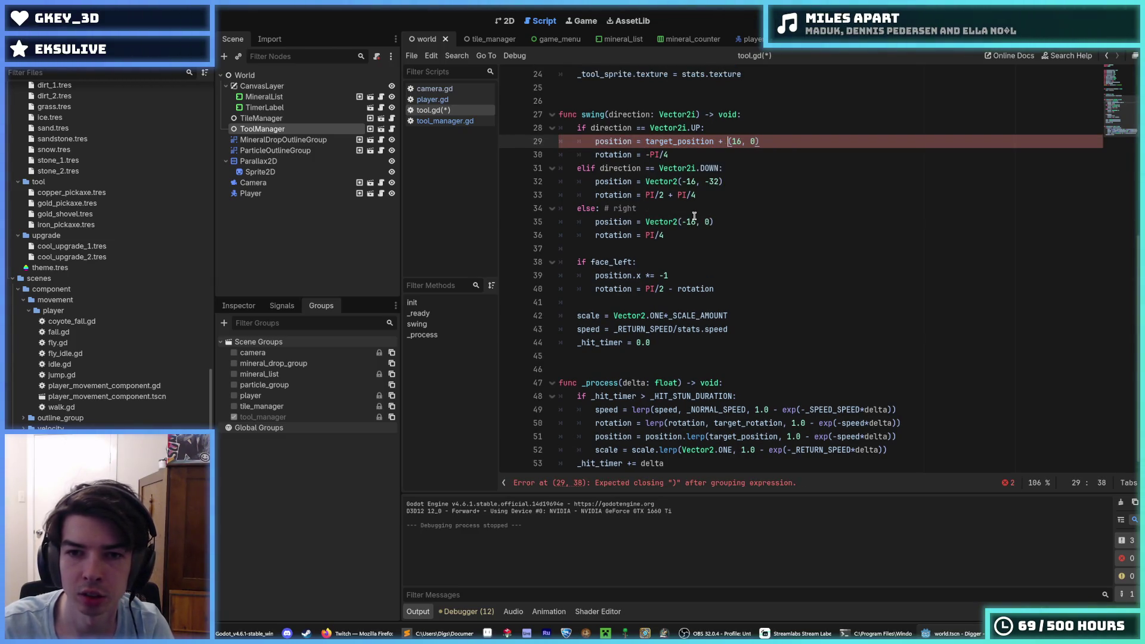
text(Vector2)
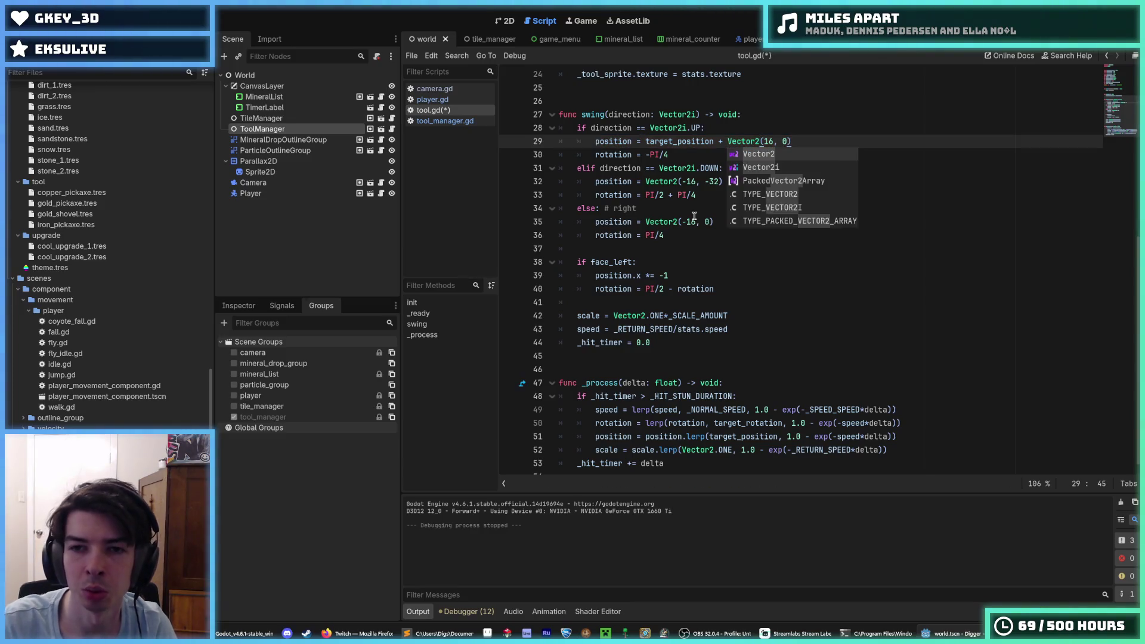
drag(726, 141, 654, 142)
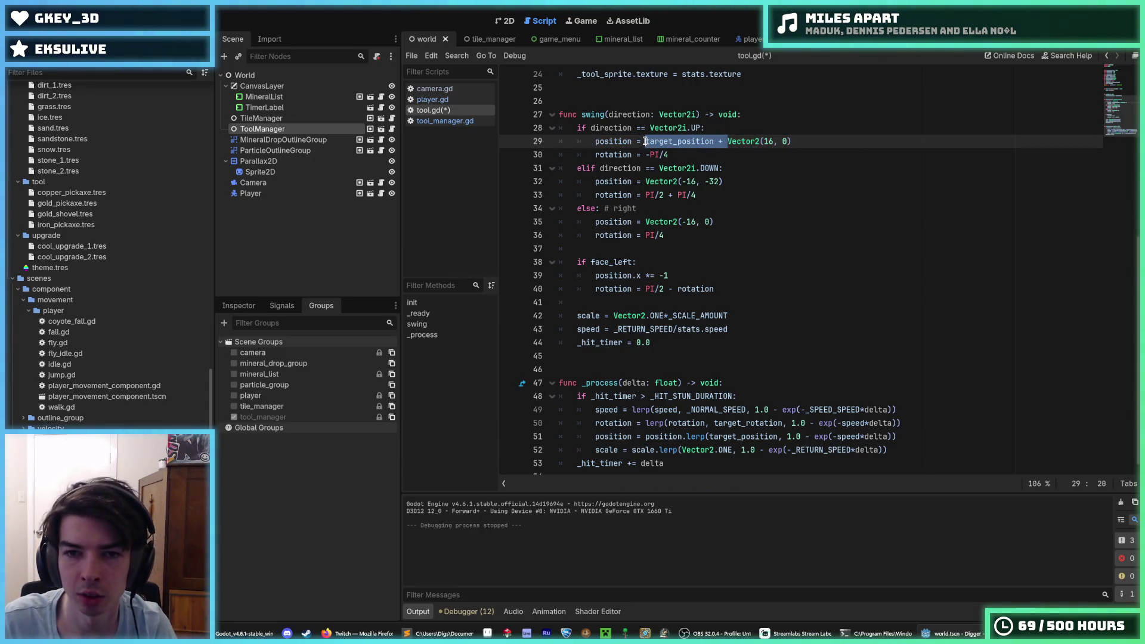
key(ctrl+c)
click(645, 181)
key(ctrl+v)
click(646, 222)
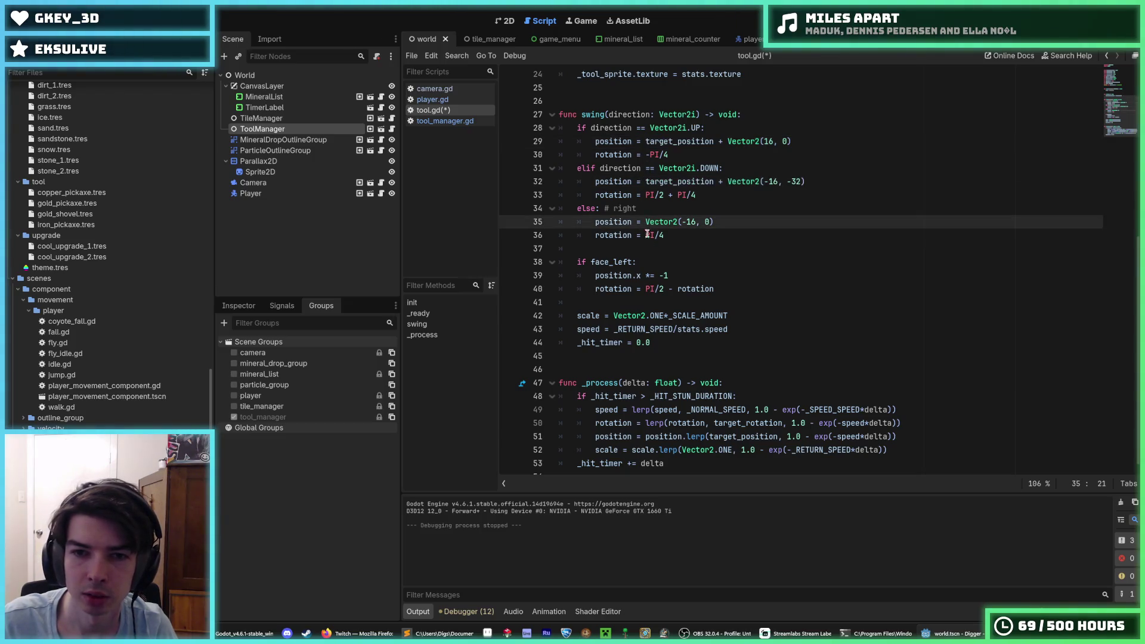
text(target_position +)
key(ctrl+s)
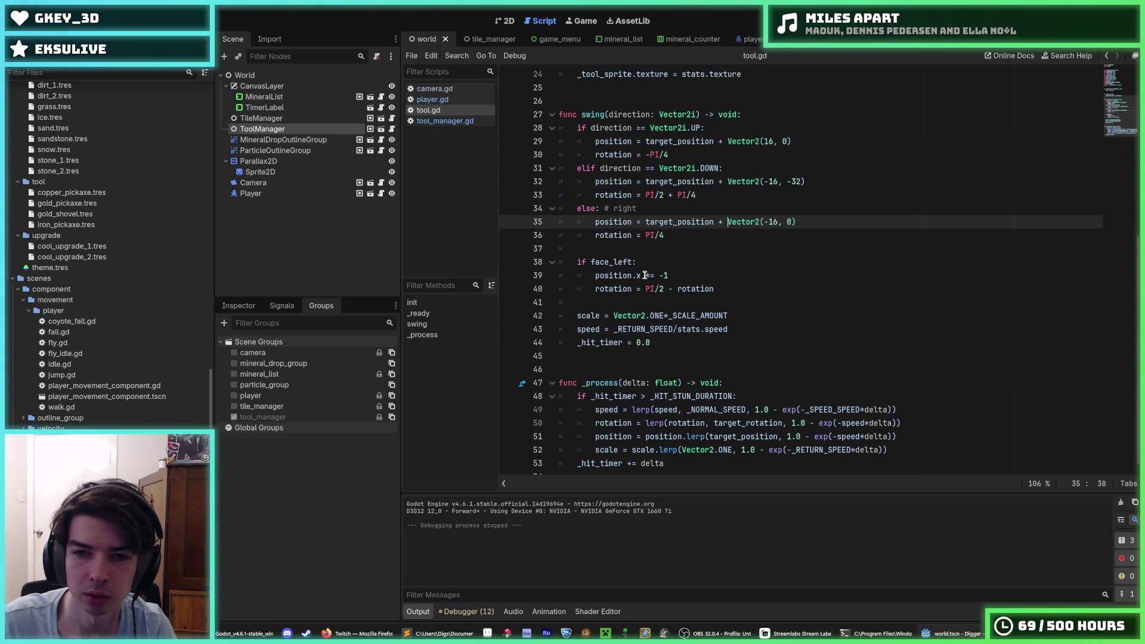
Step: Undo the target_position prefixes on the swing position lines
click(691, 275)
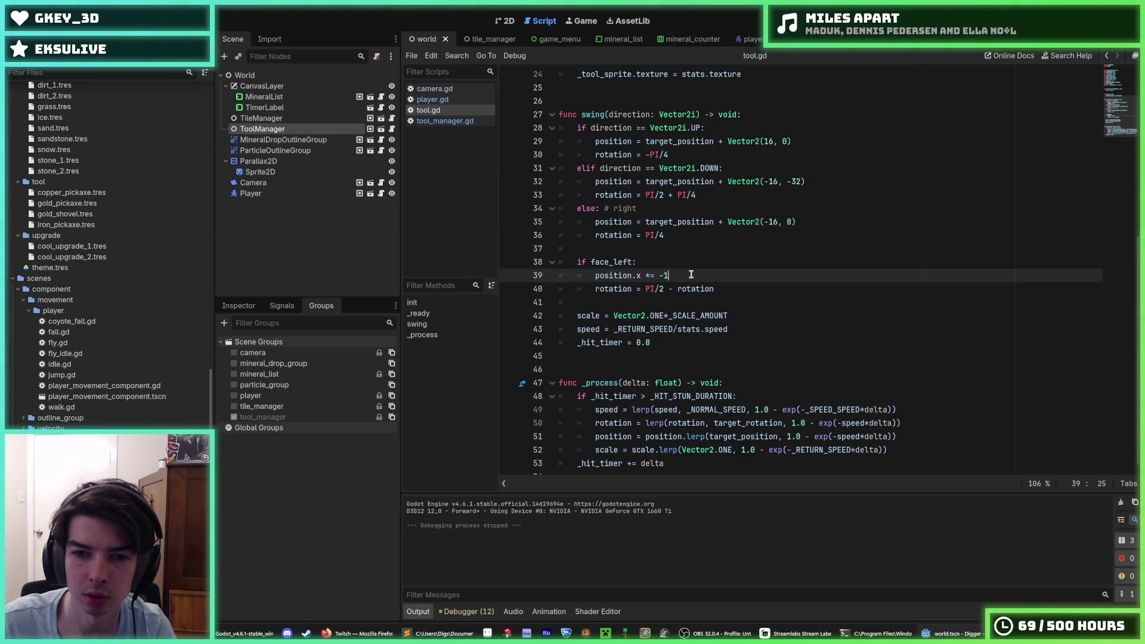
key(ctrl+z)
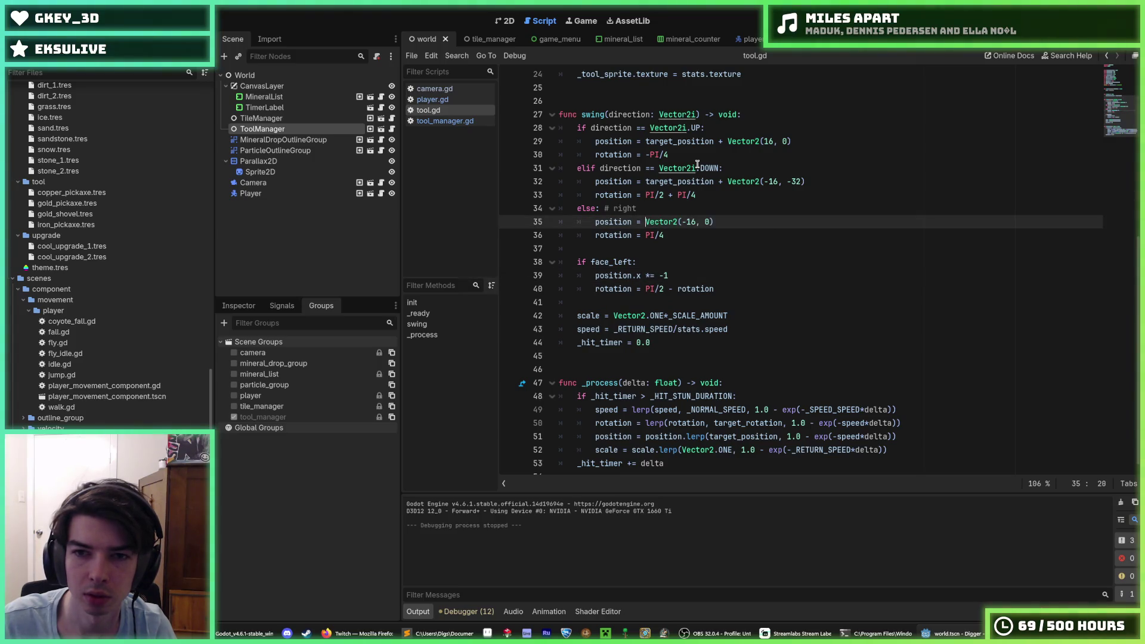
key(ctrl+z)
key(ctrl+z)
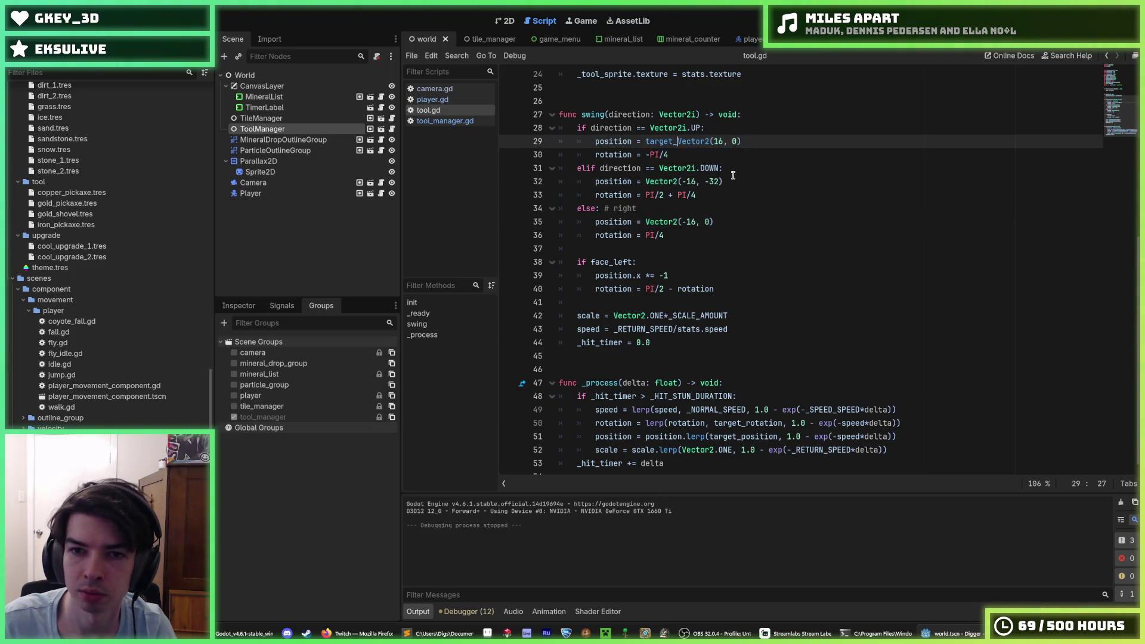
click(734, 226)
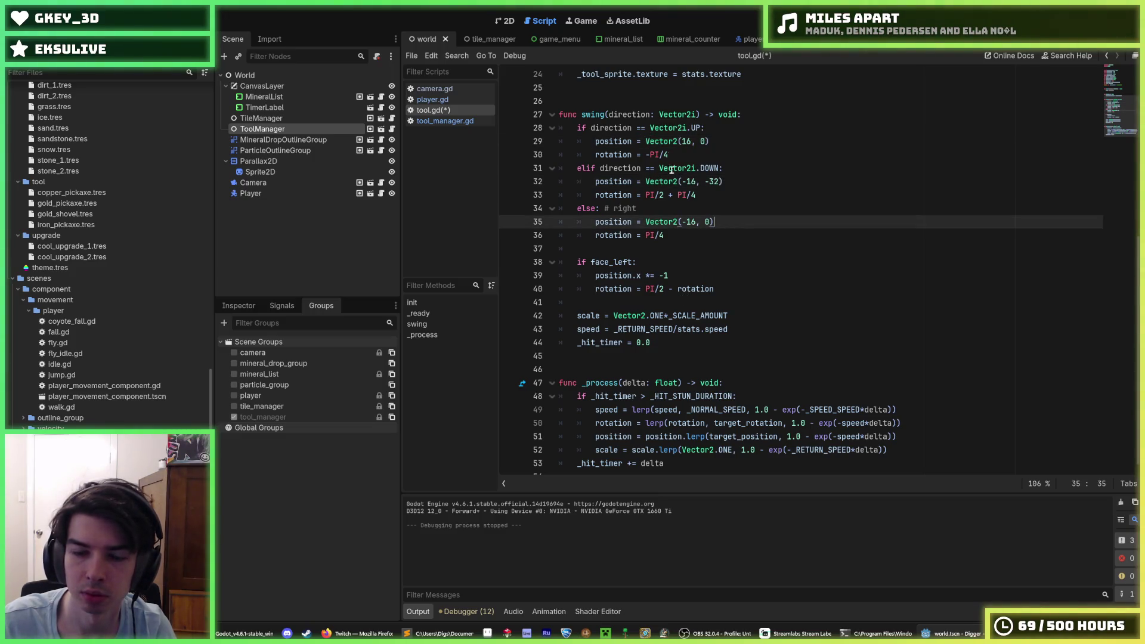
Step: Add a line at the top of swing() declaring the offset variable
click(748, 114)
key(Return)
text(var positi)
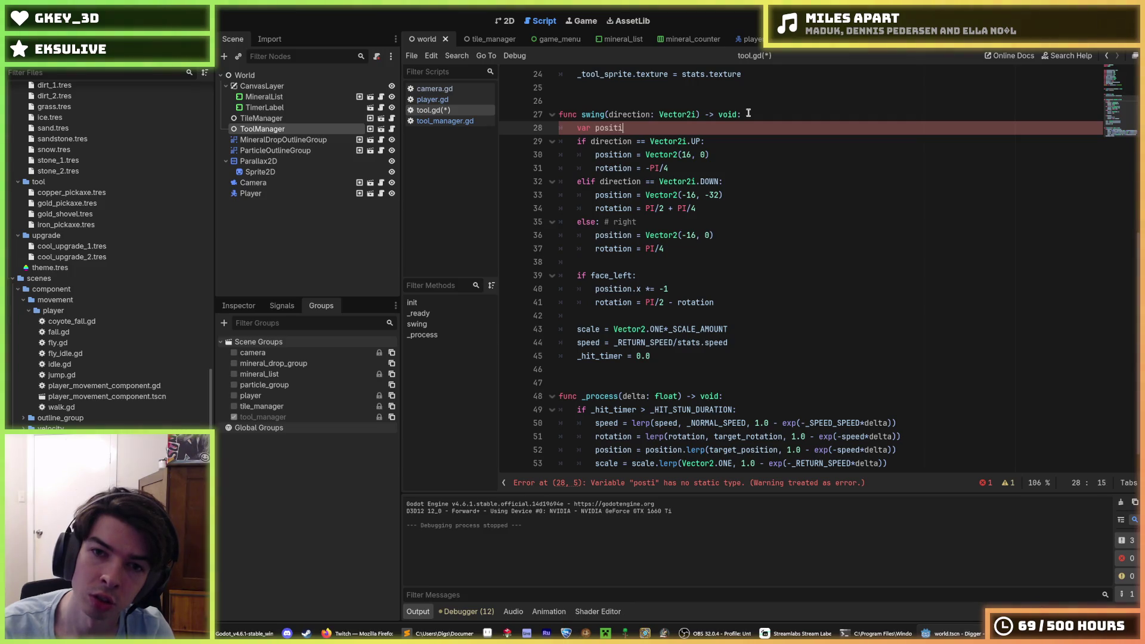
text(on =)
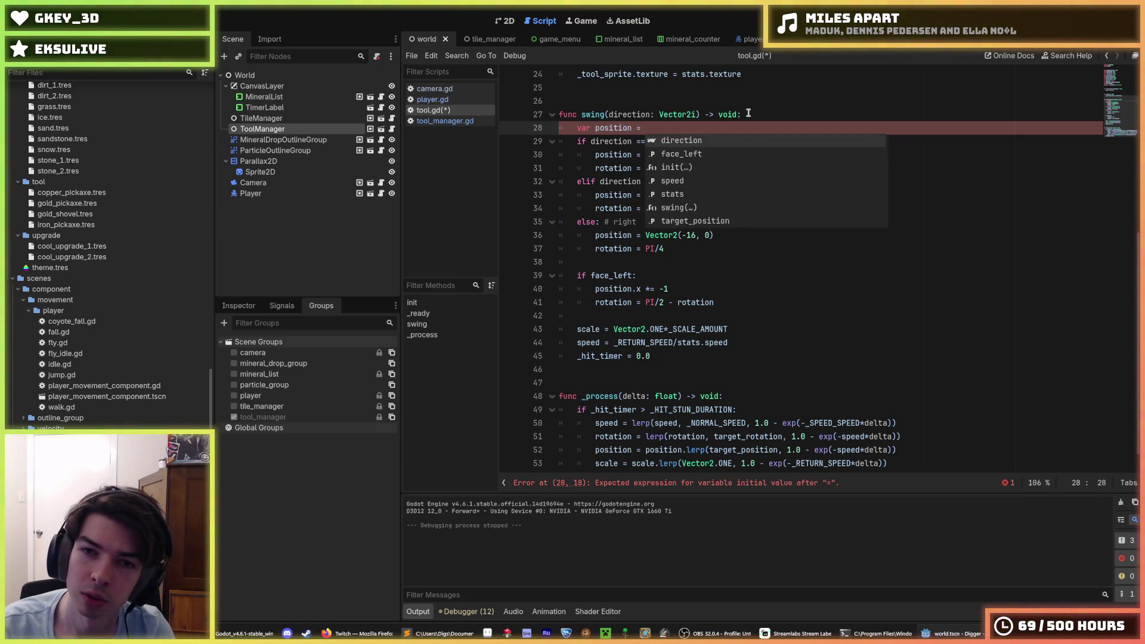
key(BackSpace)
key(BackSpace)
key(BackSpace)
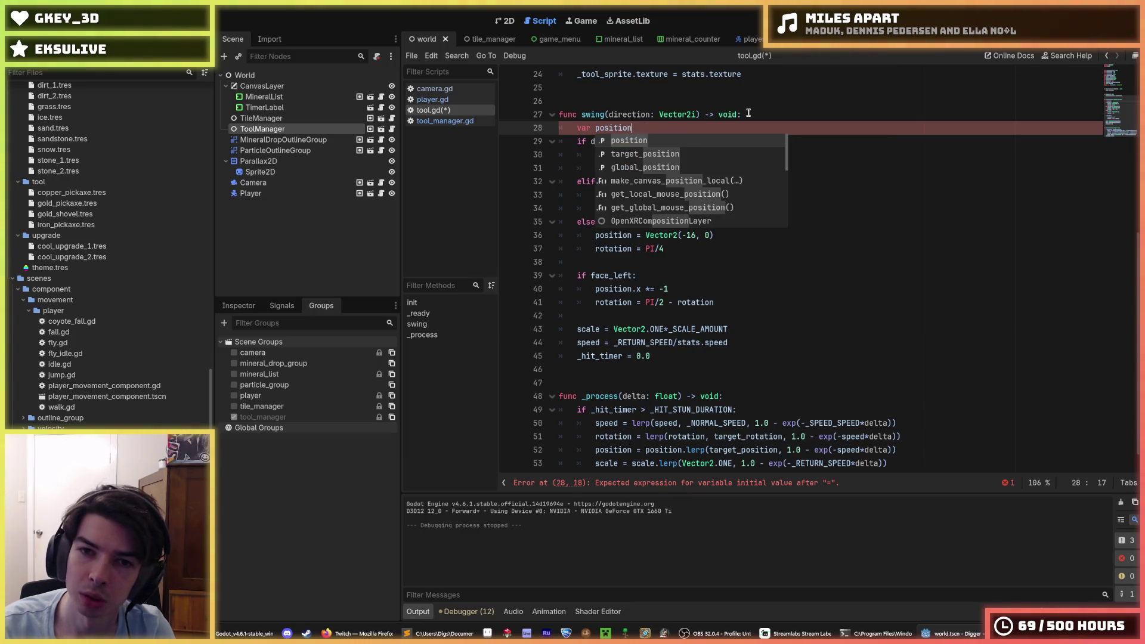
key(BackSpace)
key(BackSpace)
key(BackSpace)
text(offset =)
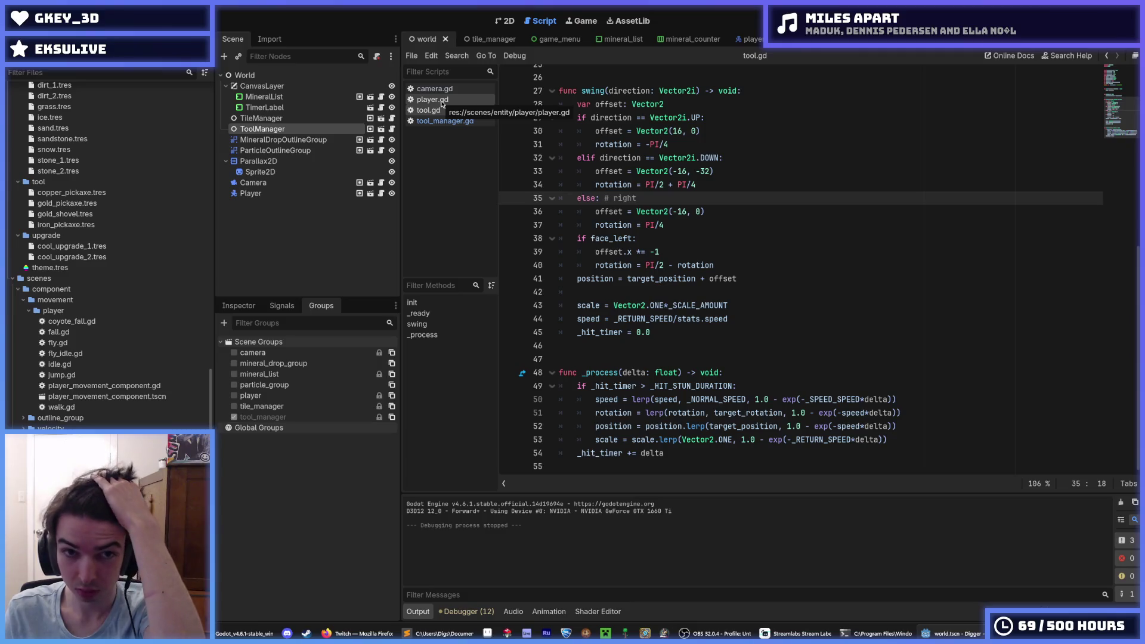
Step: Look over tool_manager.gd and player.gd, then return to tool.gd
click(449, 123)
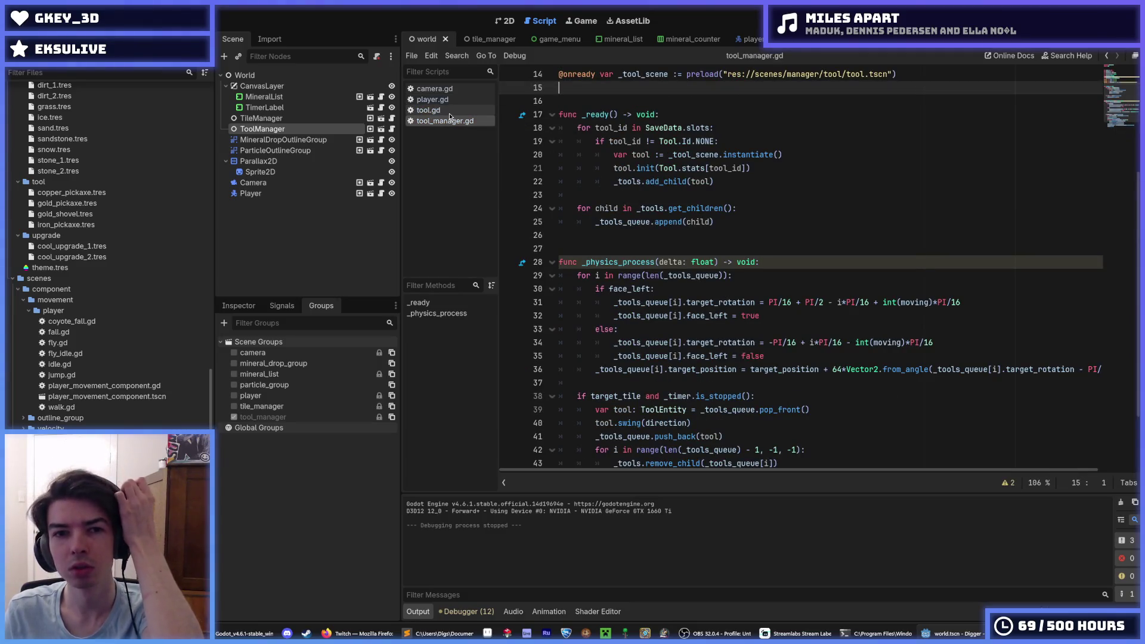
click(449, 109)
click(450, 100)
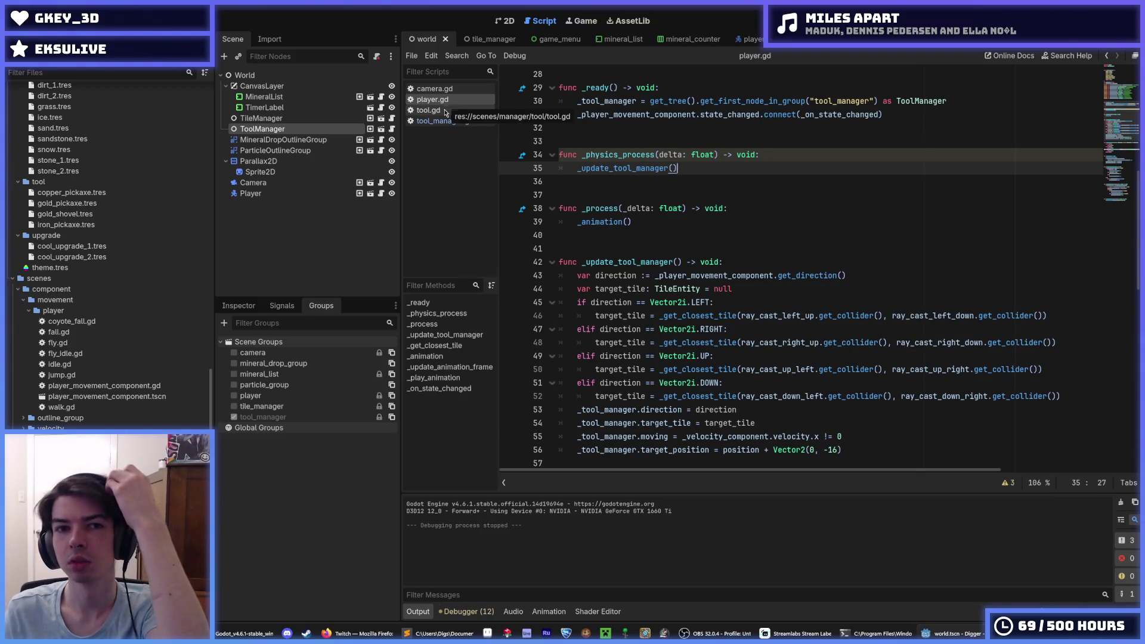
key(alt+Left)
key(alt+Left)
key(alt+Right)
key(alt+Right)
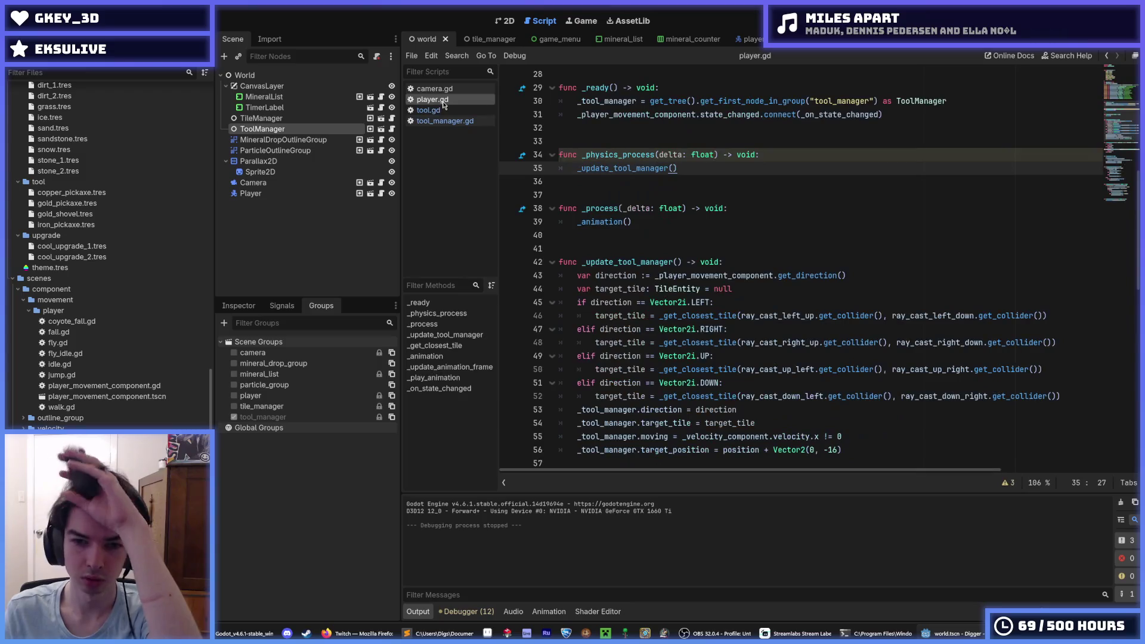
click(441, 112)
click(442, 121)
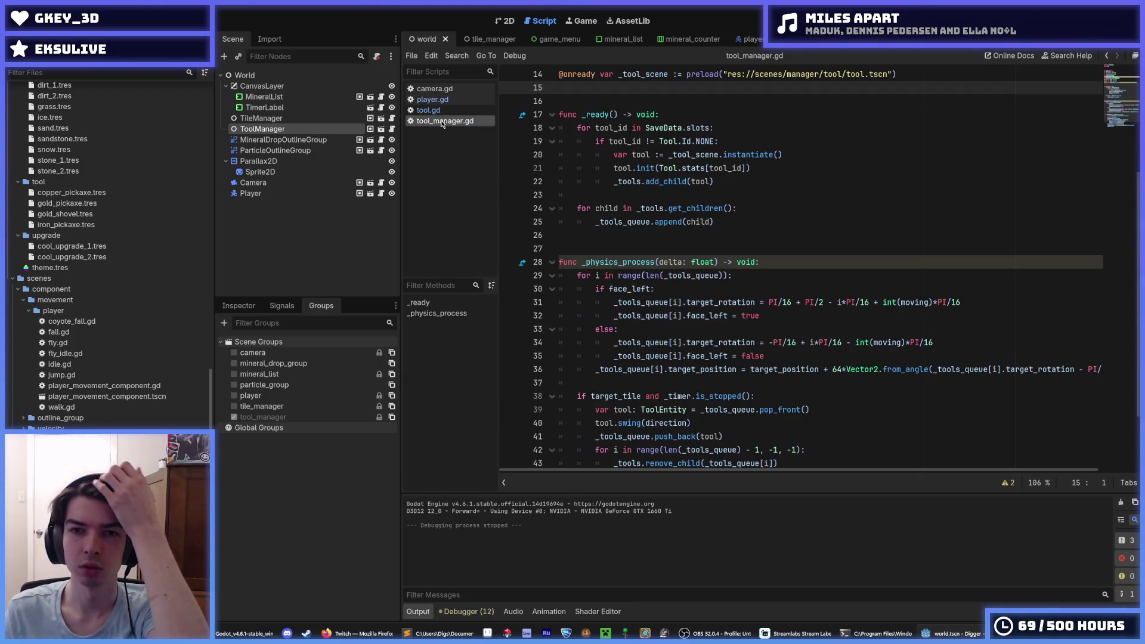
click(459, 111)
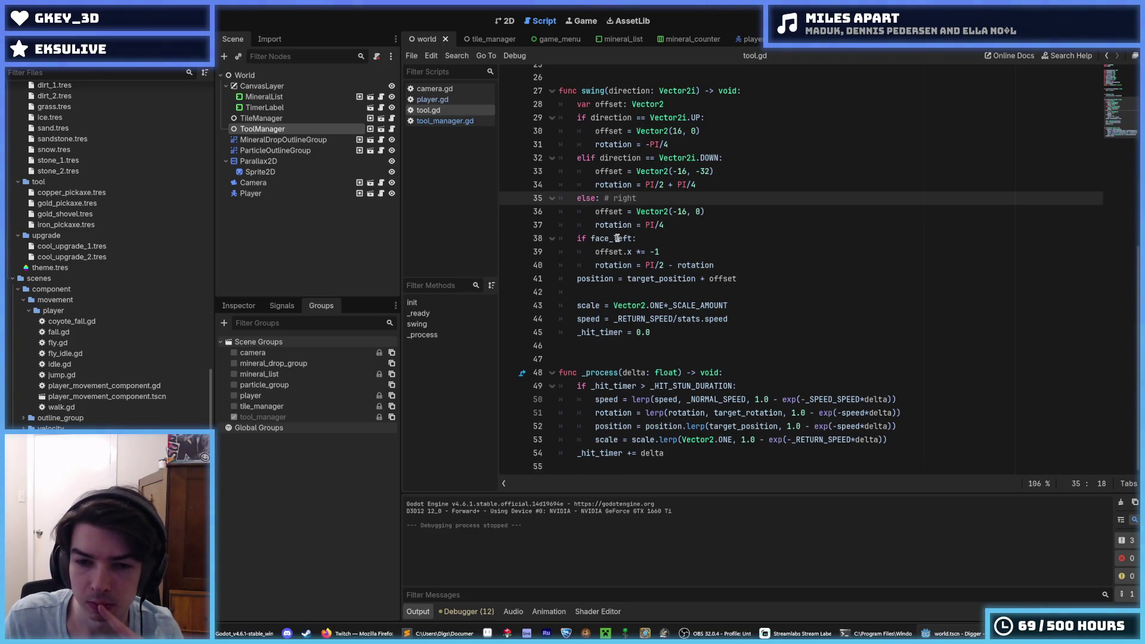
Step: Review the right-swing rotation and offset lines in tool.gd, then run the game
scroll(618, 238, up, 3)
scroll(618, 238, up, 2)
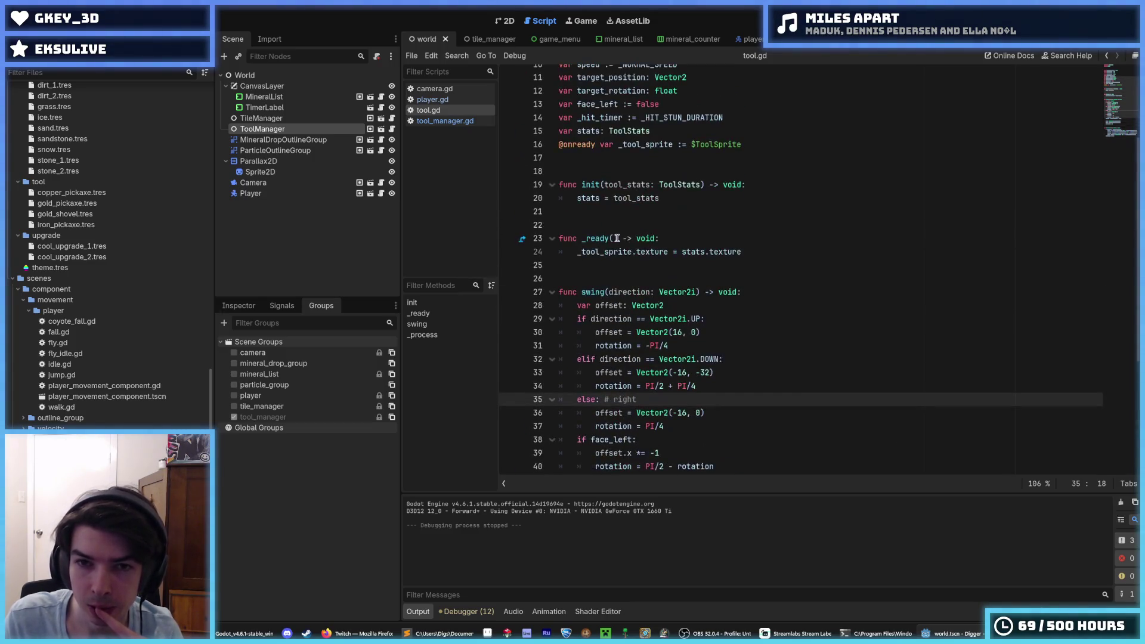
scroll(618, 238, down, 4)
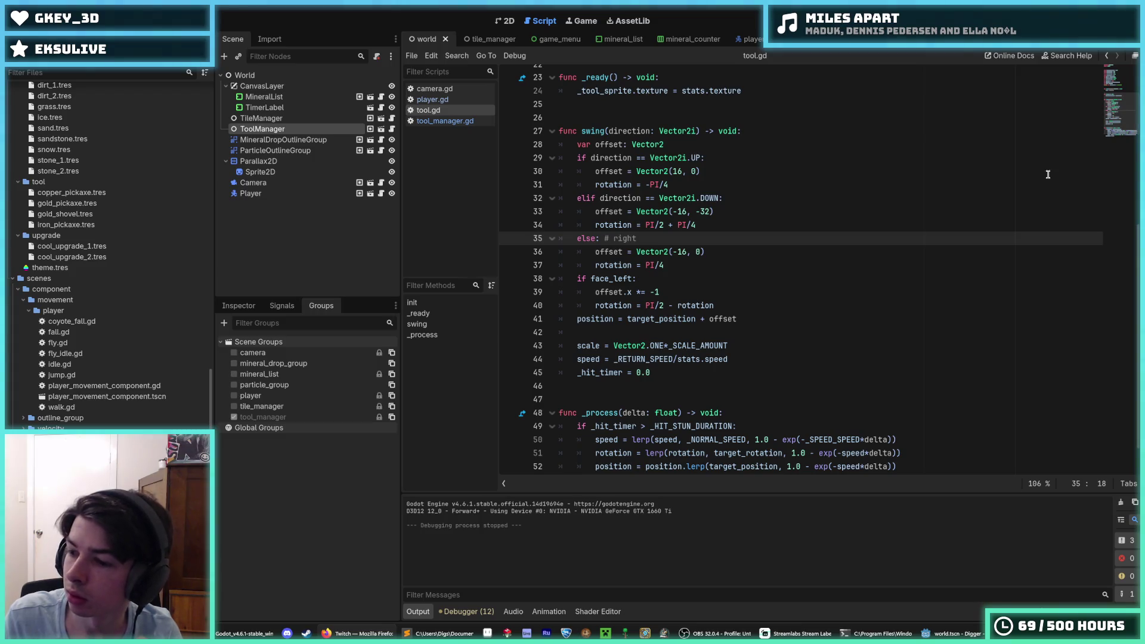
click(848, 268)
click(719, 247)
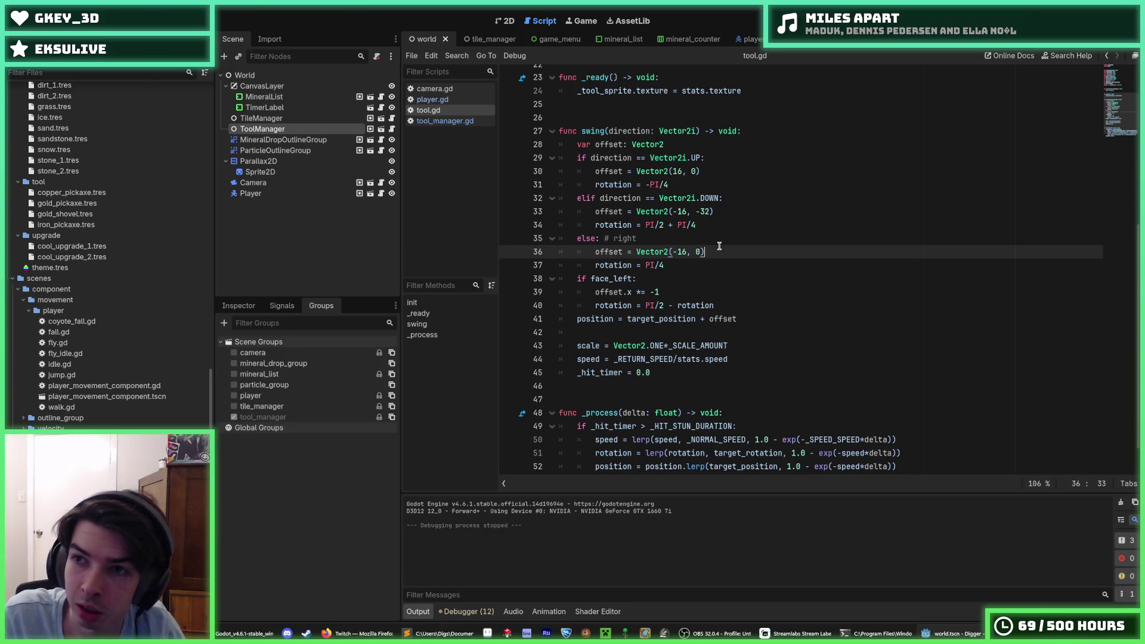
key(F5)
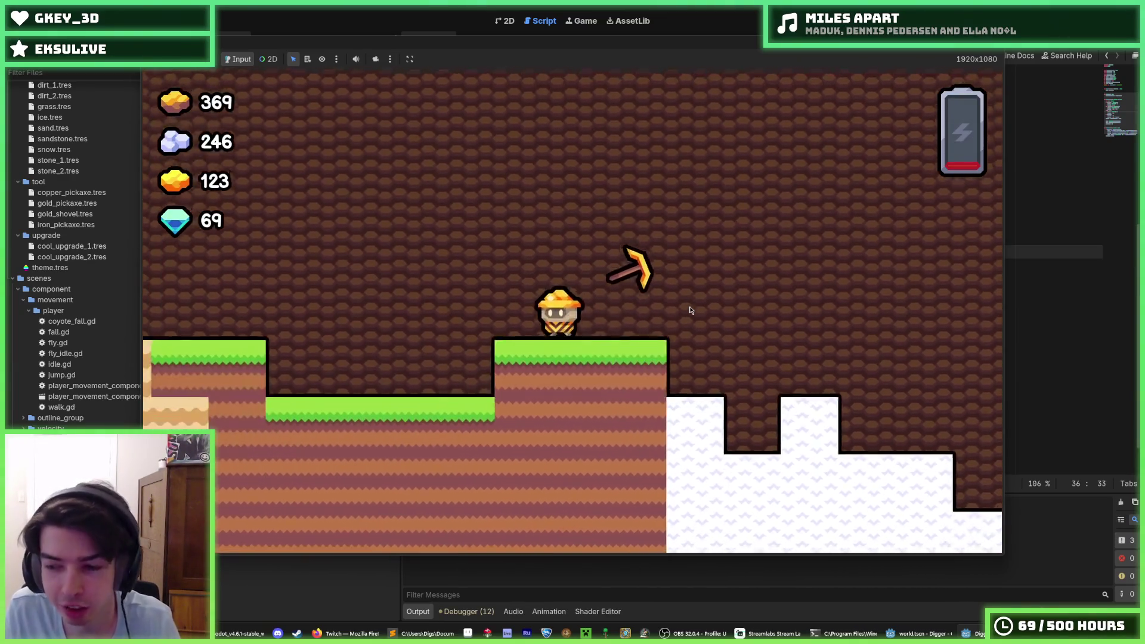
Step: Dig the miner straight down the shaft into the gold-ore layer
key(a)
click(690, 307)
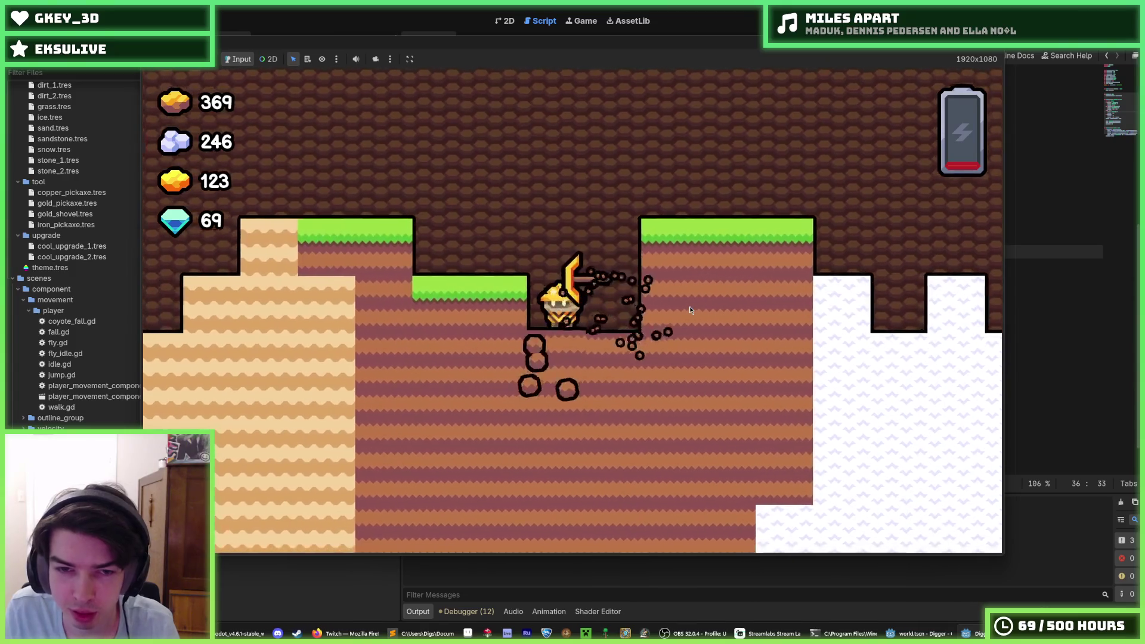
key(s)
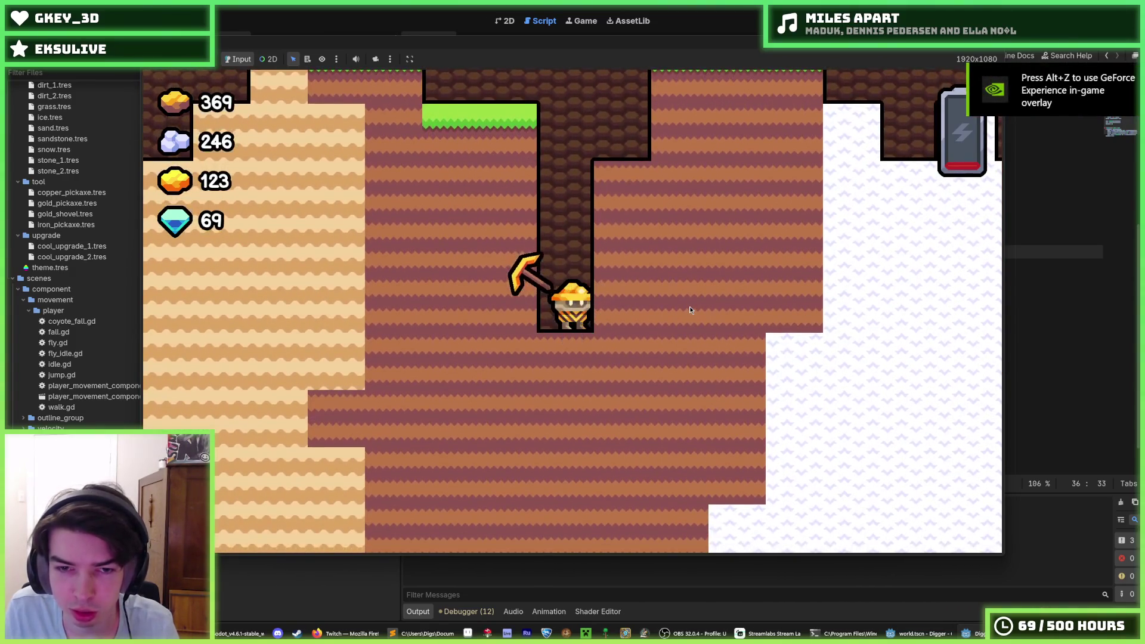
key(s)
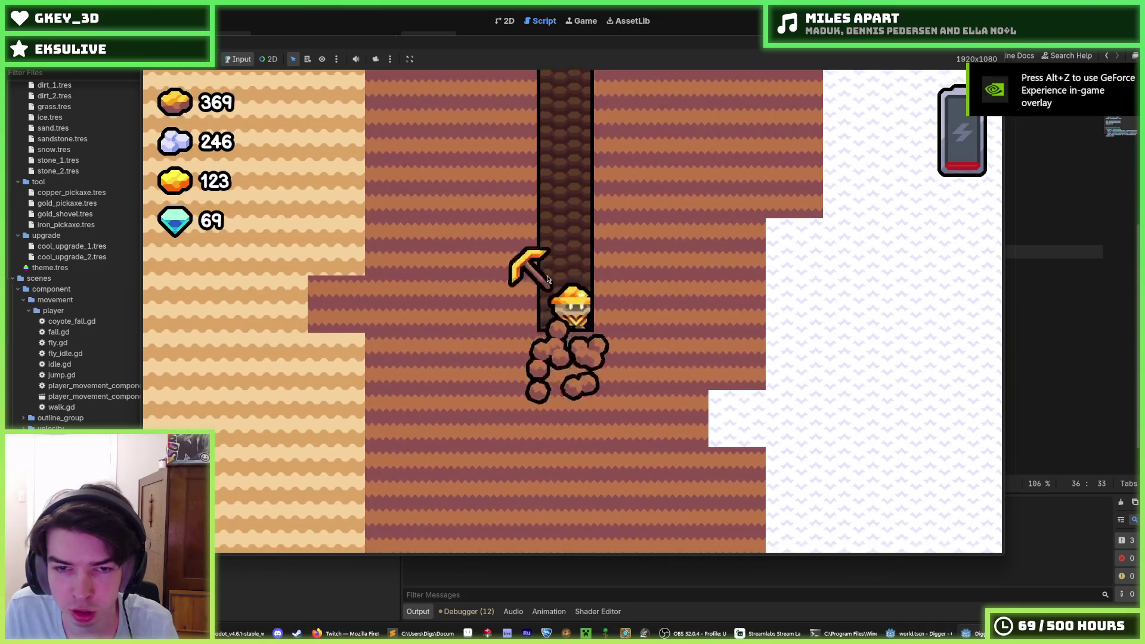
key(w)
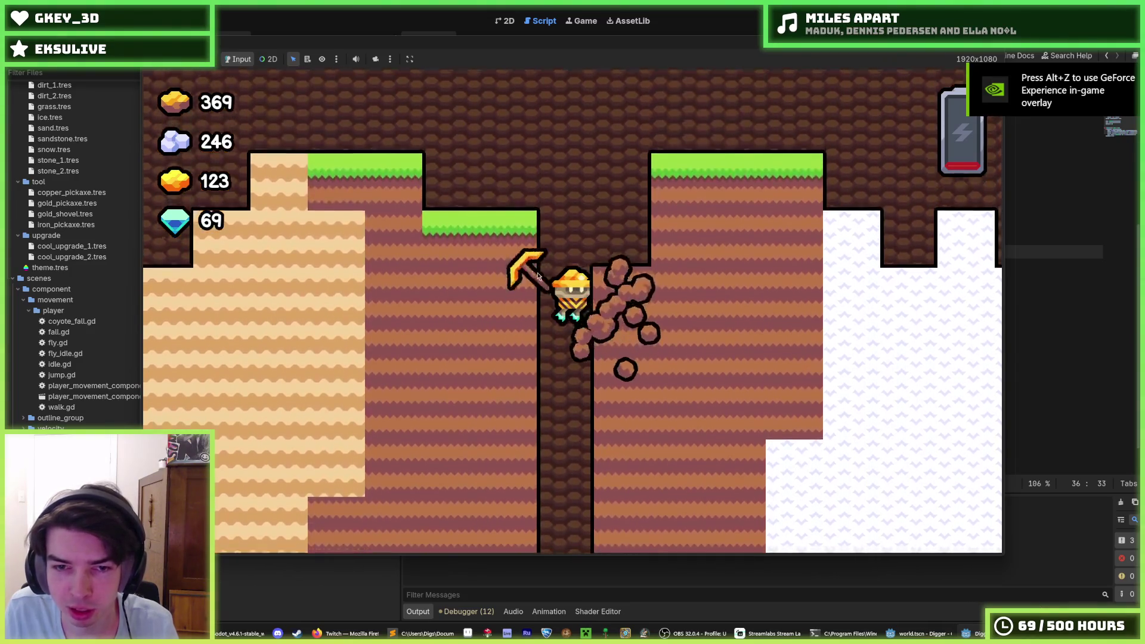
key(s)
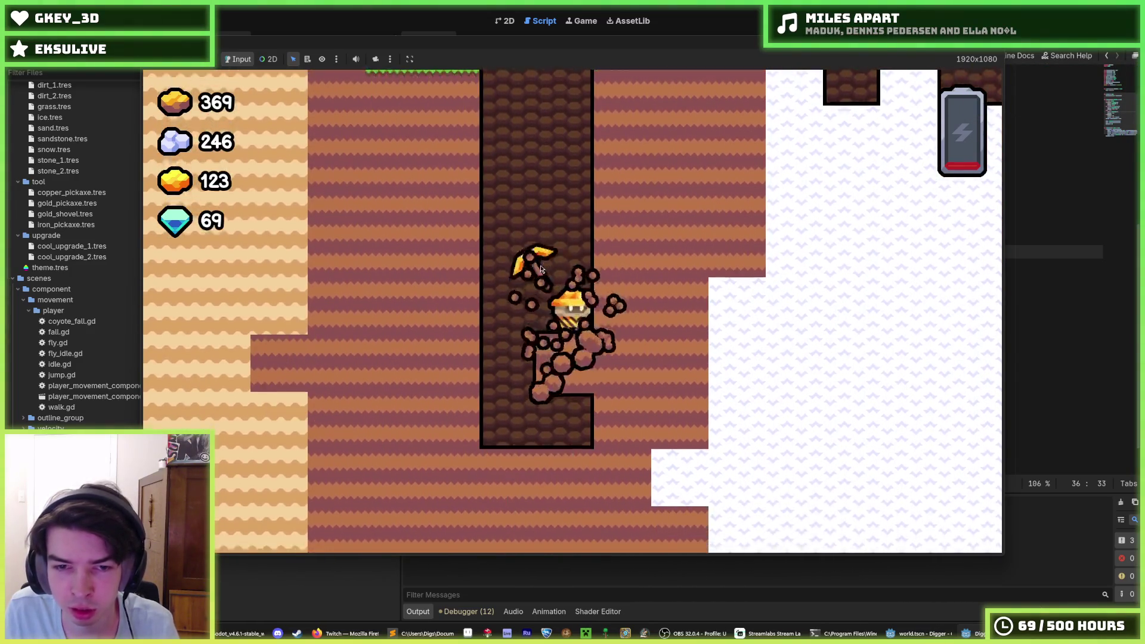
key(s)
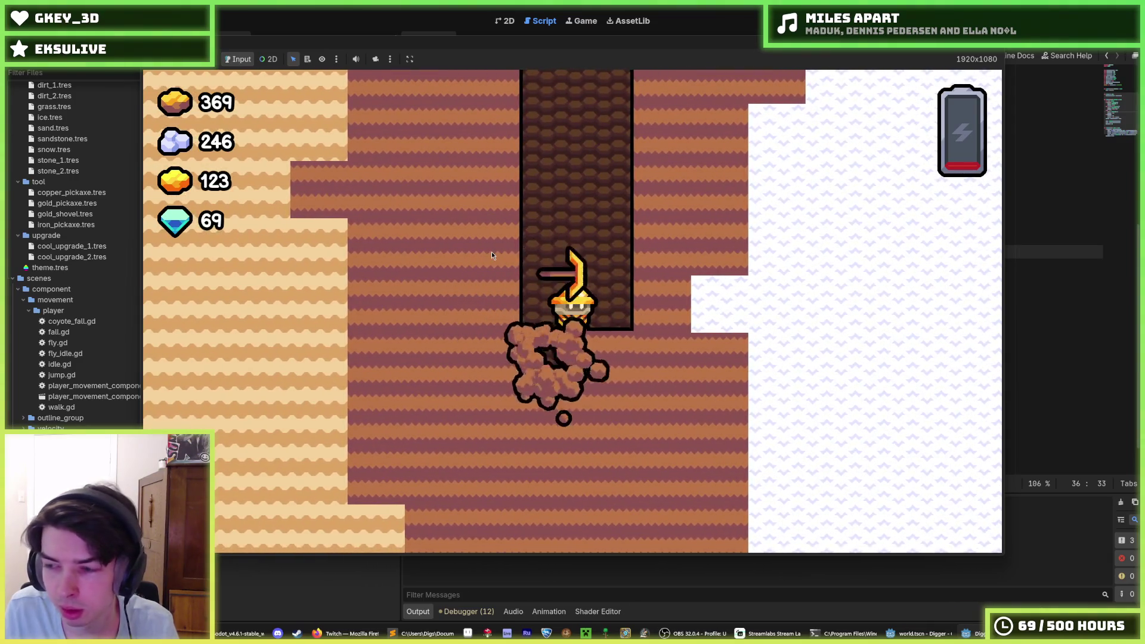
key(s)
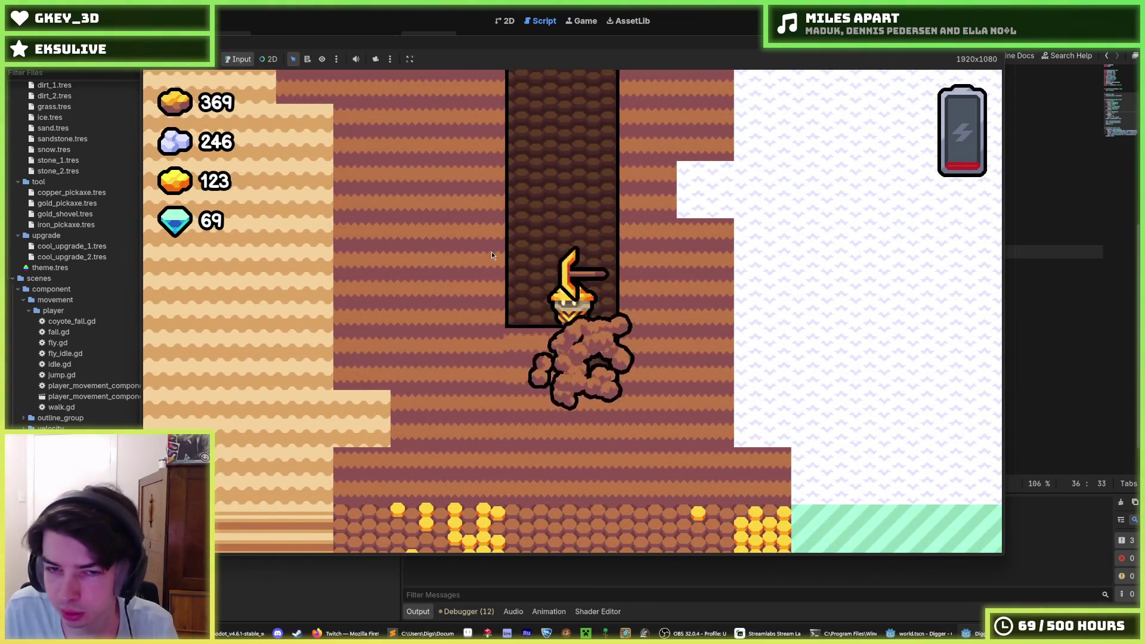
key(s)
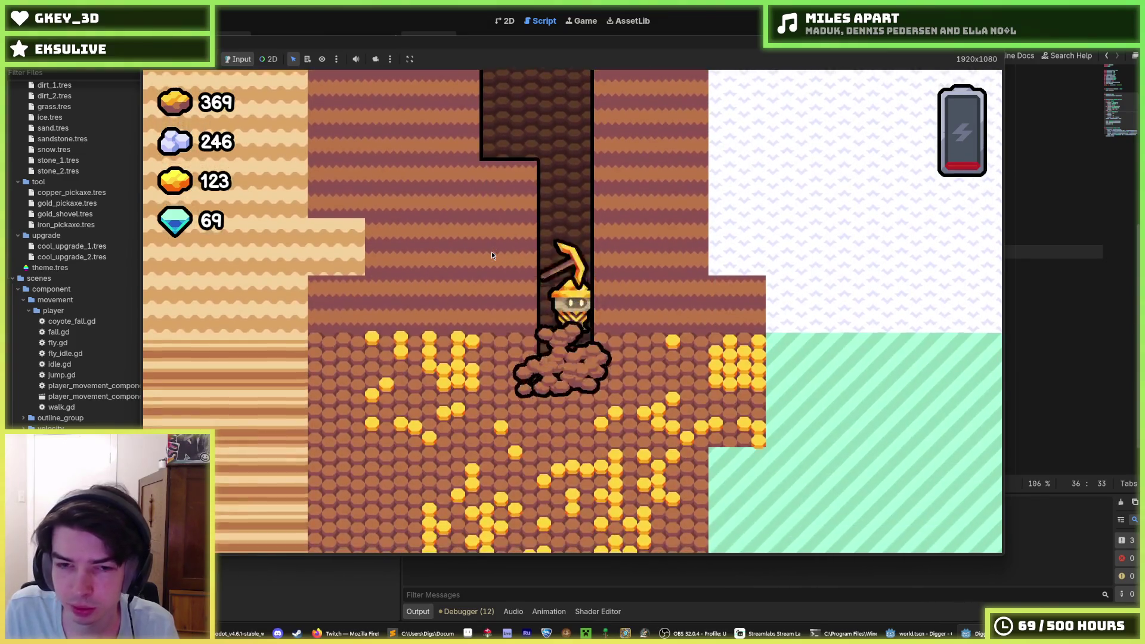
Step: Mine left, right, up and down through the gold ore
key(a)
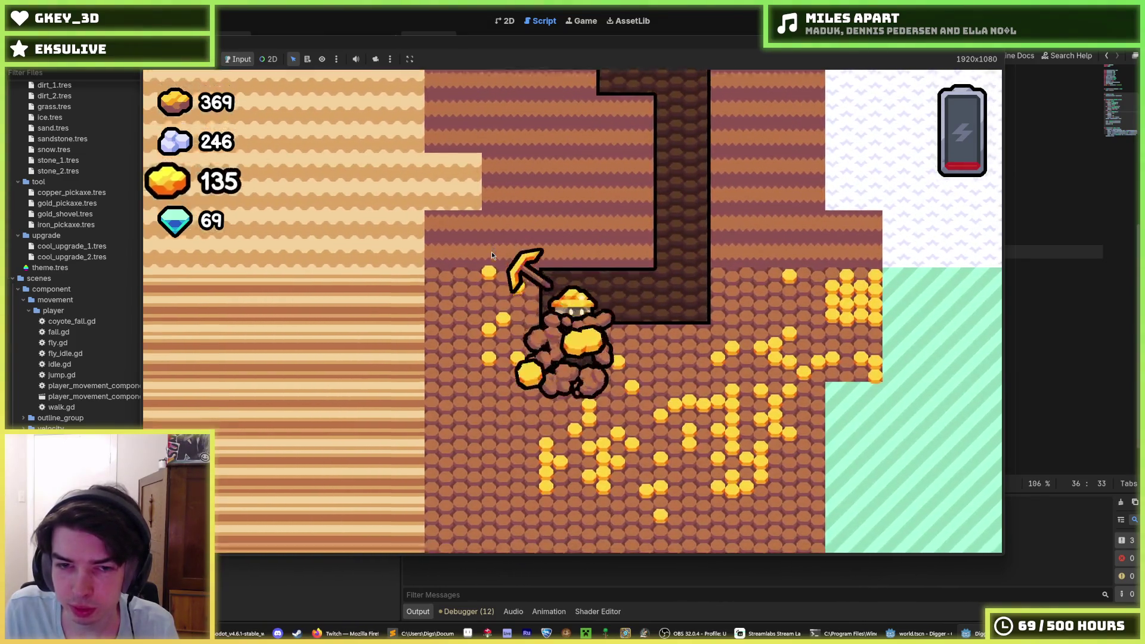
key(a)
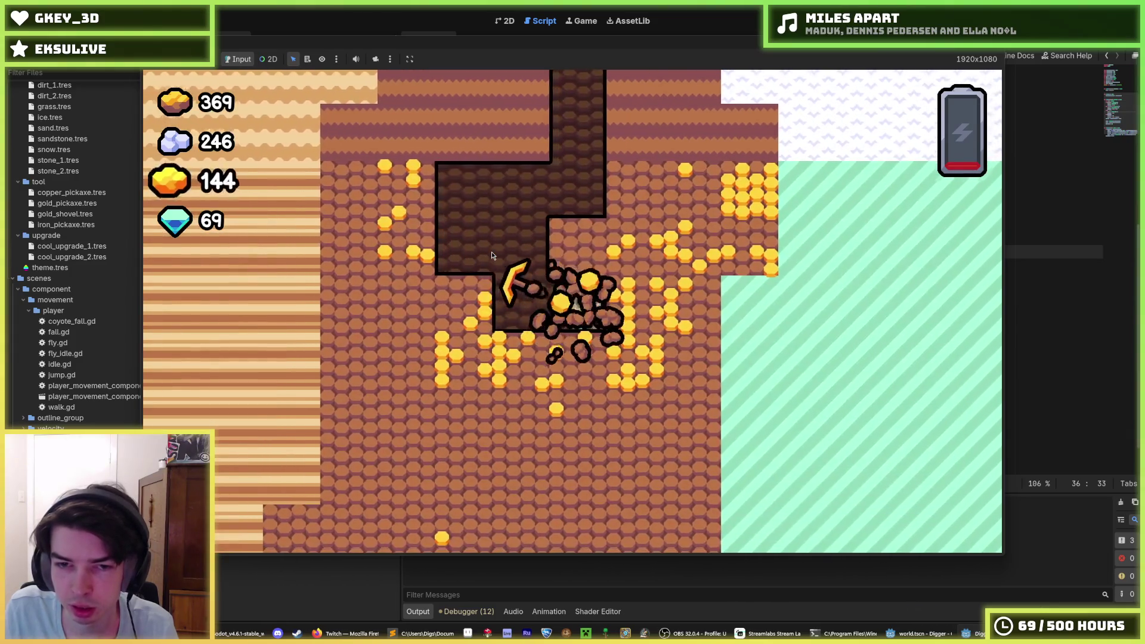
key(d)
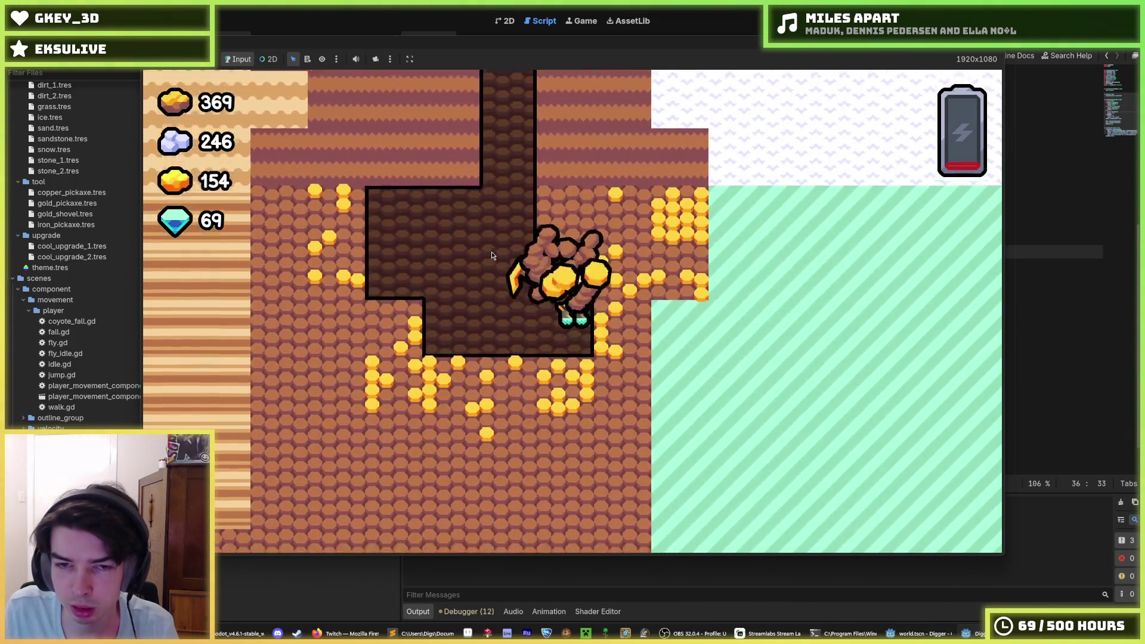
key(s)
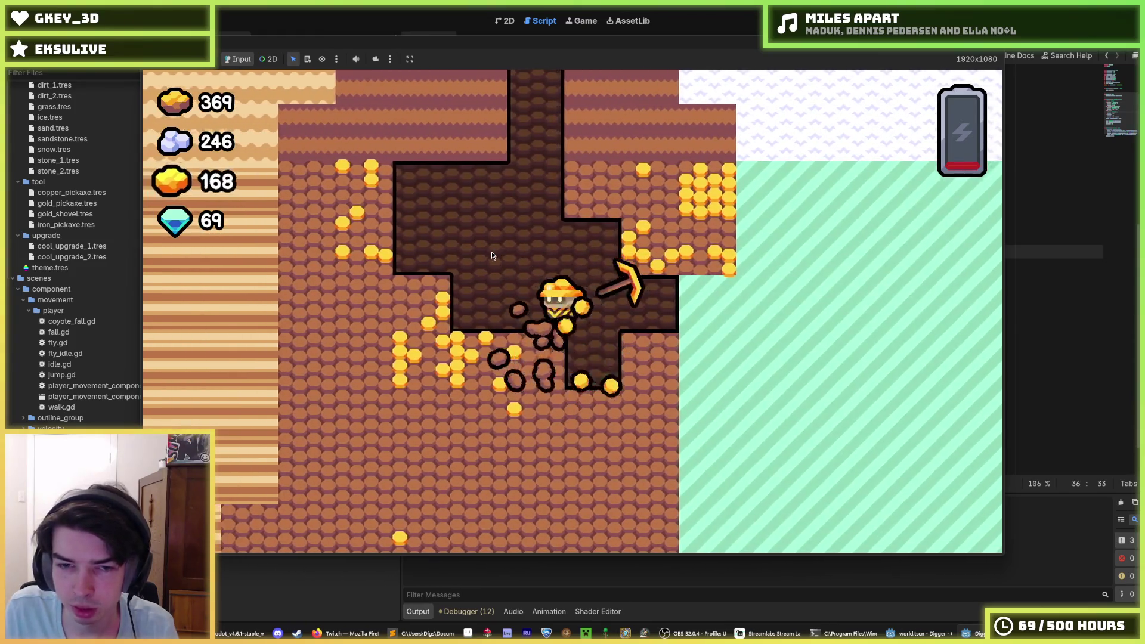
key(s)
key(a)
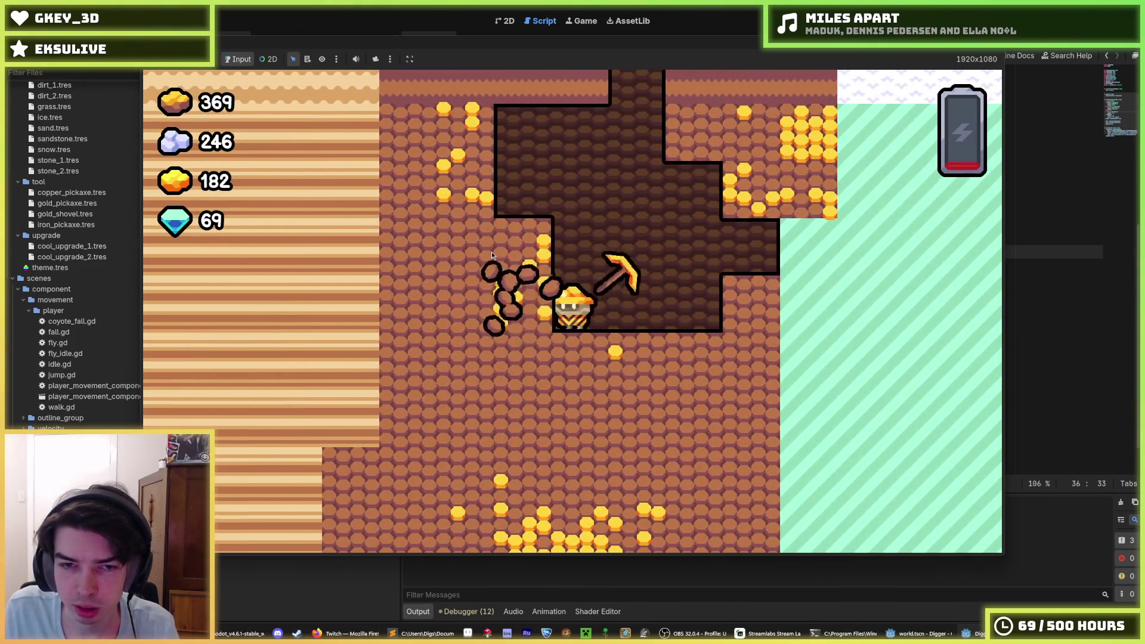
key(a)
key(w)
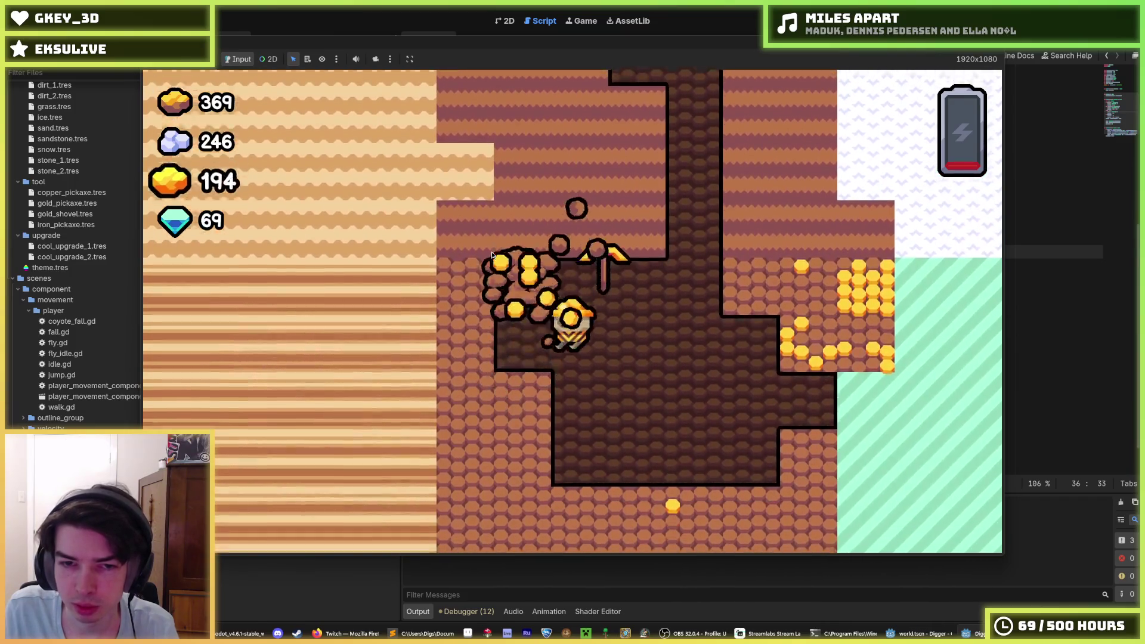
key(d)
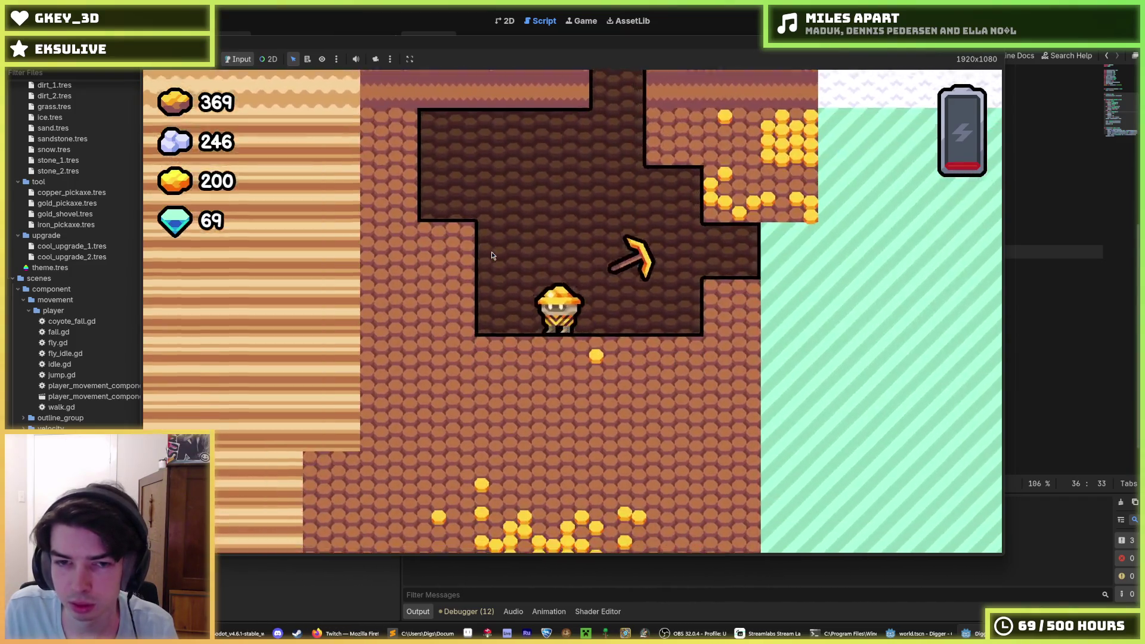
key(a)
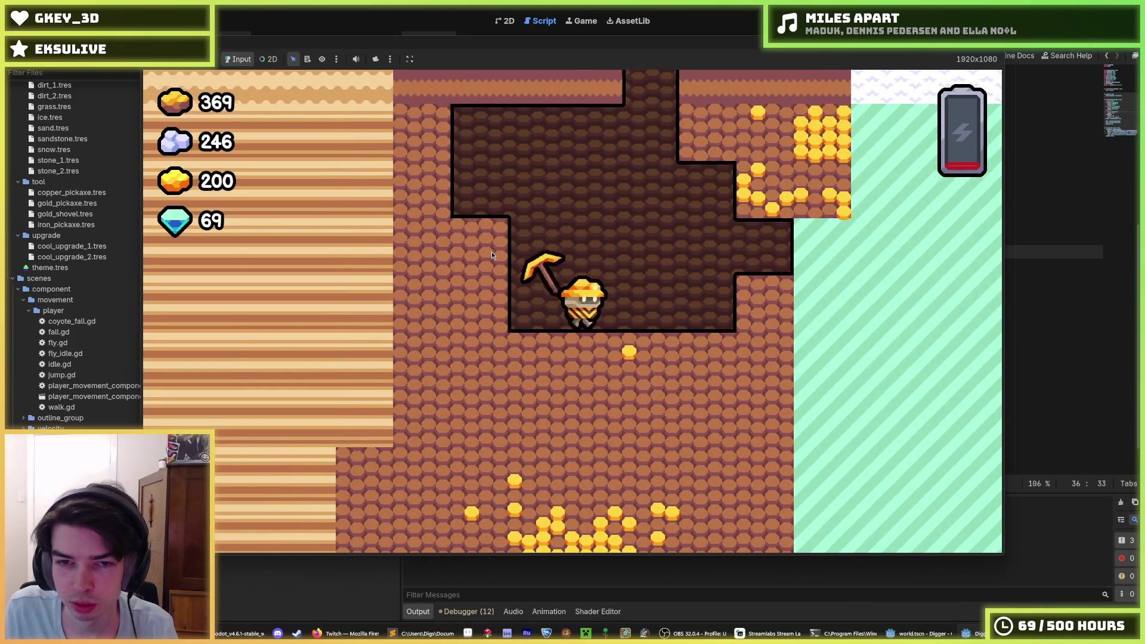
key(d)
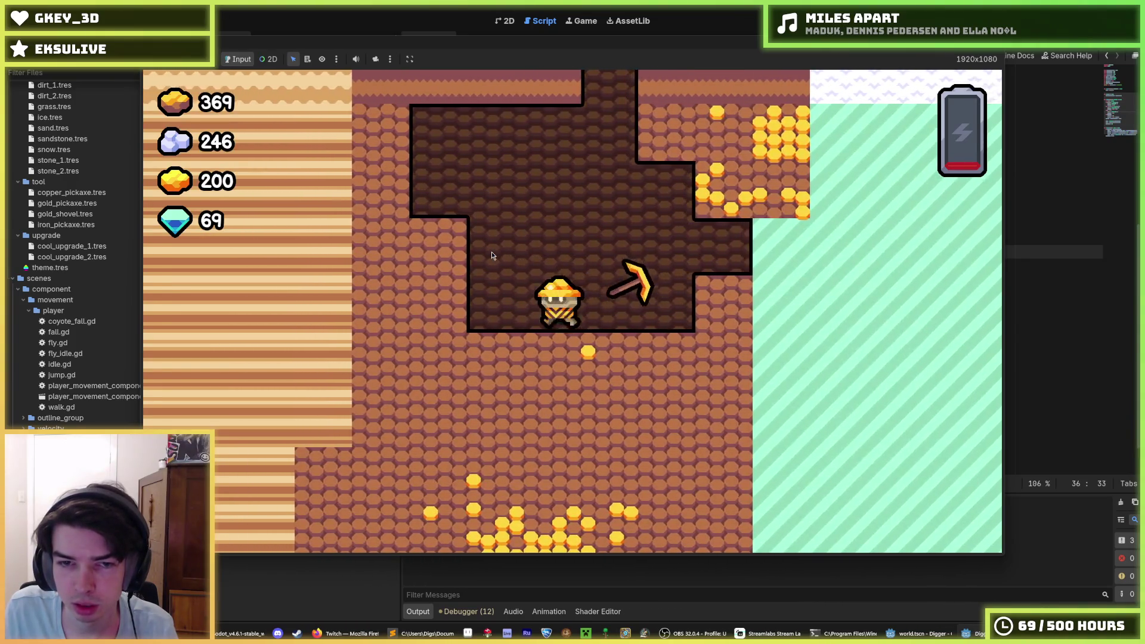
key(d)
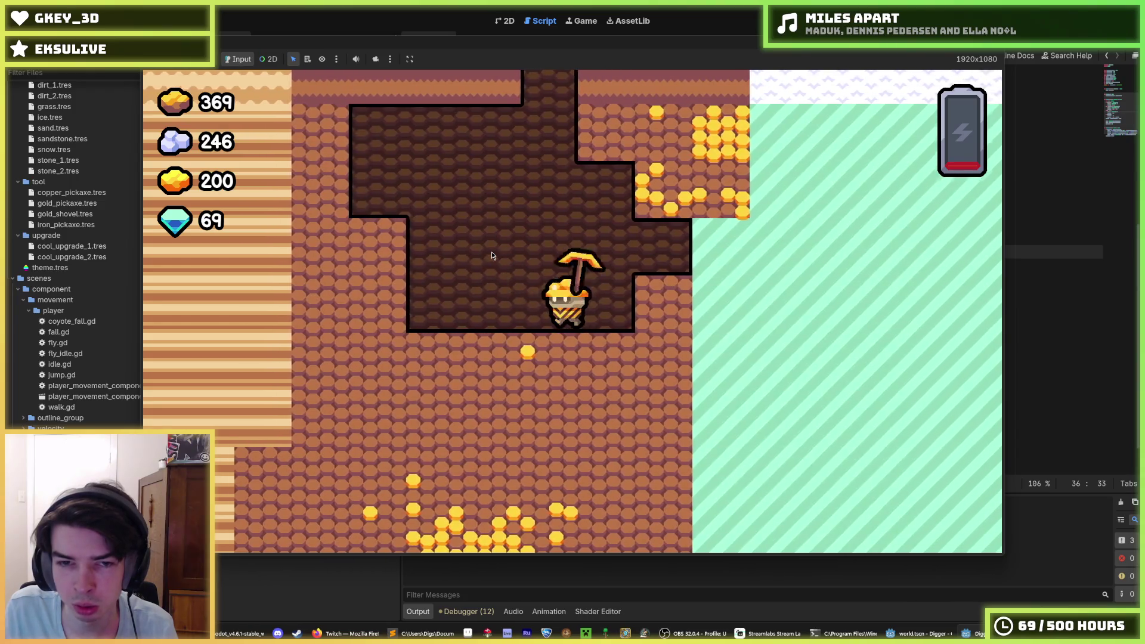
Step: Compare the left, right and upward pickaxe swings against the tunnel walls
key(a)
key(w)
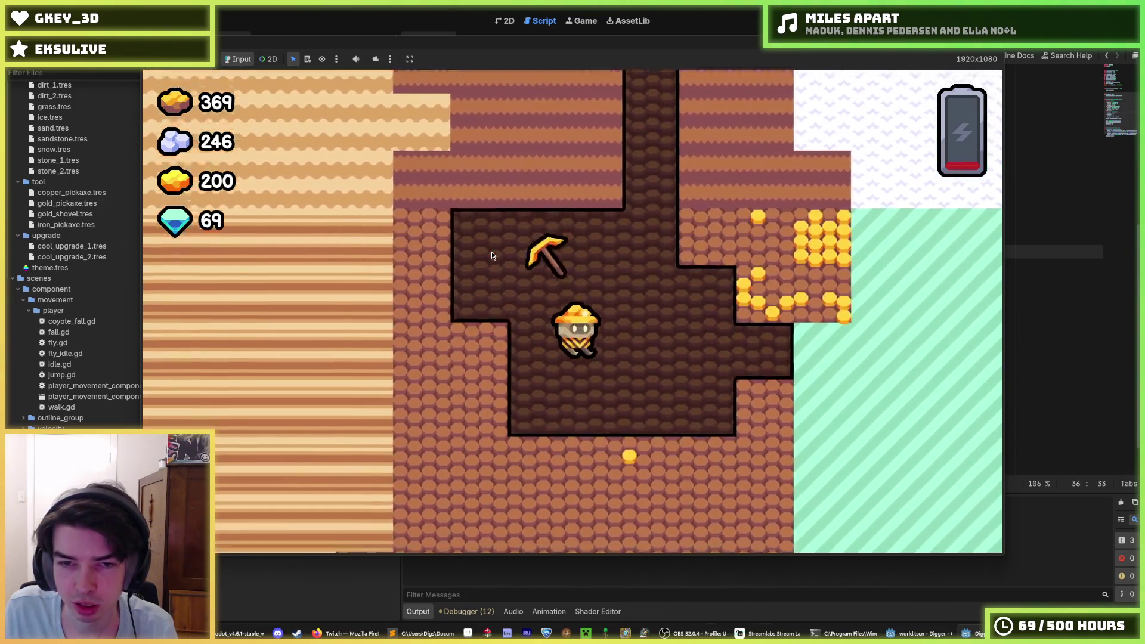
key(s)
key(a)
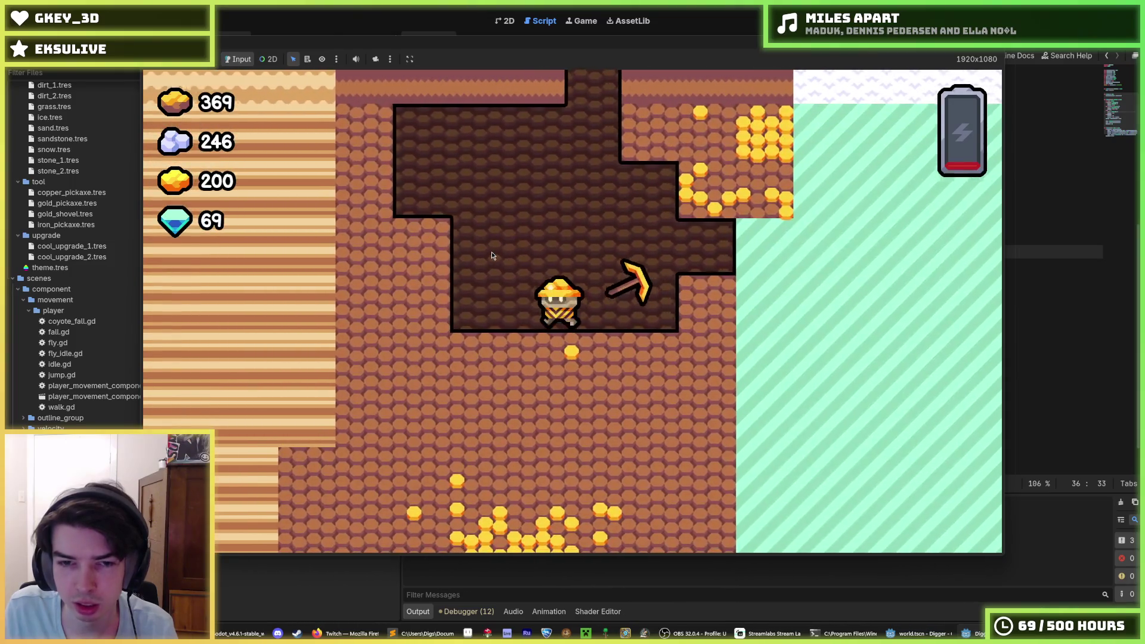
key(d)
key(a)
key(d)
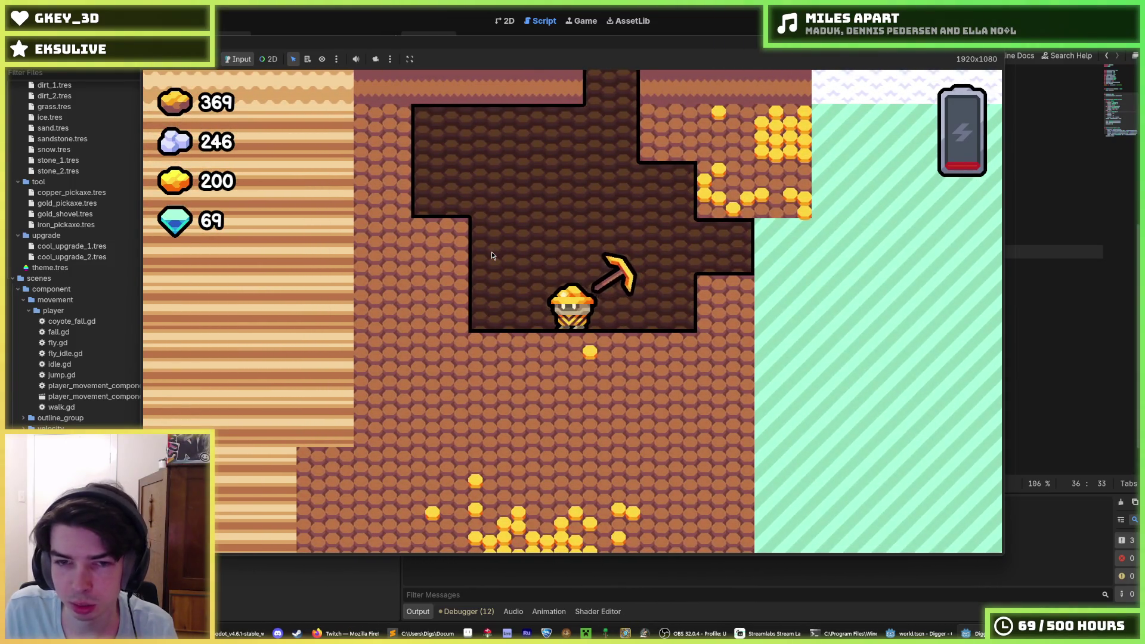
key(d)
key(a)
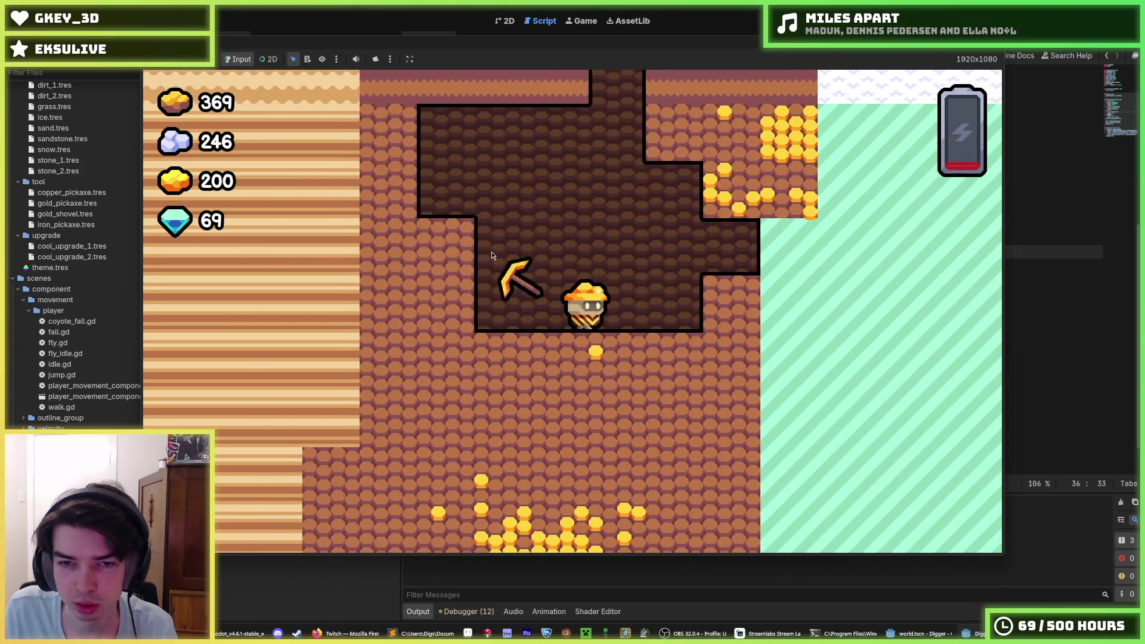
key(d)
key(a)
key(w)
key(d)
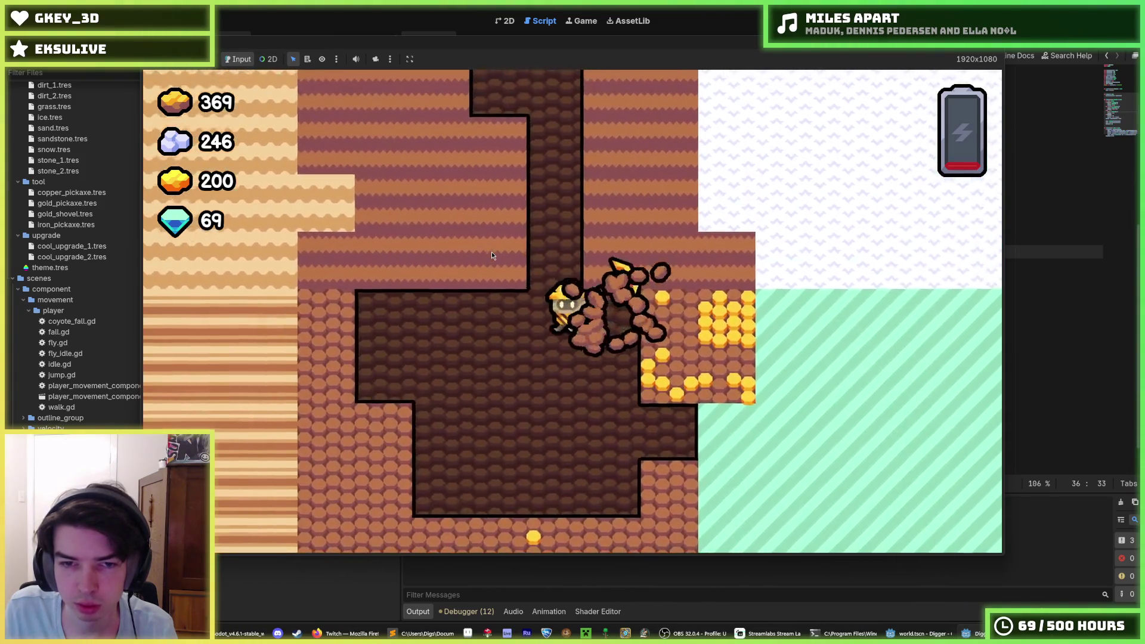
key(a)
key(d)
key(a)
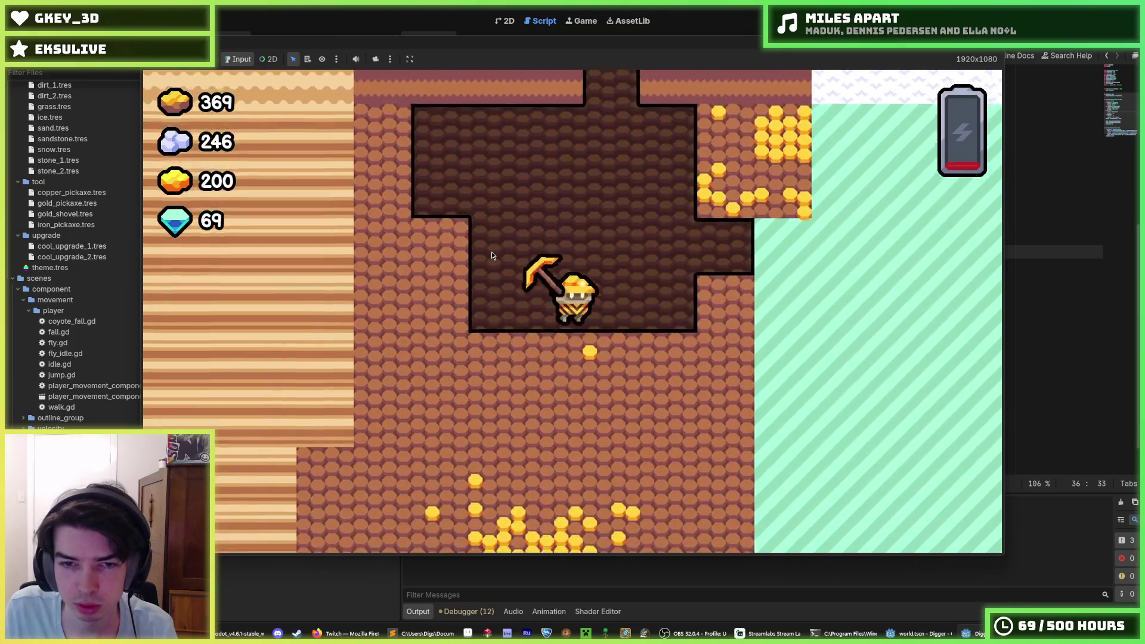
key(w)
key(d)
key(a)
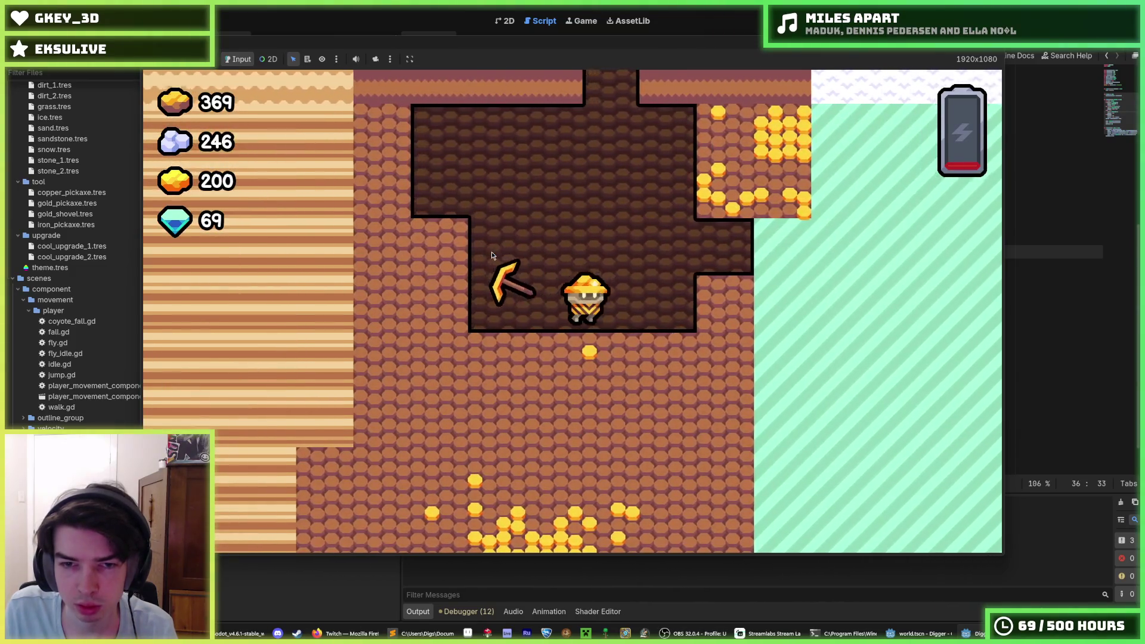
key(d)
key(a)
key(d)
Step: Dig down through the room floor into the gold deposit, then stop the game with F8
key(a)
key(w)
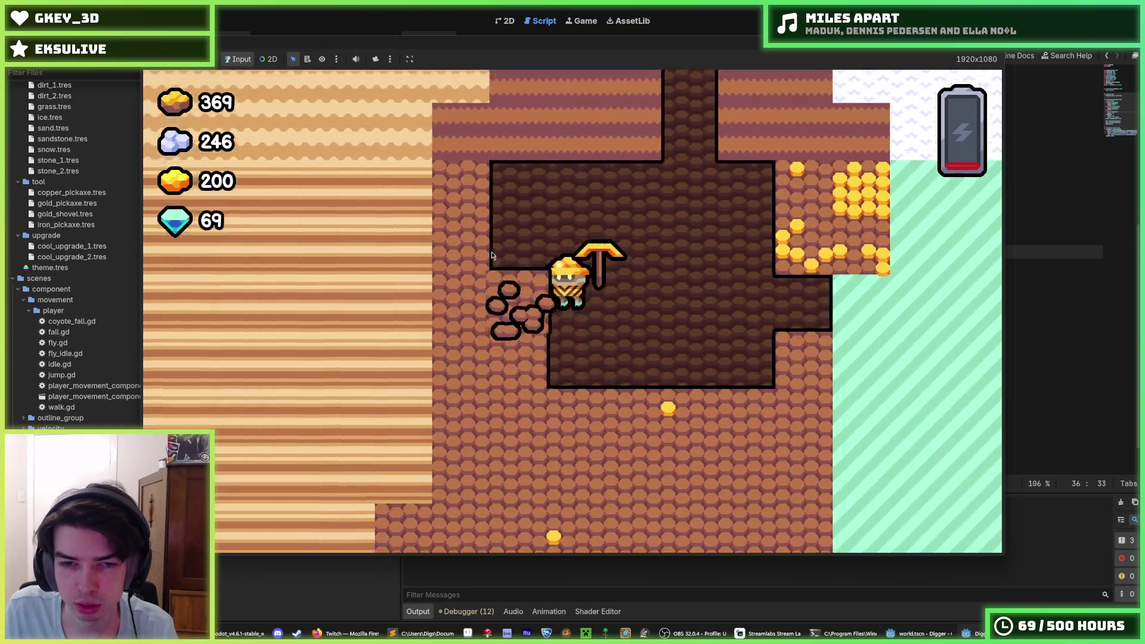
key(a)
key(d)
key(a)
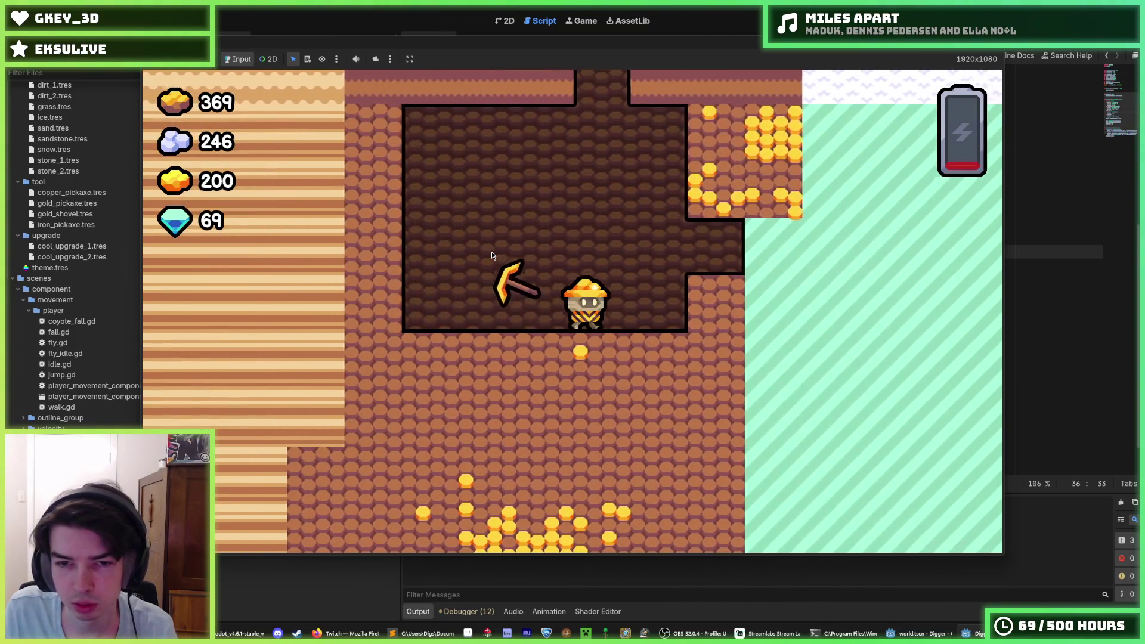
key(s)
key(d)
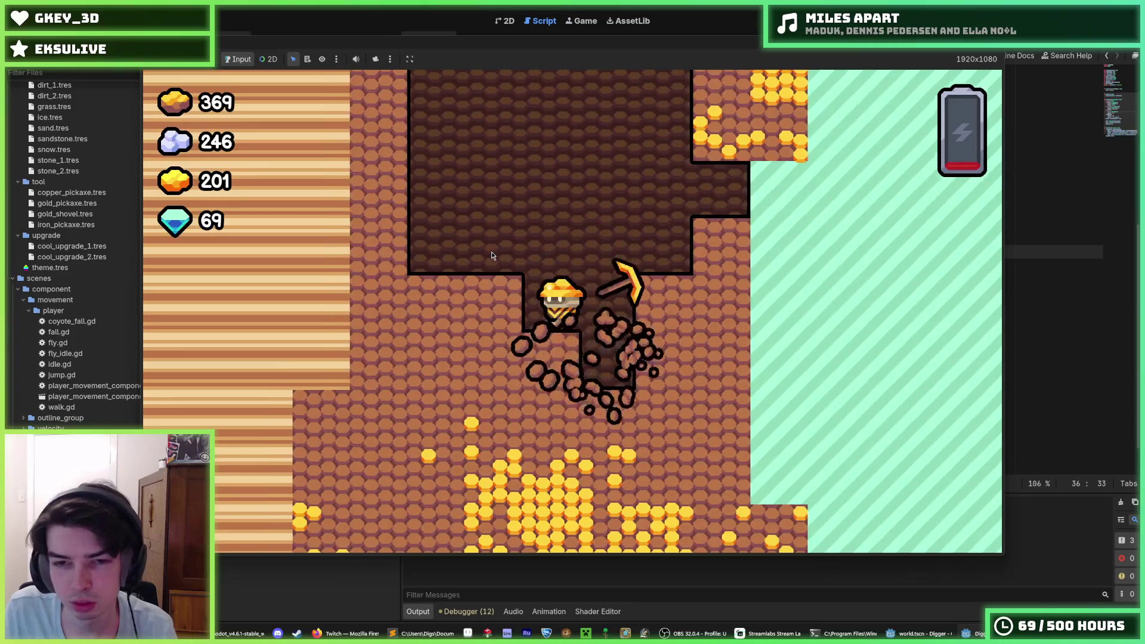
key(s)
key(a)
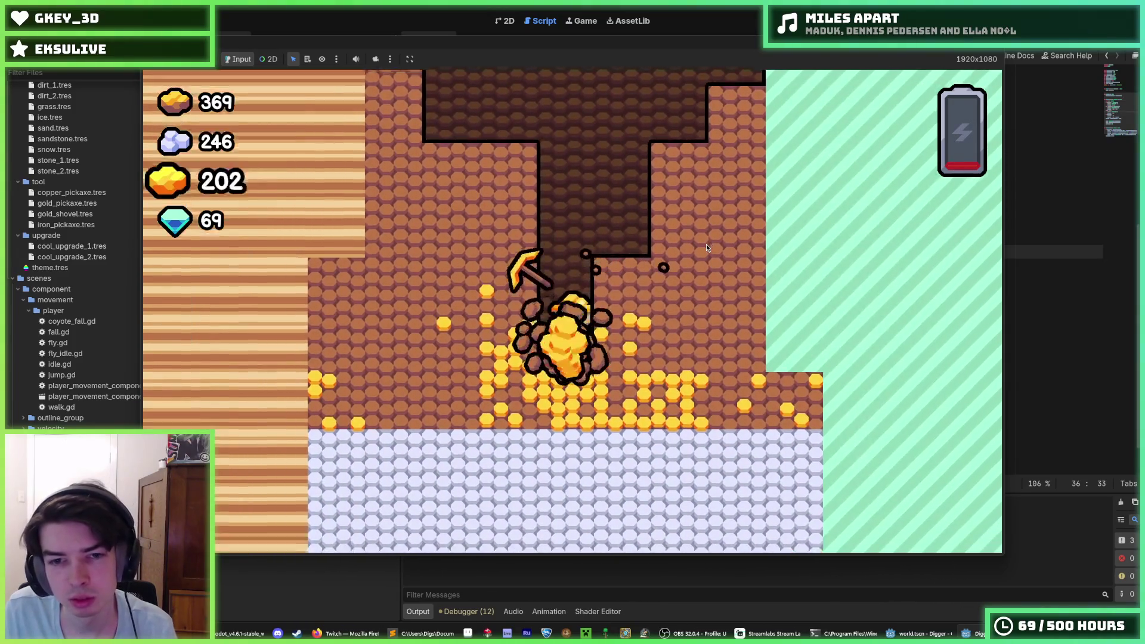
key(s)
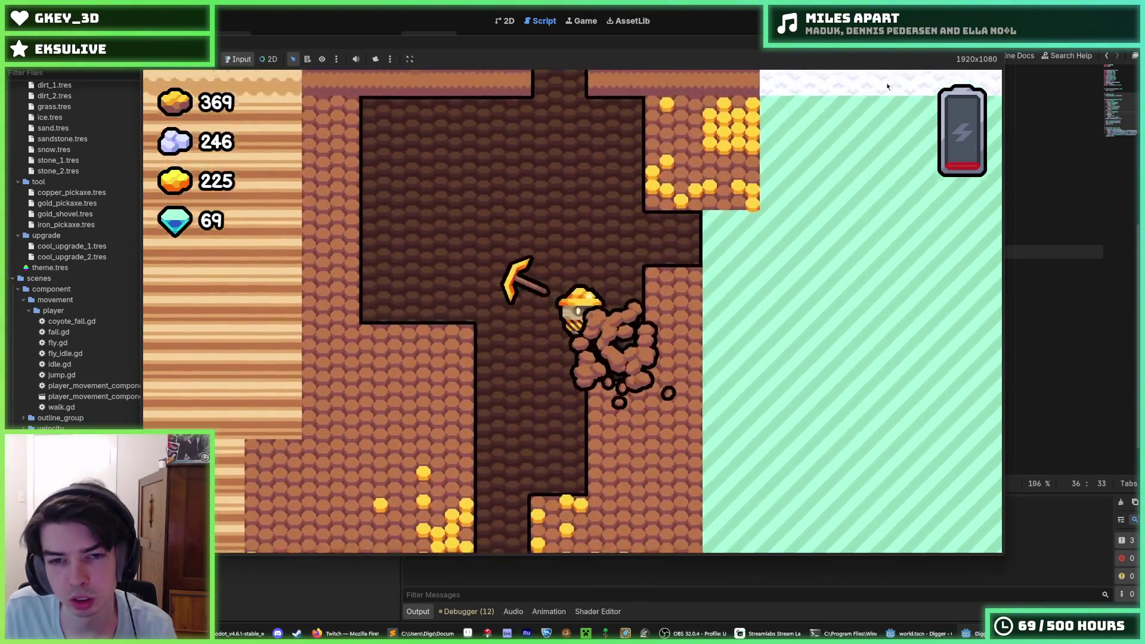
key(F8)
click(690, 265)
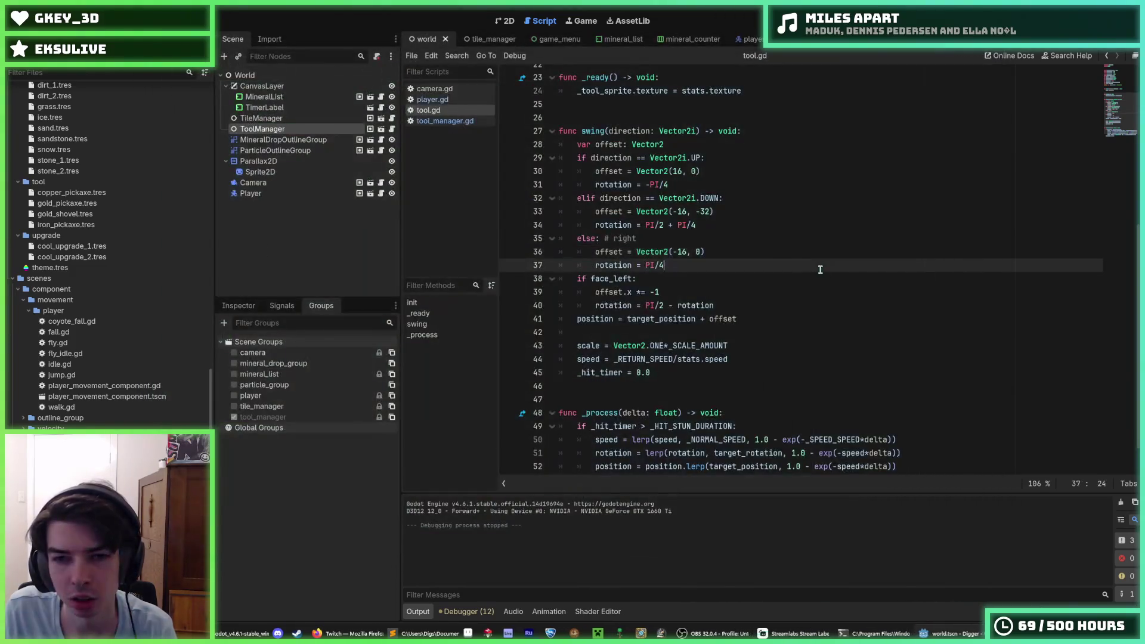
Step: Save the project with Ctrl+S and switch to tool_manager.gd in the Scripts list
click(690, 289)
key(ctrl+s)
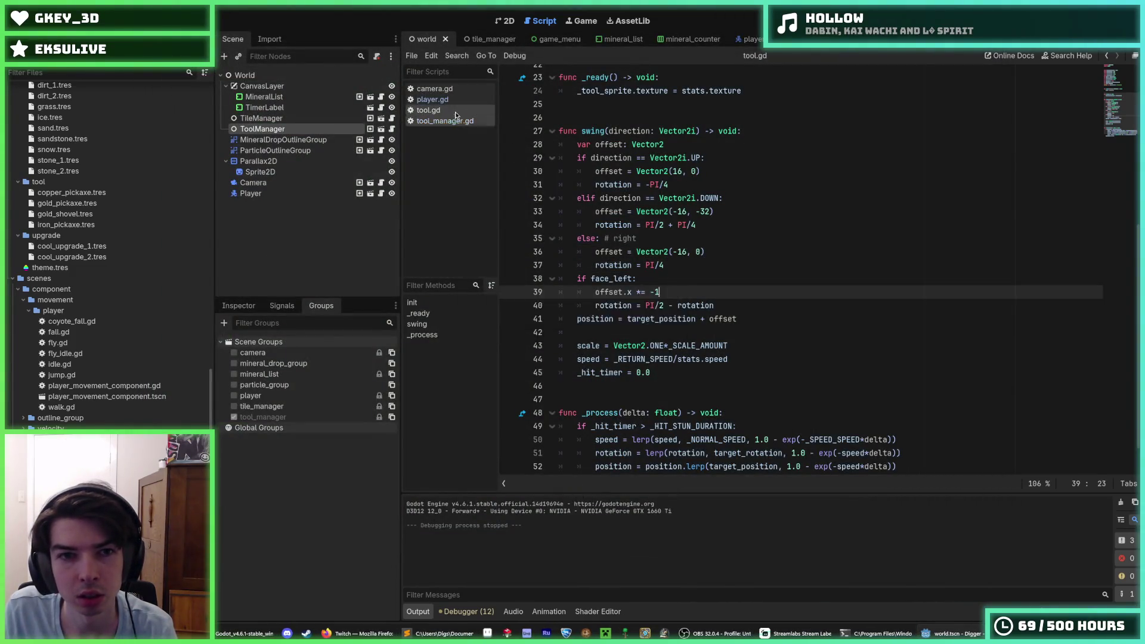
key(ctrl+s)
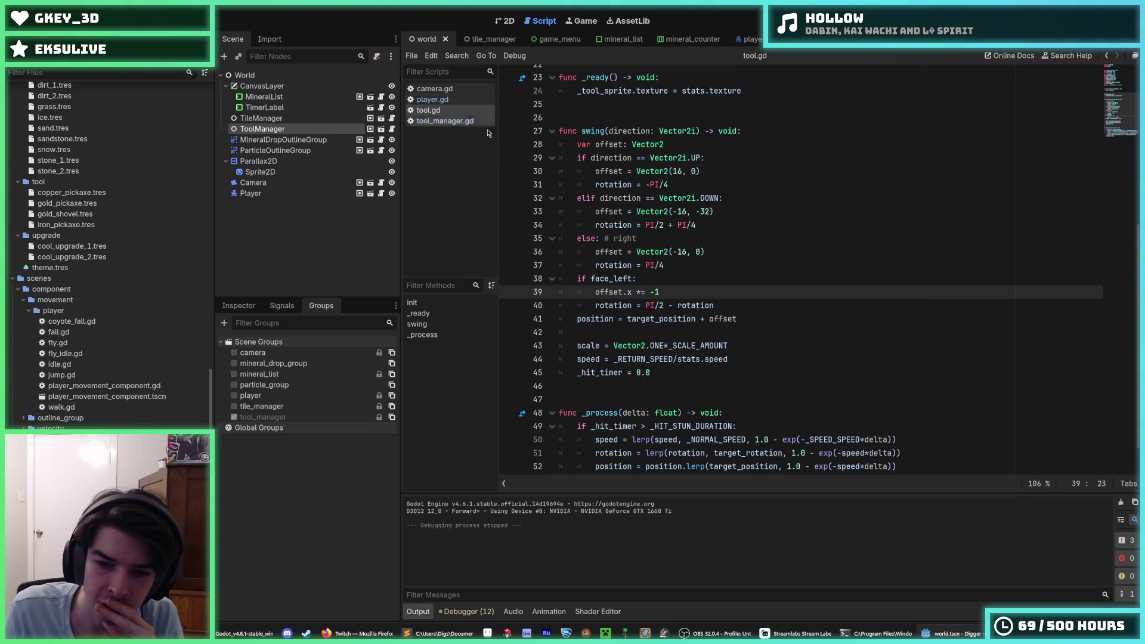
scroll(637, 256, down, 1)
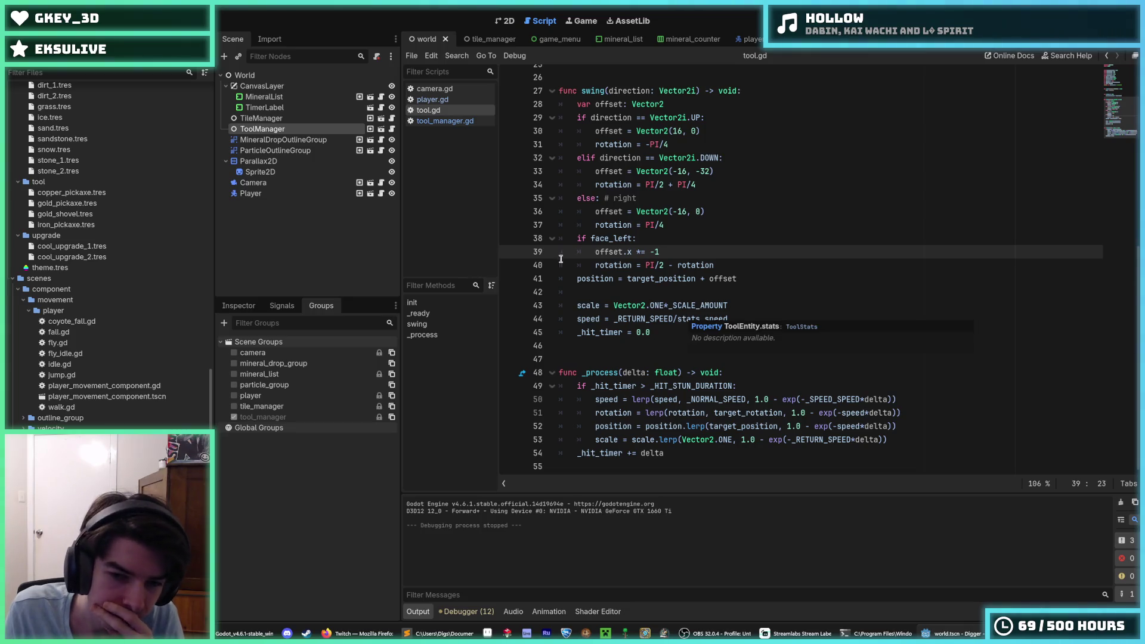
click(456, 121)
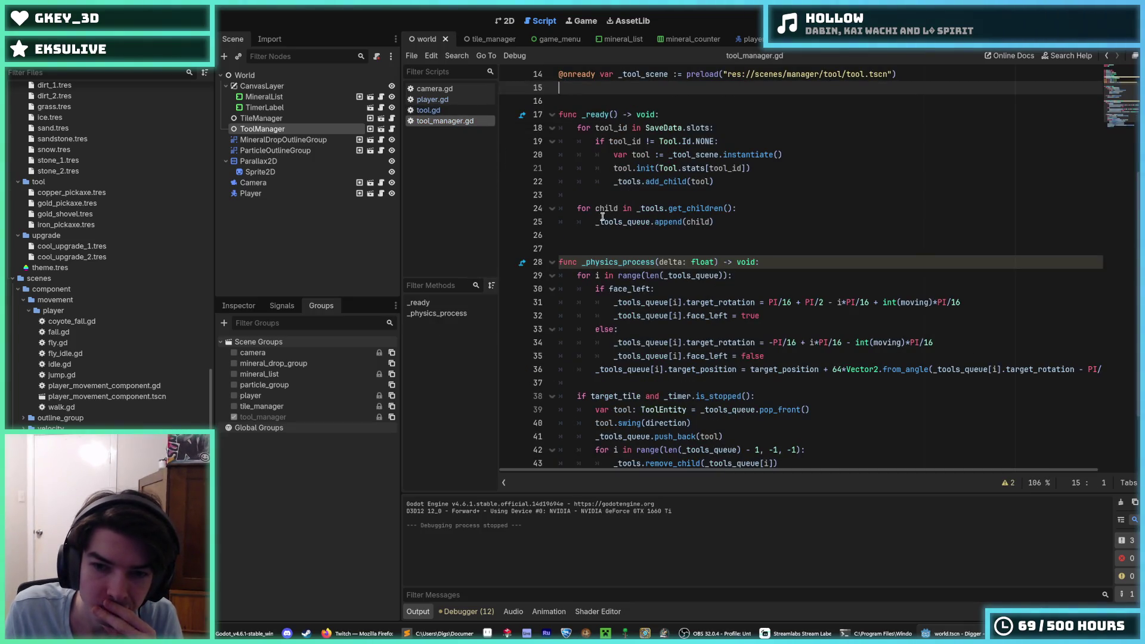
Step: Select and inspect the target_position expression on line 36 of tool_manager.gd
scroll(635, 238, down, 2)
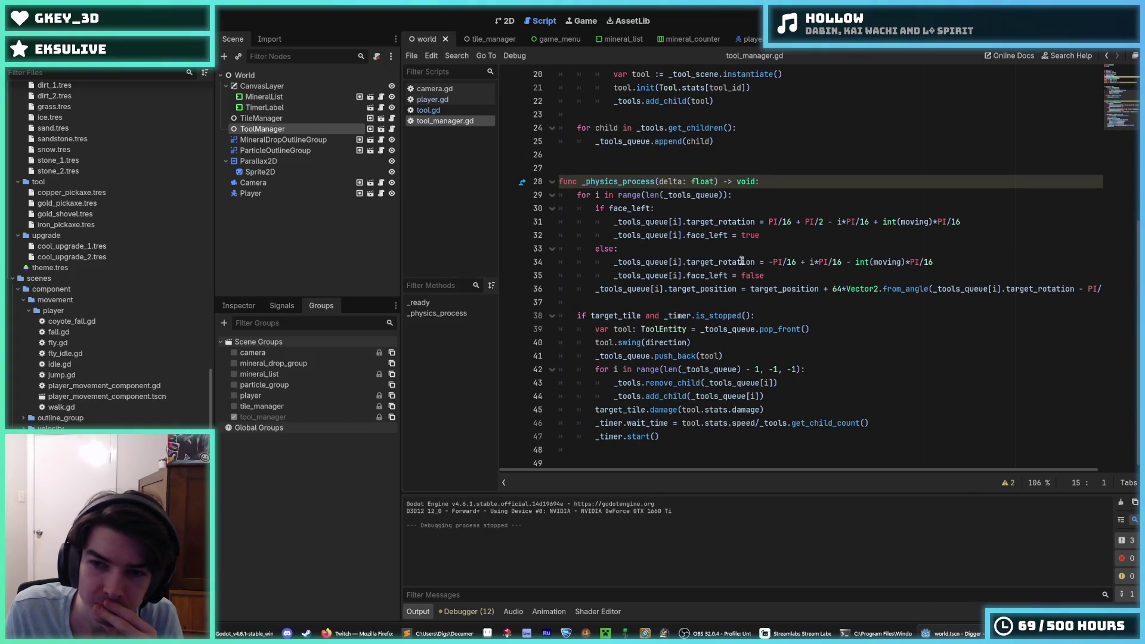
drag(821, 289, 750, 290)
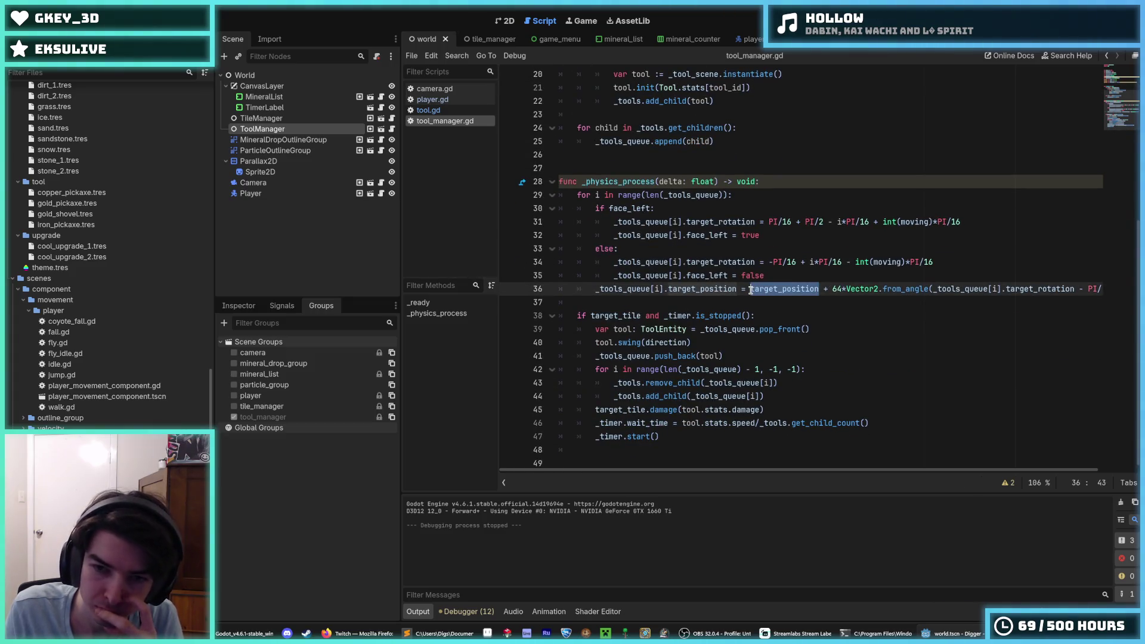
click(818, 289)
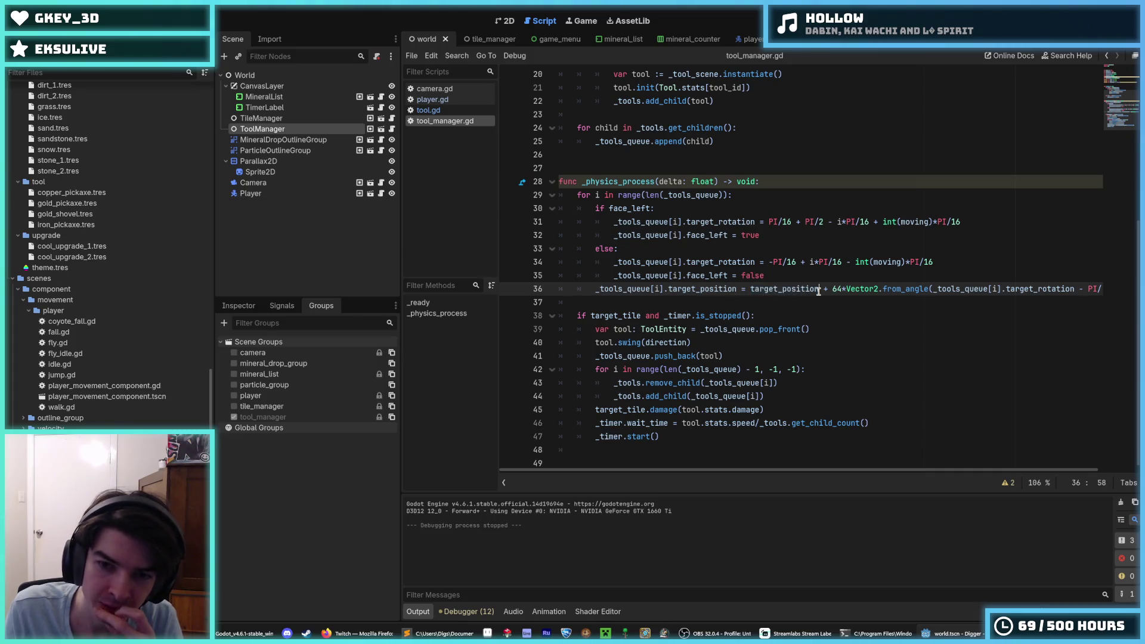
drag(818, 288, 750, 290)
click(820, 290)
click(751, 290)
scroll(752, 291, up, 2)
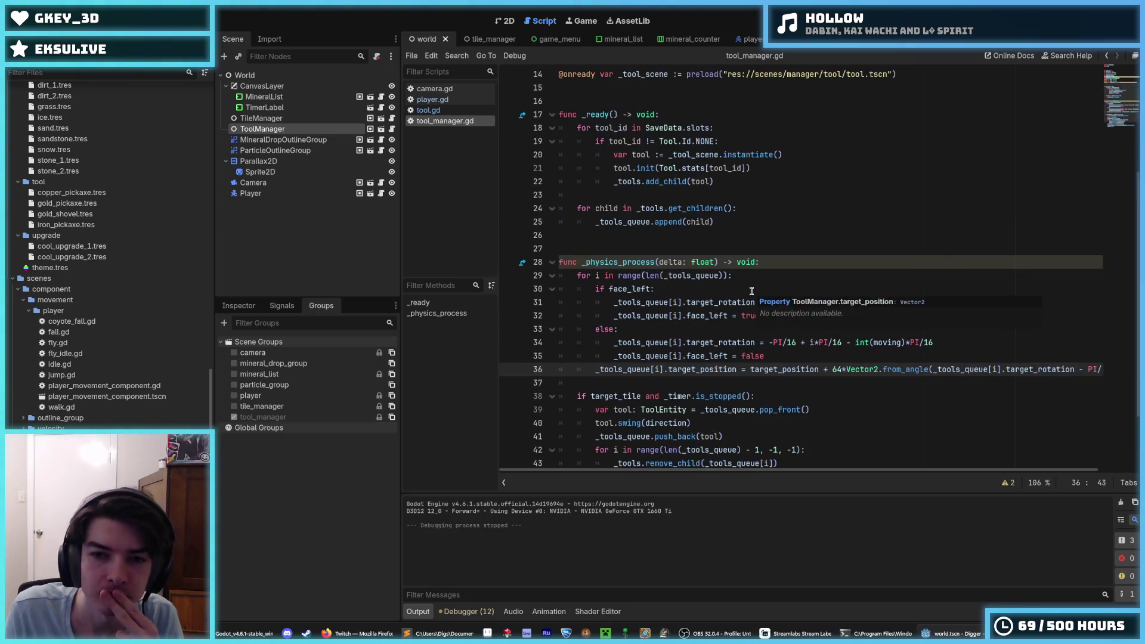
Step: Review the tool loop through the face_left line 35, briefly comparing with tool.gd
click(736, 279)
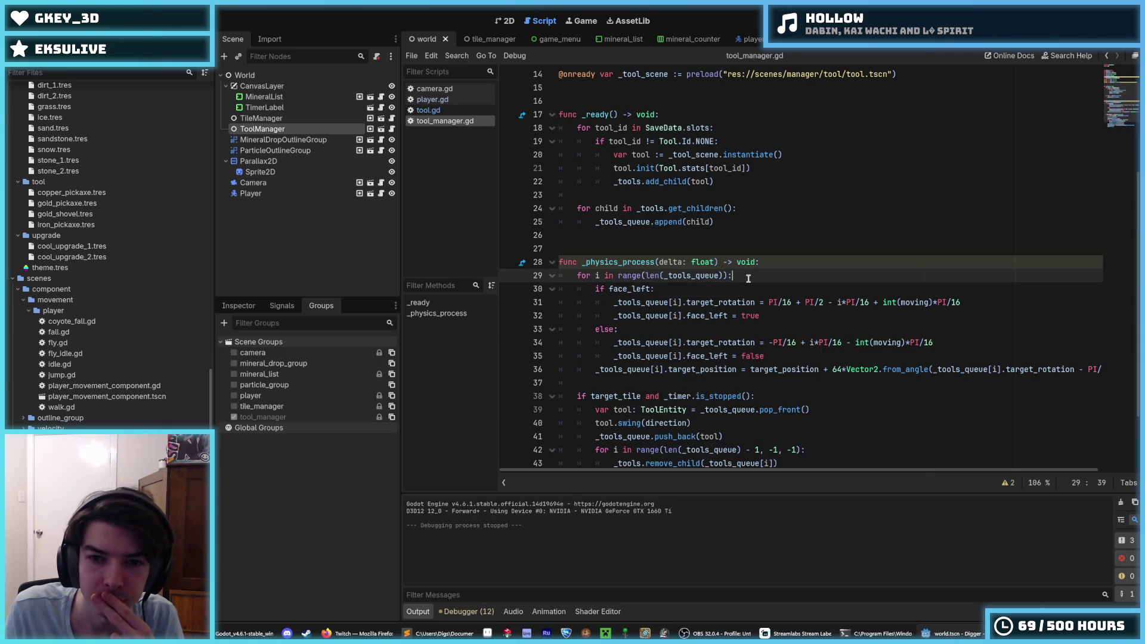
scroll(743, 288, down, 2)
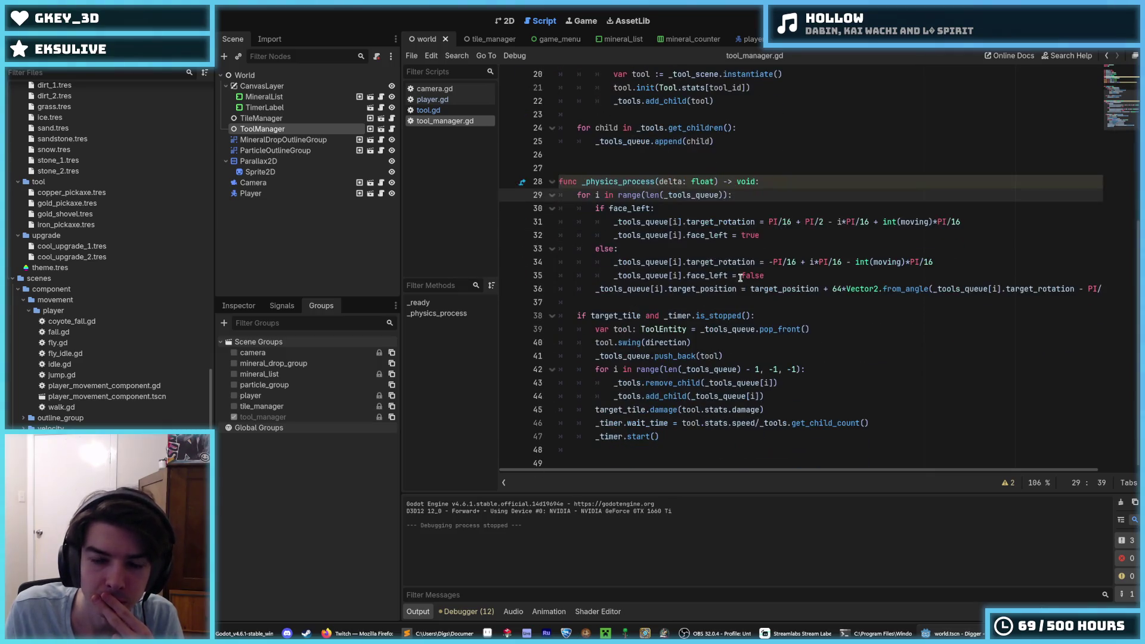
click(768, 274)
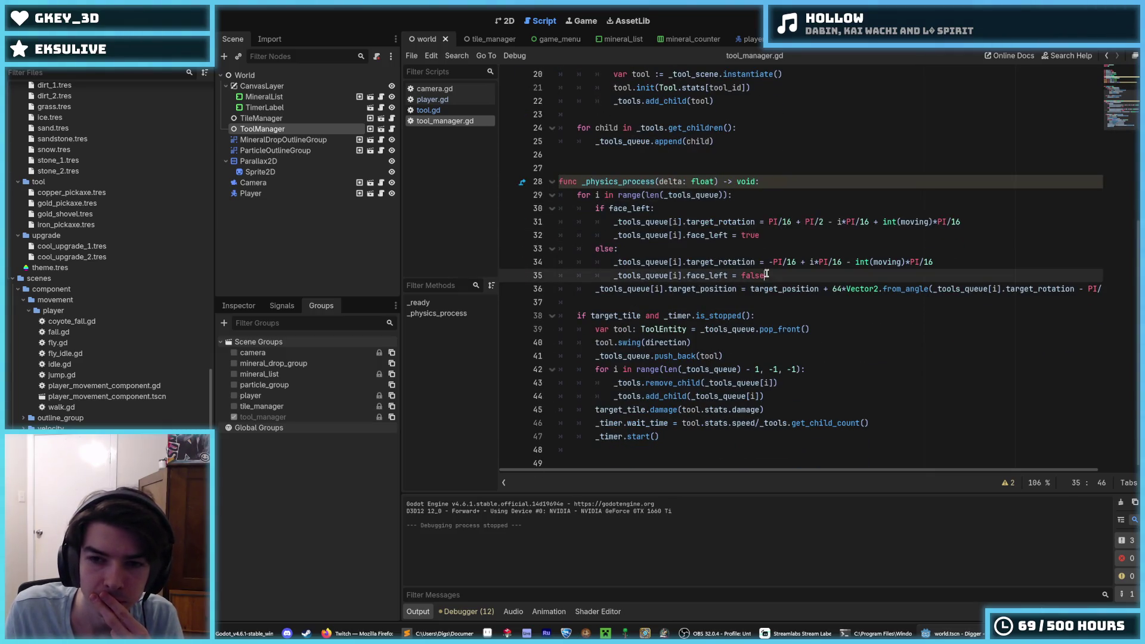
click(818, 288)
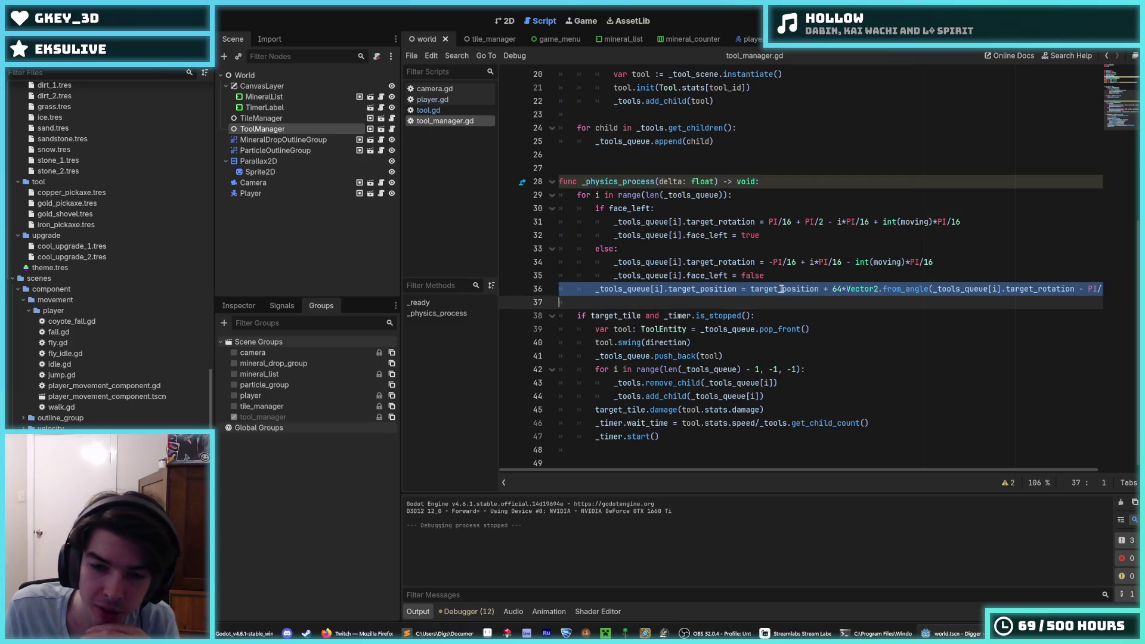
click(728, 276)
click(436, 112)
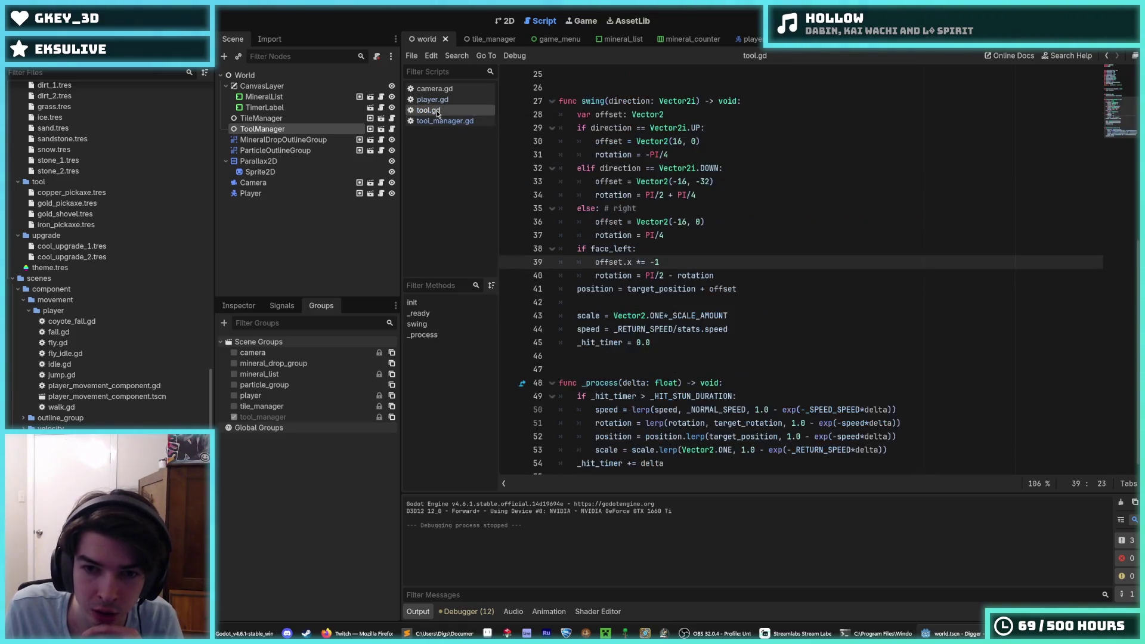
click(443, 120)
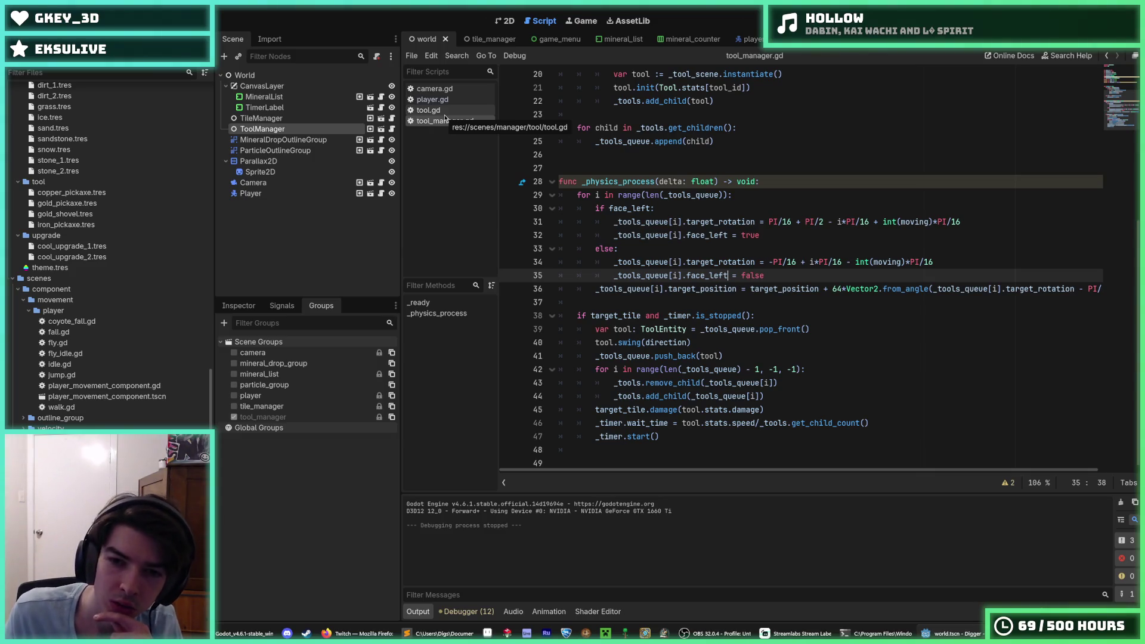
scroll(863, 469, right, 2)
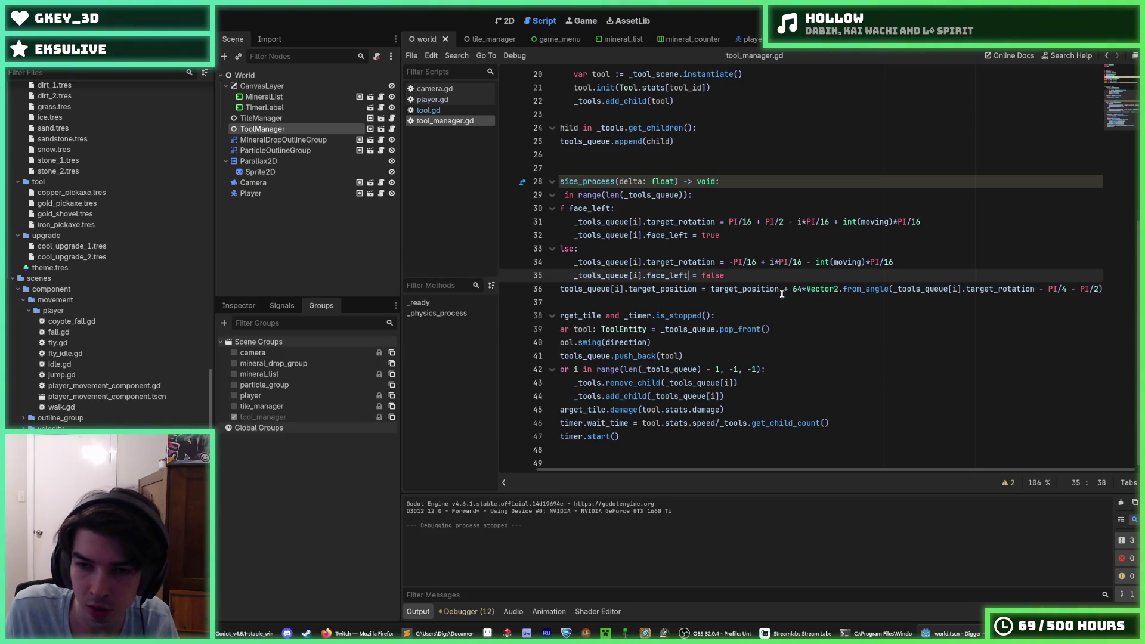
mouse_move(780, 289)
mouse_down()
mouse_move(742, 288)
mouse_move(779, 289)
mouse_up()
click(777, 289)
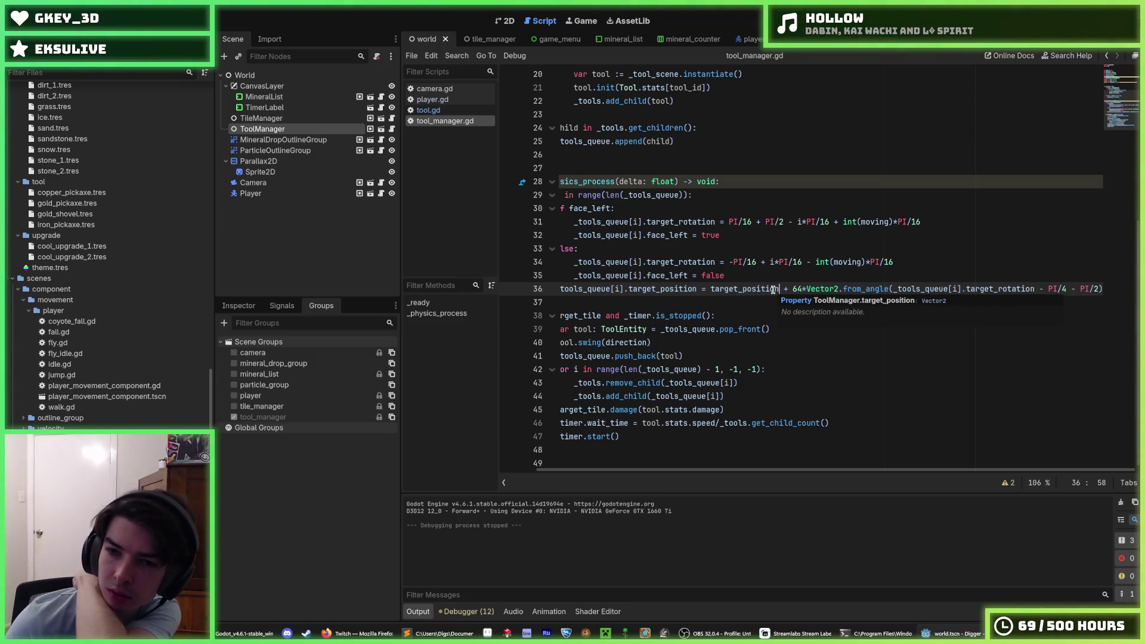
drag(774, 289, 711, 288)
click(712, 288)
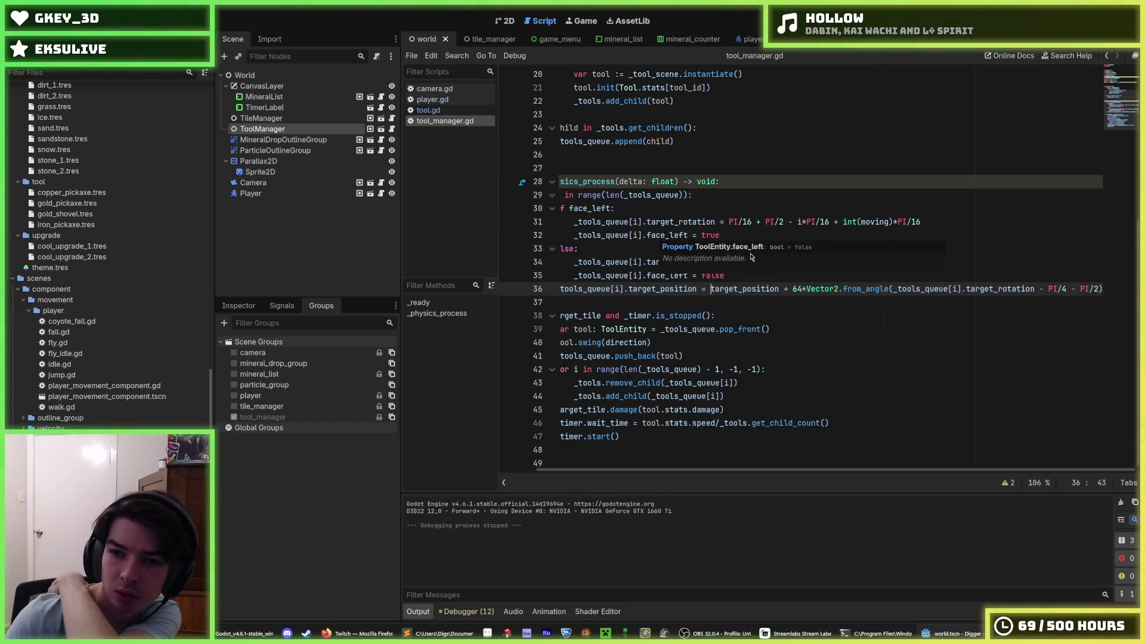
drag(779, 288, 710, 293)
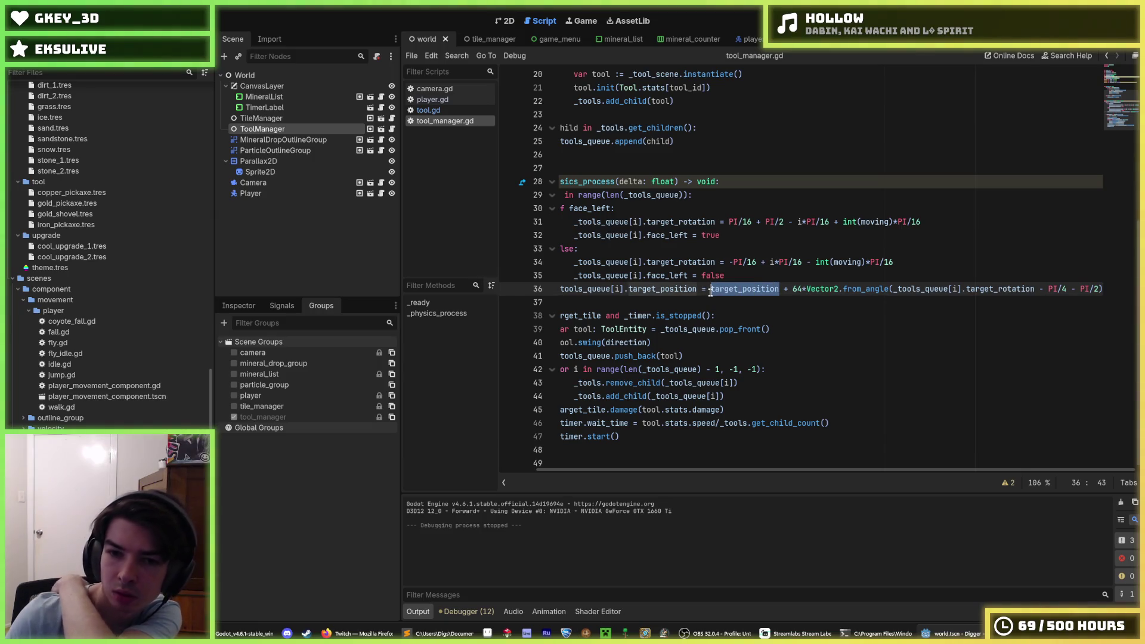
right_click(710, 292)
click(740, 360)
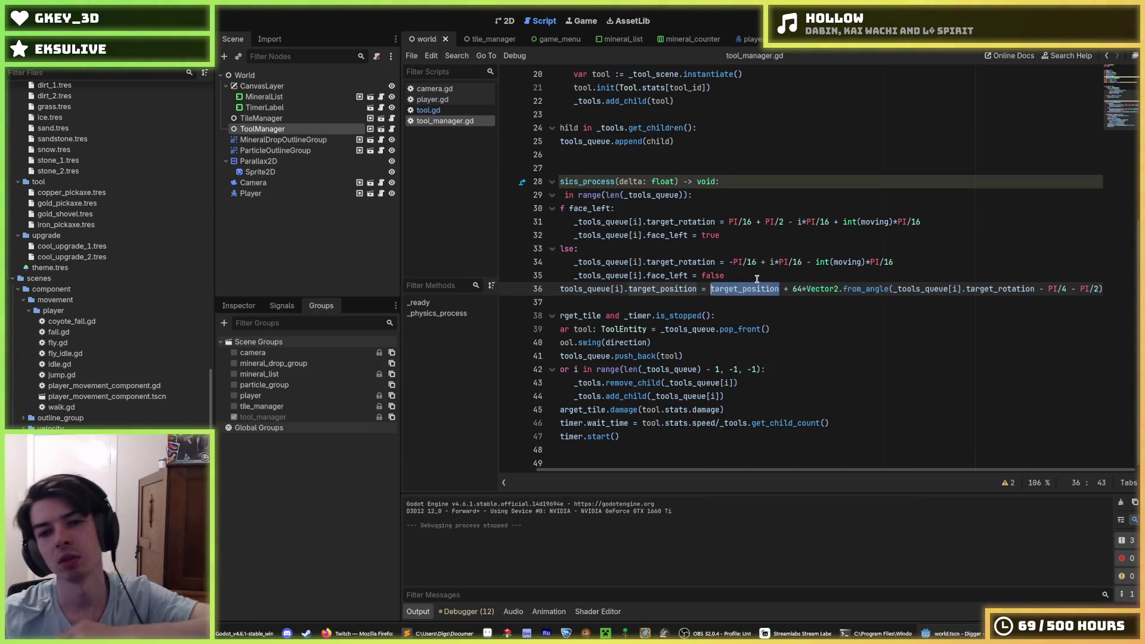
click(755, 279)
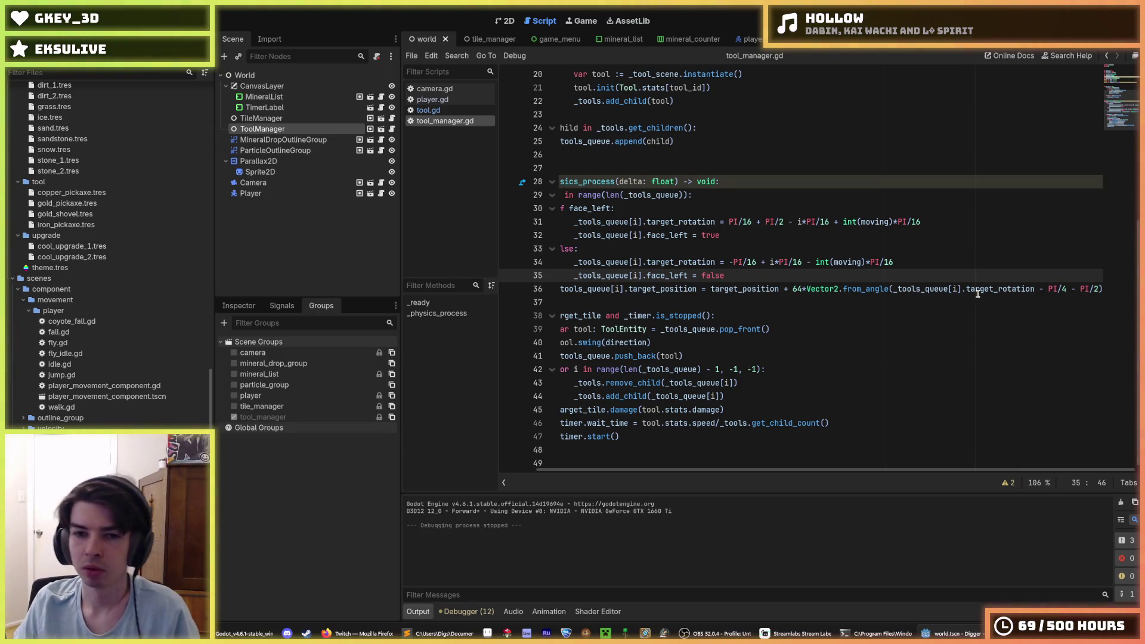
Step: Step through lines 34-38 of tool_manager.gd's rotation and target code
scroll(758, 414, left, 2)
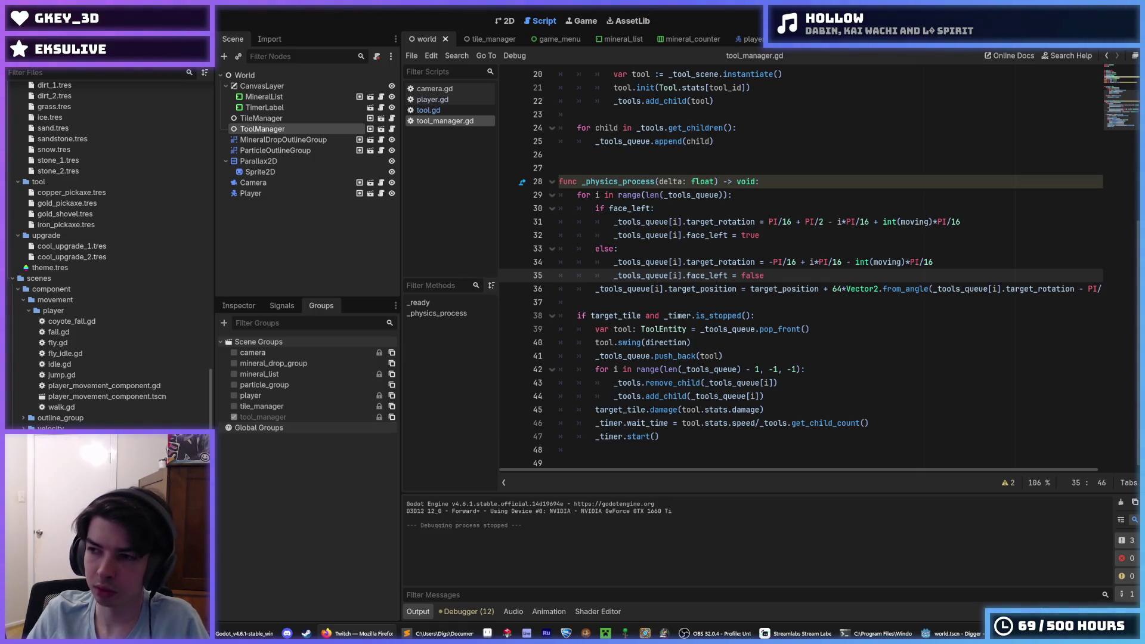
click(783, 317)
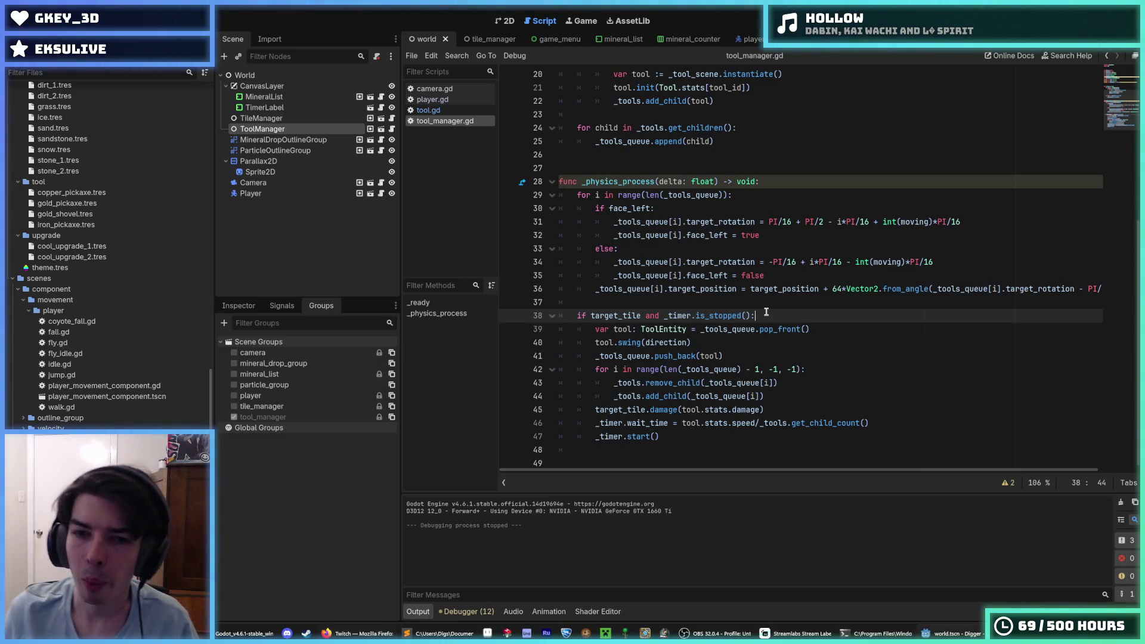
click(773, 277)
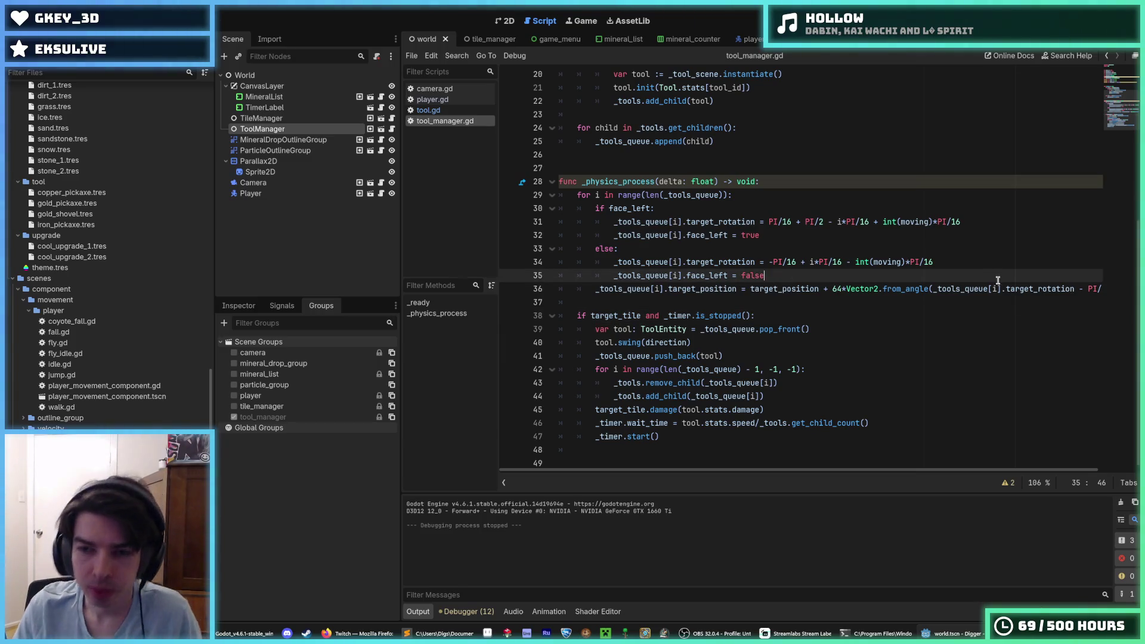
click(954, 268)
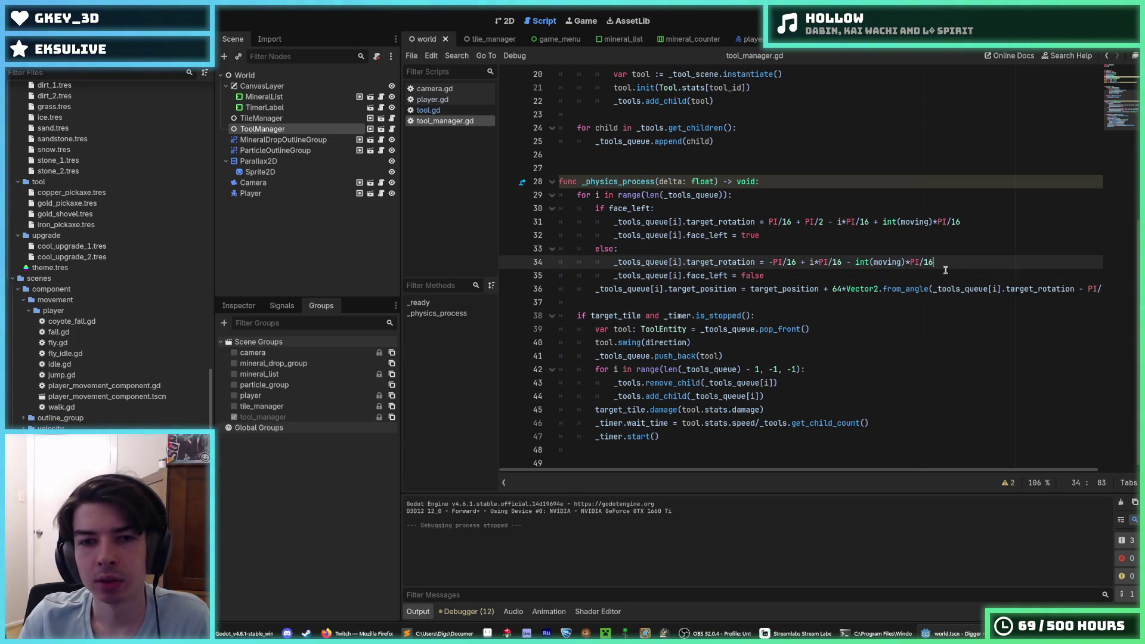
click(886, 276)
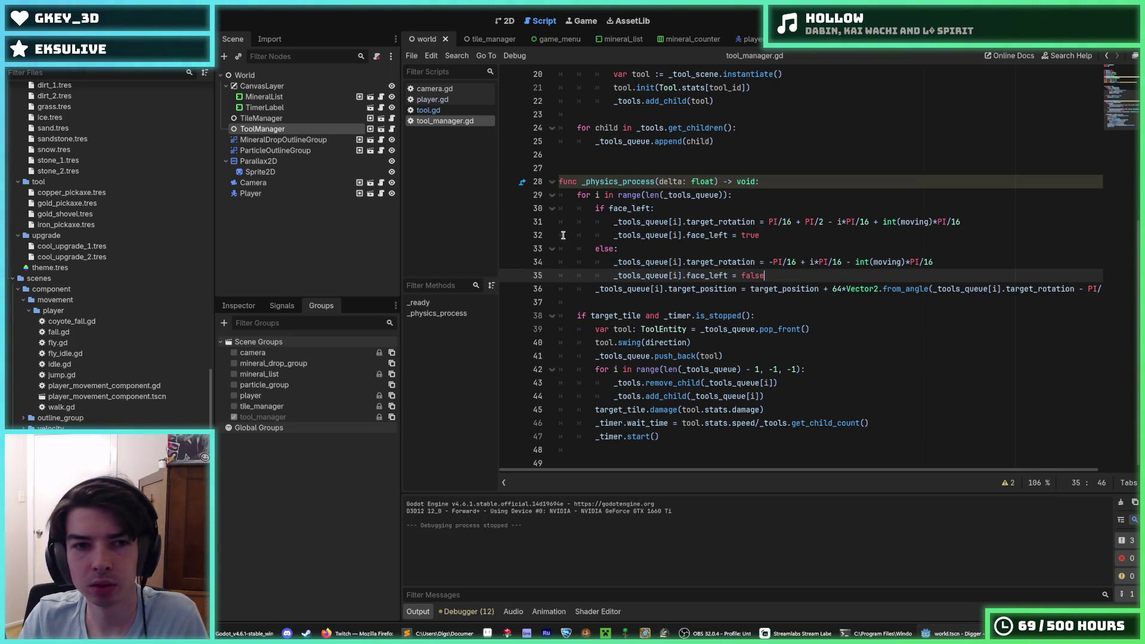
scroll(622, 210, up, 2)
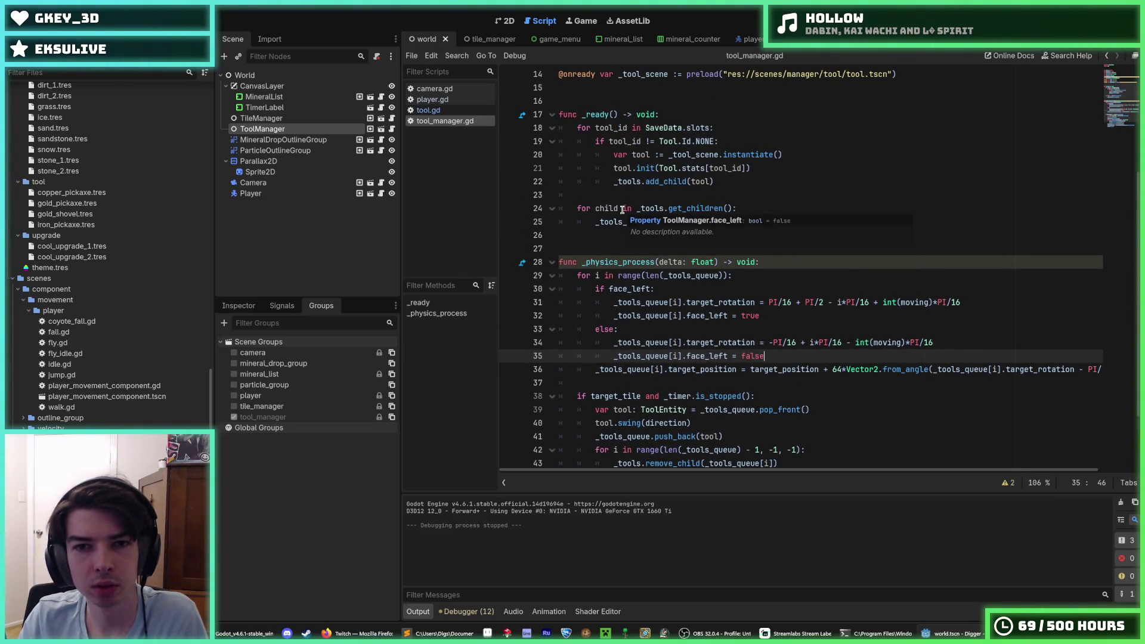
Step: Compare the line 34 rotation formula against line 35's face_left assignment
click(948, 337)
click(862, 361)
click(962, 346)
click(910, 357)
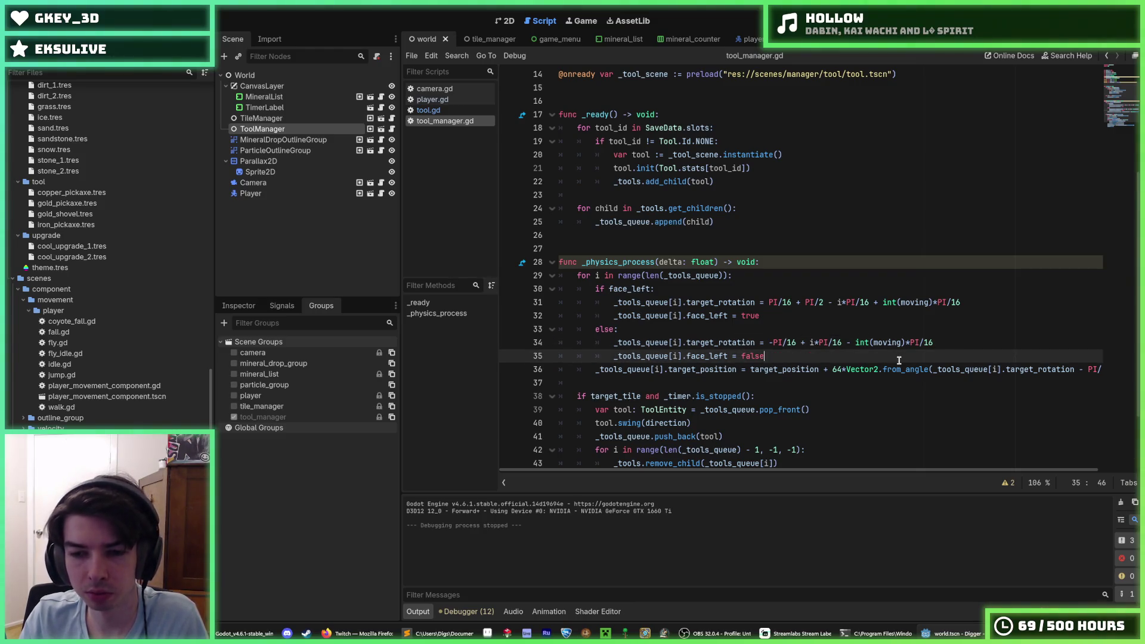
click(928, 346)
click(913, 353)
click(934, 342)
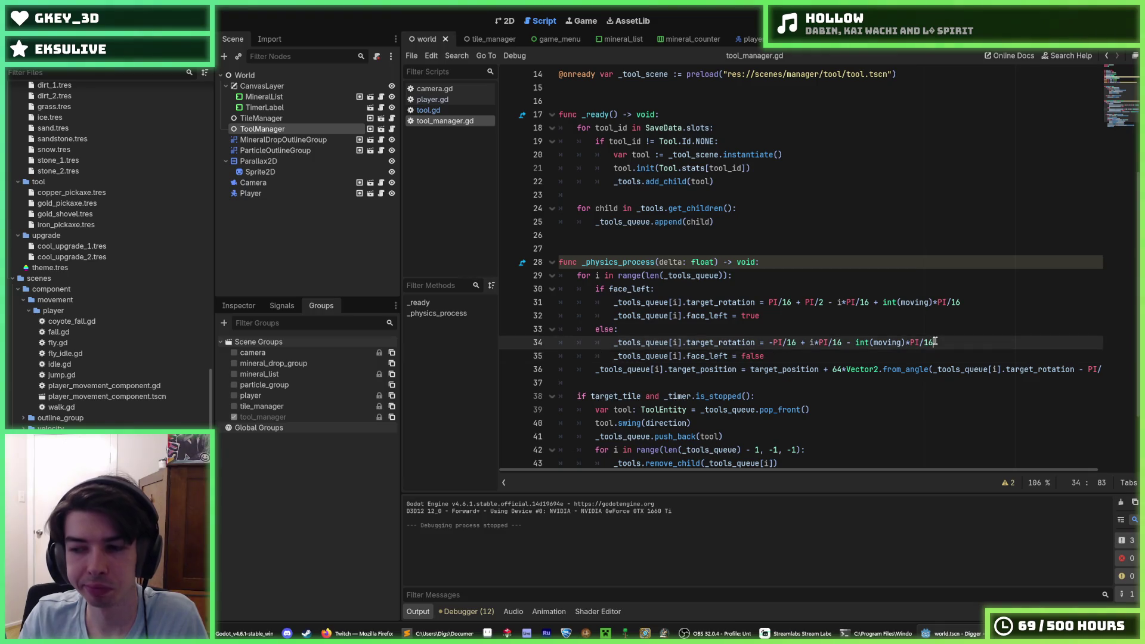
click(904, 352)
click(940, 345)
click(925, 354)
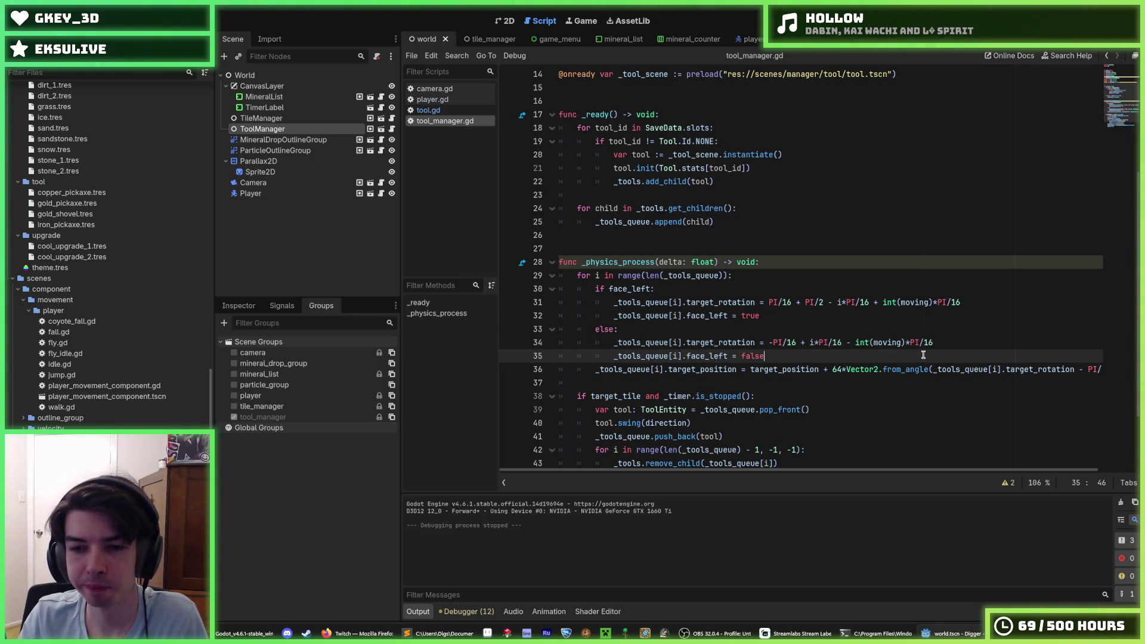
click(944, 344)
click(931, 353)
click(937, 344)
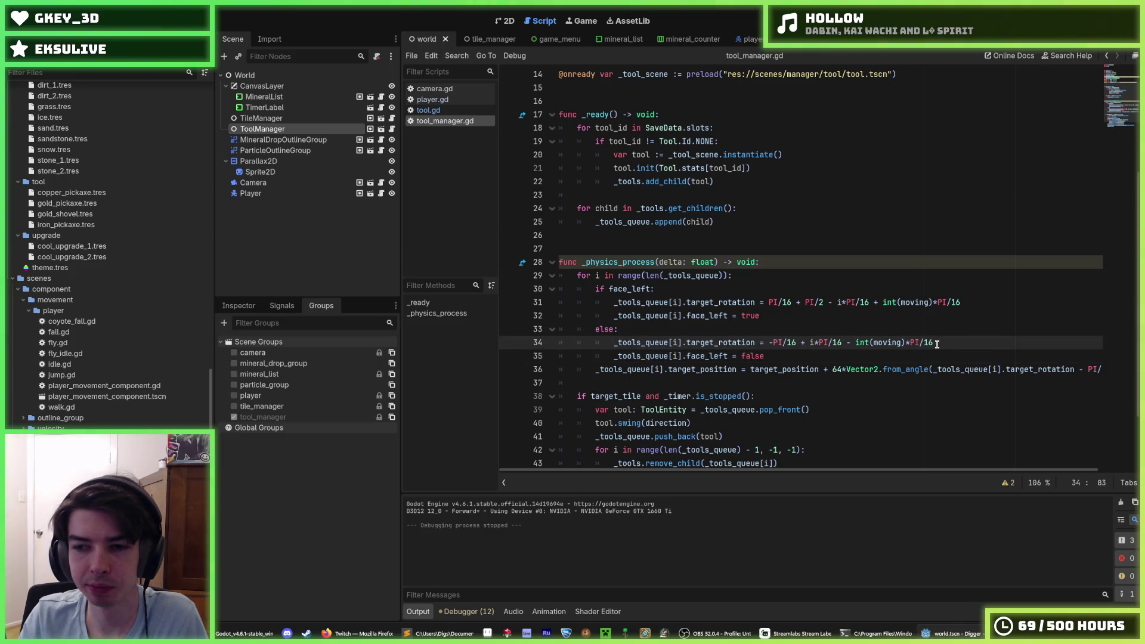
click(938, 354)
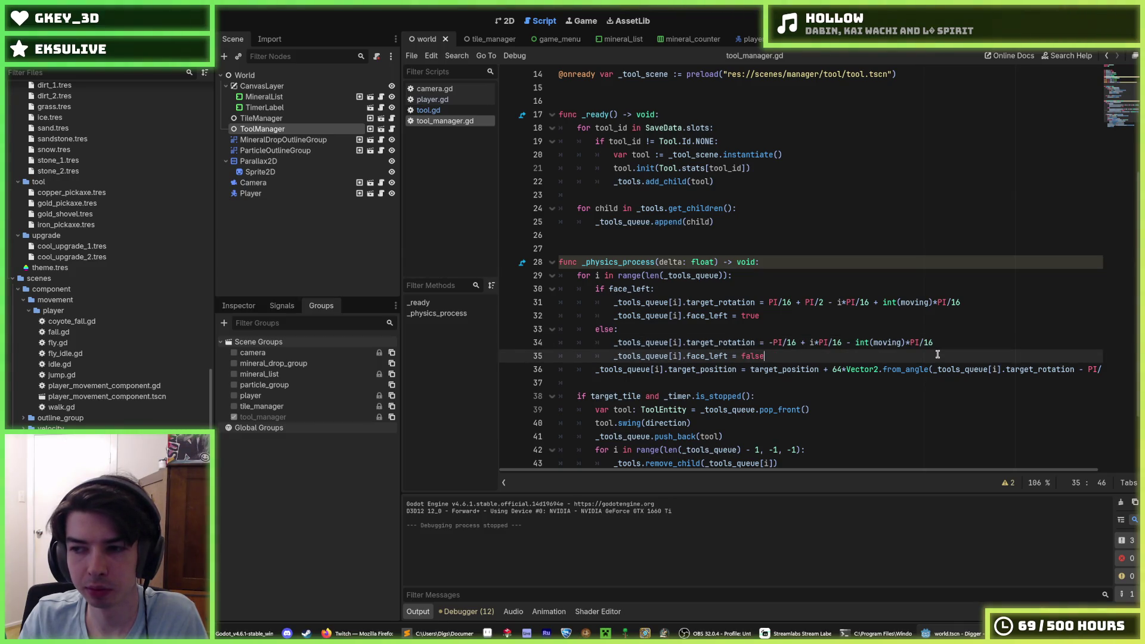
click(938, 342)
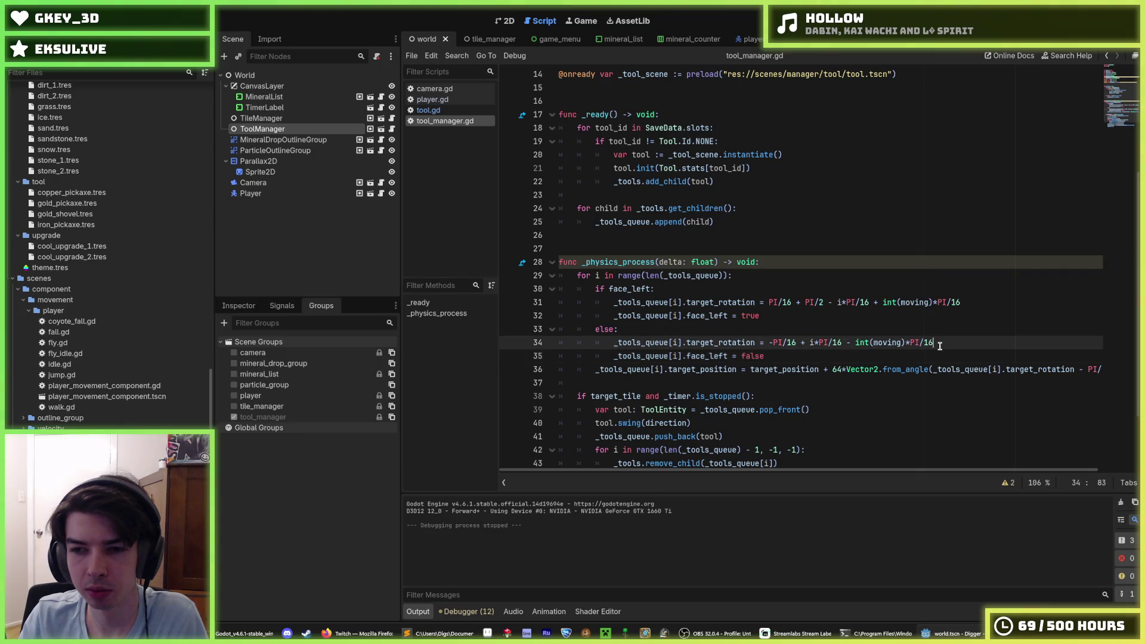
click(934, 355)
click(939, 341)
click(939, 352)
Step: Reorder the Scene dock so the Player node sits above ToolManager
click(939, 346)
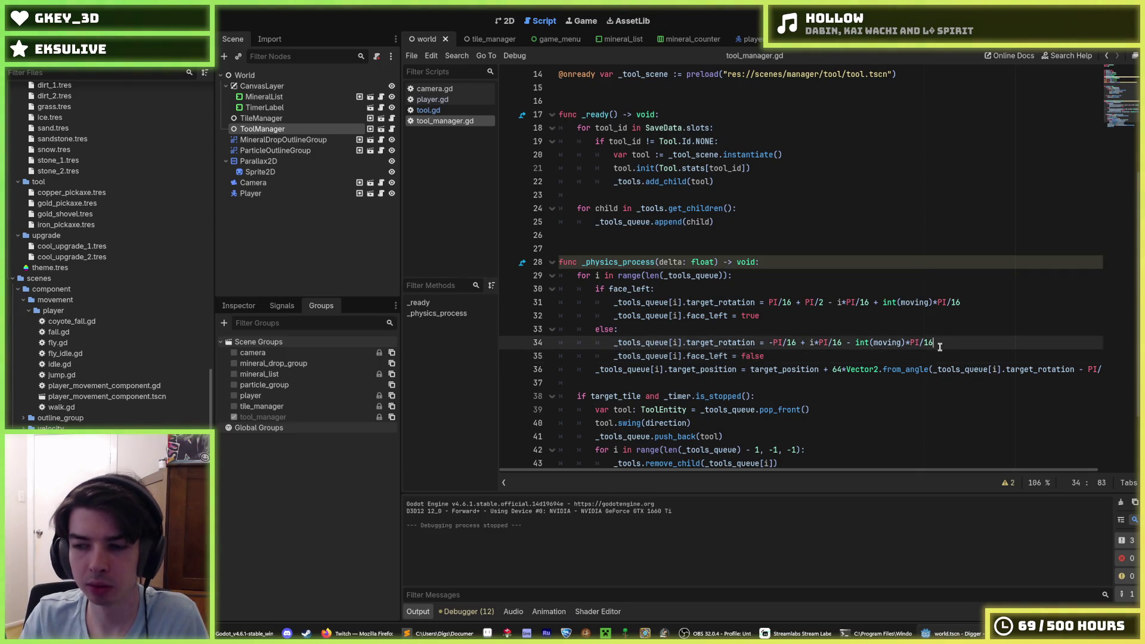
click(945, 352)
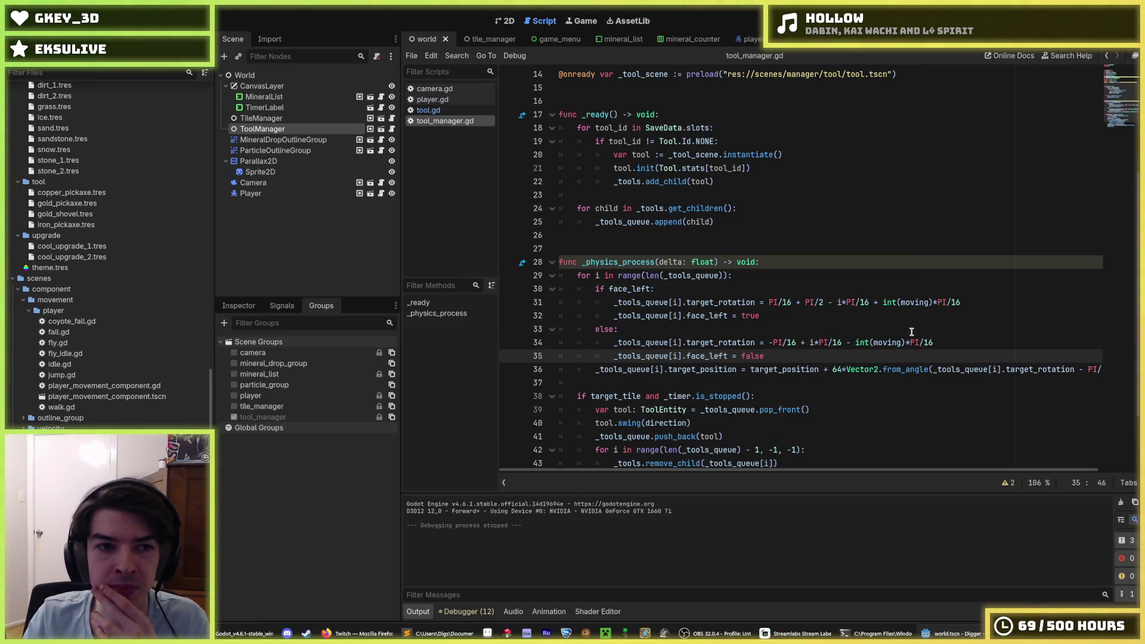
click(299, 194)
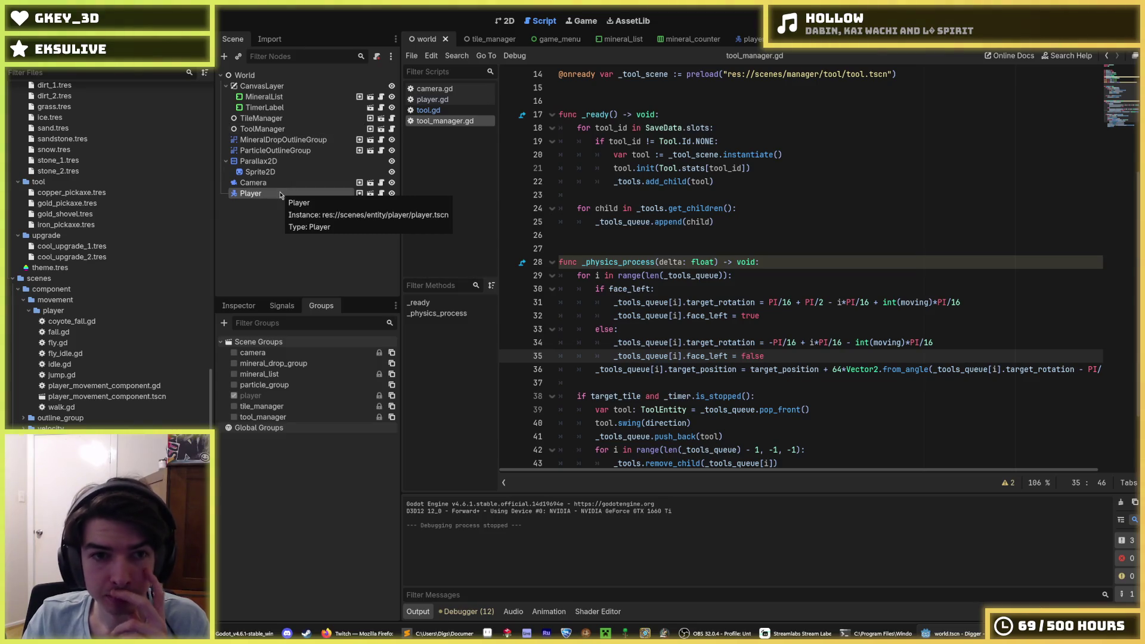
drag(280, 193, 286, 125)
Step: Run the game with F5 and walk the miner left, right and out of the pit
key(F5)
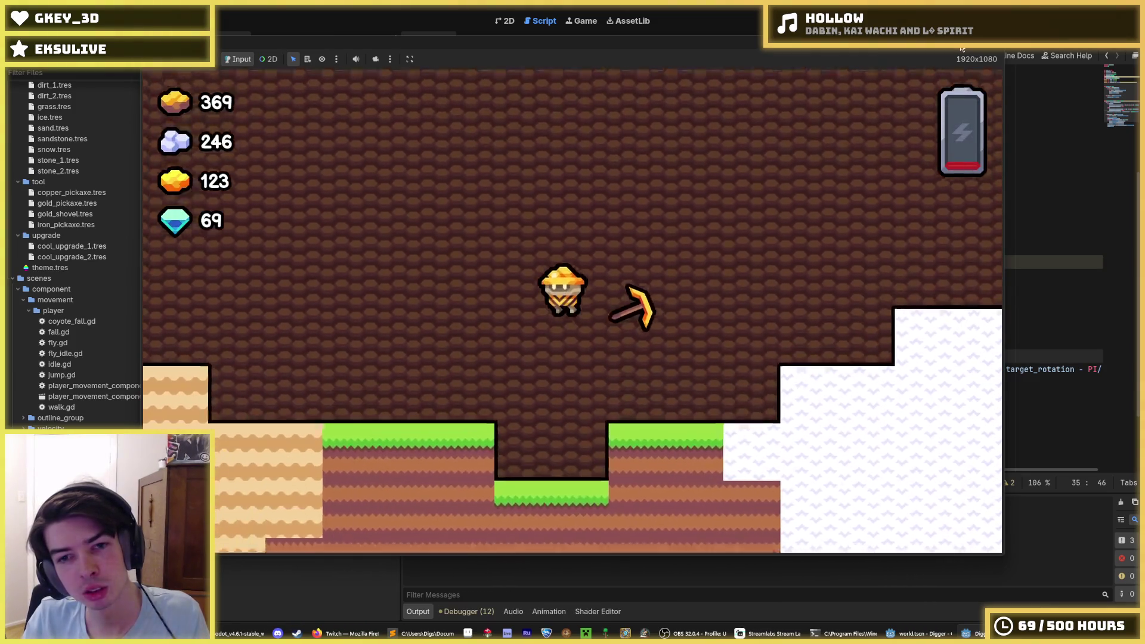
key(a)
key(d)
key(a)
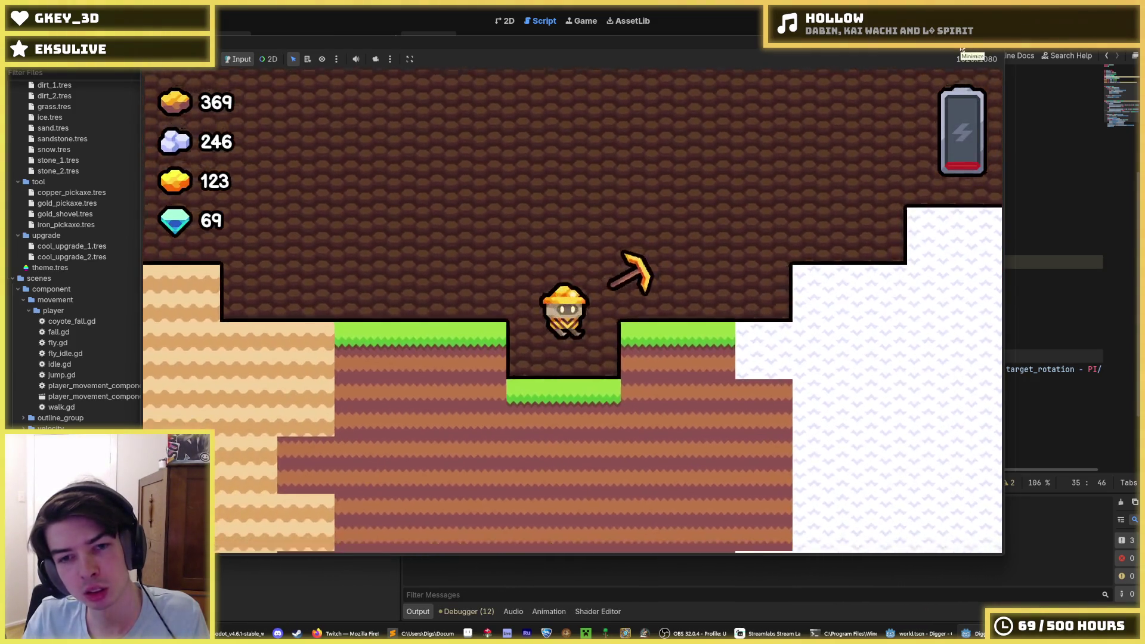
key(a)
key(space)
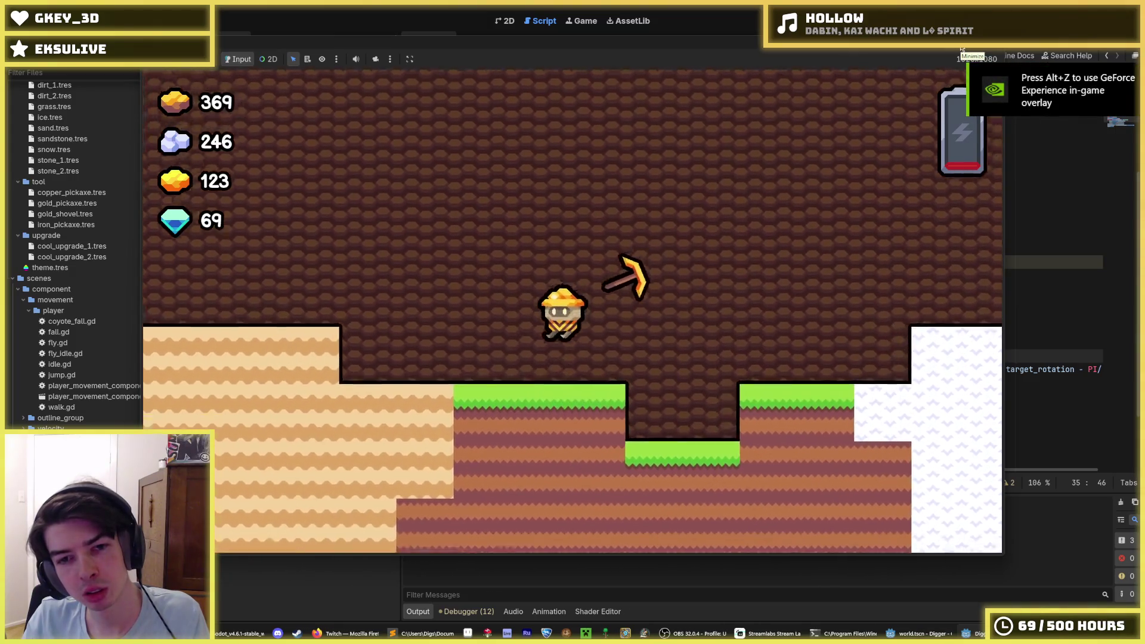
key(a)
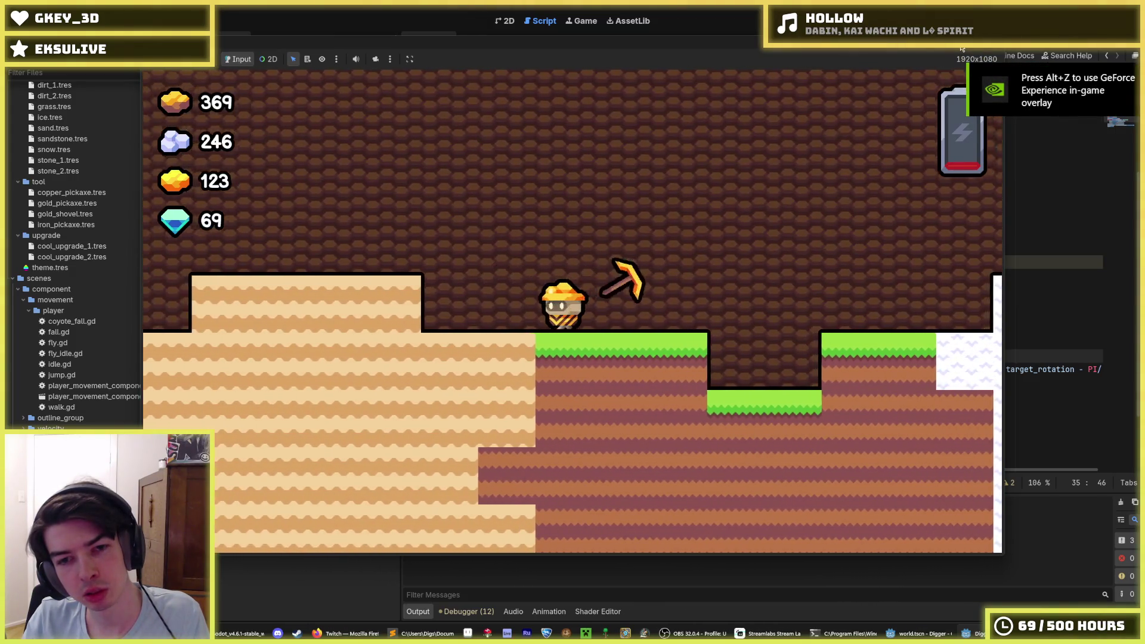
key(d)
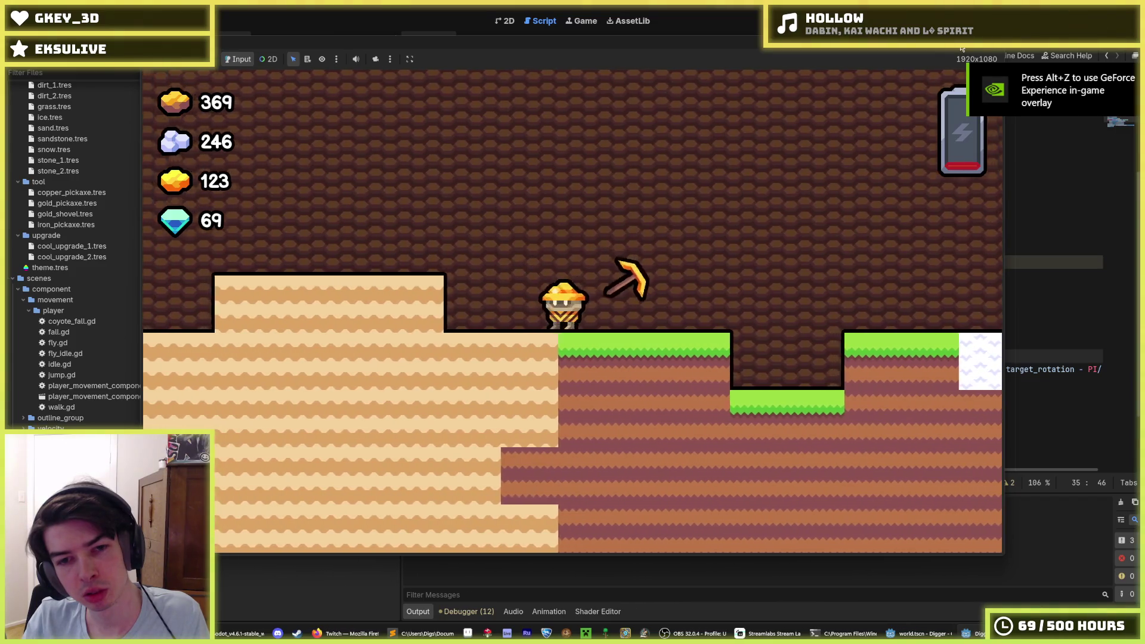
key(d)
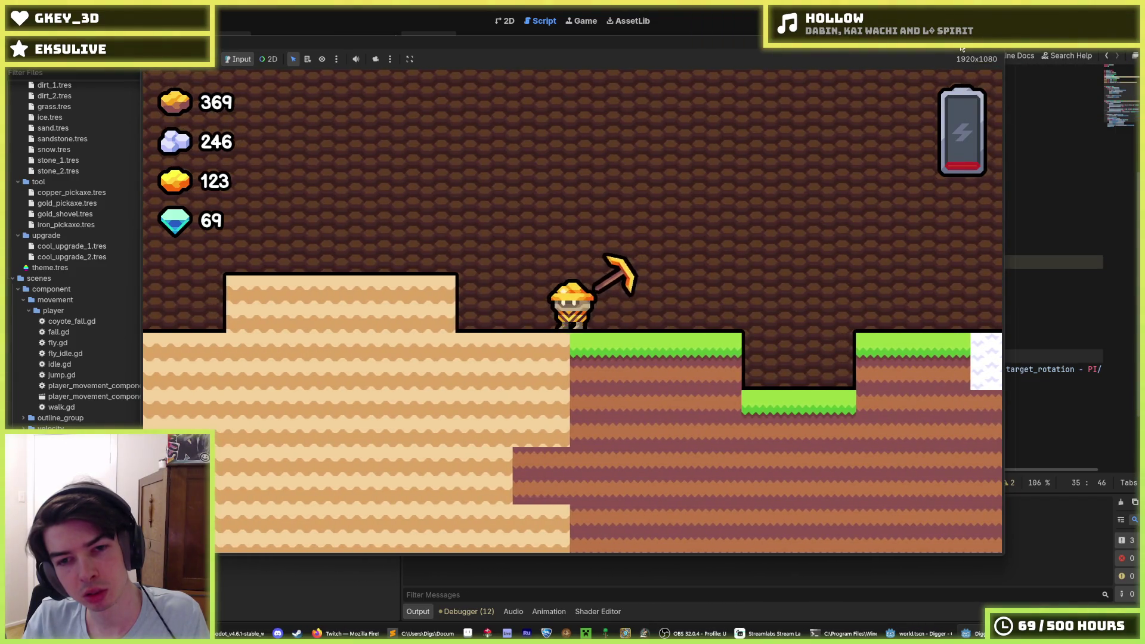
key(d)
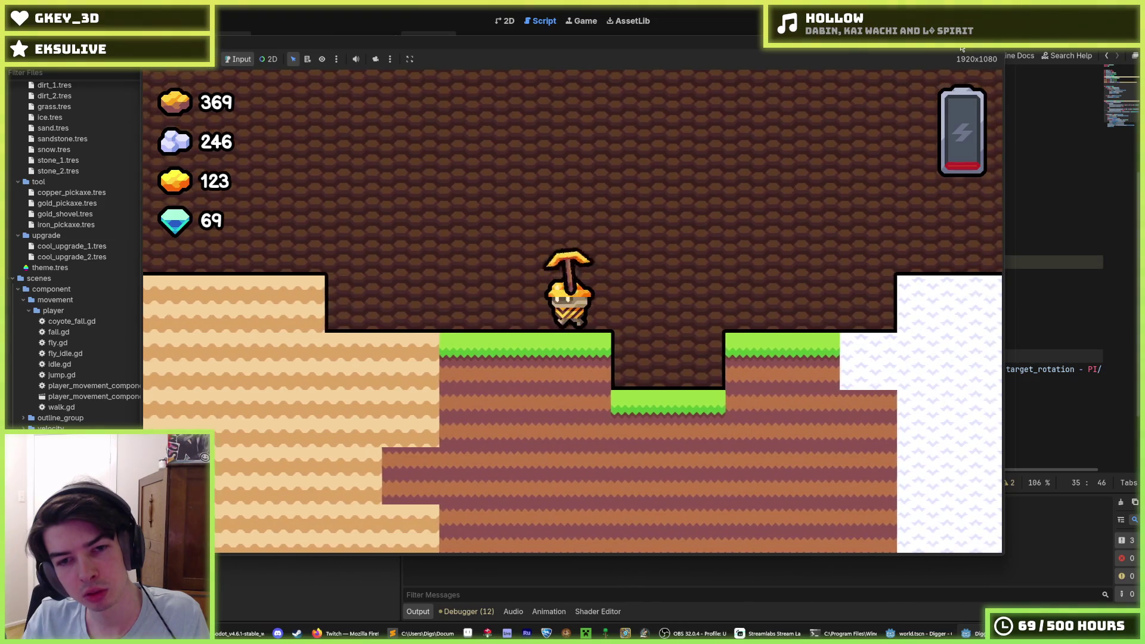
key(a)
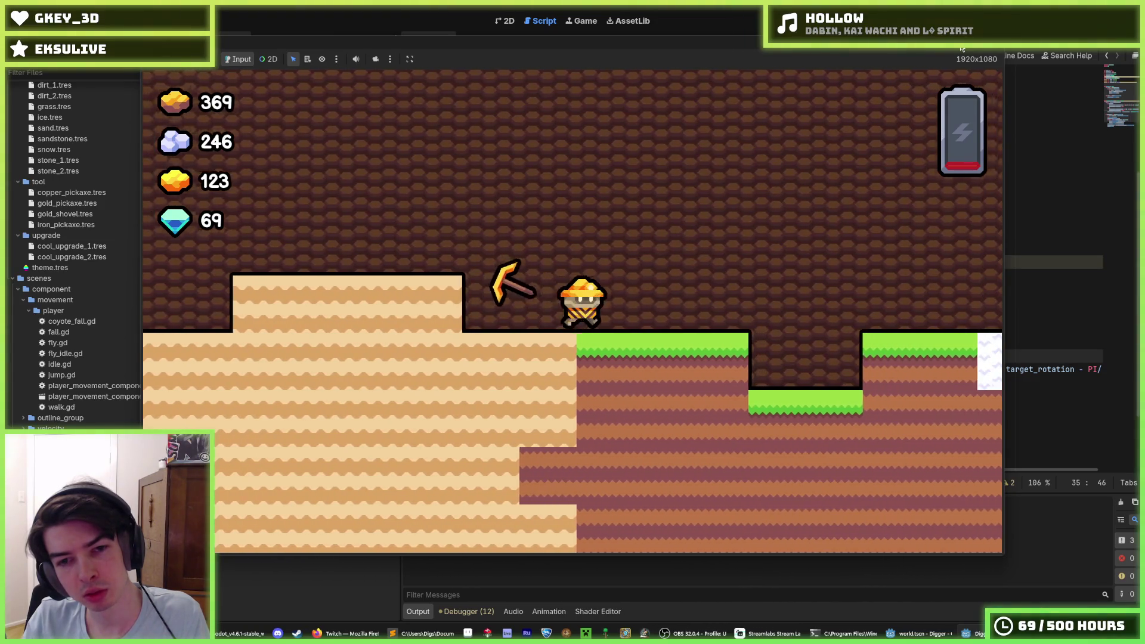
key(d)
Step: Fly the miner around the pit, land it, and stop the game with F8
key(a)
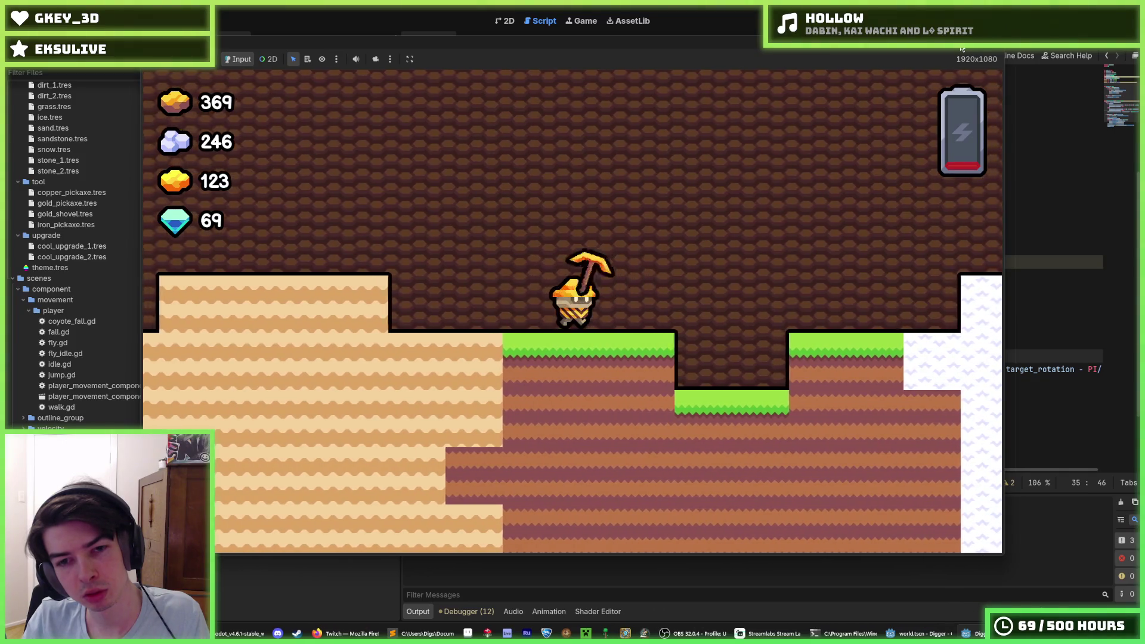
key(d)
key(d)
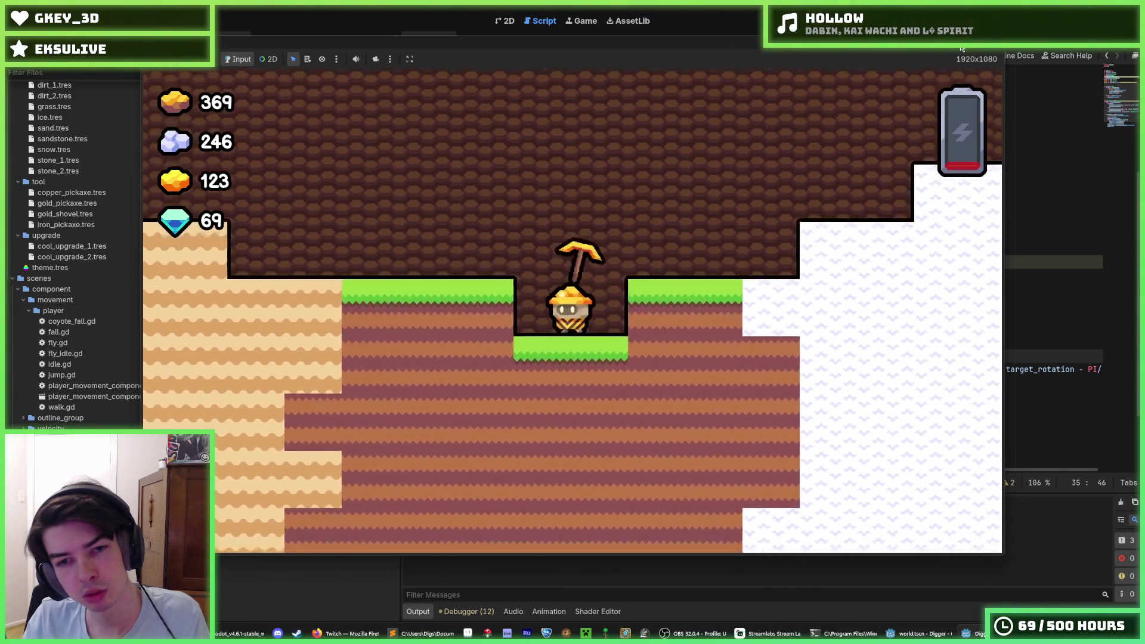
key(space)
key(d)
key(a)
key(a)
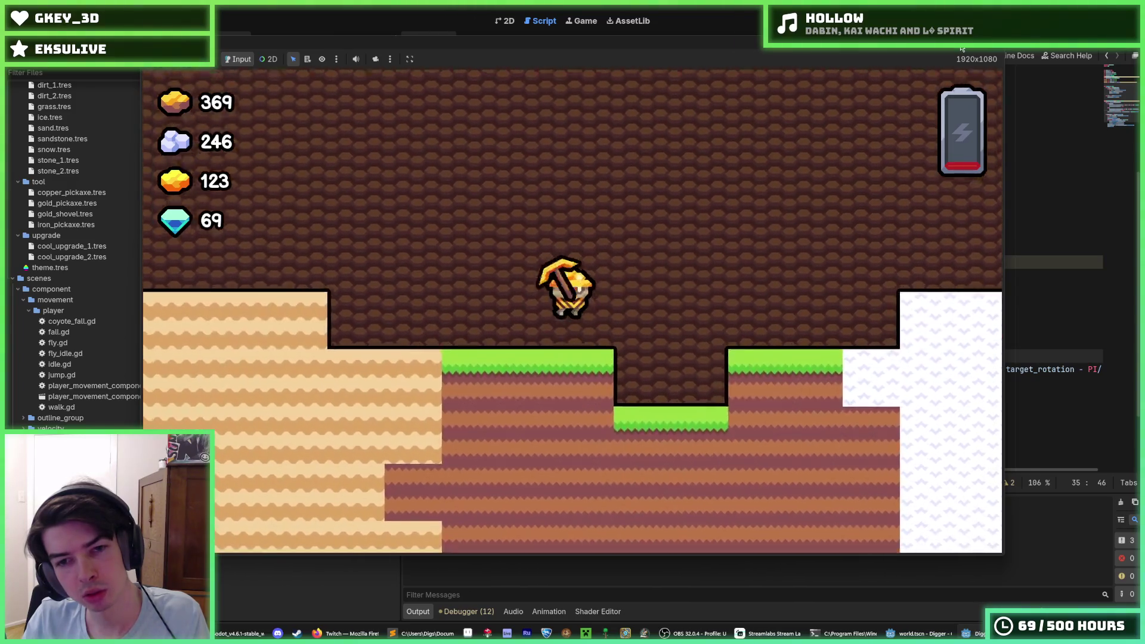
key(d)
key(a)
key(a)
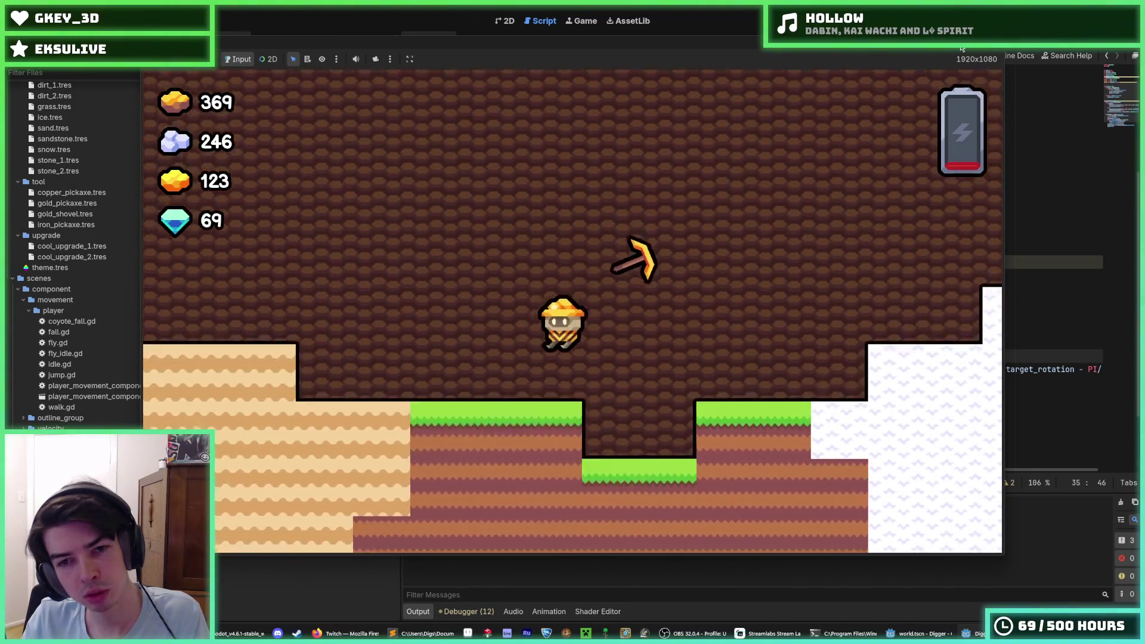
key(space)
key(space)
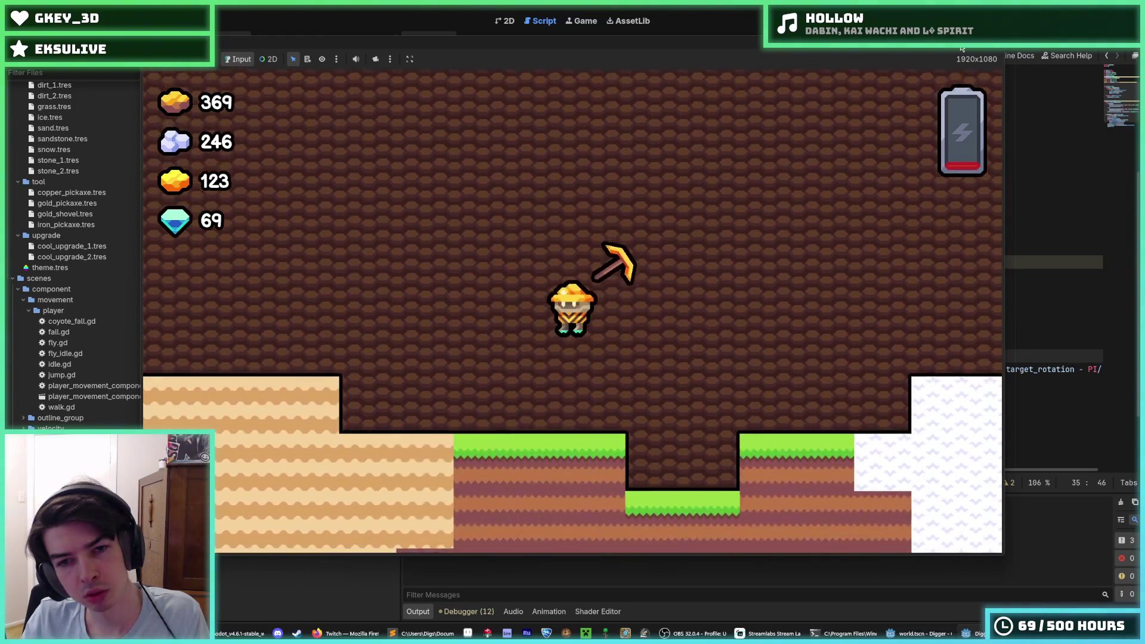
key(space)
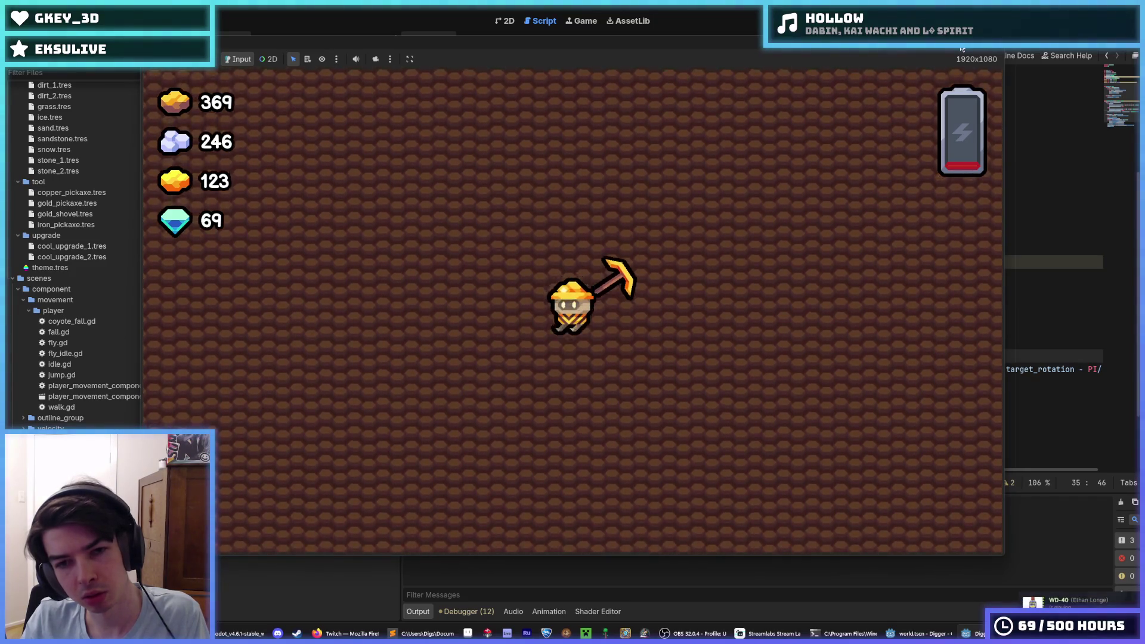
key(space)
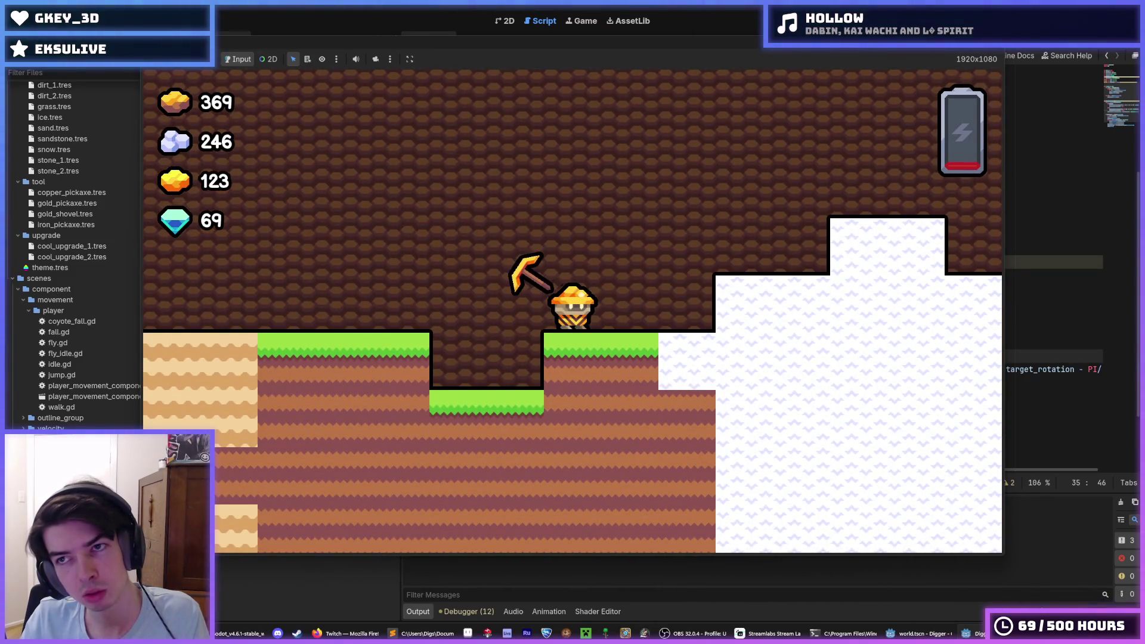
key(F8)
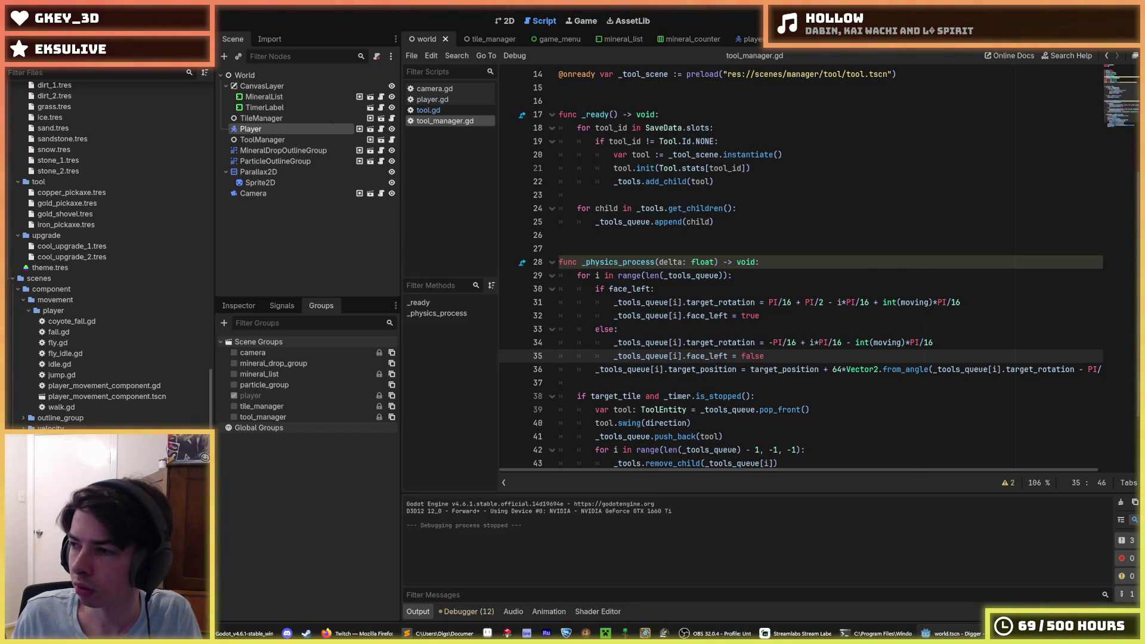
Step: Switch to tool.gd and scroll to the swing() function
double_click(775, 355)
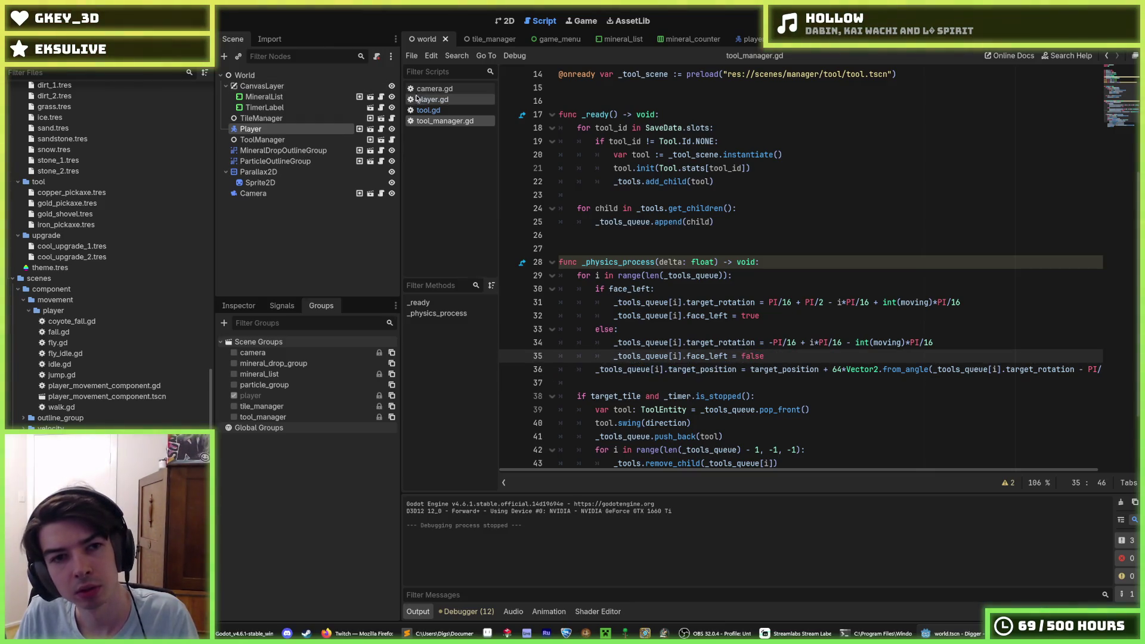
click(430, 110)
scroll(655, 234, up, 3)
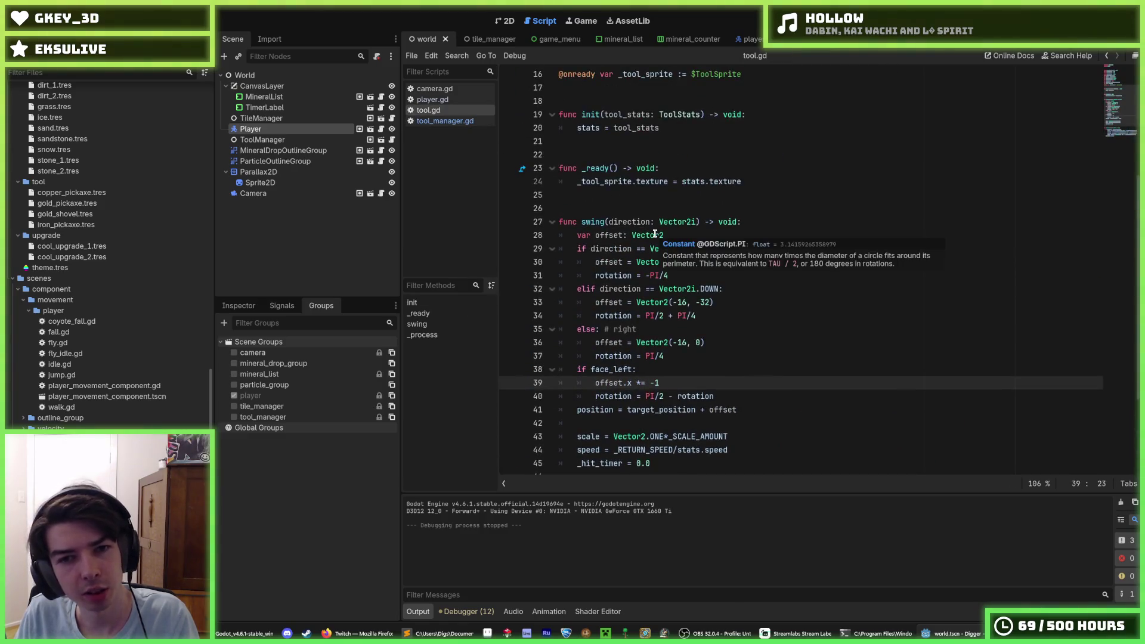
scroll(655, 234, up, 1)
scroll(655, 234, down, 1)
scroll(655, 233, up, 3)
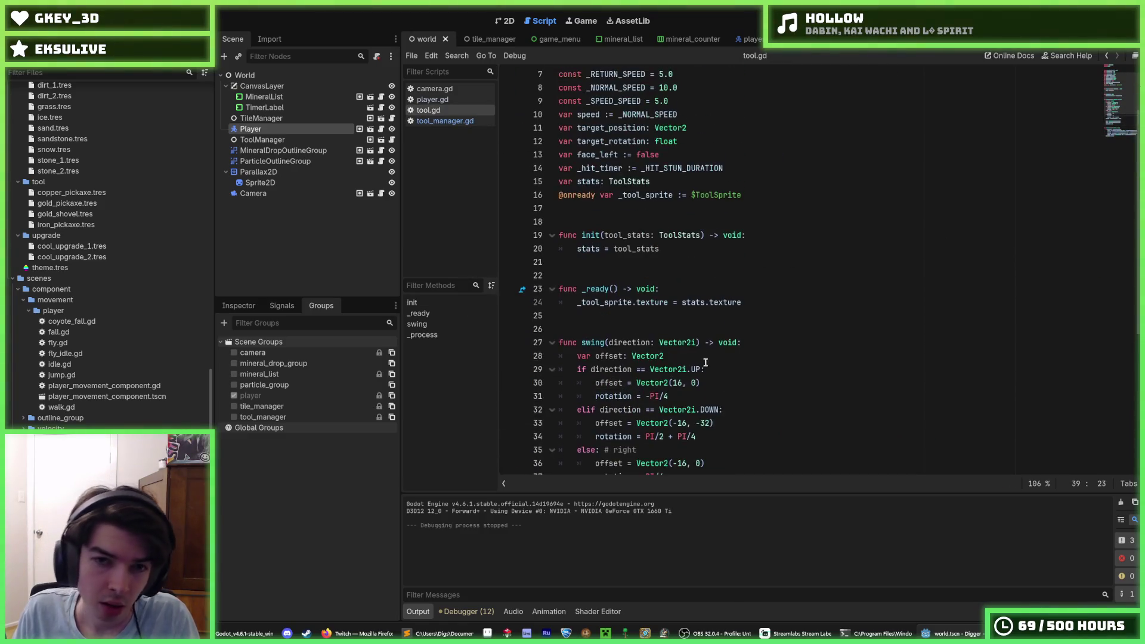
click(761, 435)
scroll(761, 435, down, 2)
drag(698, 355, 585, 264)
click(585, 264)
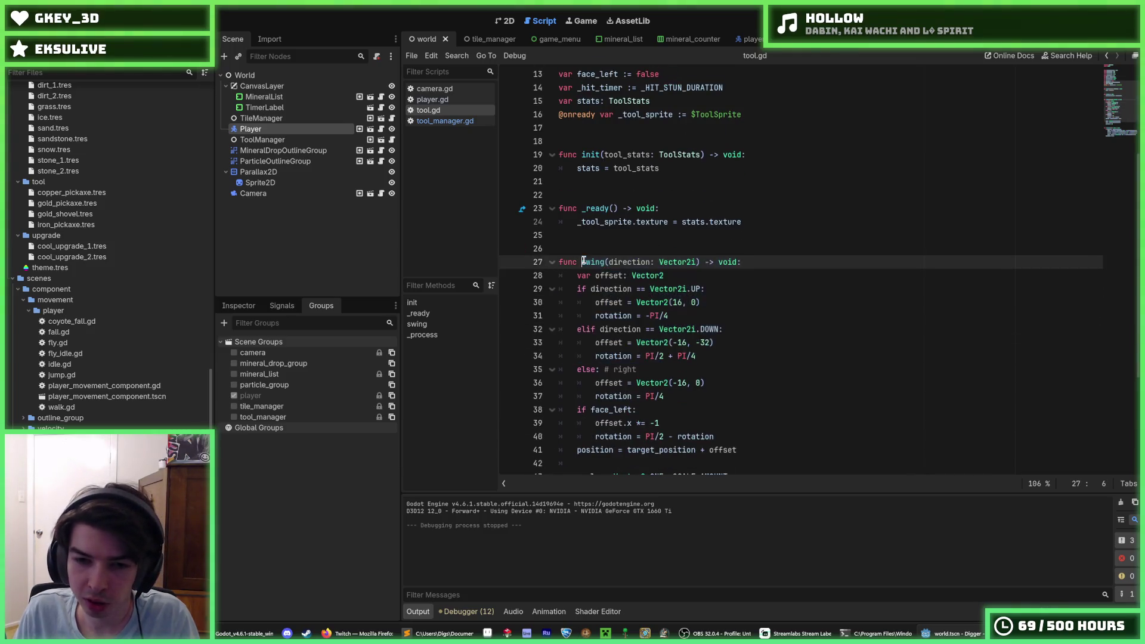
scroll(585, 262, down, 2)
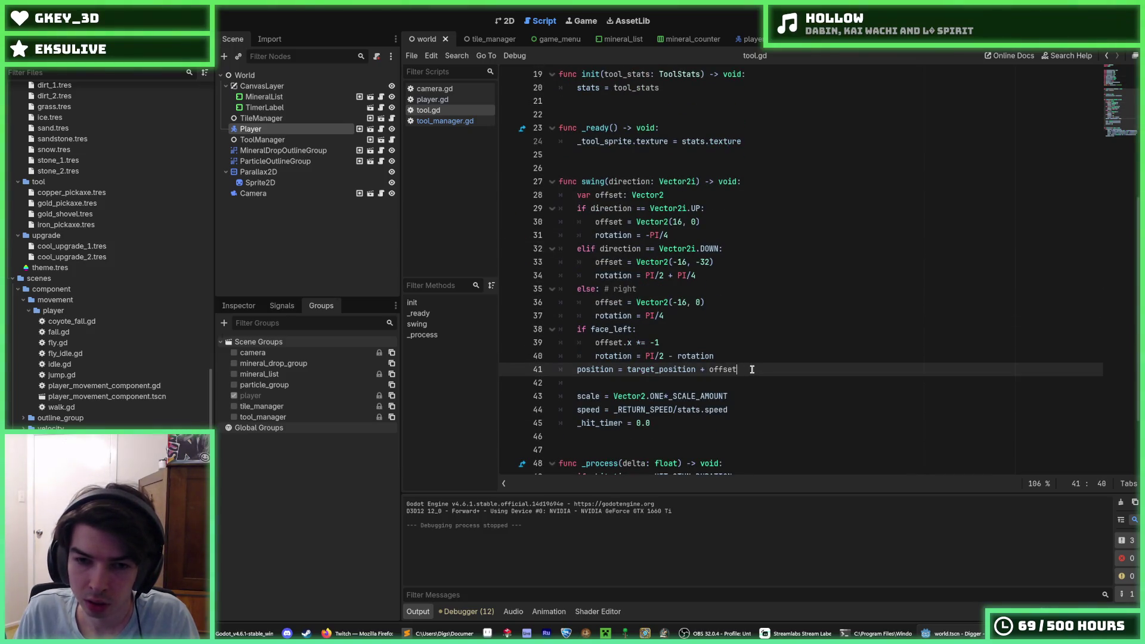
Step: Inspect swing()'s face-left rotation line and its 'position = target_position + offset' line
mouse_move(752, 370)
mouse_down()
mouse_move(621, 329)
mouse_move(631, 355)
mouse_move(756, 355)
mouse_move(594, 356)
mouse_up()
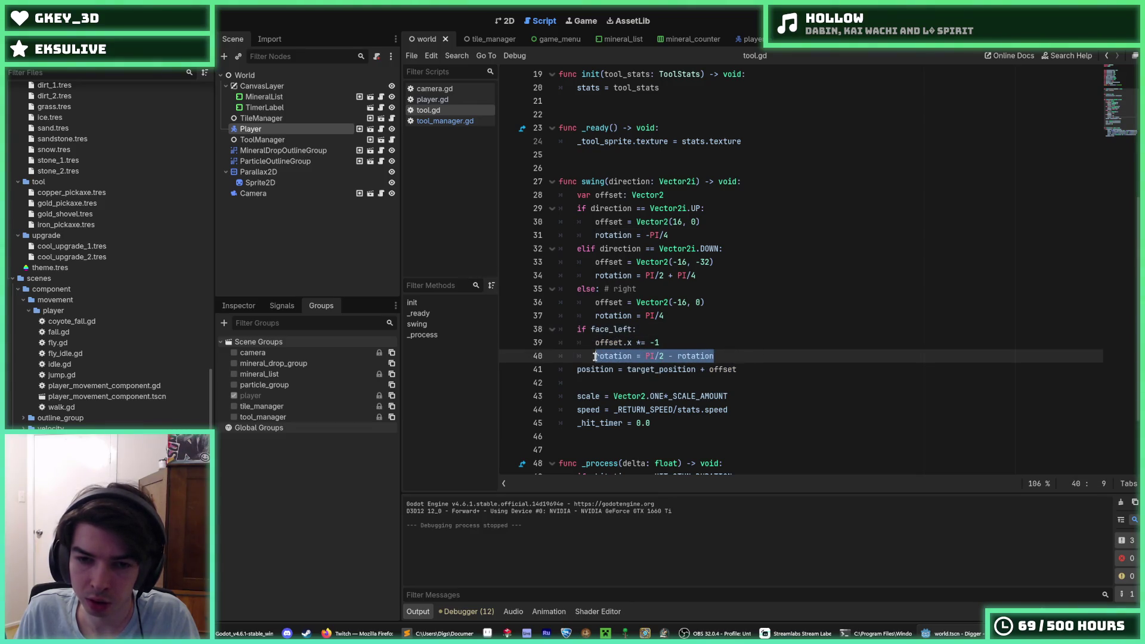
click(595, 356)
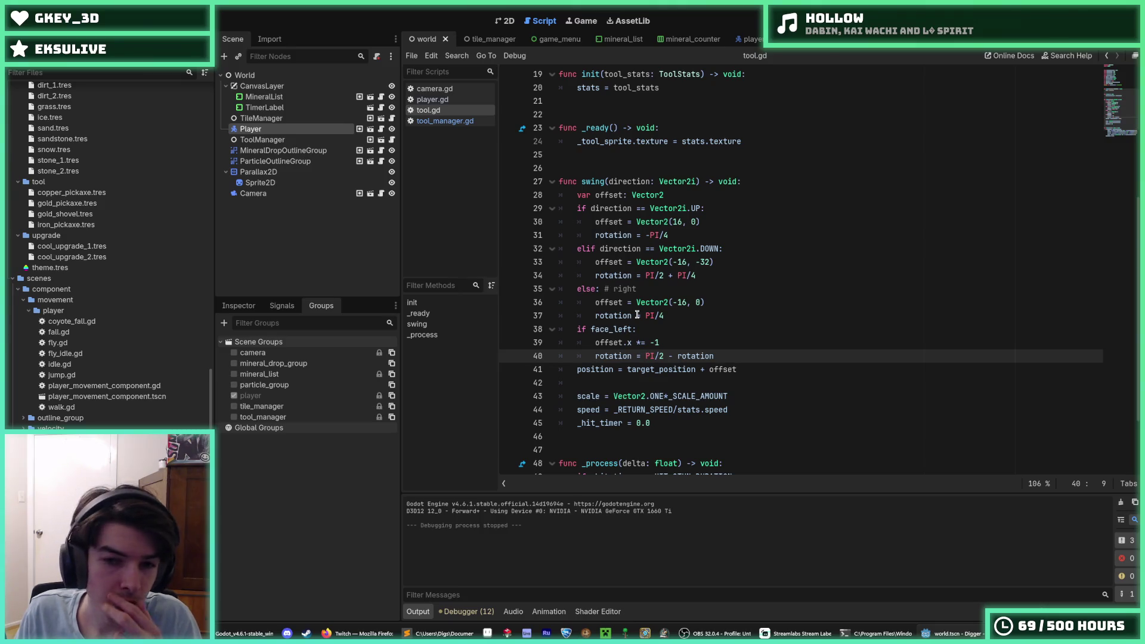
click(609, 370)
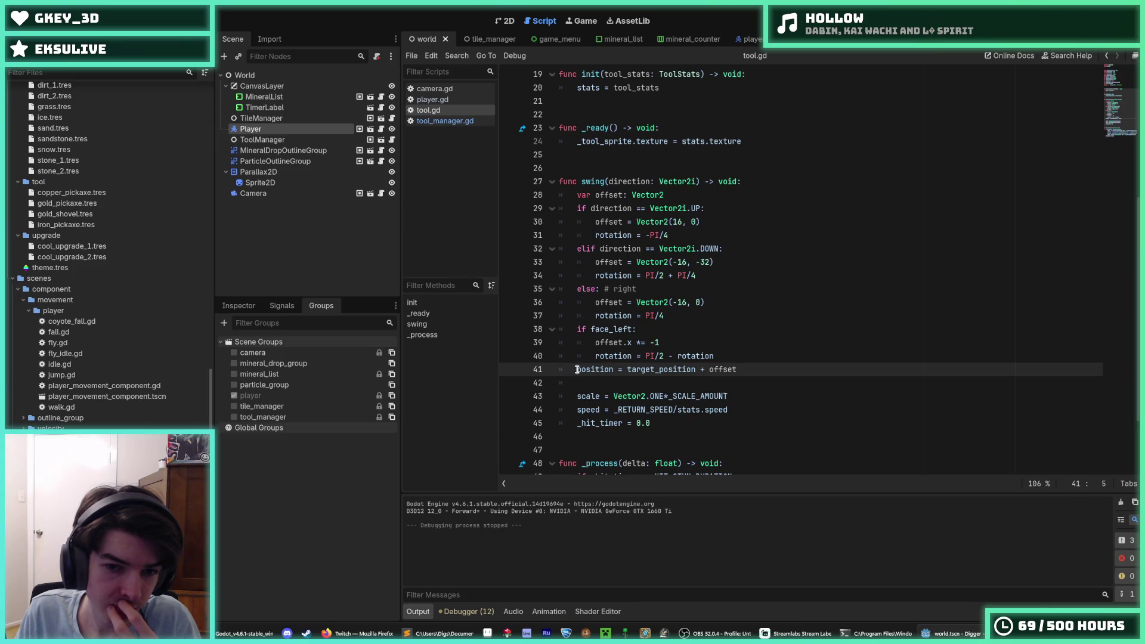
drag(578, 370, 615, 371)
click(615, 371)
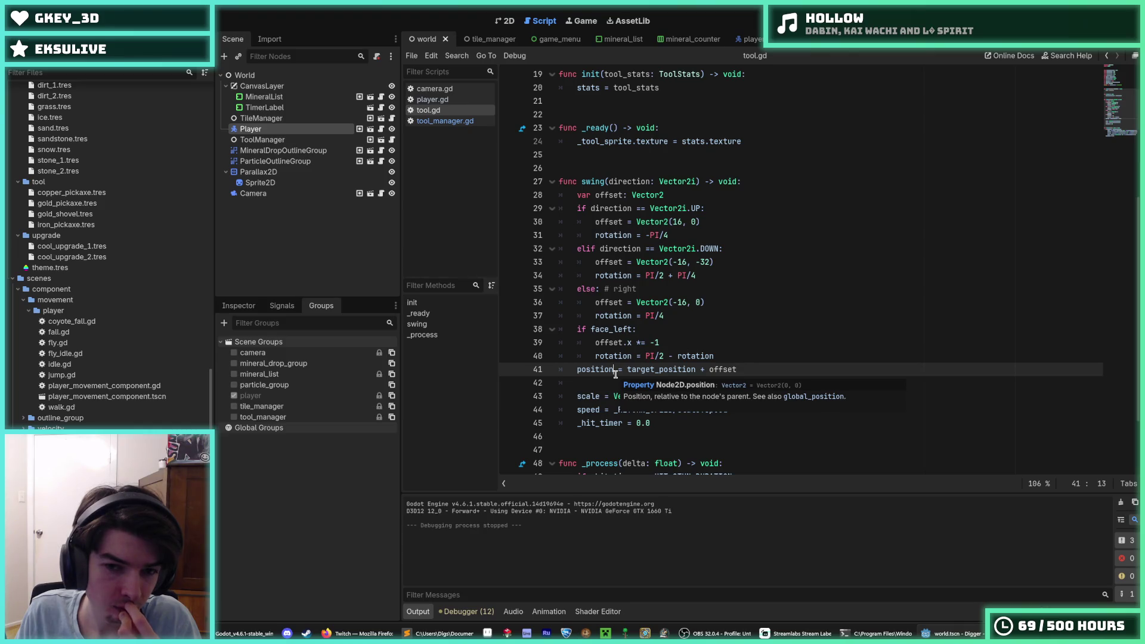
drag(578, 370, 614, 370)
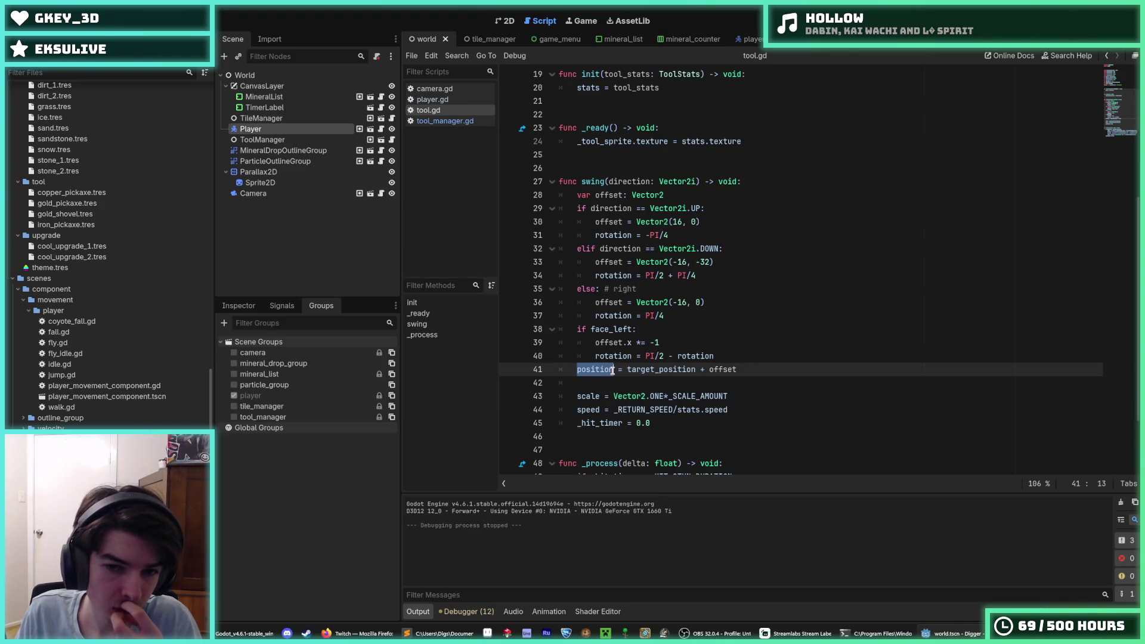
click(613, 370)
mouse_move(613, 371)
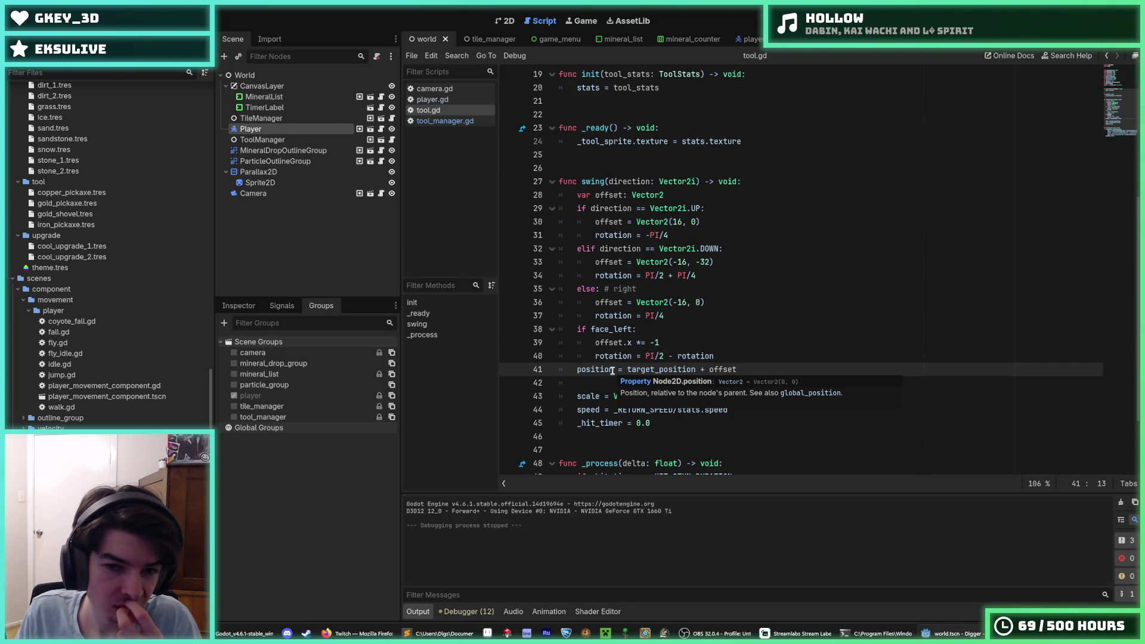
drag(613, 371, 578, 370)
click(578, 371)
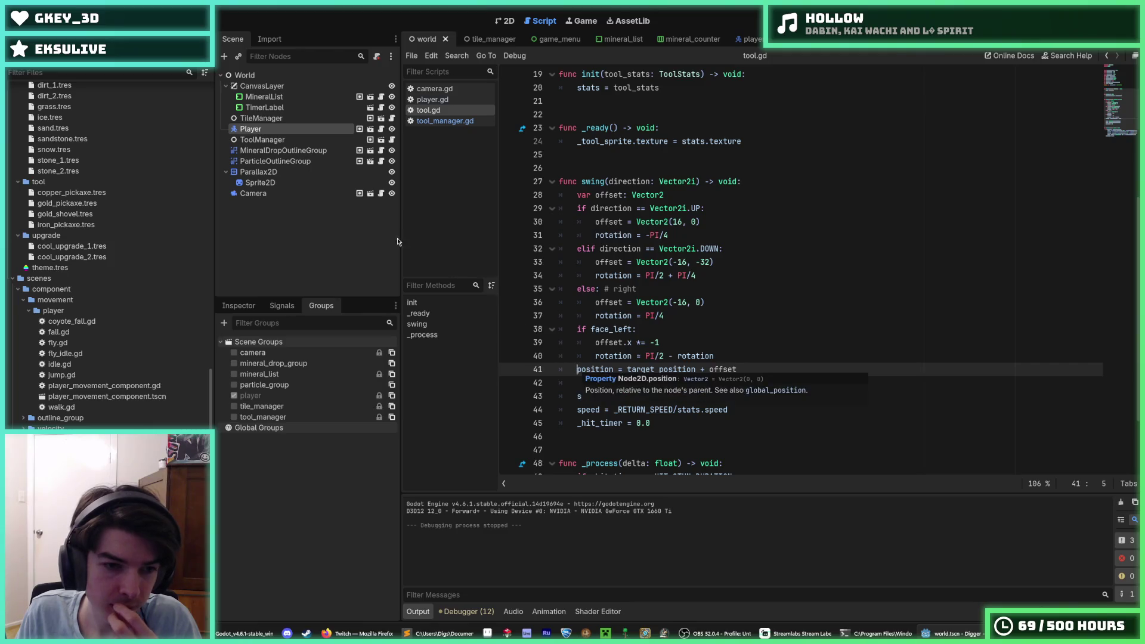
scroll(710, 232, up, 6)
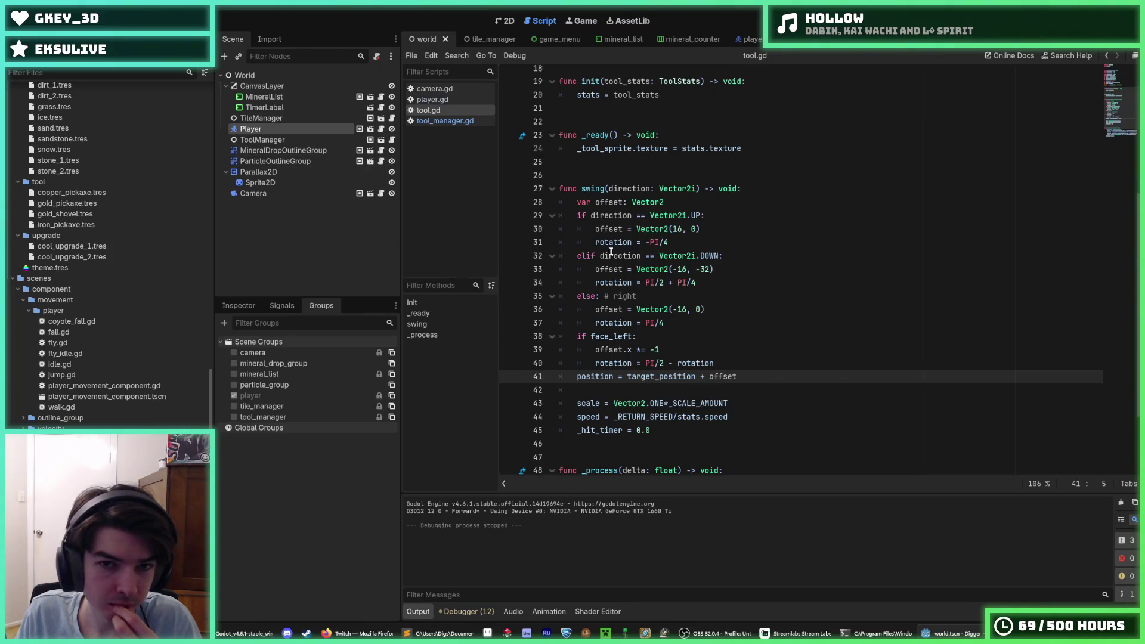
click(725, 249)
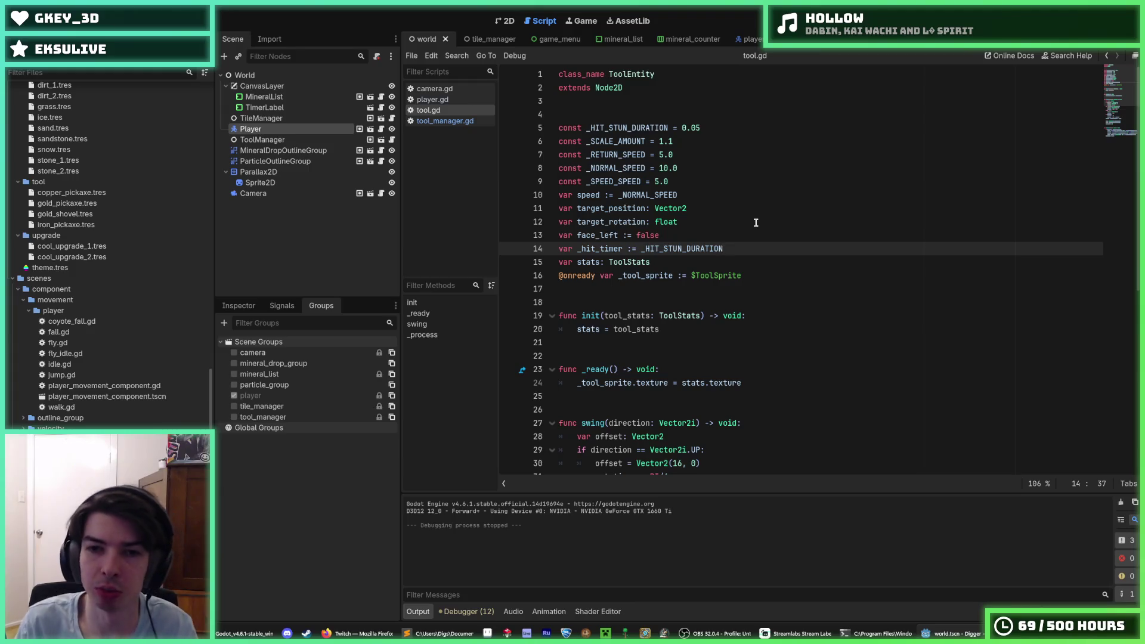
Step: Declare a new target_origin Vector2 member below the speed variable and save
key(Up)
key(Up)
key(Up)
key(Down)
key(Down)
key(Down)
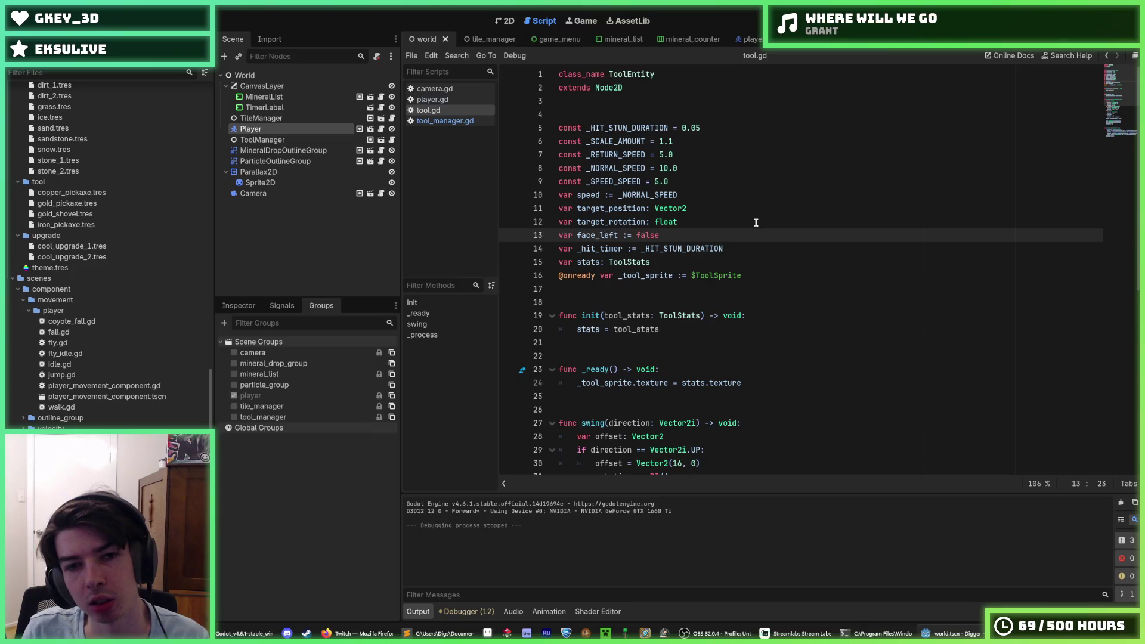
key(Up)
key(Up)
key(Up)
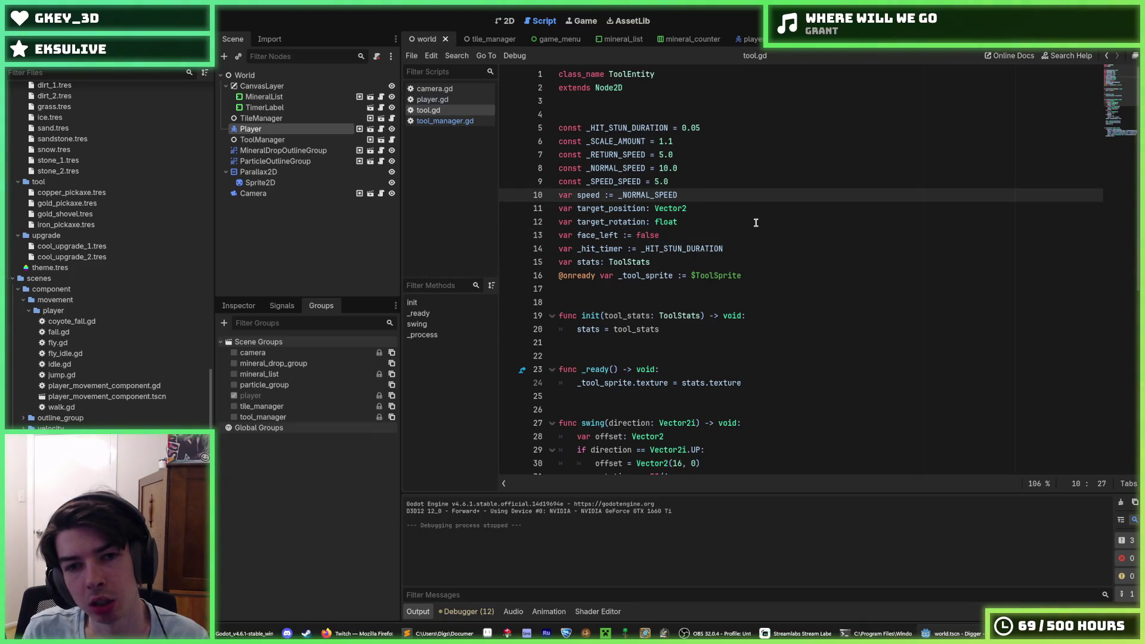
key(Down)
key(End)
key(Return)
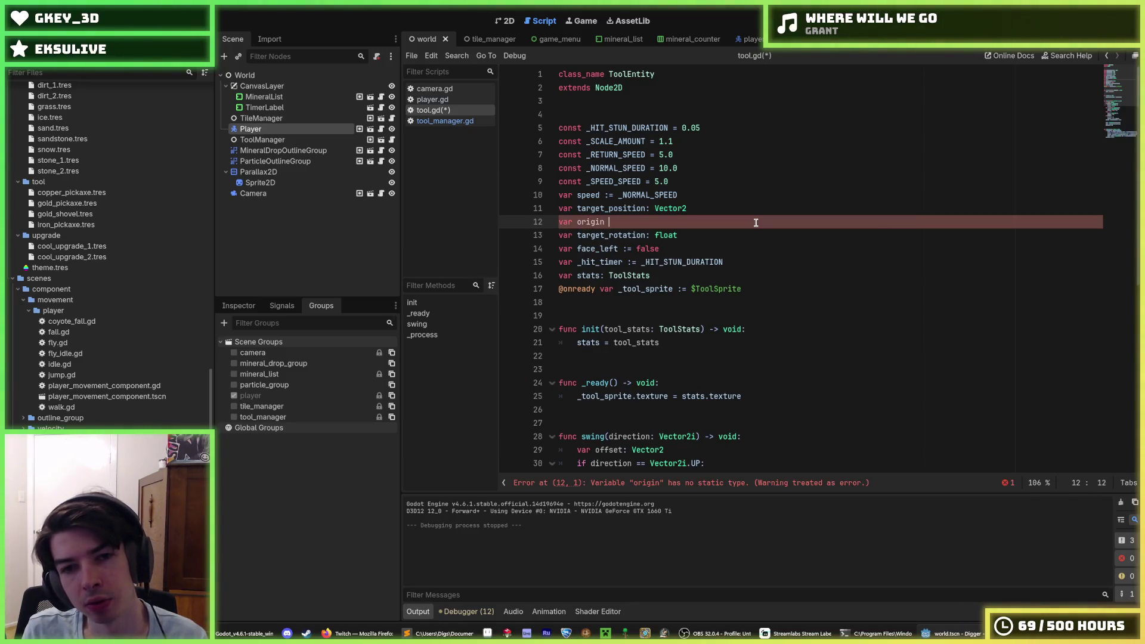
key(Left)
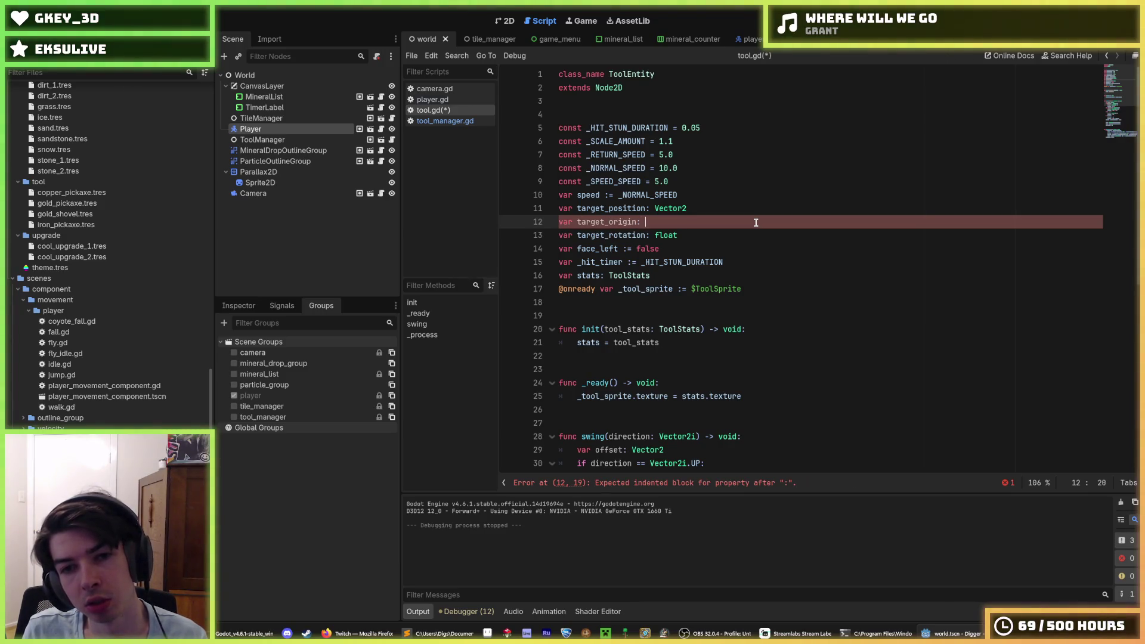
key(BackSpace)
key(BackSpace)
text(Vector)
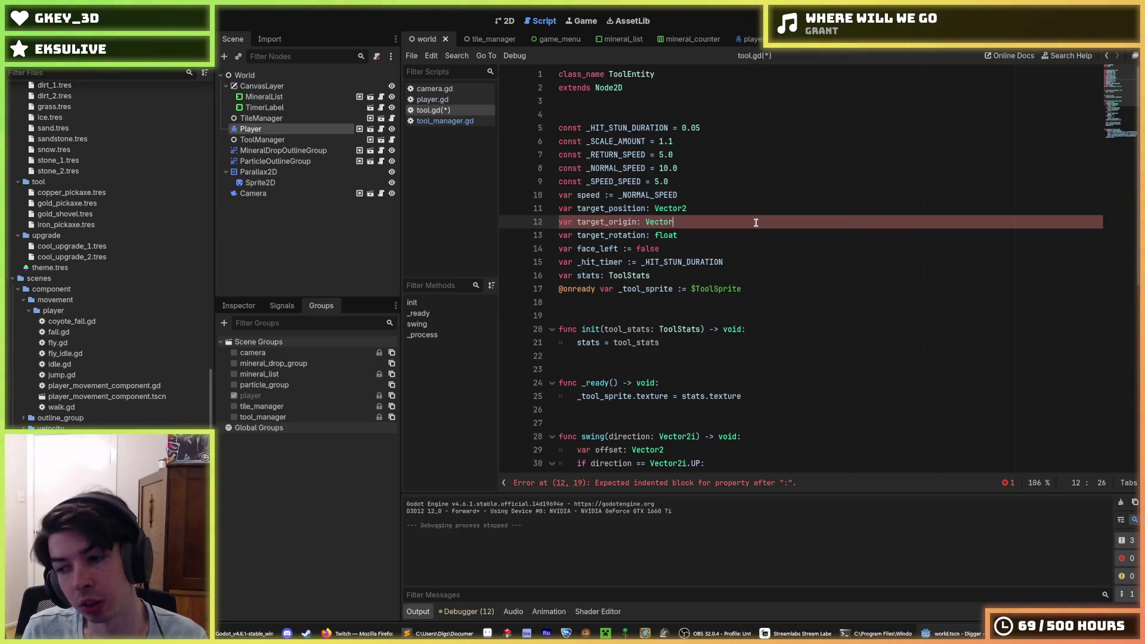
text(2)
key(ctrl+s)
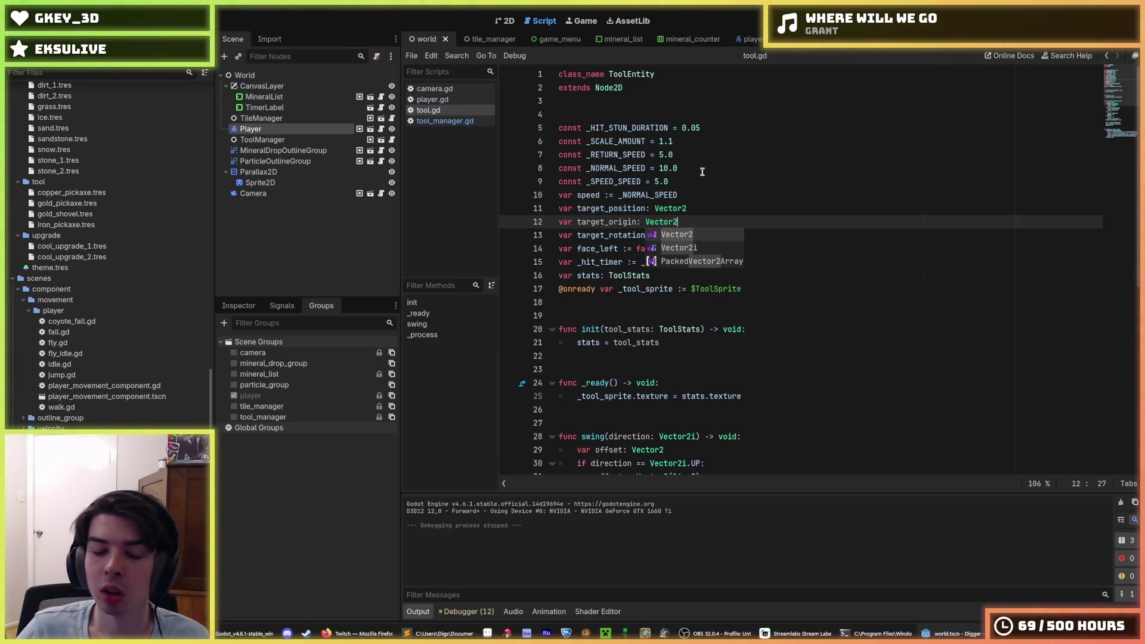
key(Escape)
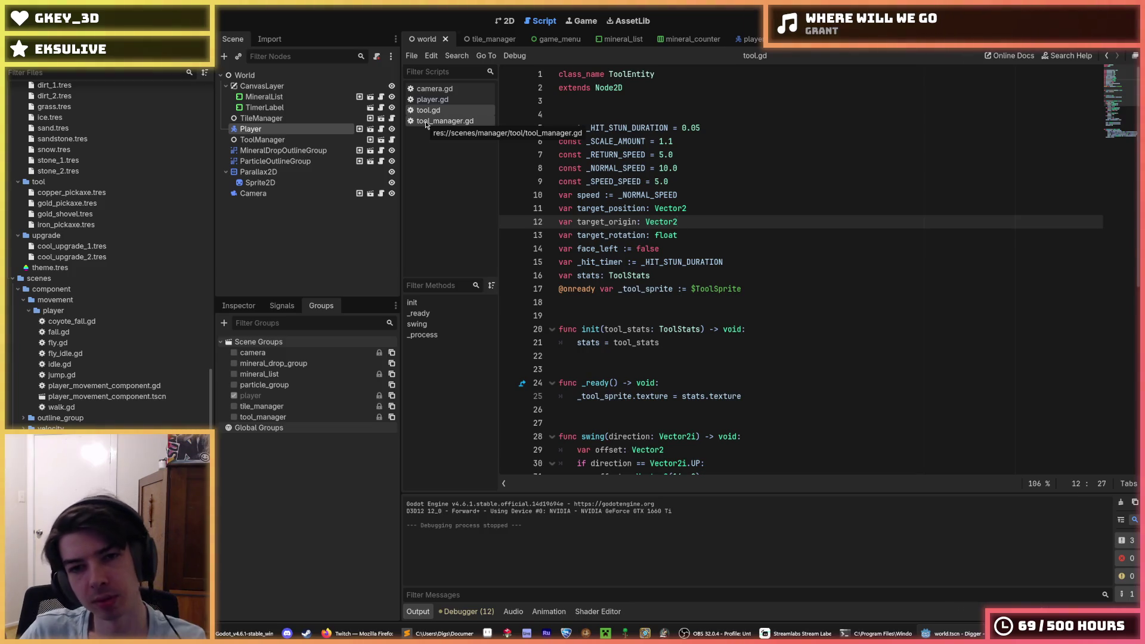
Step: Move target_origin above target_position, delete target_position and save, then undo after parse errors
key(Up)
key(alt+Down)
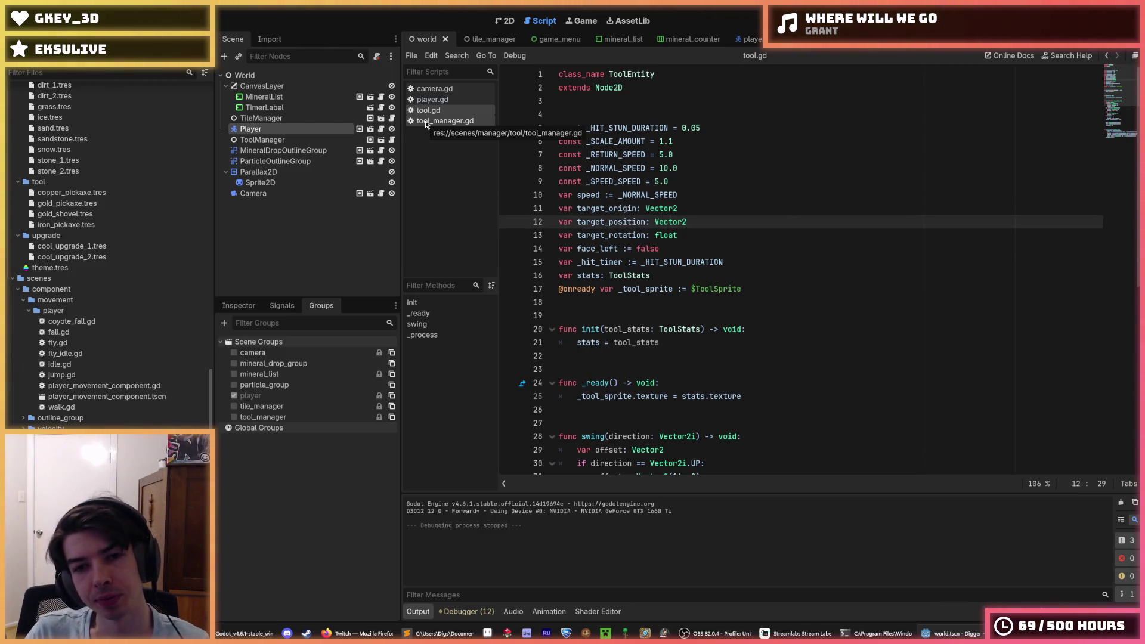
key(shift+Up)
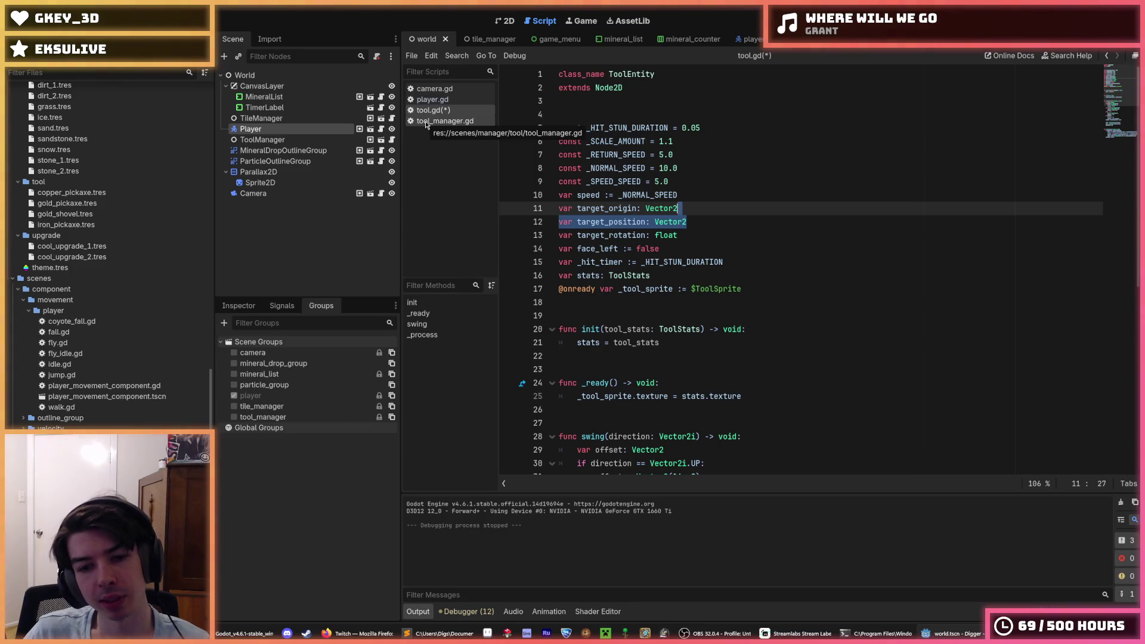
scroll(861, 283, down, 7)
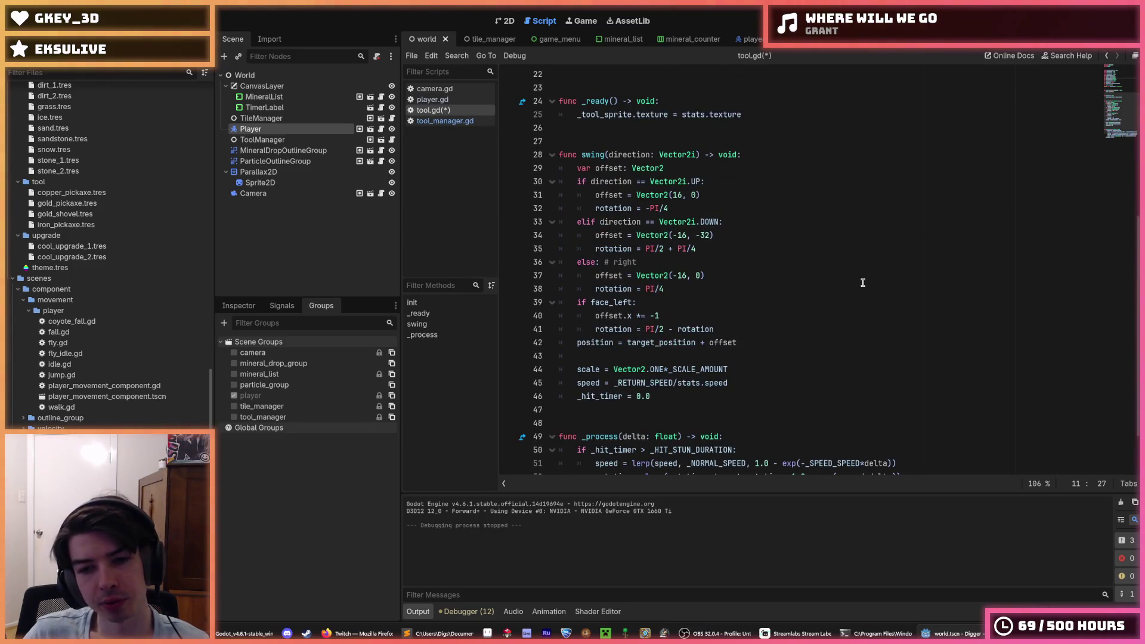
key(BackSpace)
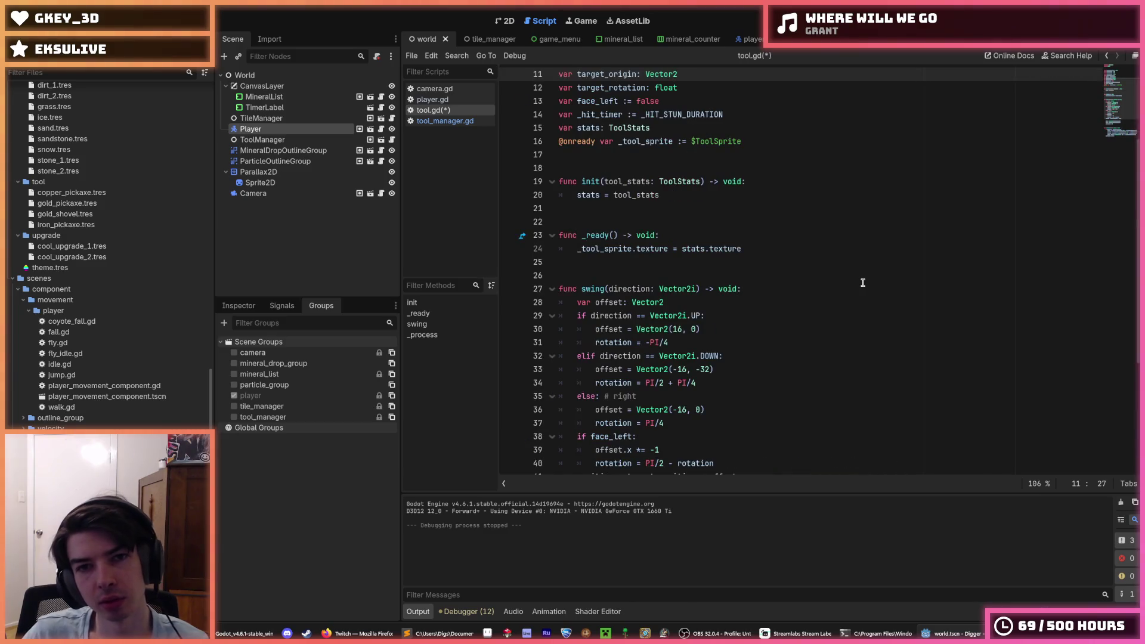
key(ctrl+s)
scroll(754, 249, down, 2)
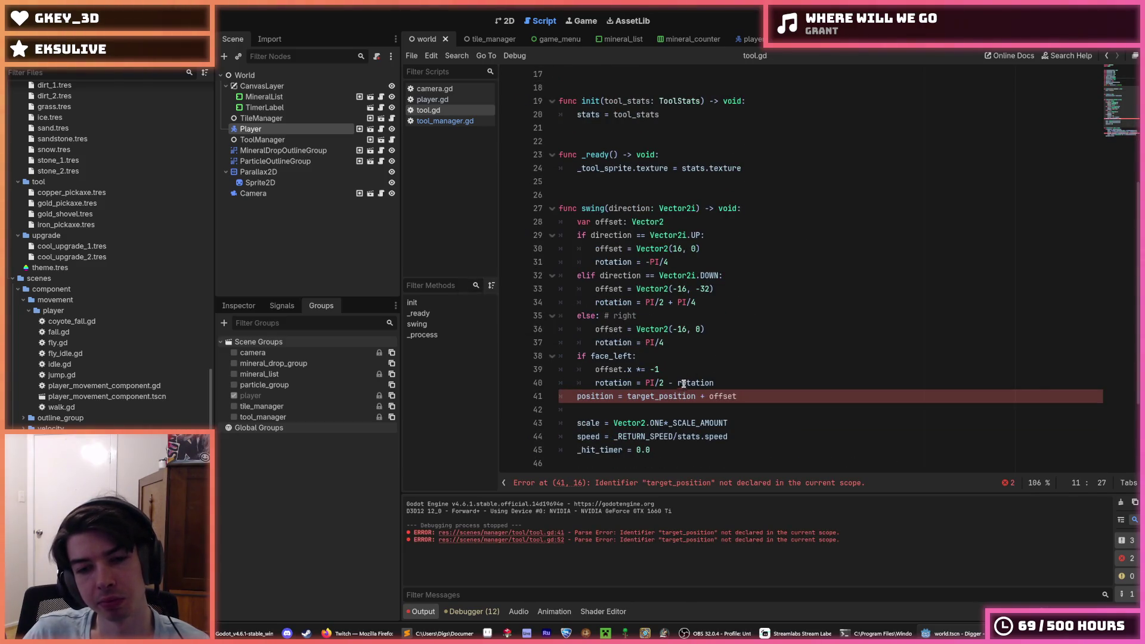
key(ctrl+z)
scroll(657, 178, up, 1)
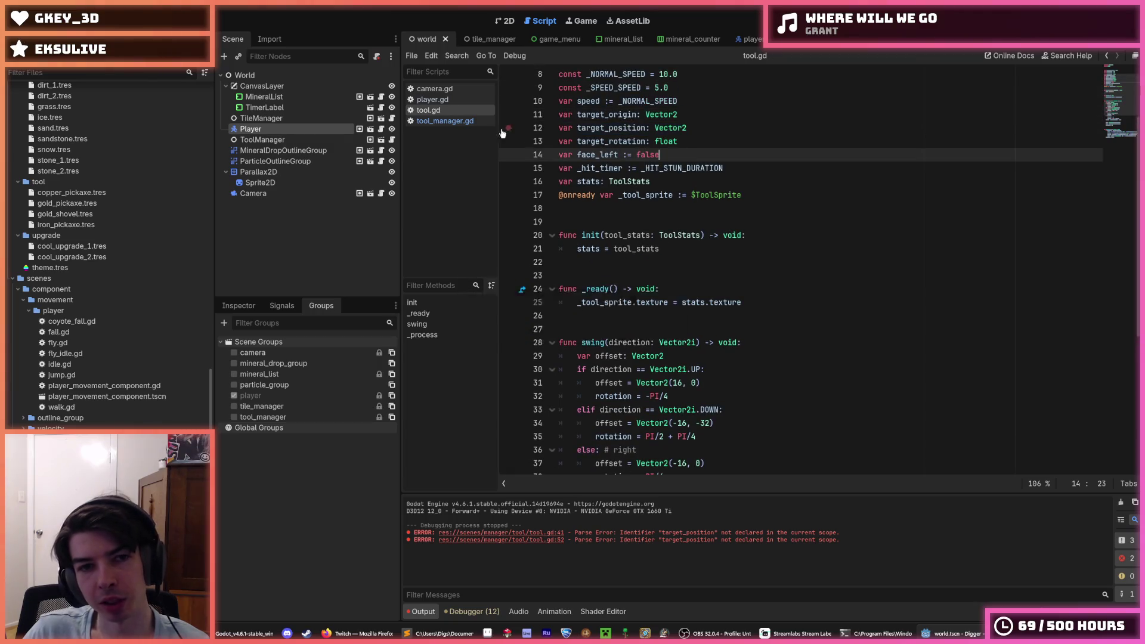
Step: In tool_manager.gd, add '_tools_queue[i].target_origin = target_position' above the target_position line and save
click(461, 122)
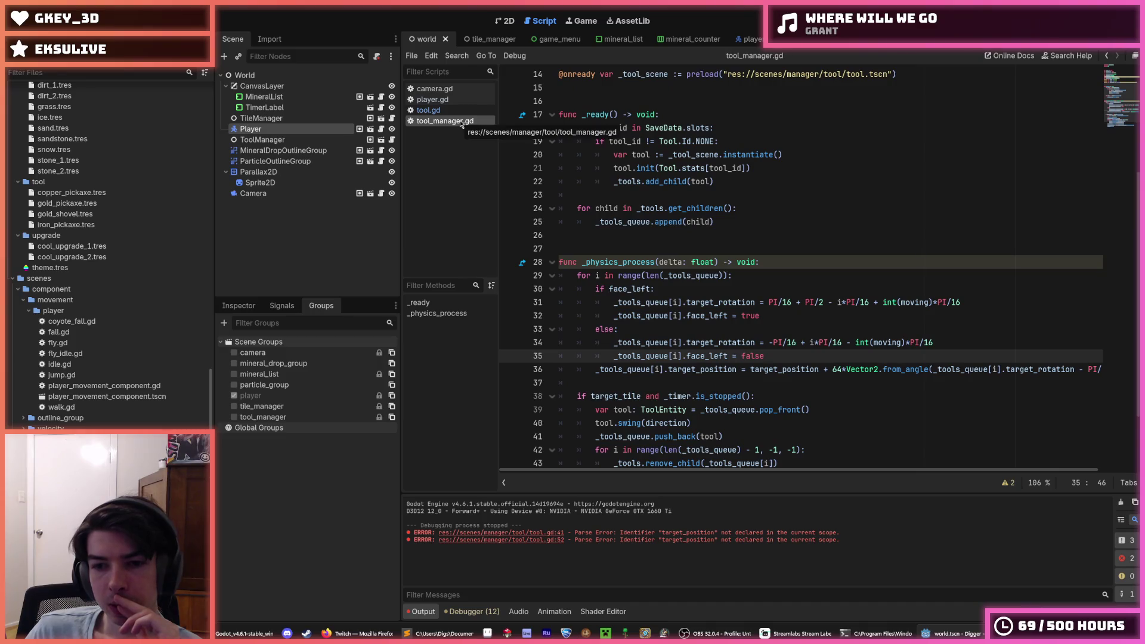
scroll(599, 249, down, 2)
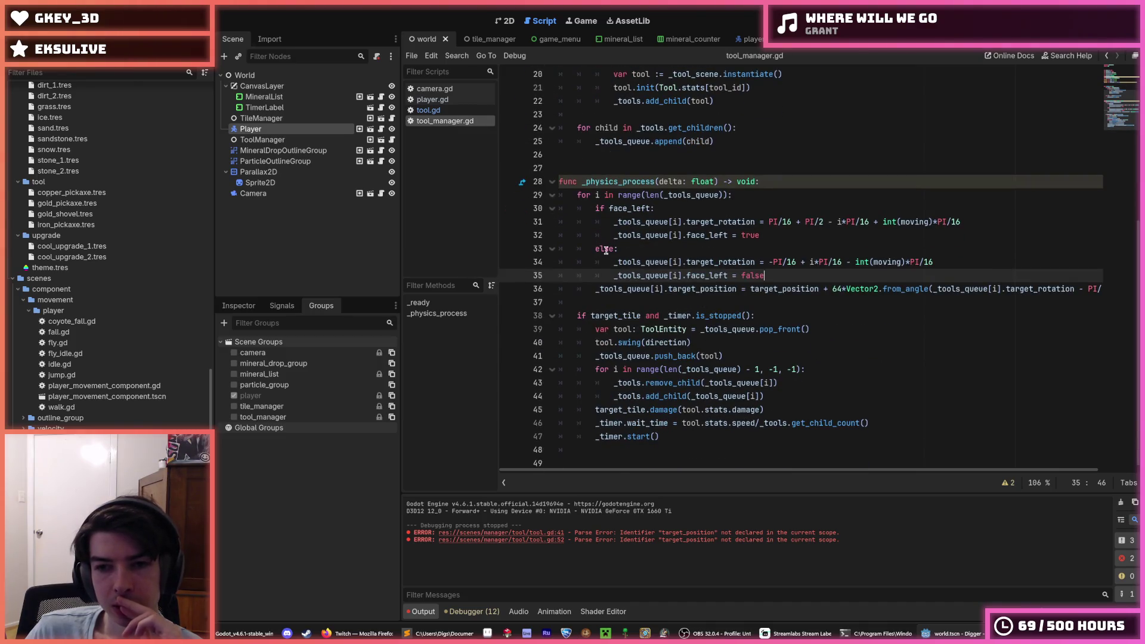
click(817, 290)
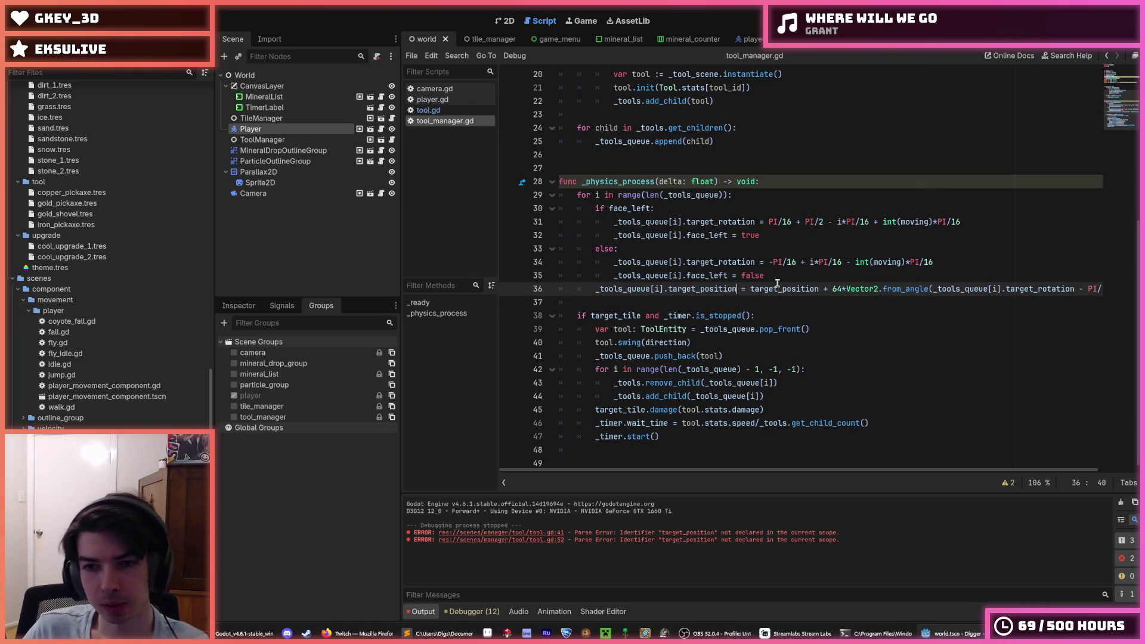
key(ctrl+shift+d)
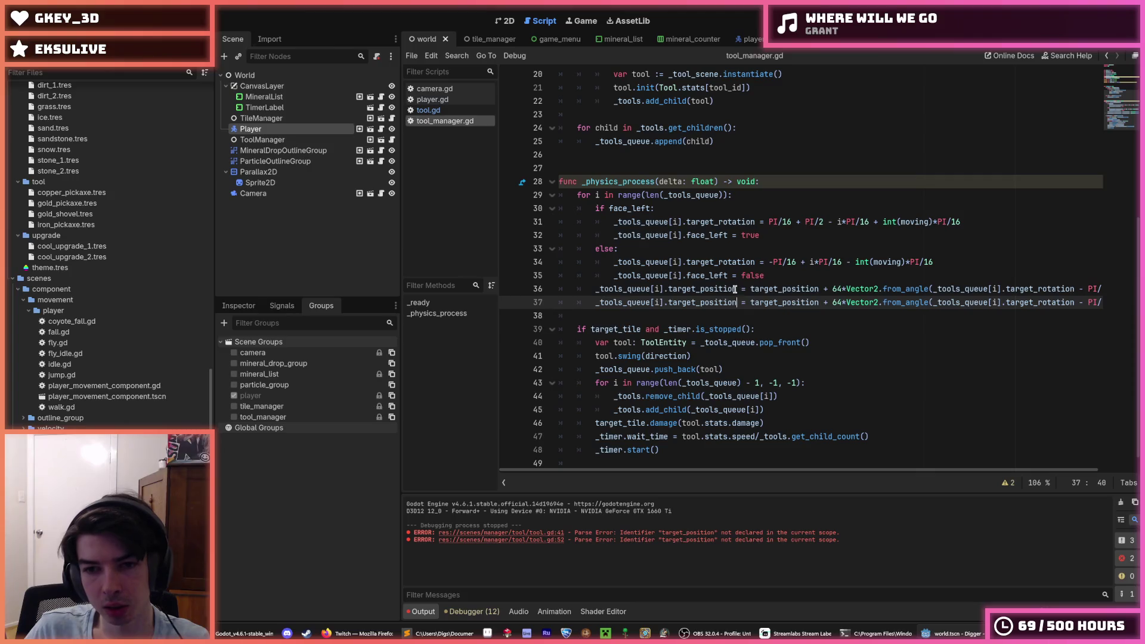
drag(736, 290, 706, 292)
text(origin)
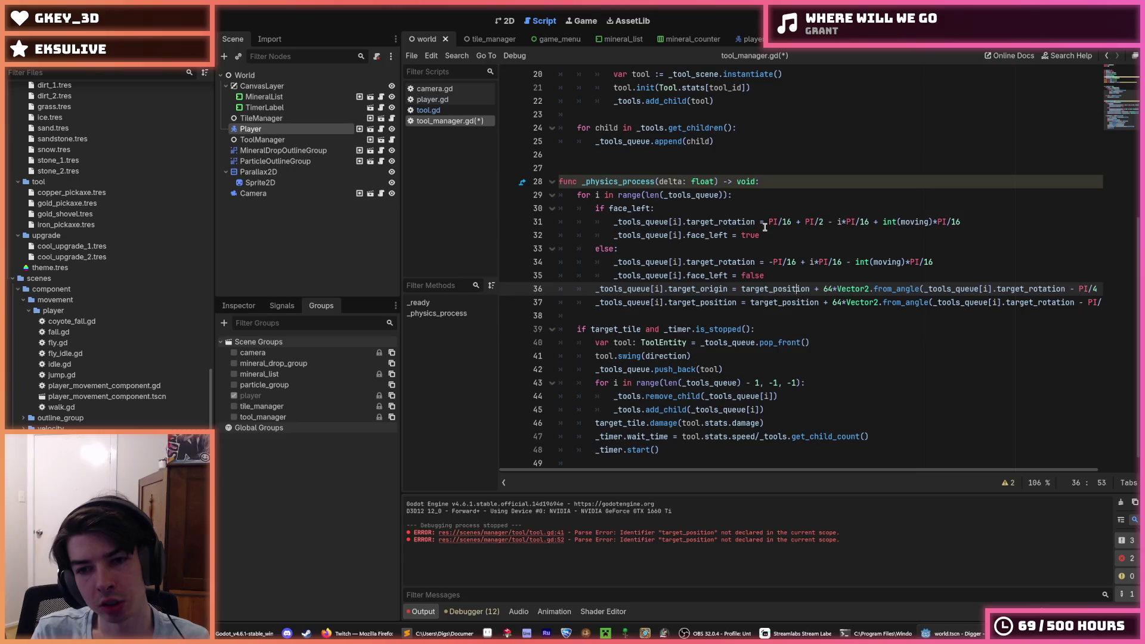
key(shift+End)
key(Delete)
key(ctrl+s)
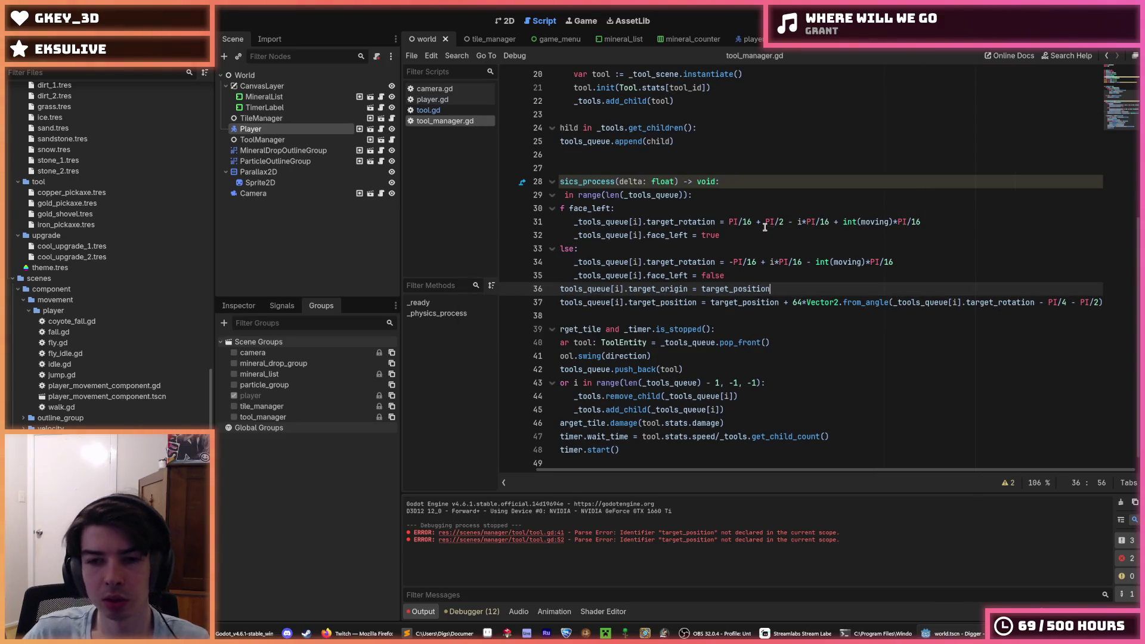
click(756, 279)
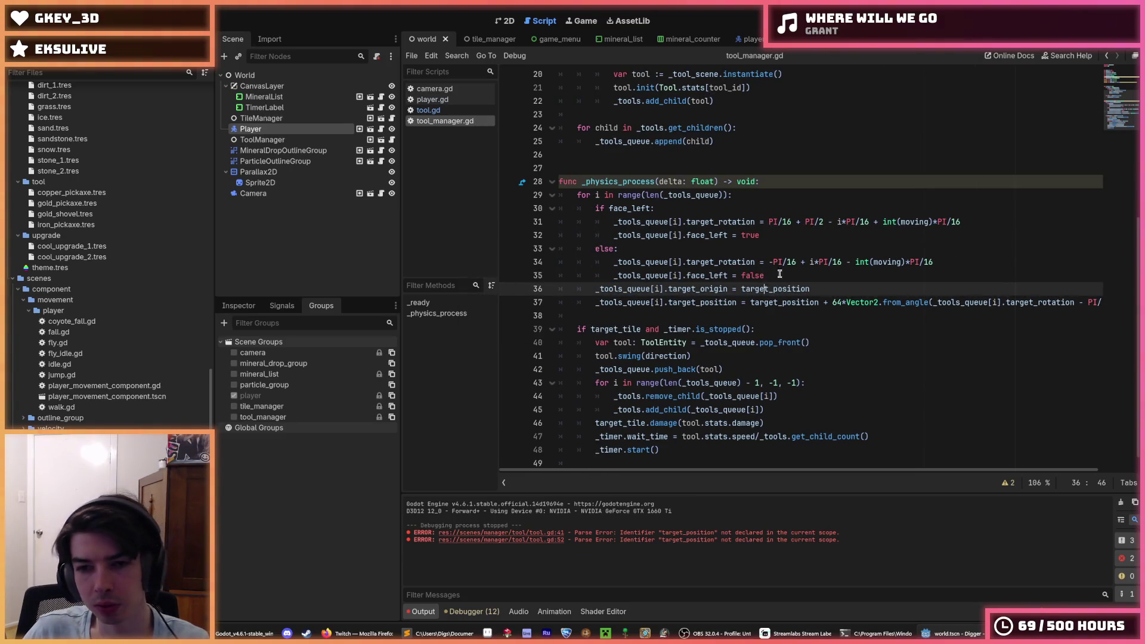
Step: Change tool.gd's swing line to 'position = target_origin + offset' and run the game
click(440, 112)
scroll(733, 279, down, 4)
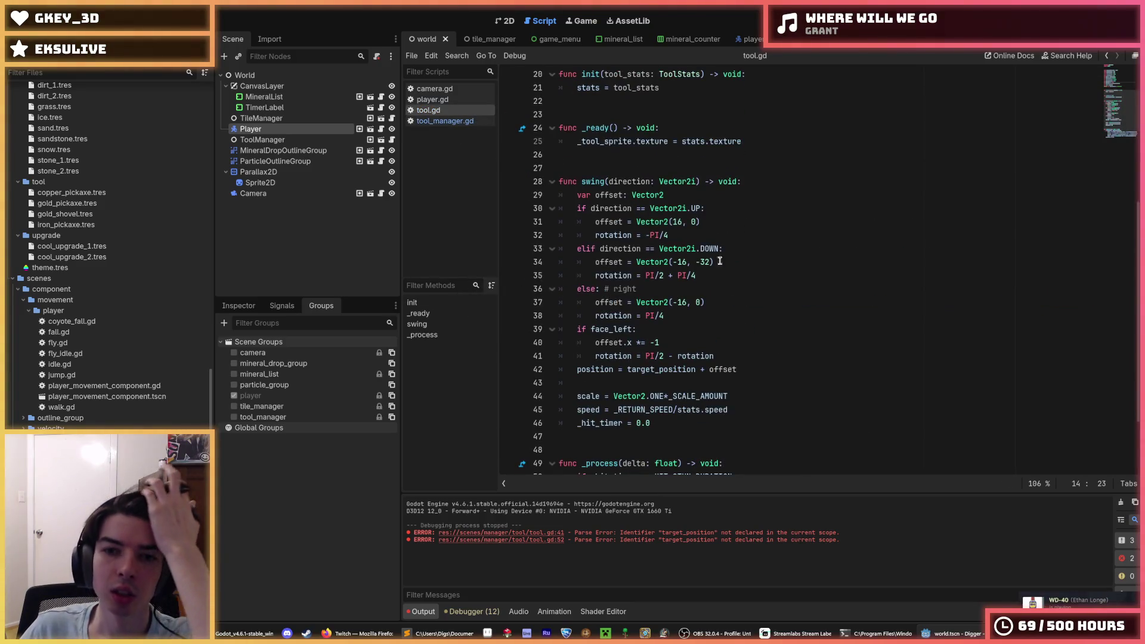
double_click(618, 221)
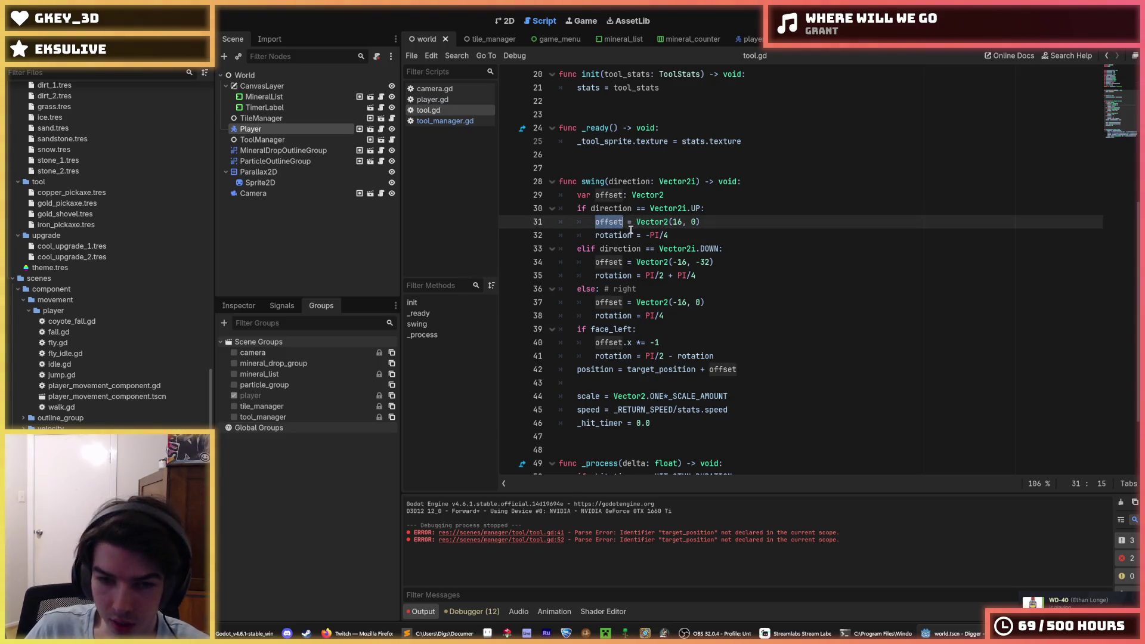
double_click(719, 370)
click(720, 370)
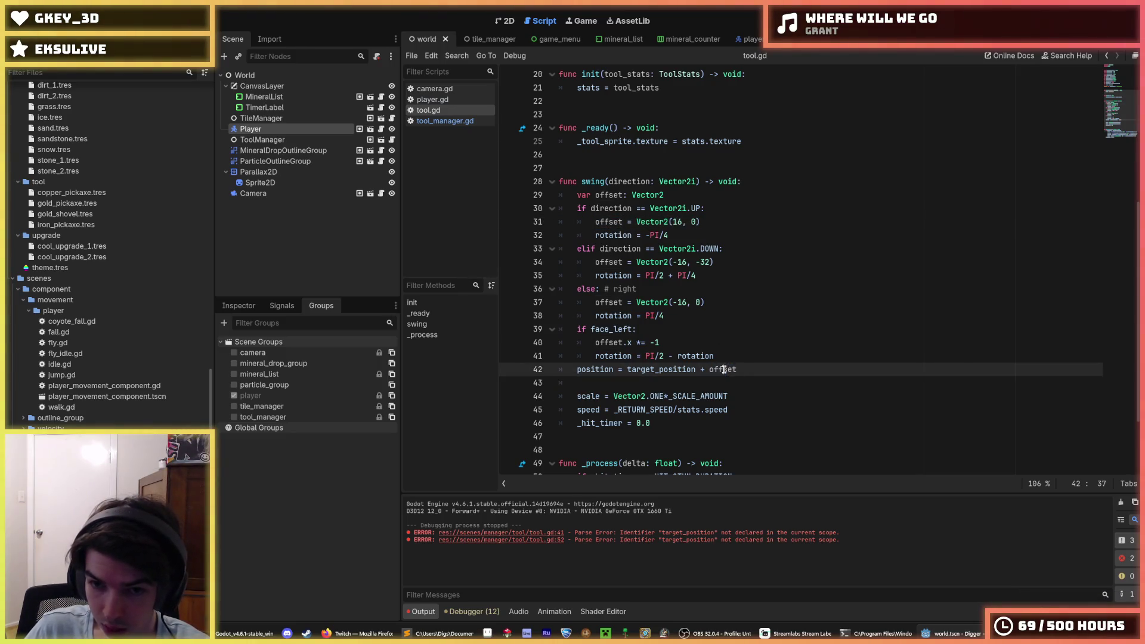
double_click(722, 369)
click(708, 371)
double_click(666, 368)
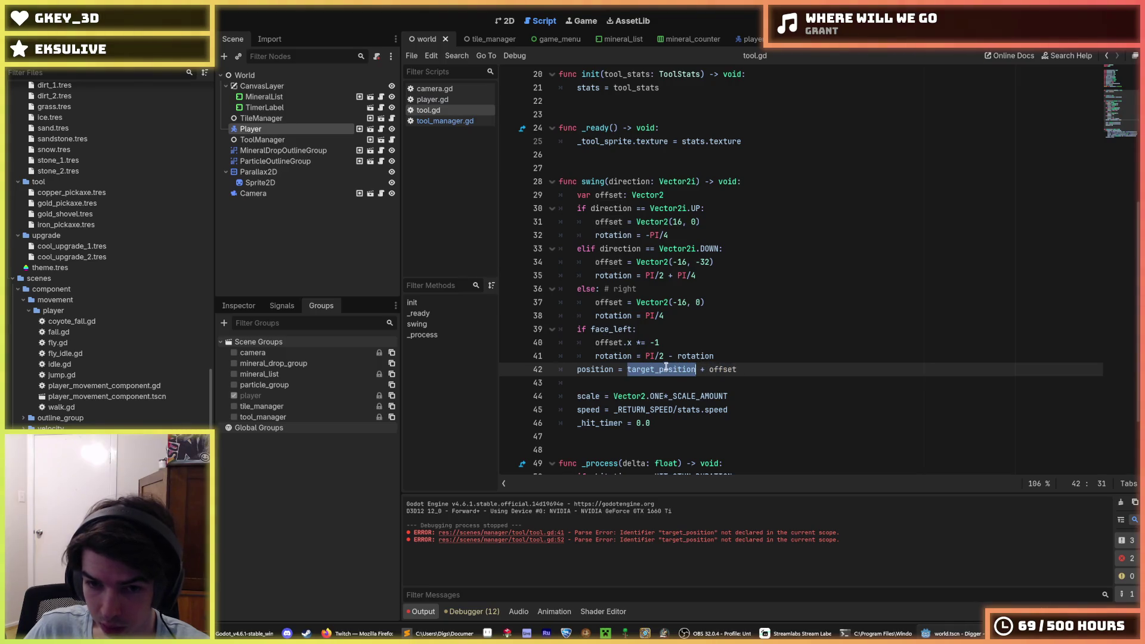
drag(694, 369, 660, 369)
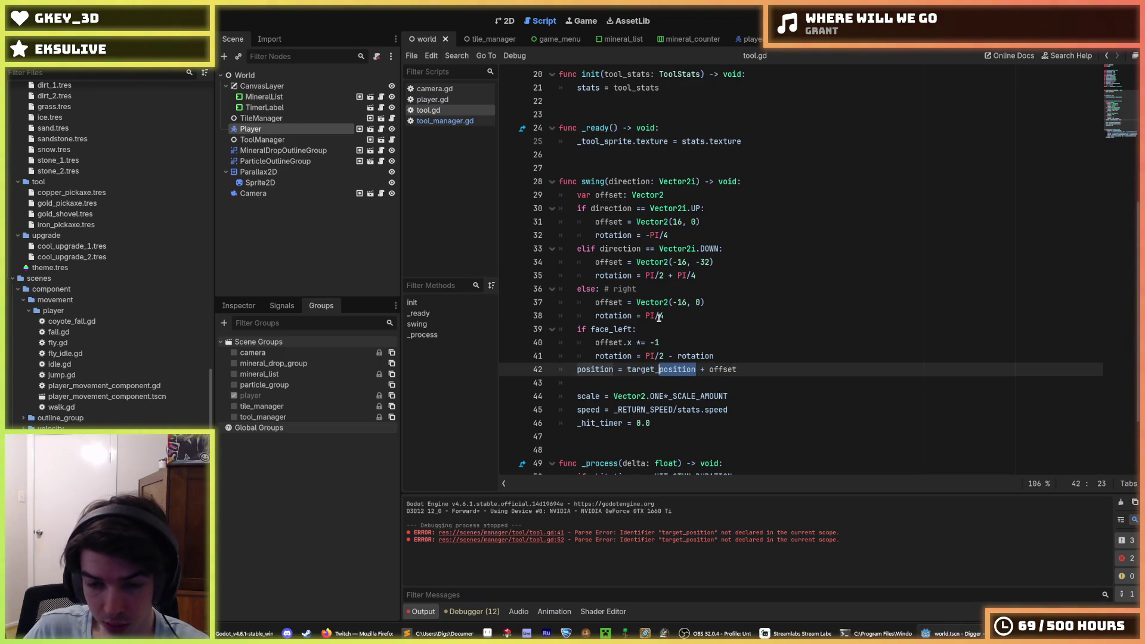
text(origi)
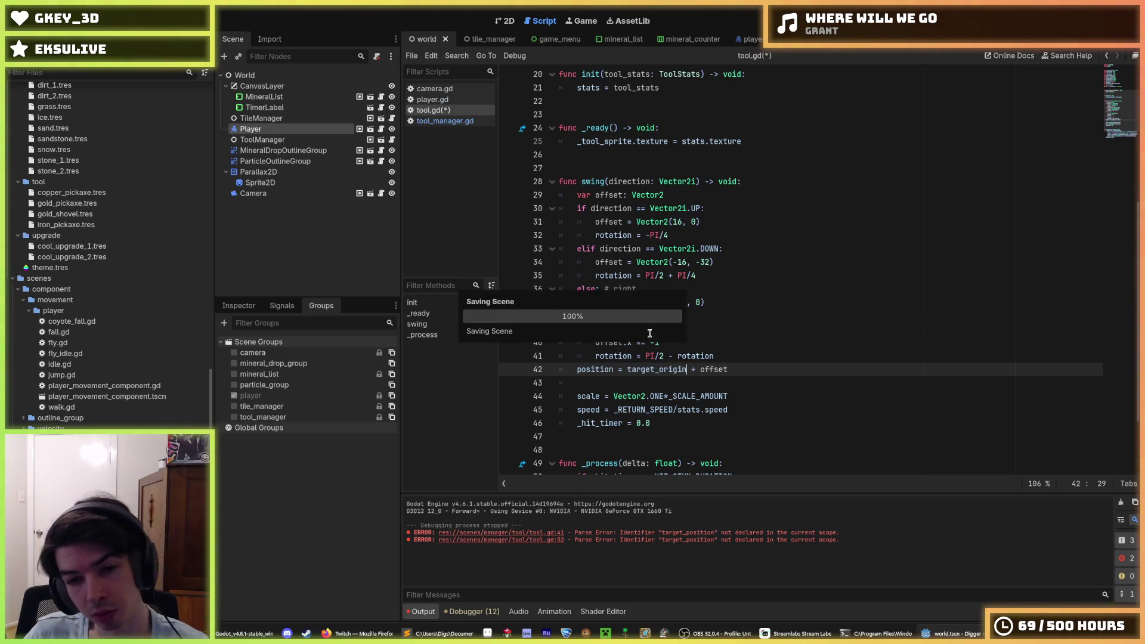
scroll(613, 370, down, 2)
click(827, 310)
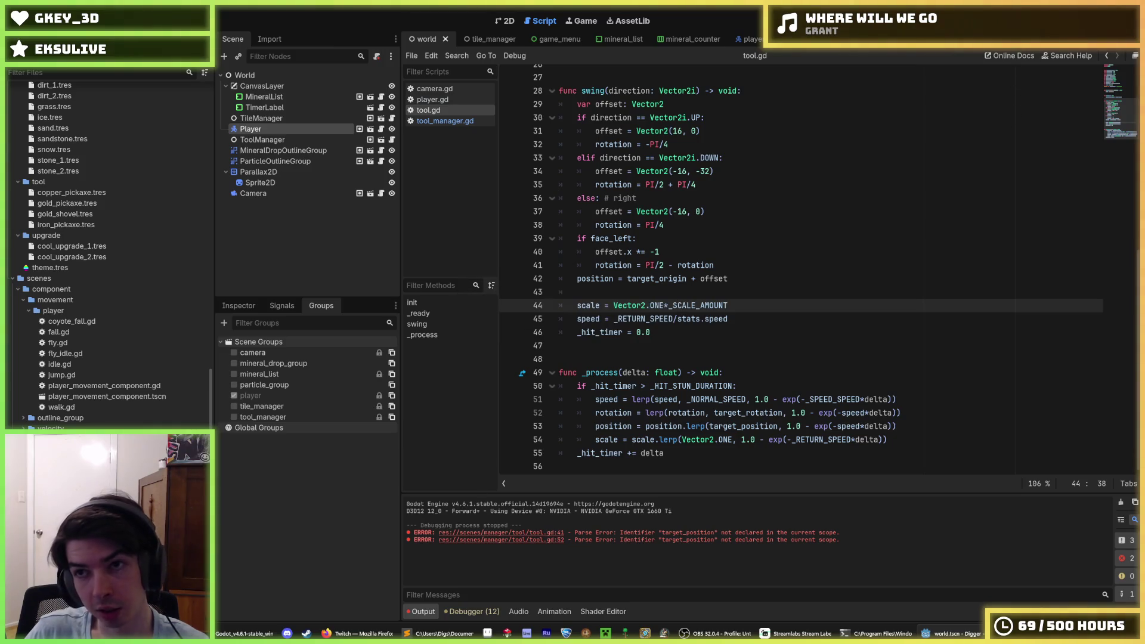
key(F5)
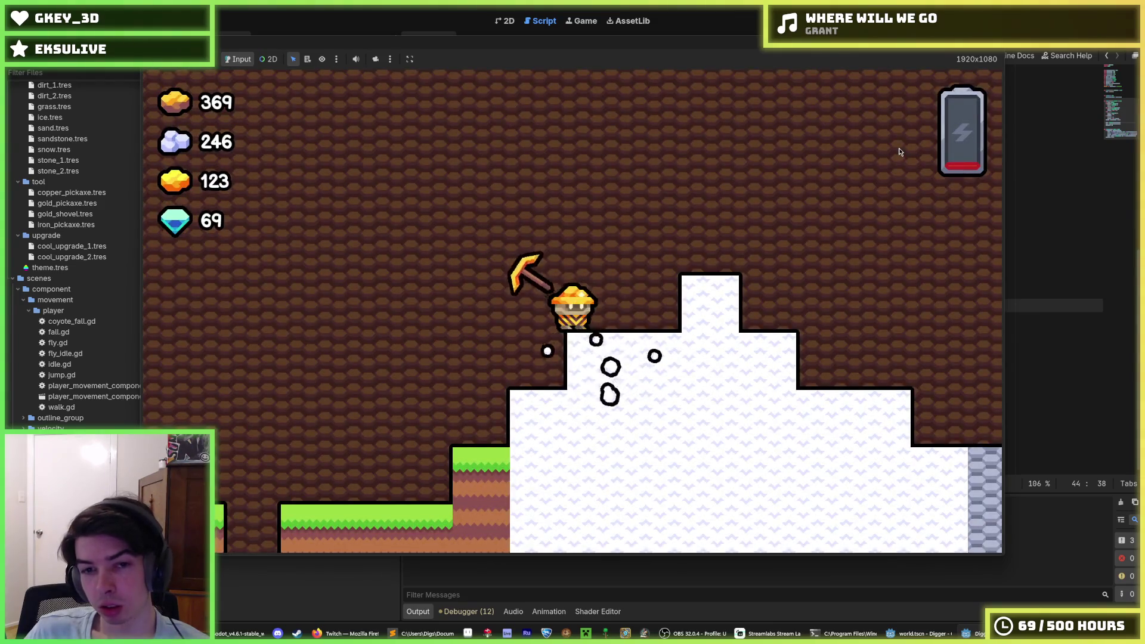
Step: Dig down, left and right through the dirt toward the gold ore, then stop the game
key(Down)
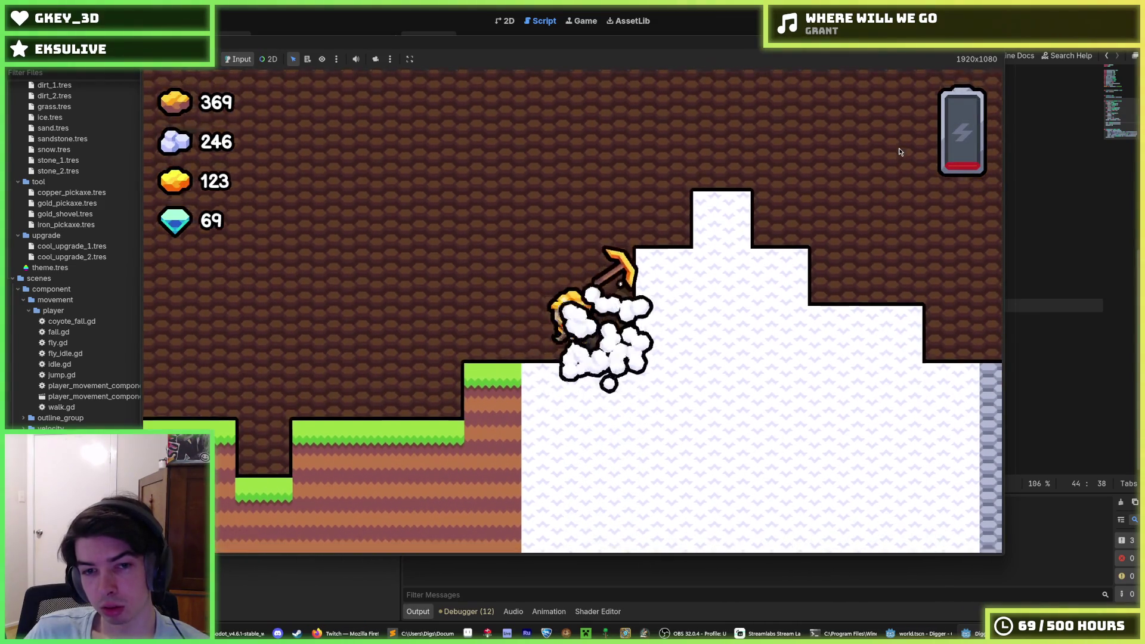
key(Left)
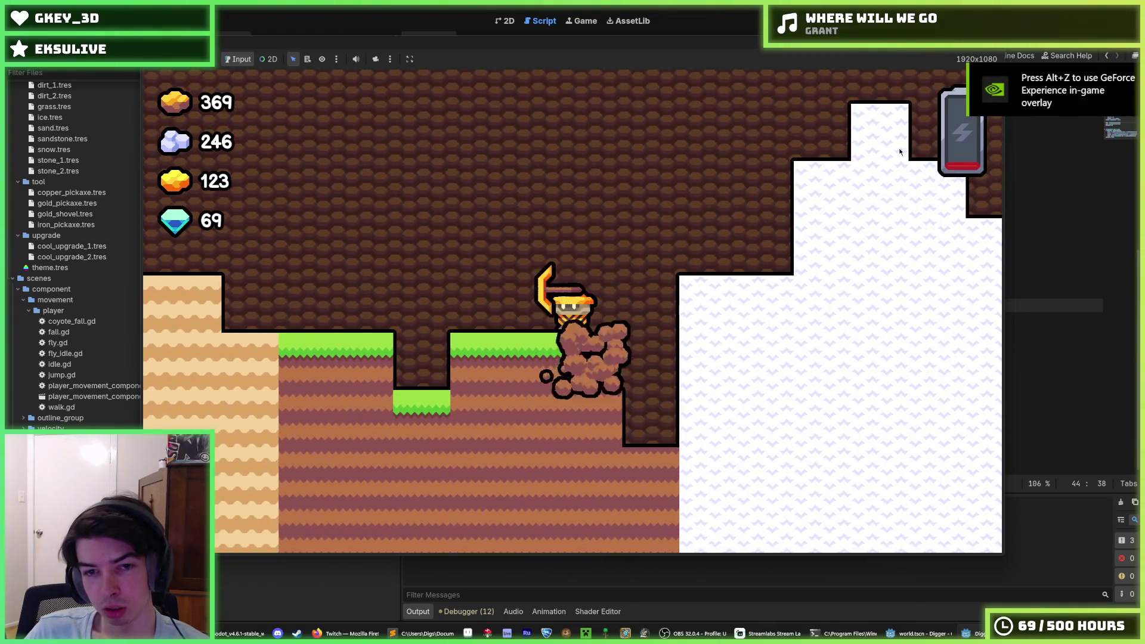
key(Down)
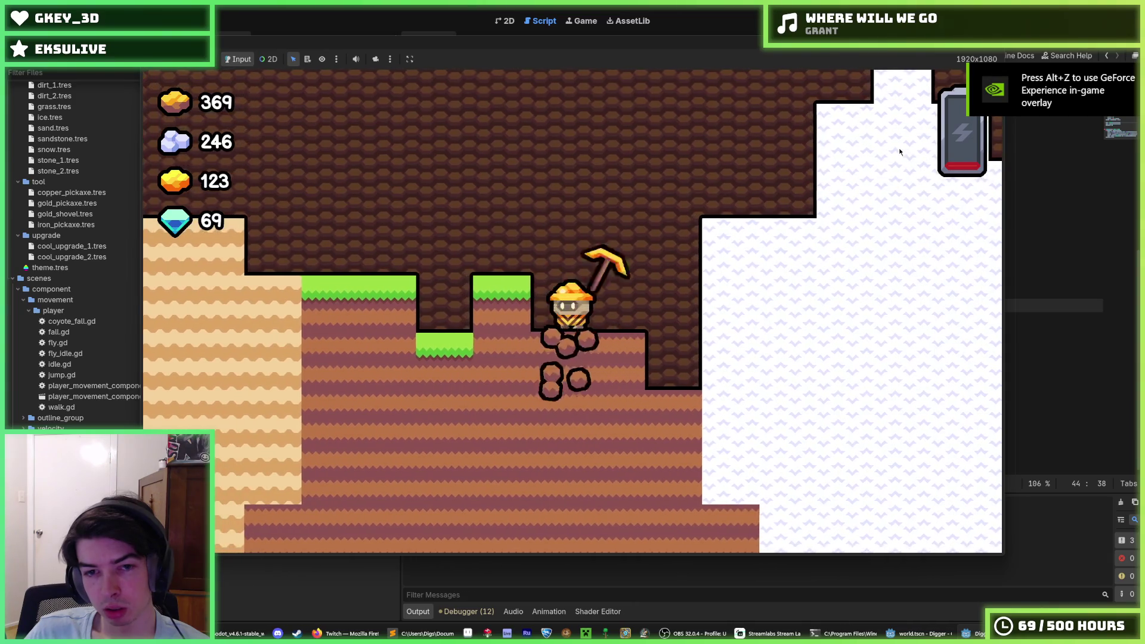
key(Left)
key(Down)
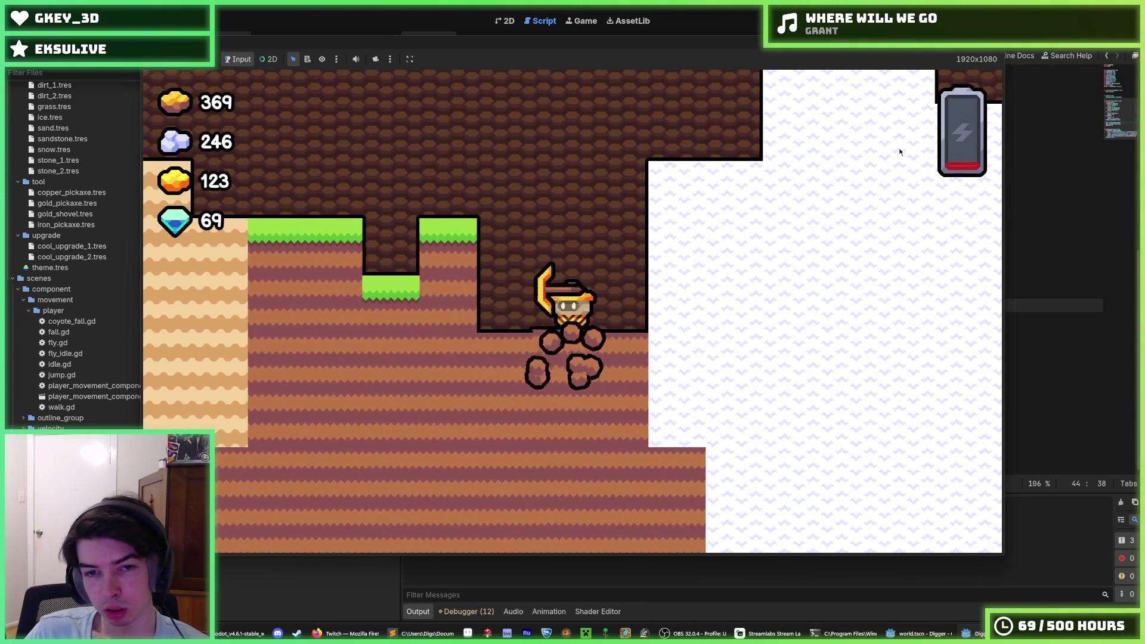
key(Left)
key(Right)
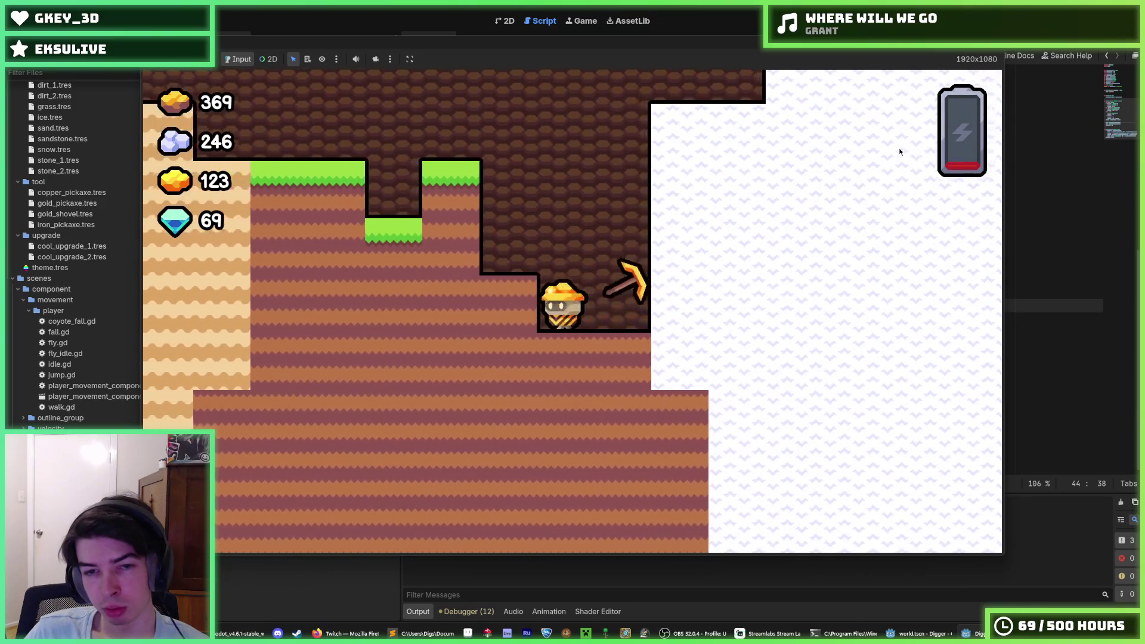
key(Down)
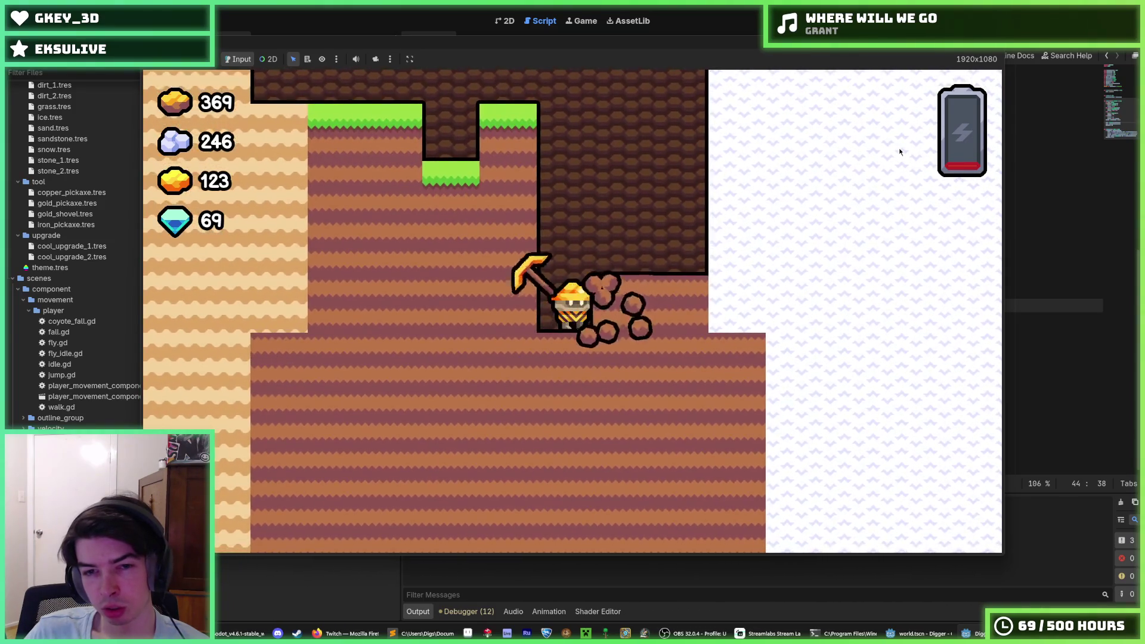
key(Right)
key(Left)
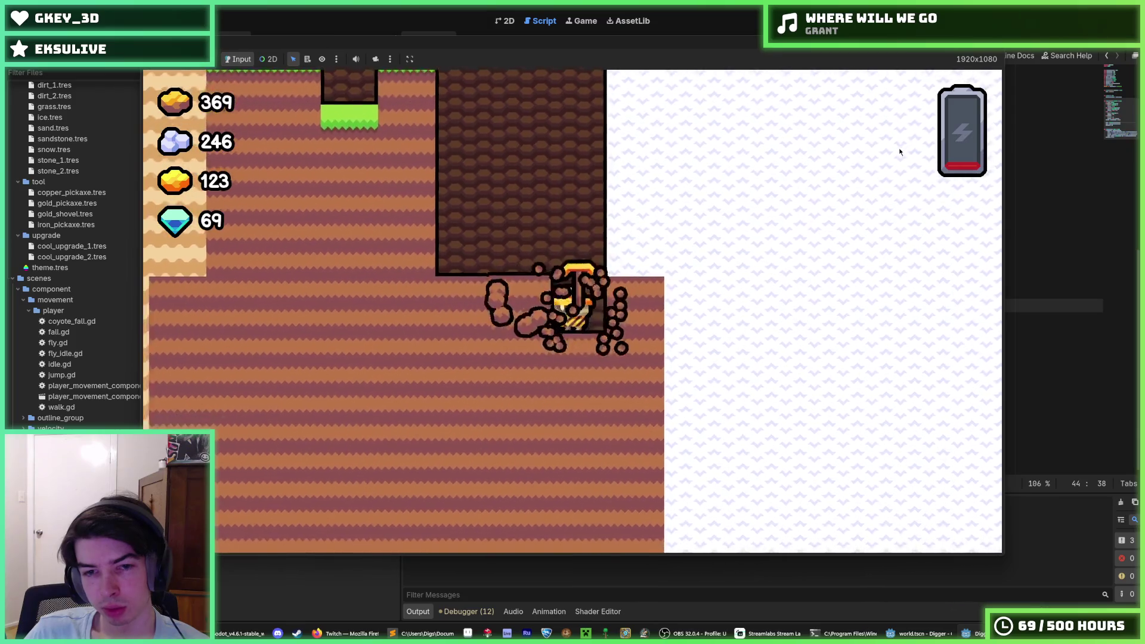
key(Left)
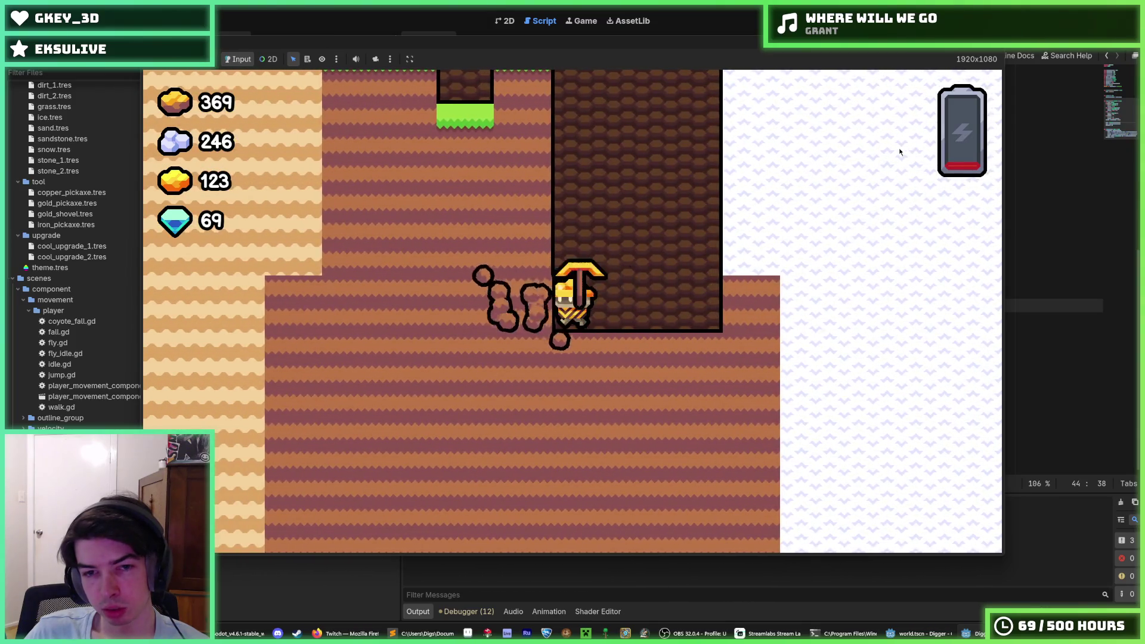
key(Left)
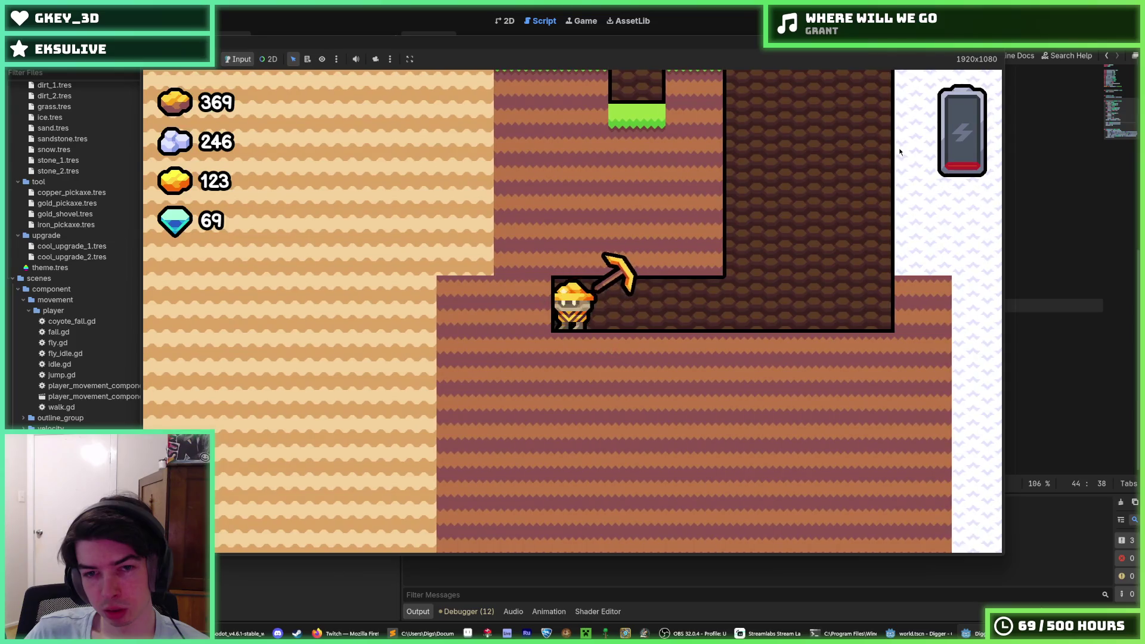
key(Down)
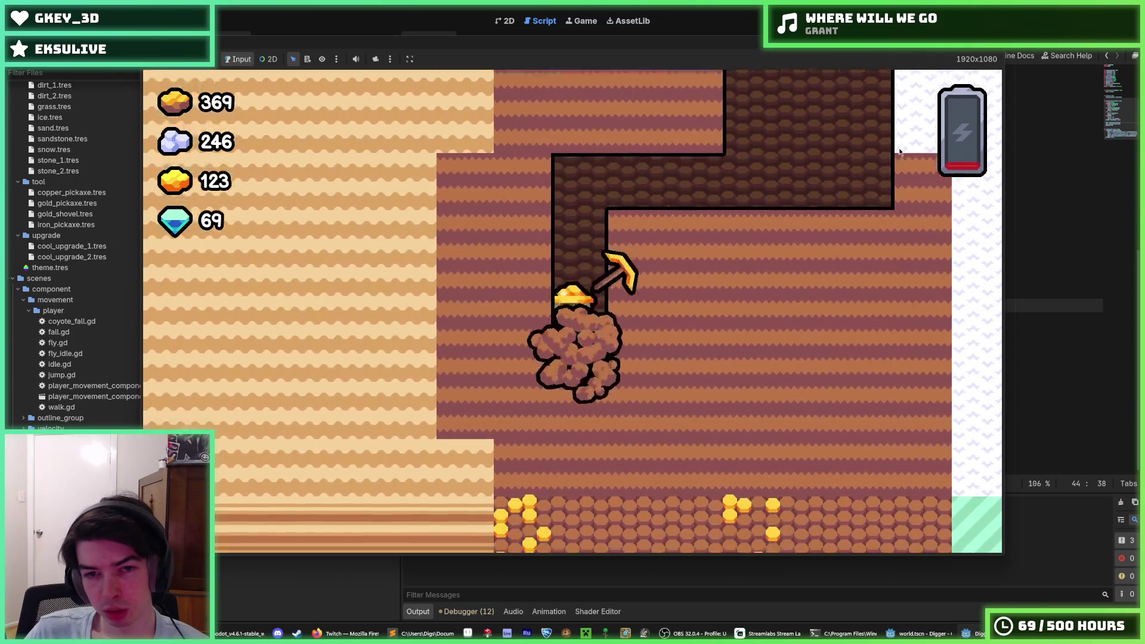
key(Down)
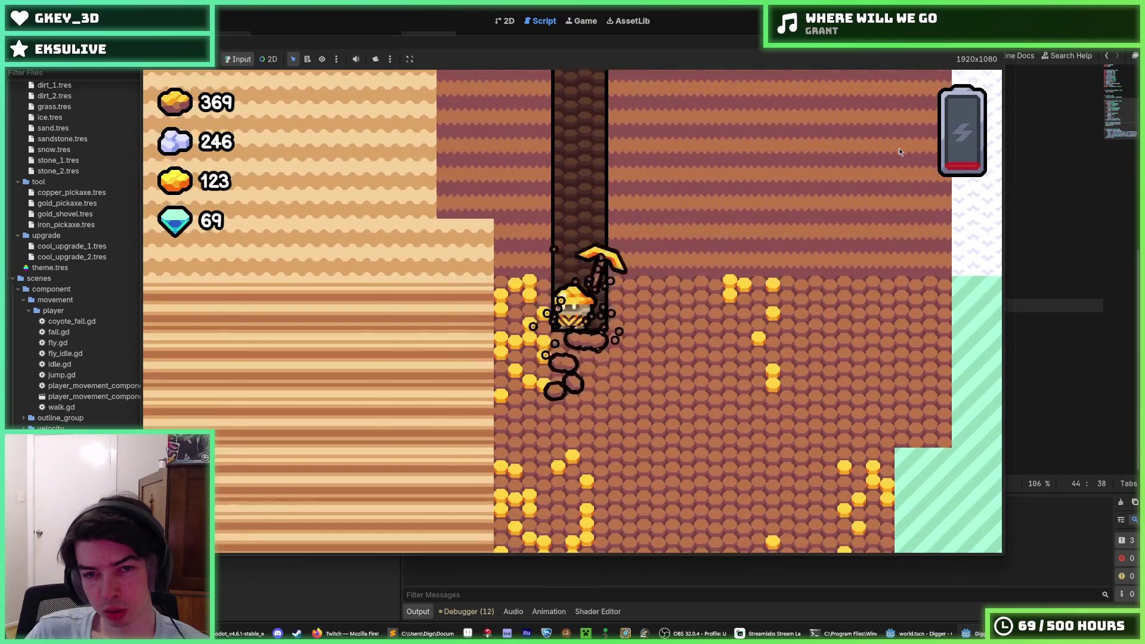
key(Right)
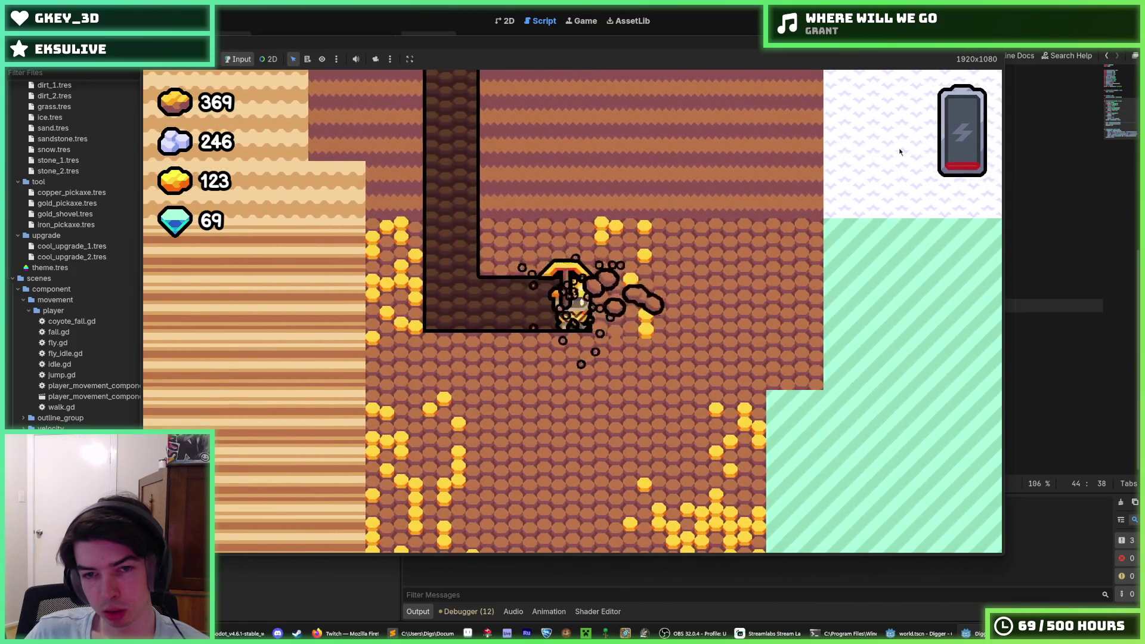
key(F8)
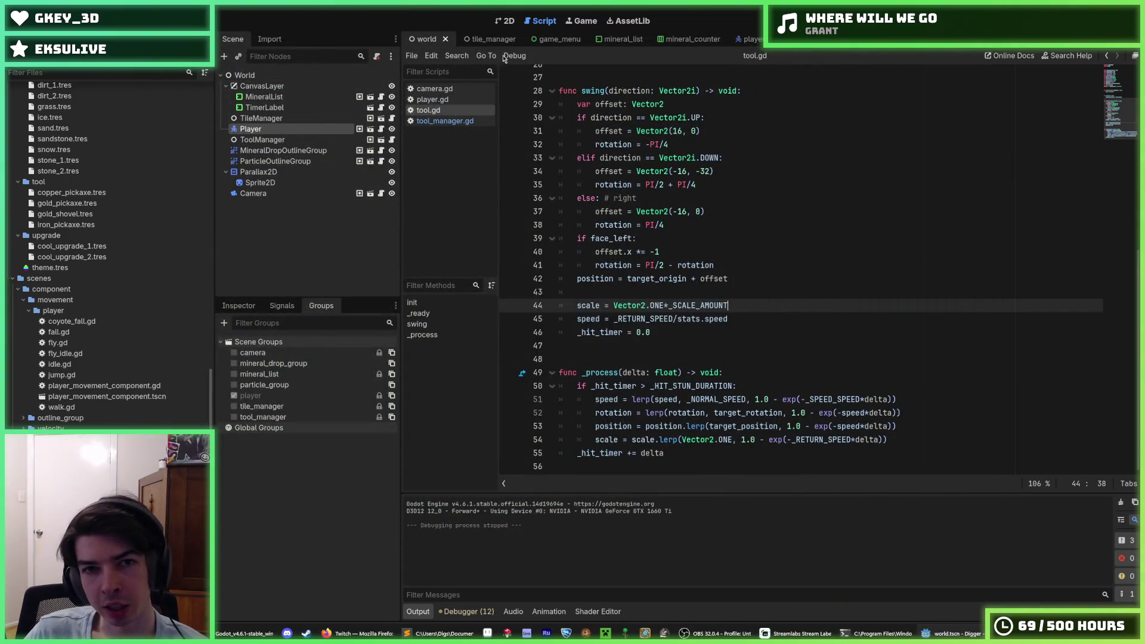
Step: Save, set gold_pickaxe.tres Speed from 0.1 to 0.5 in the Inspector, and run the game
key(ctrl+s)
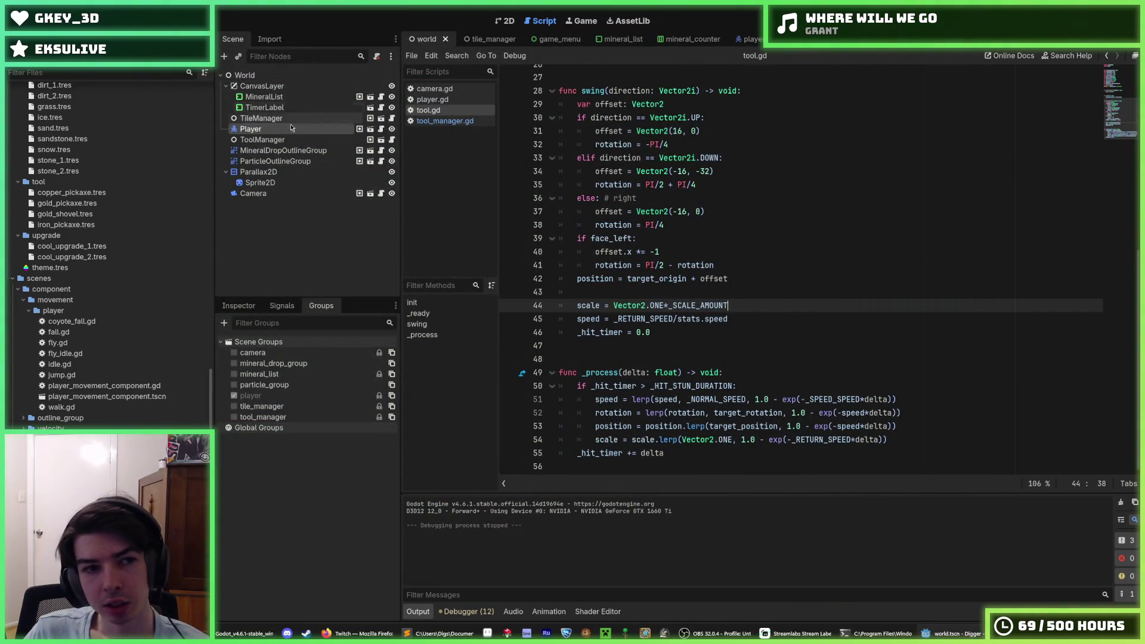
scroll(60, 355, up, 5)
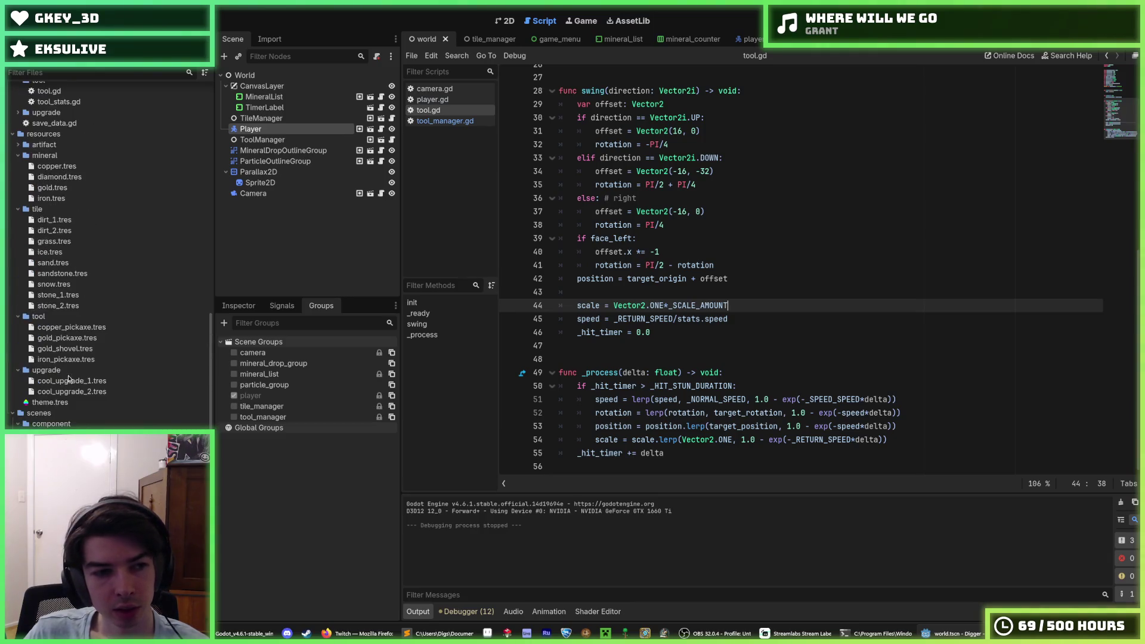
click(83, 338)
click(235, 307)
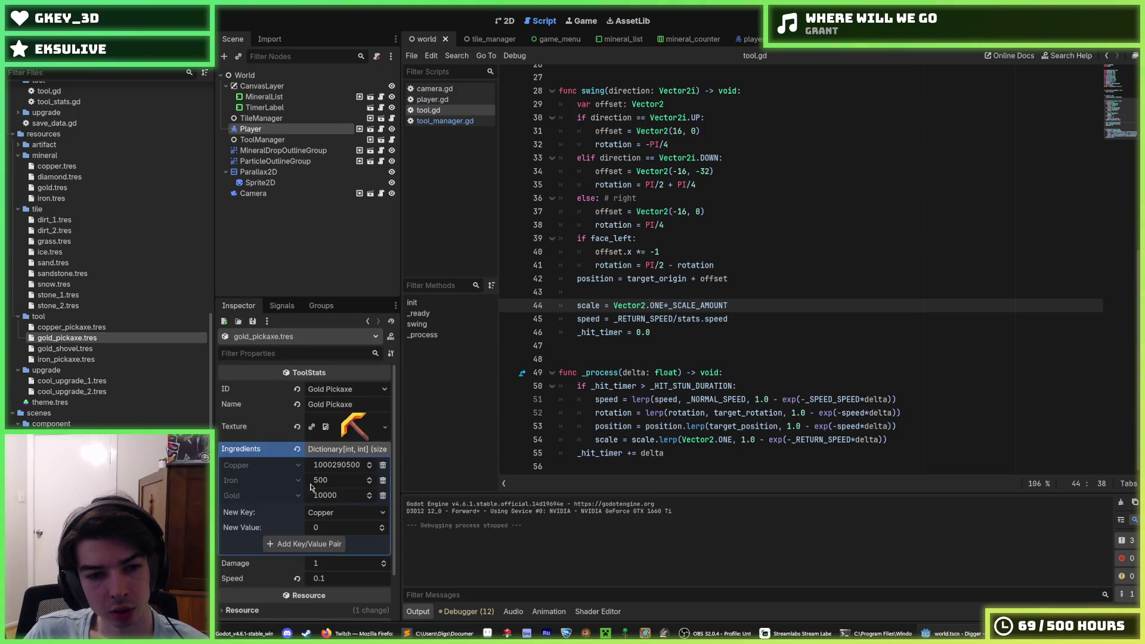
click(330, 579)
text(0.5)
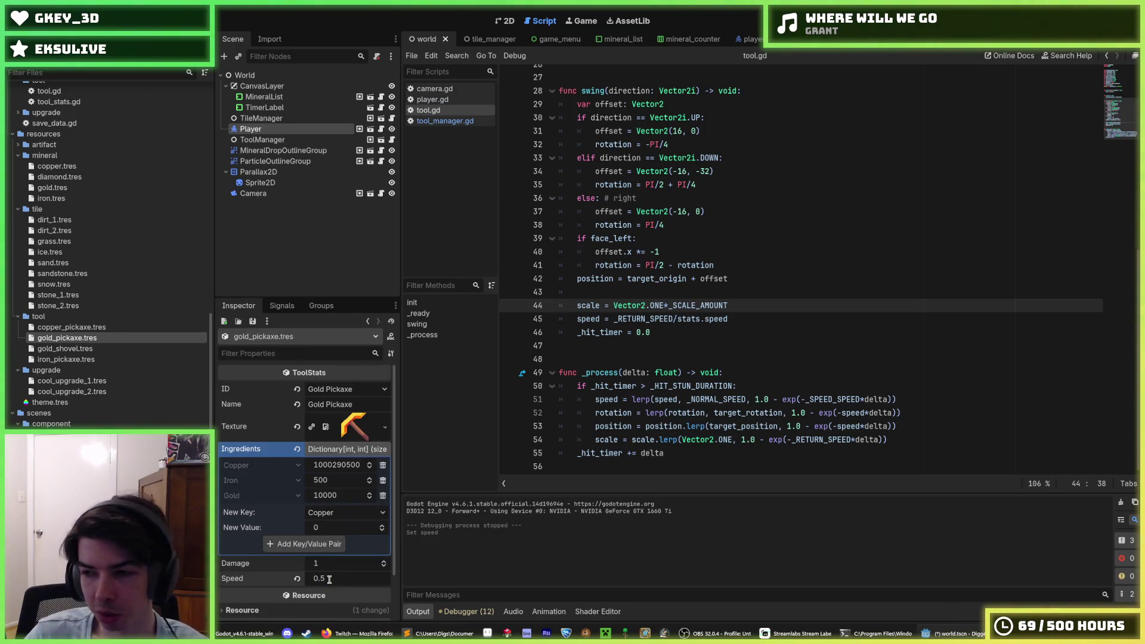
key(F5)
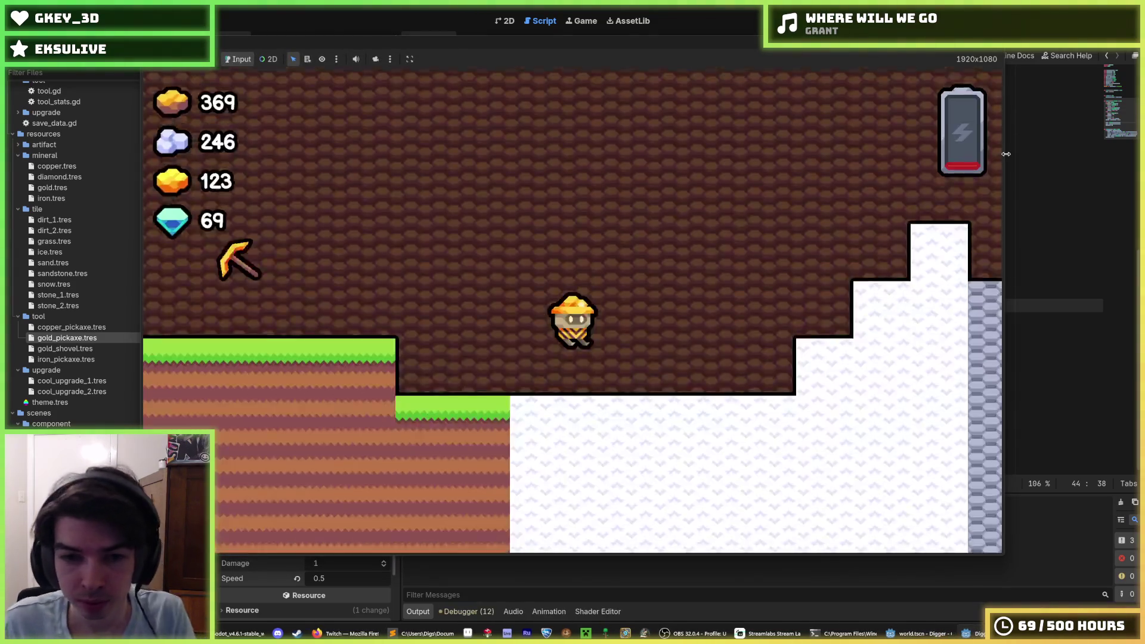
Step: Dig left, down and right across the grassy ledges, then stop the game and save
key(a)
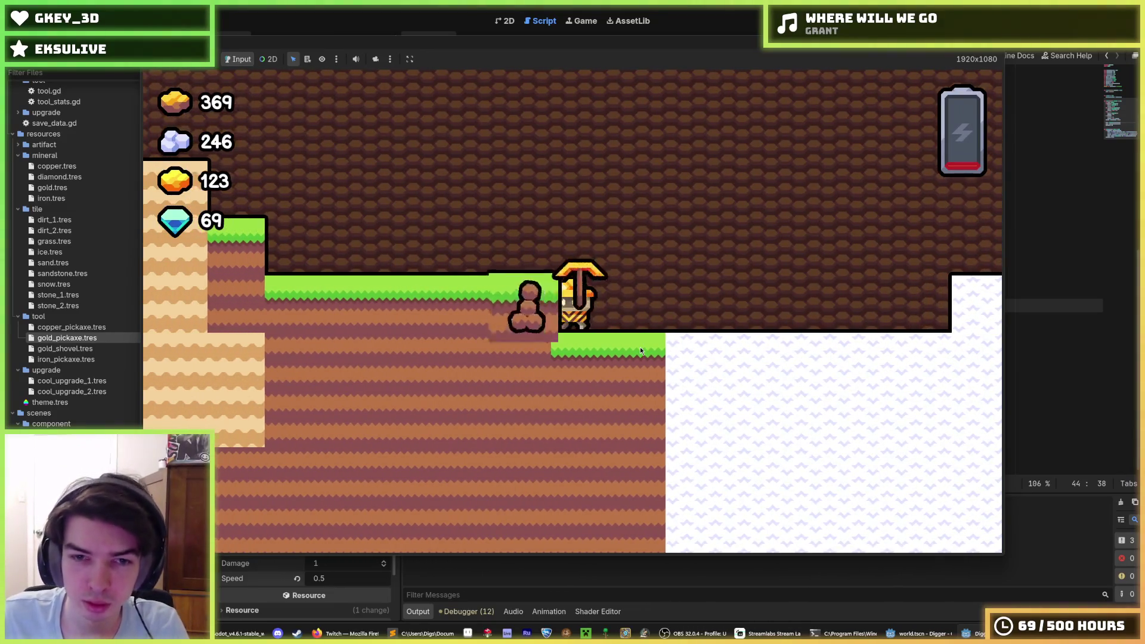
key(a)
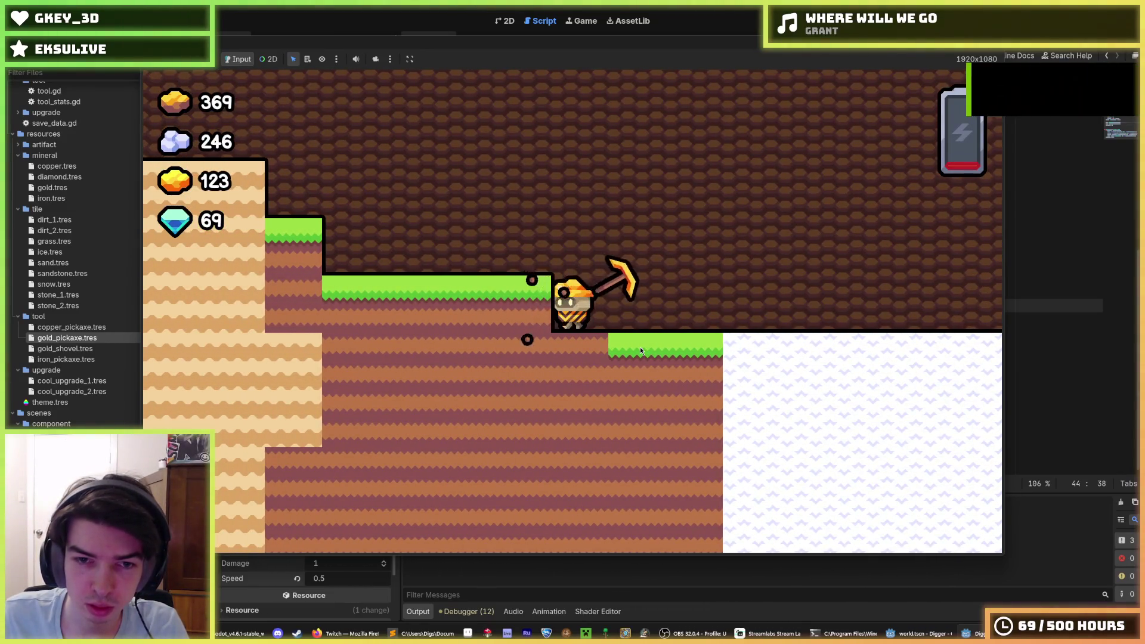
key(a)
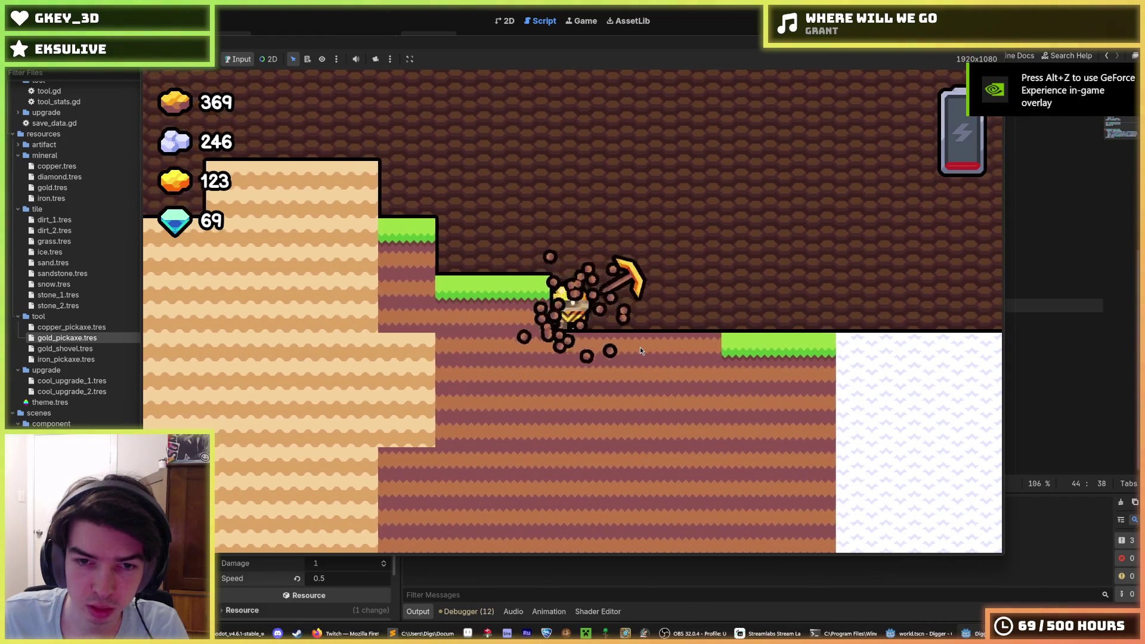
key(s)
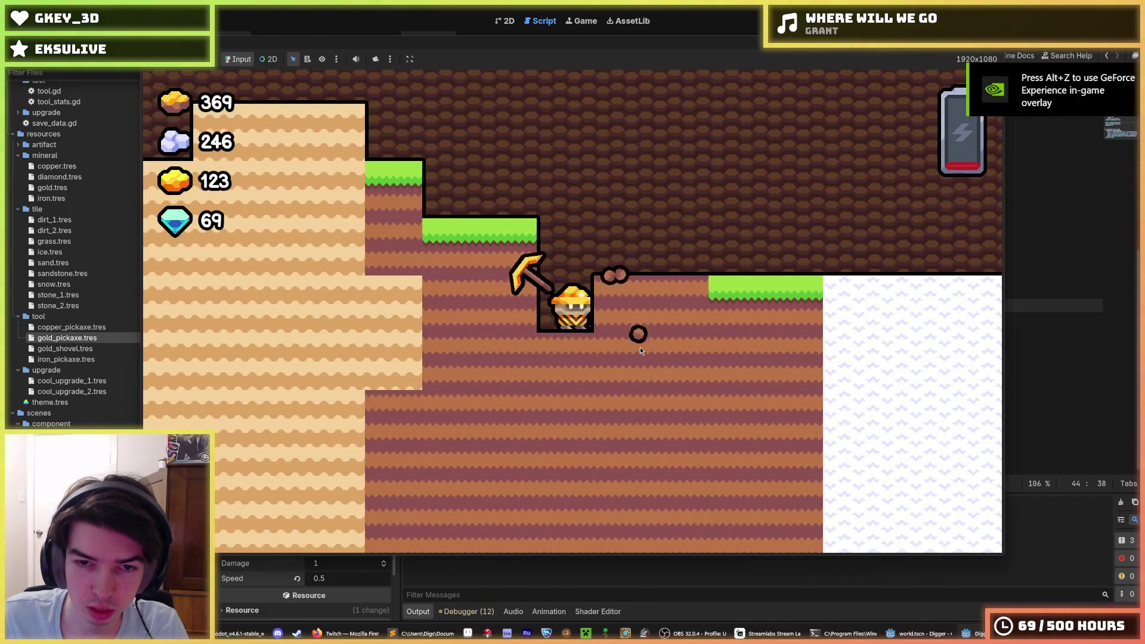
key(d)
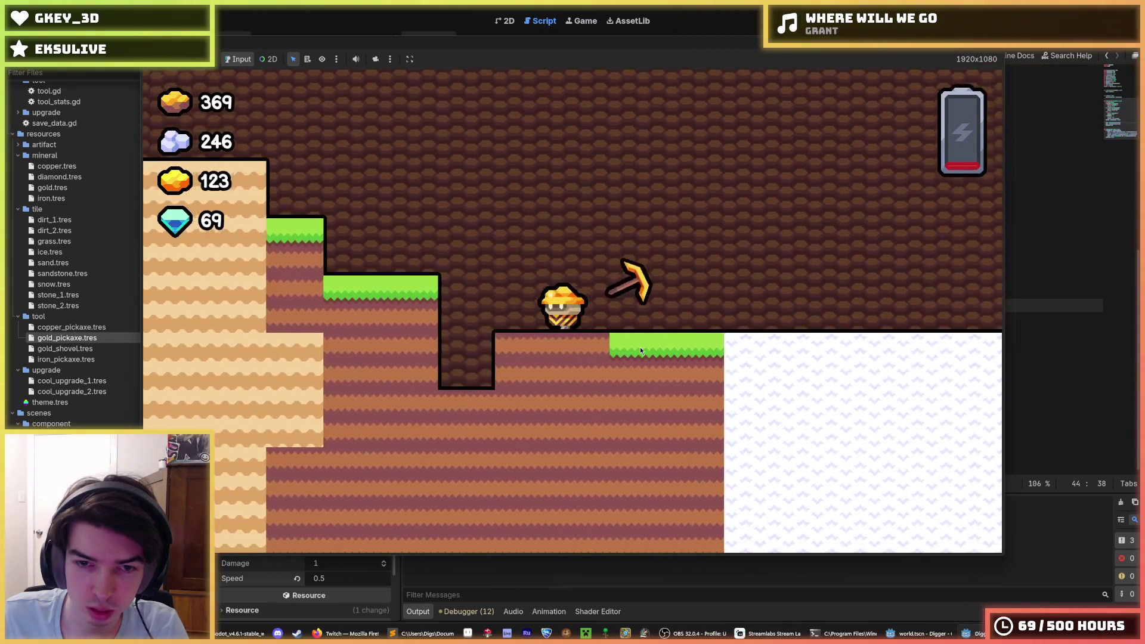
key(d)
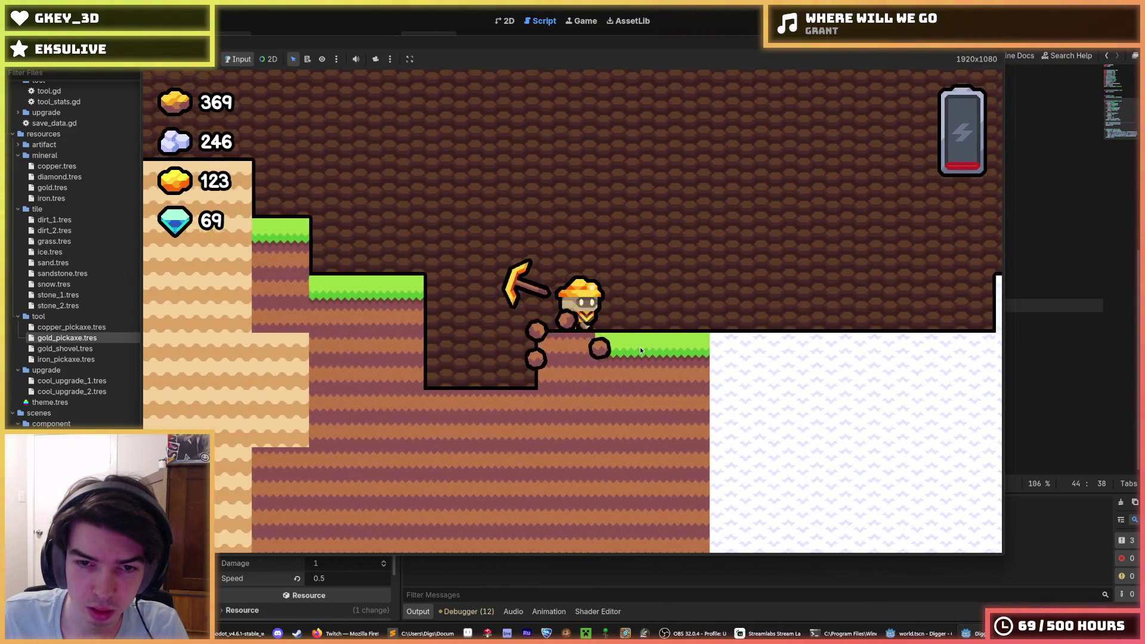
key(s)
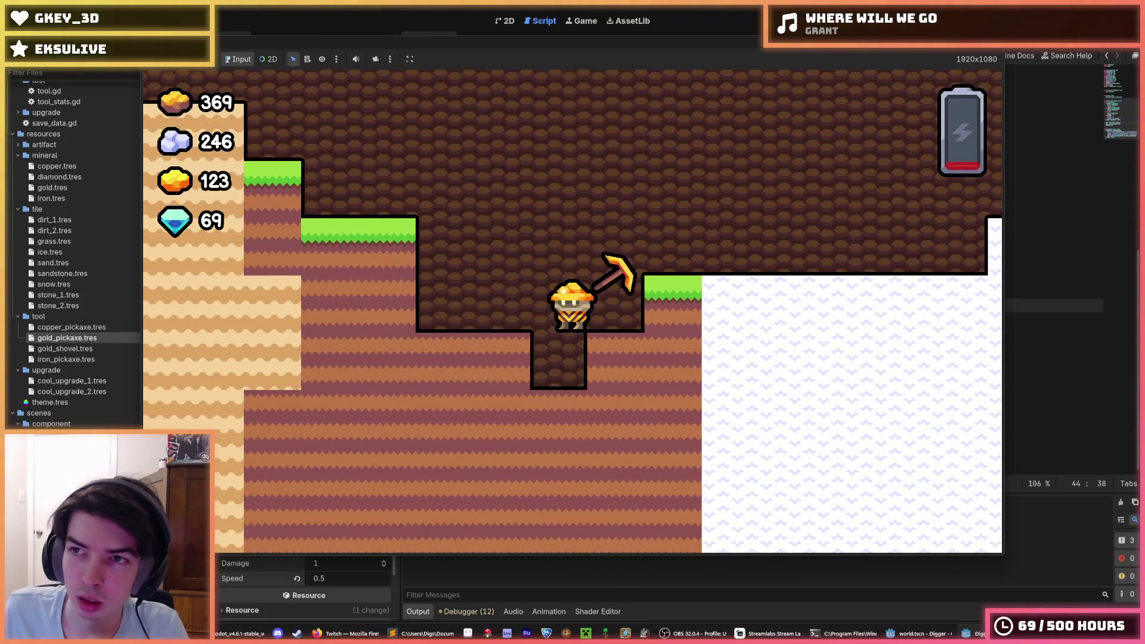
key(F8)
key(ctrl+s)
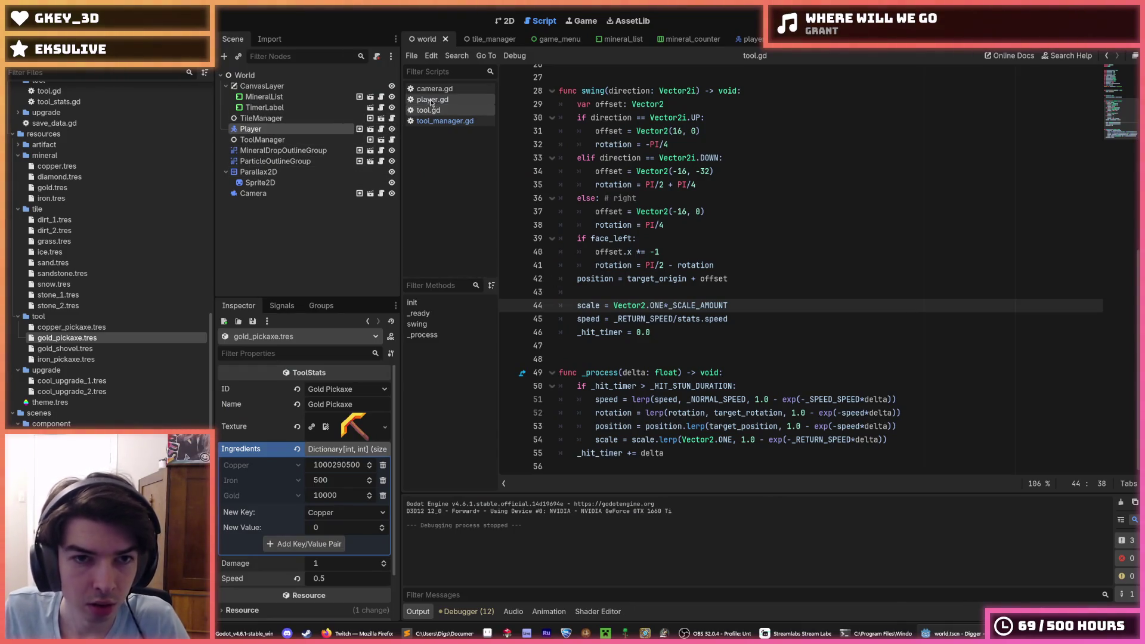
Step: Change _HIT_STUN_DURATION from 0.05 to 0.1 in tool.gd and relaunch the game
scroll(613, 344, up, 5)
scroll(617, 322, up, 4)
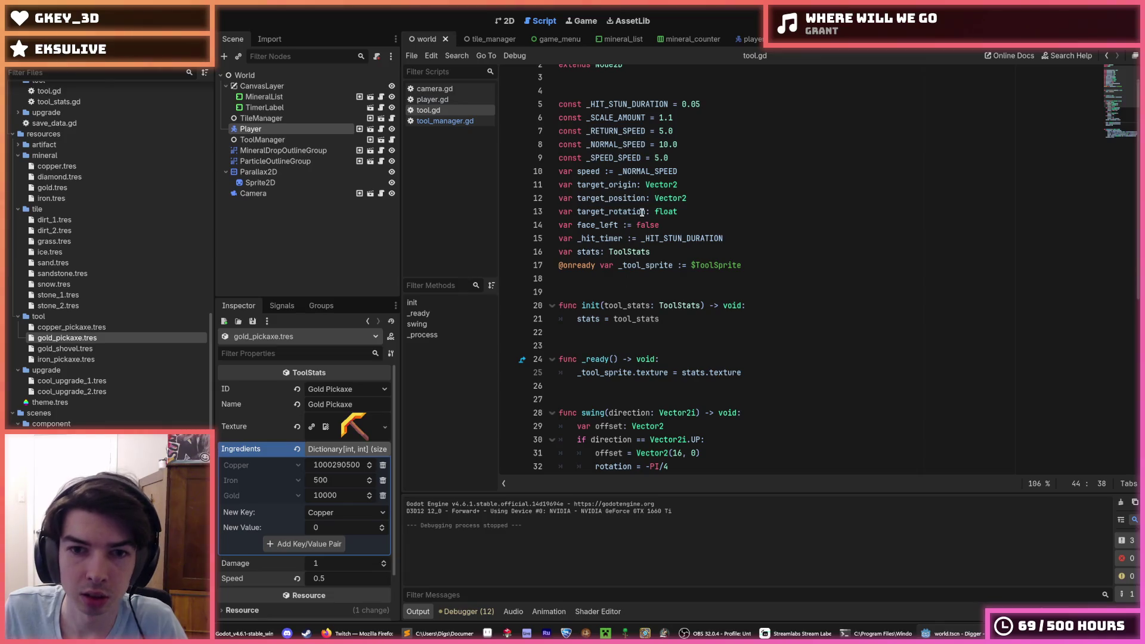
click(707, 104)
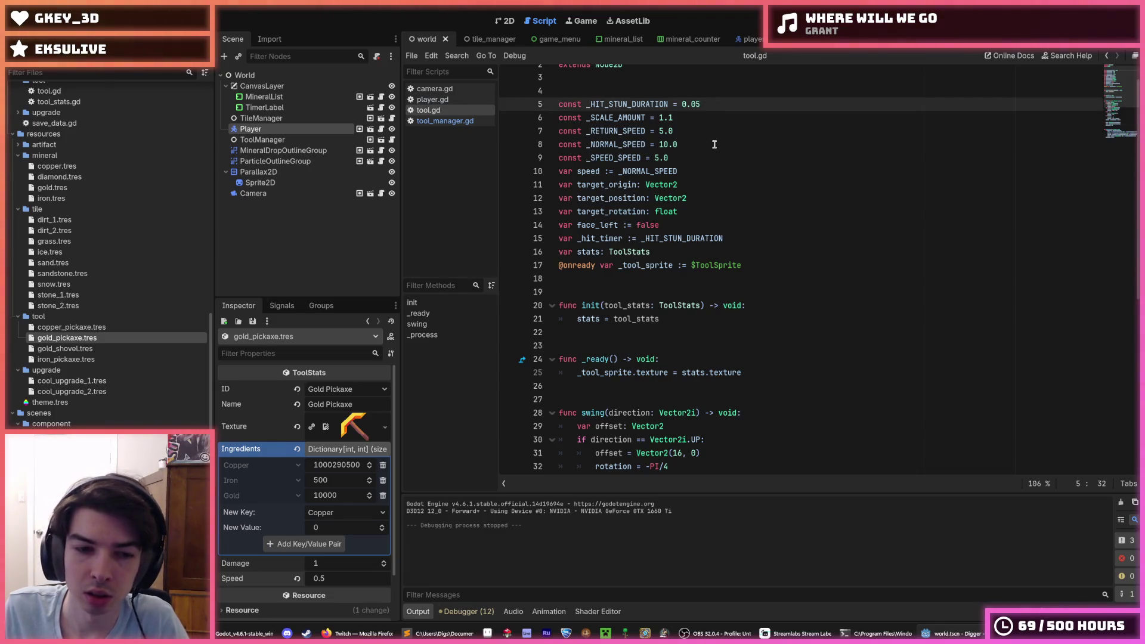
scroll(714, 239, down, 8)
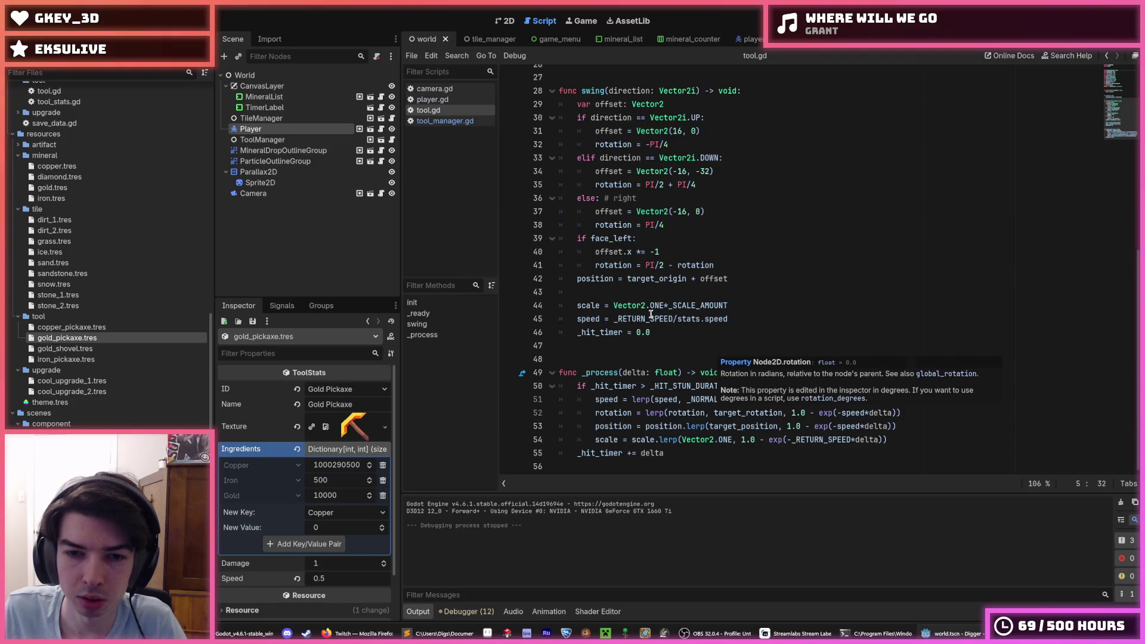
click(670, 332)
click(768, 381)
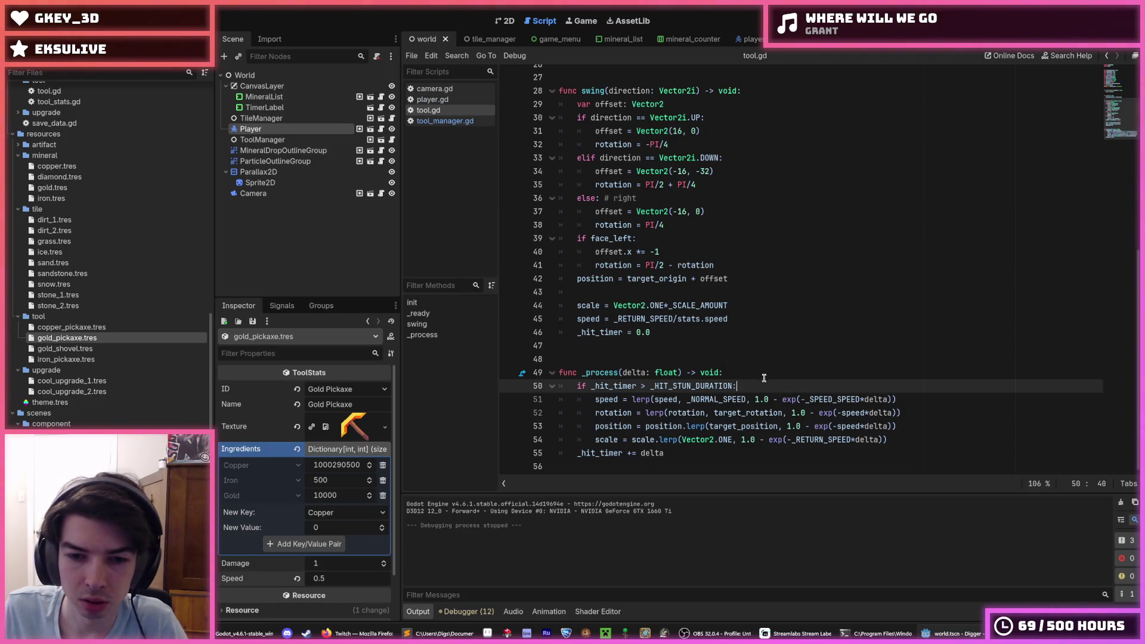
scroll(769, 382, up, 8)
click(703, 104)
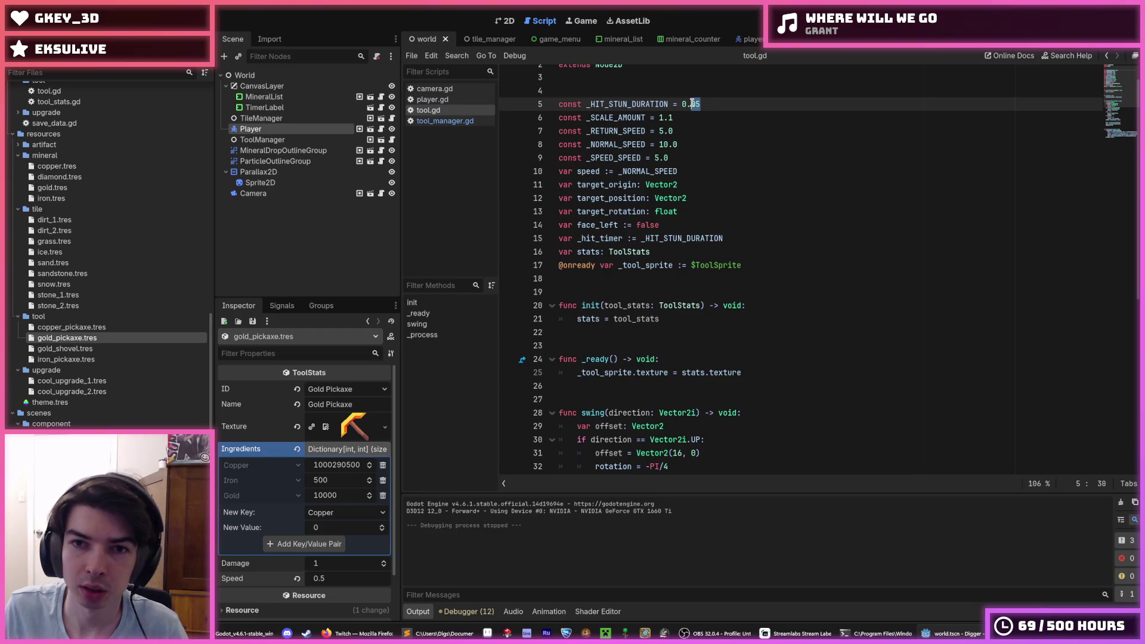
text(`1)
key(F5)
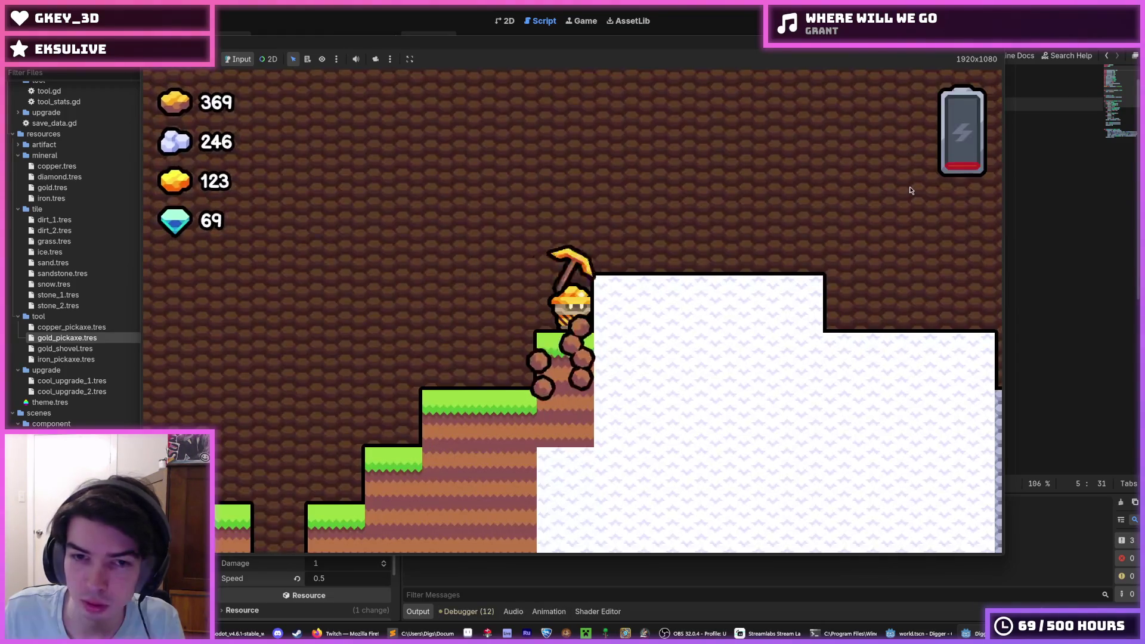
Step: Dig left, right, down and up through the dirt, then stop the game and return to swing()'s offset lines
key(Right)
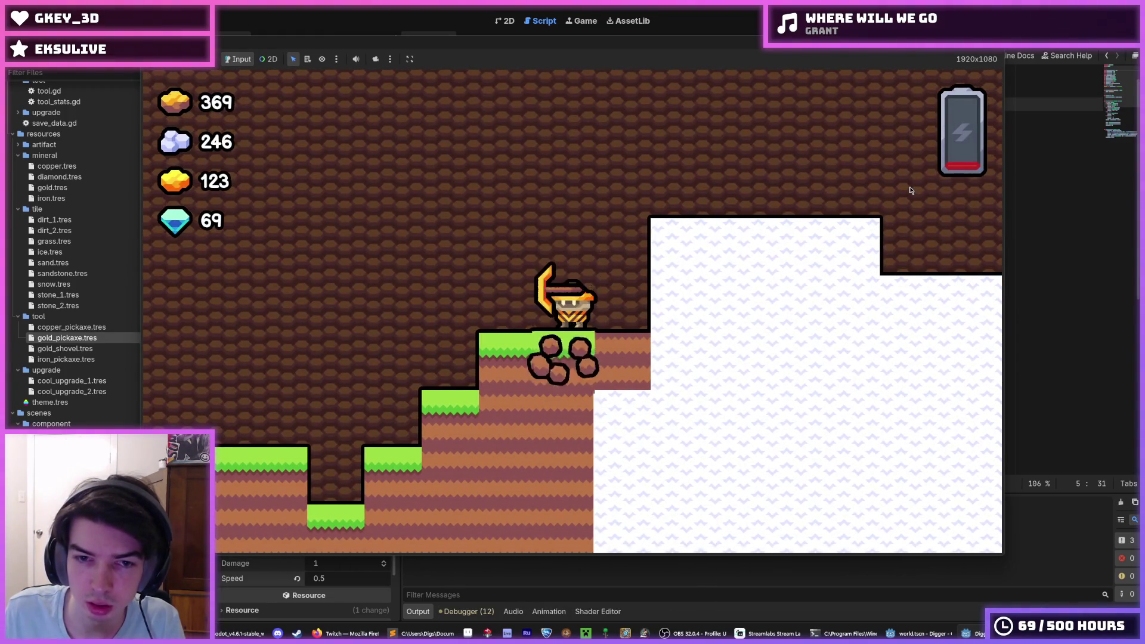
key(Right)
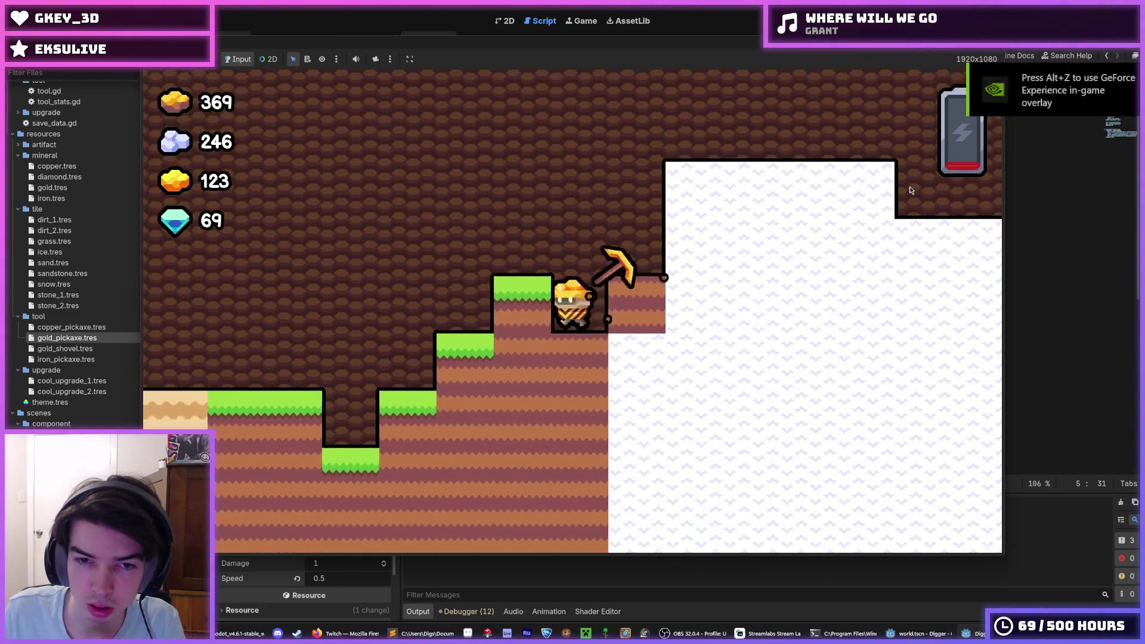
key(Left)
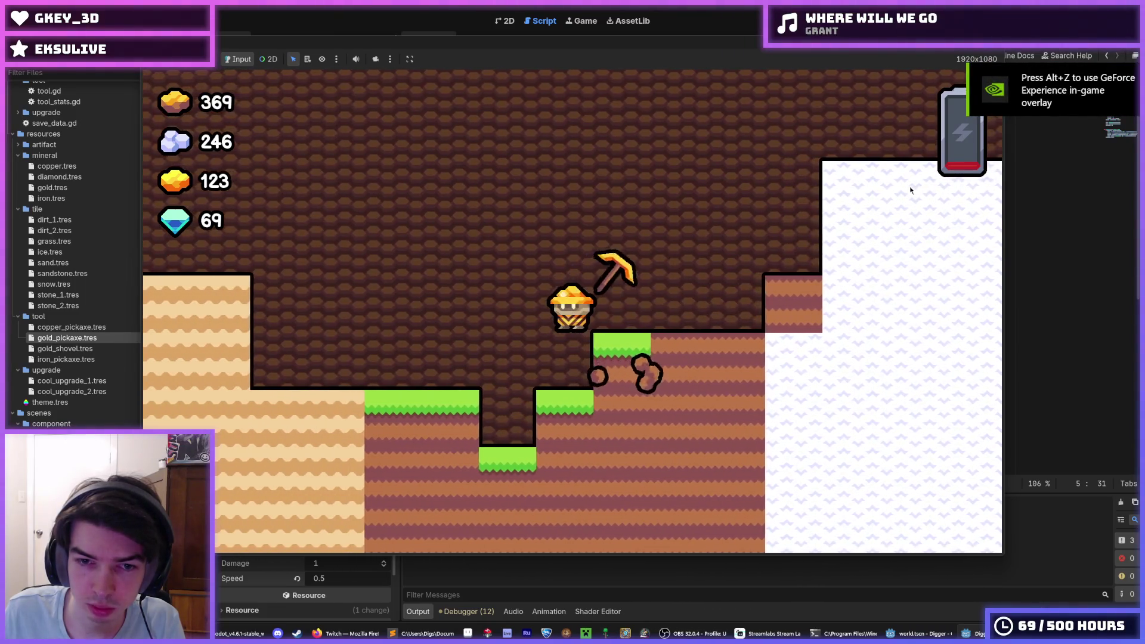
key(Right)
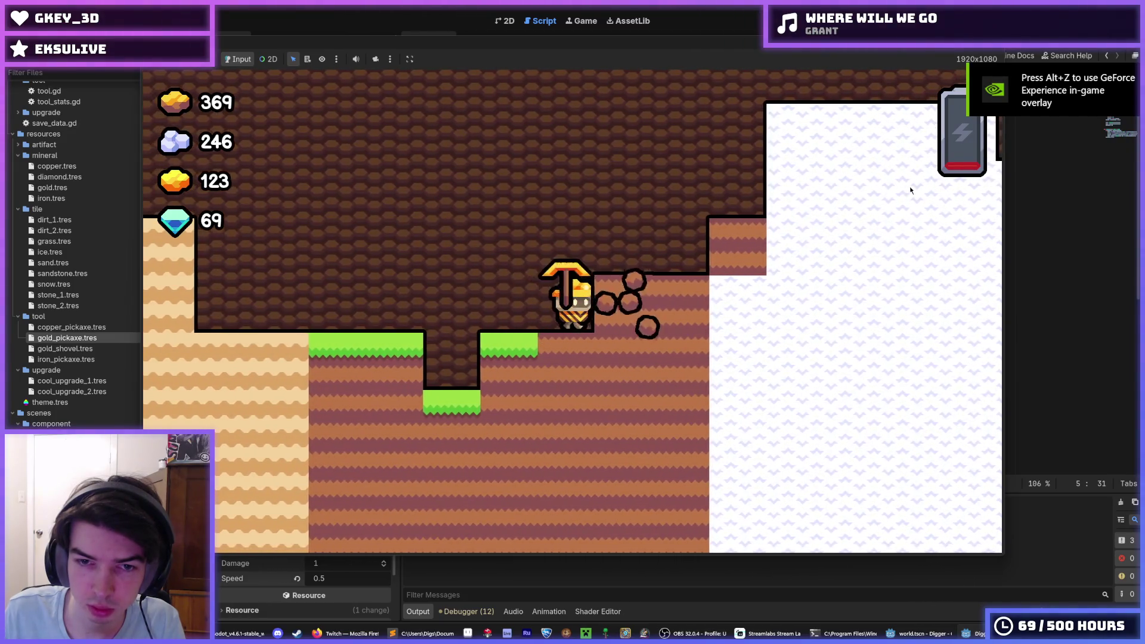
key(Right)
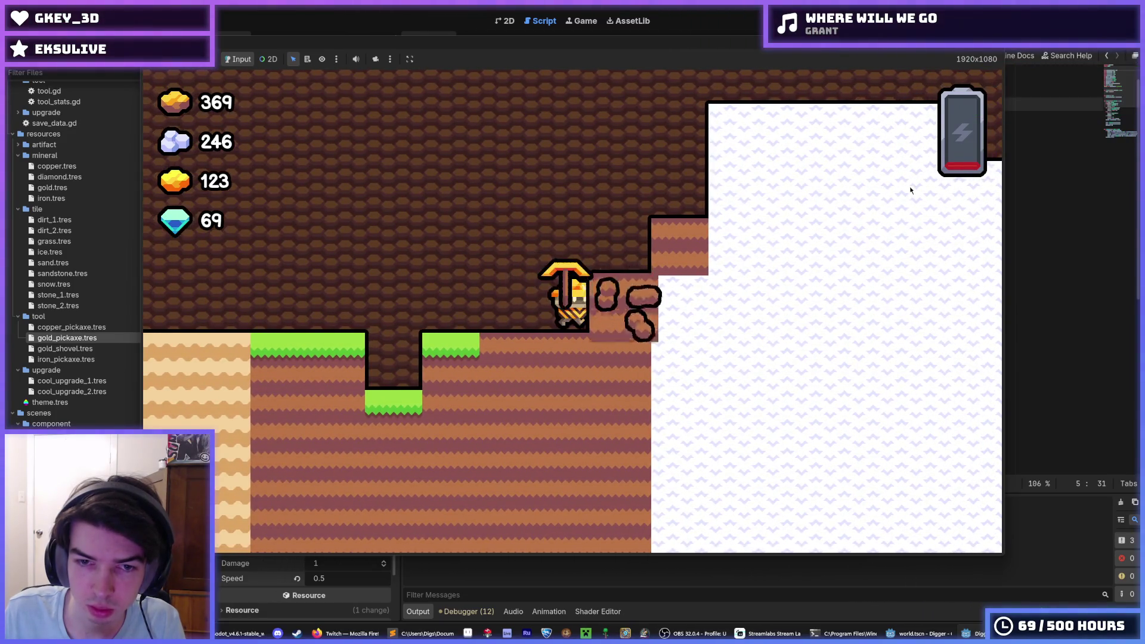
key(Left)
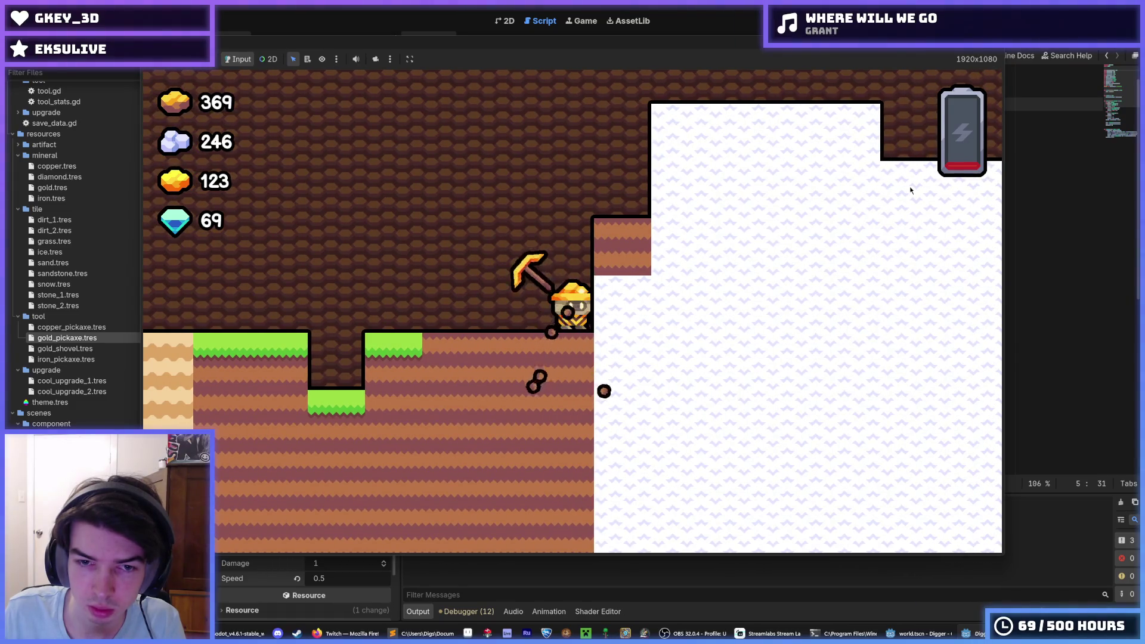
key(Right)
key(Left)
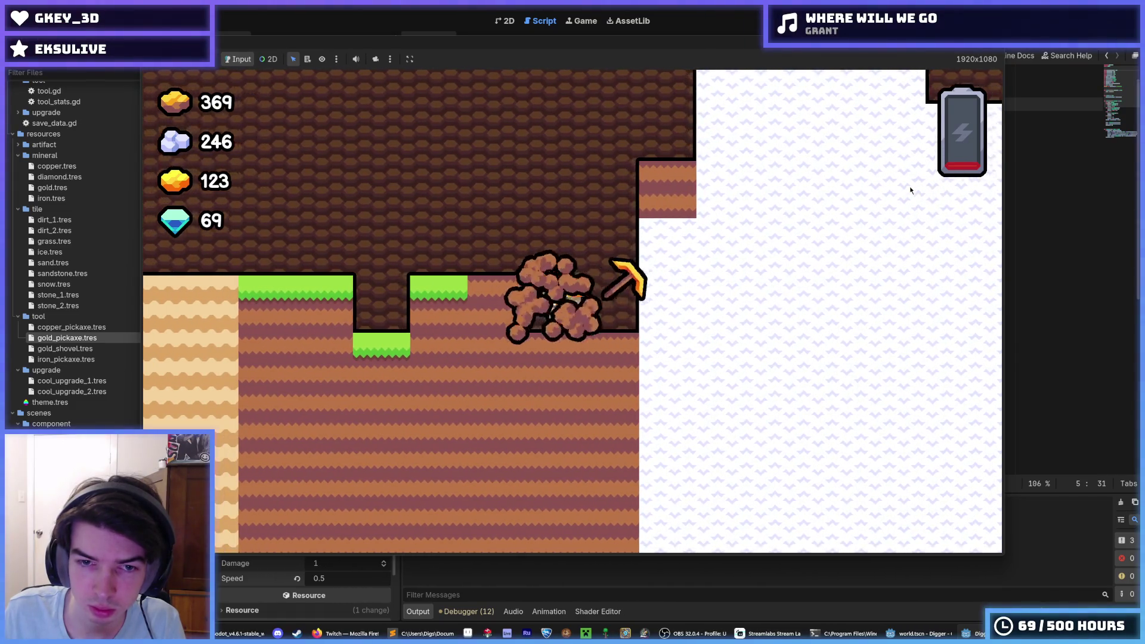
key(Left)
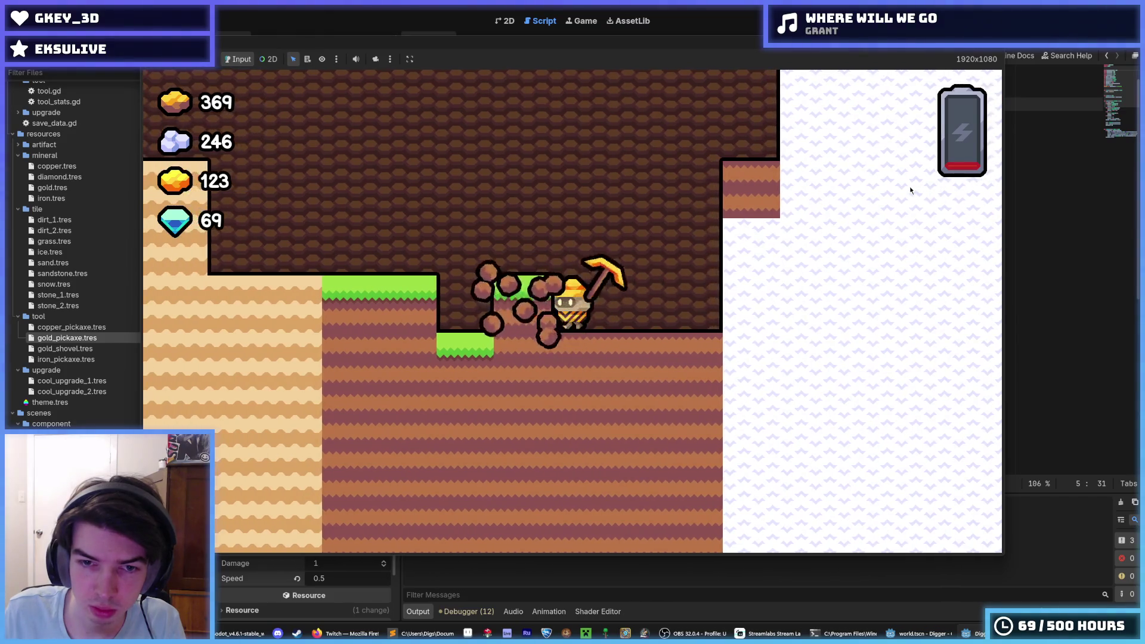
key(Down)
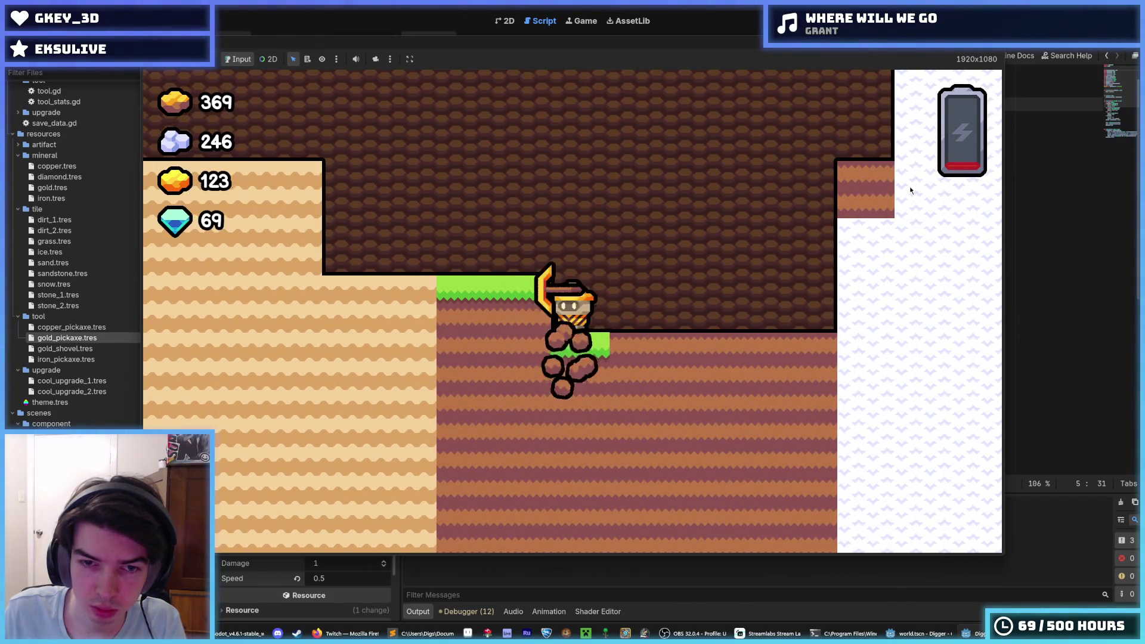
key(Up)
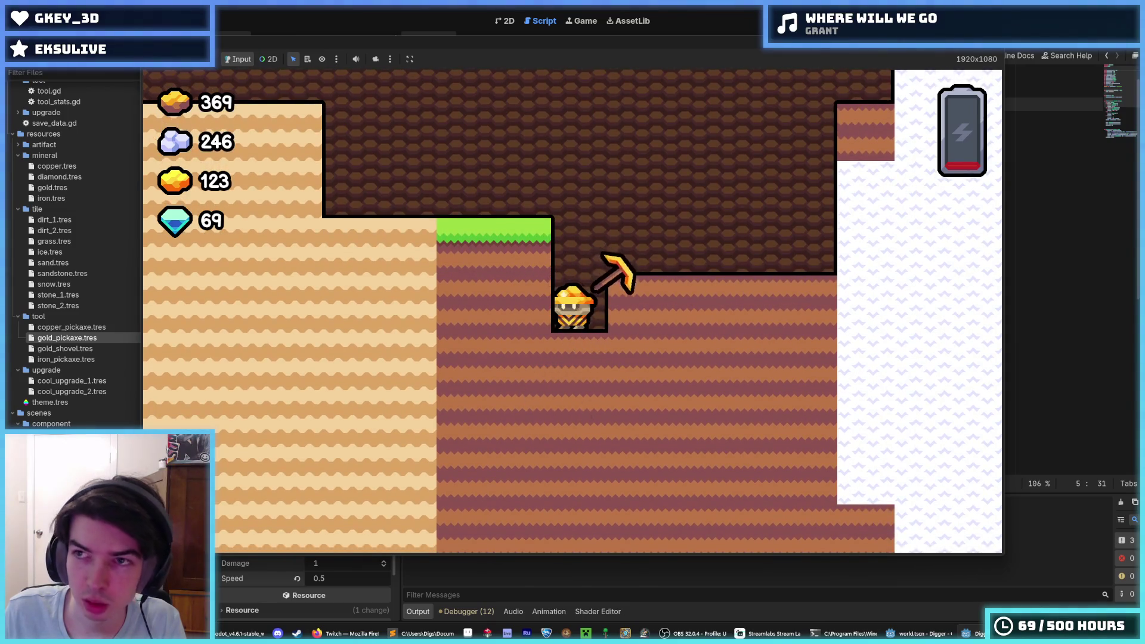
key(F8)
click(721, 294)
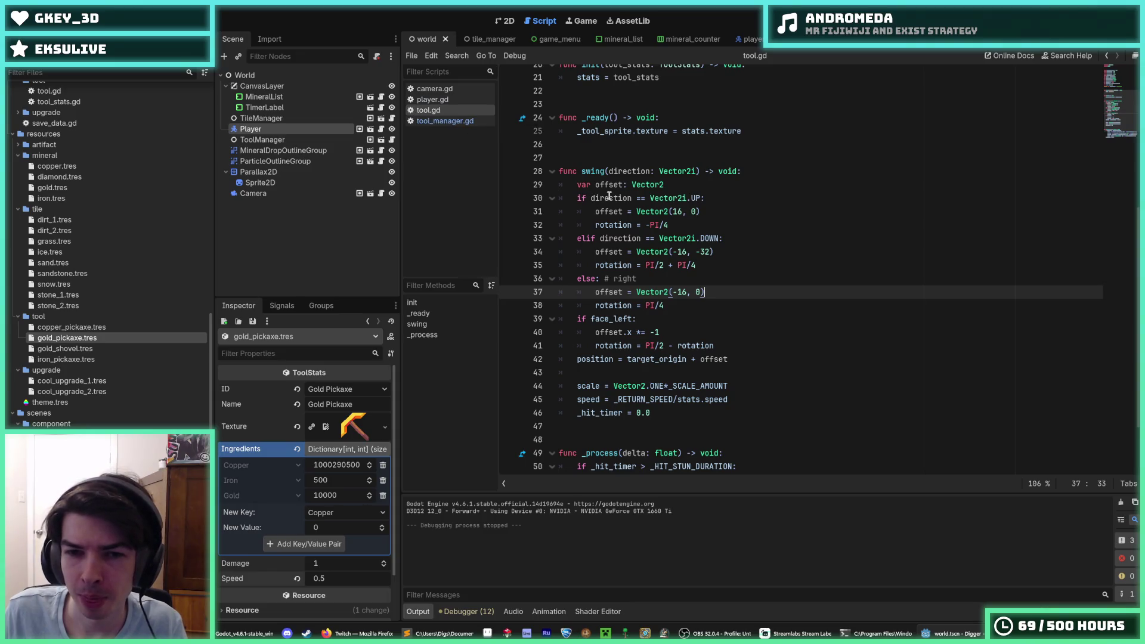
Step: Change the down-swing offset from Vector2(-16, -32) to Vector2(-16, -16) and run the game
drag(710, 251, 702, 251)
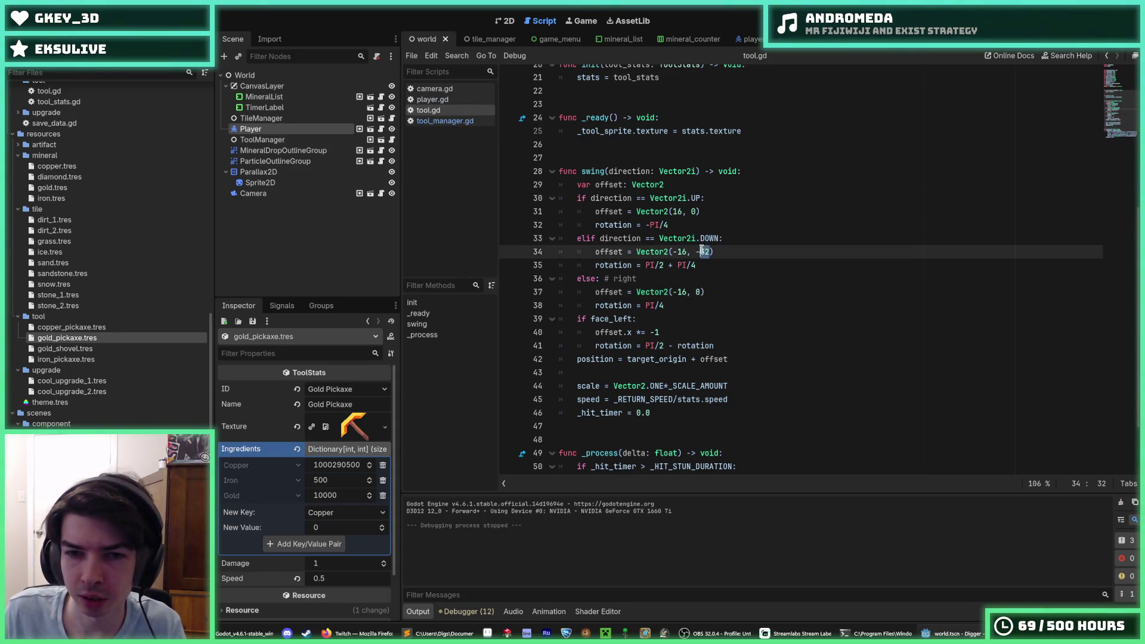
click(720, 267)
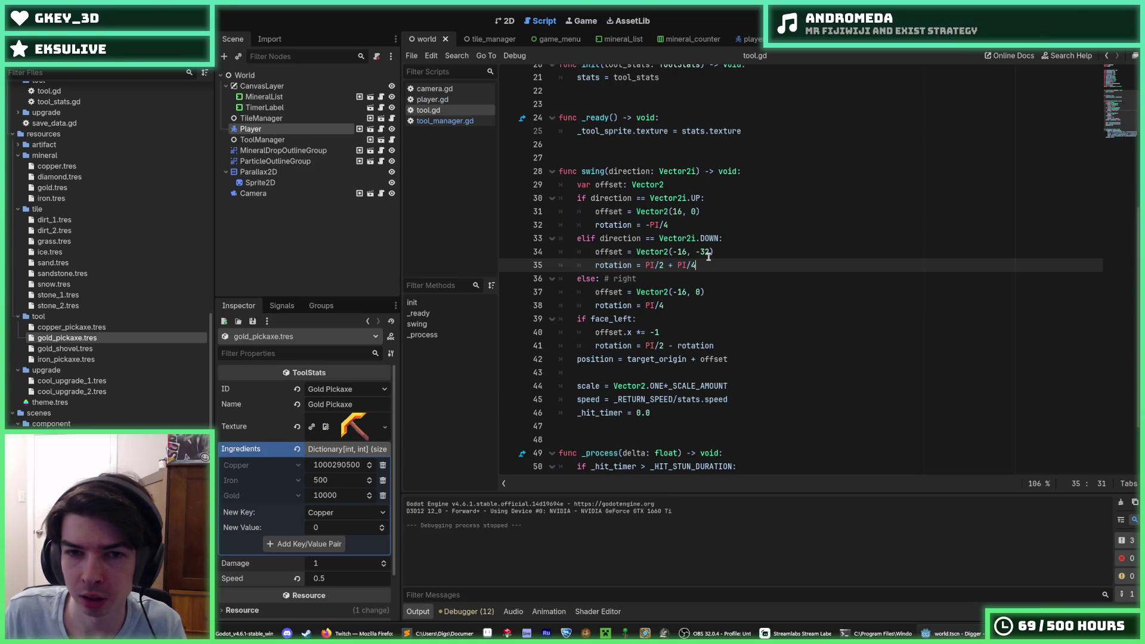
drag(709, 252, 702, 253)
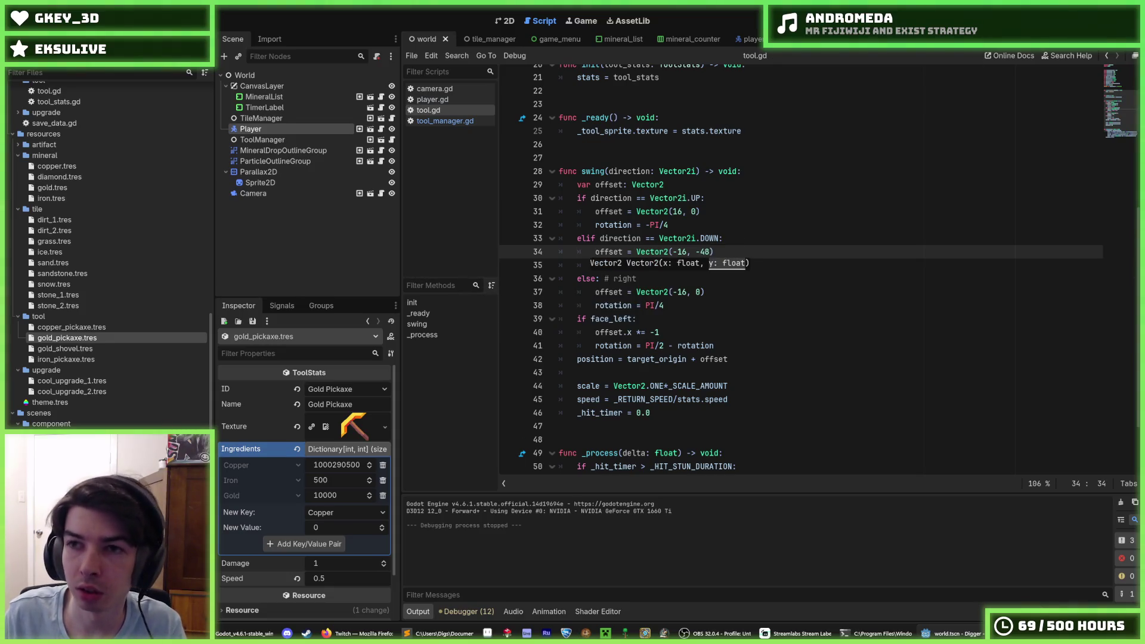
text(6)
key(F5)
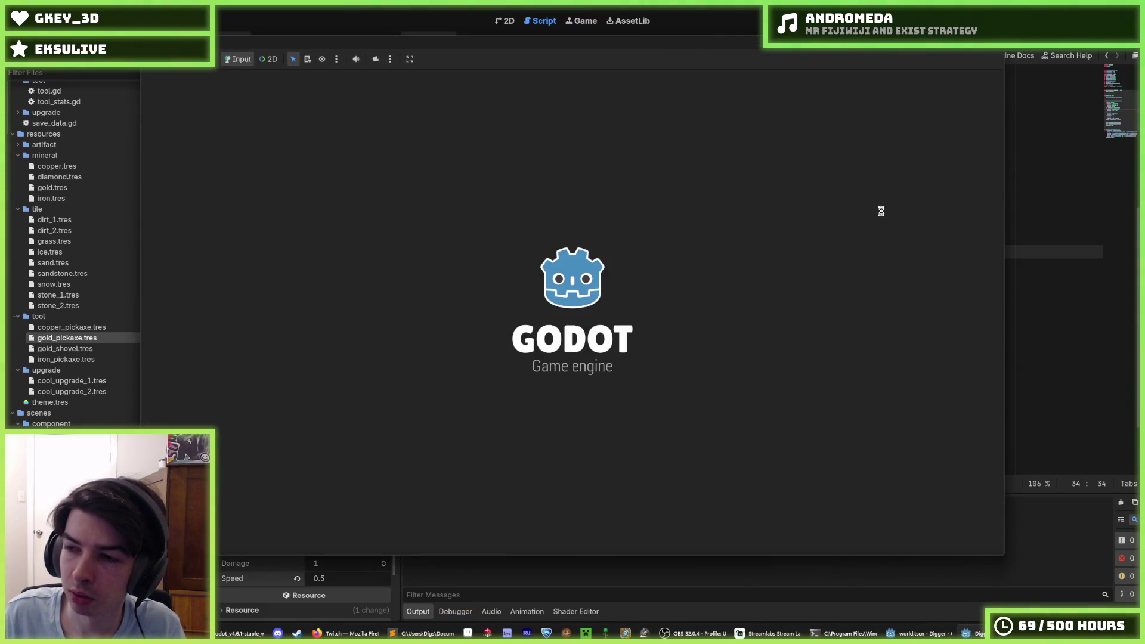
Step: Dig left, down twice and right, then climb the column and dig down from the left ledge
key(a)
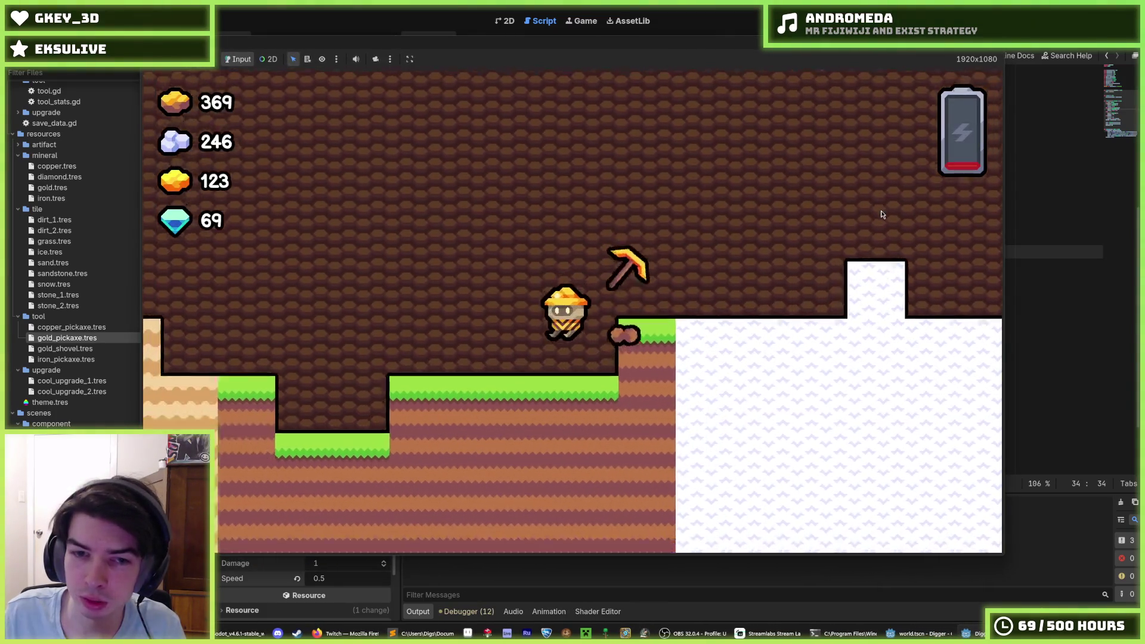
key(s)
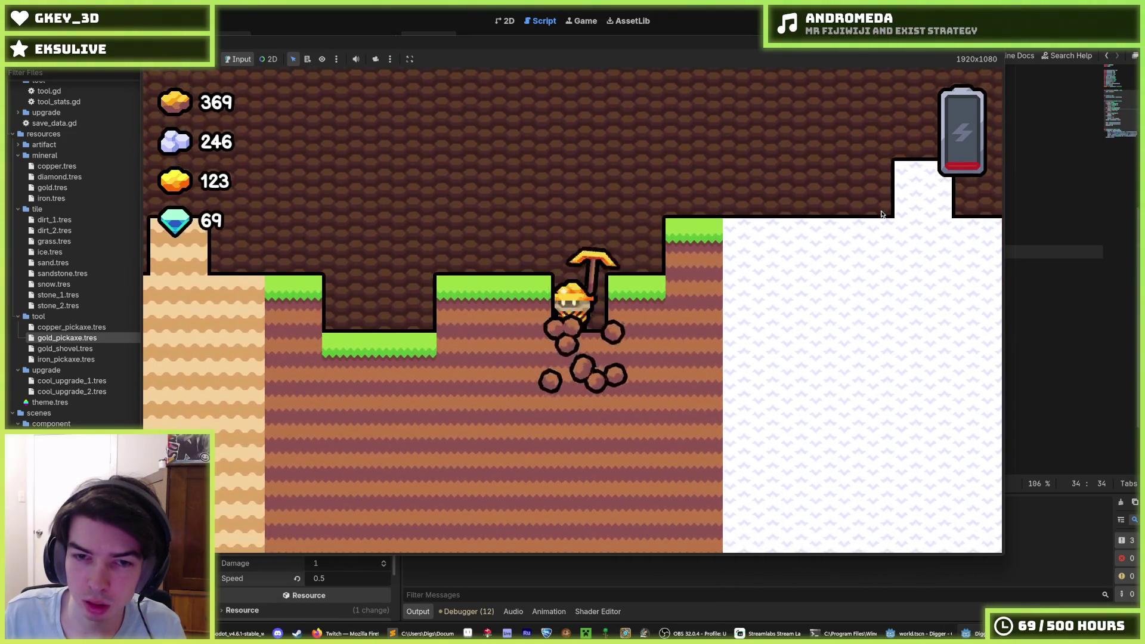
key(s)
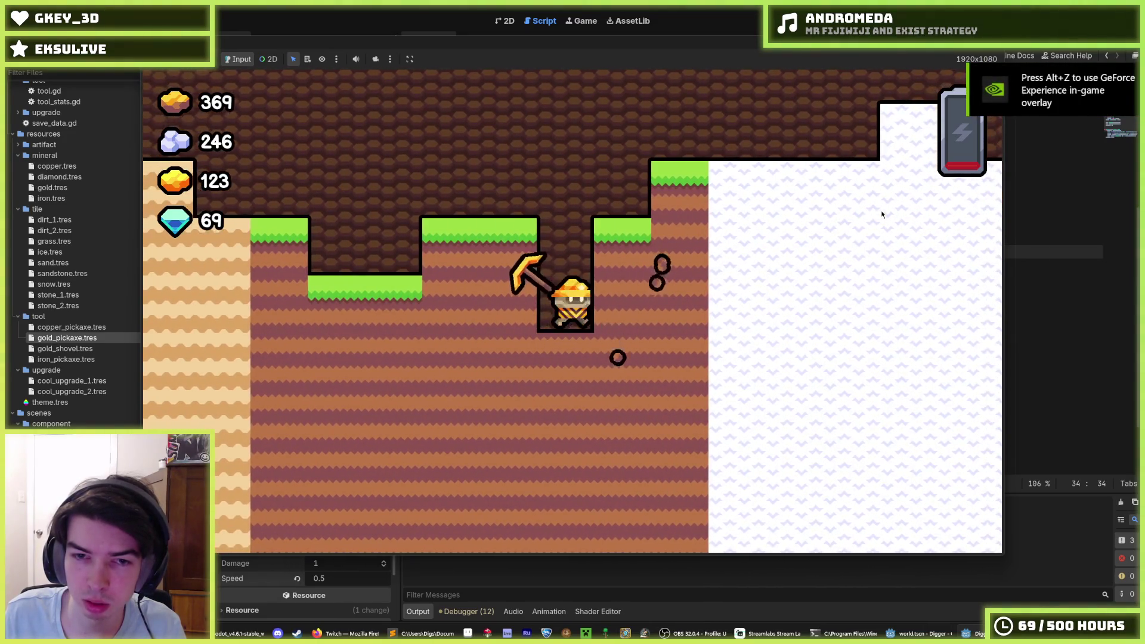
key(d)
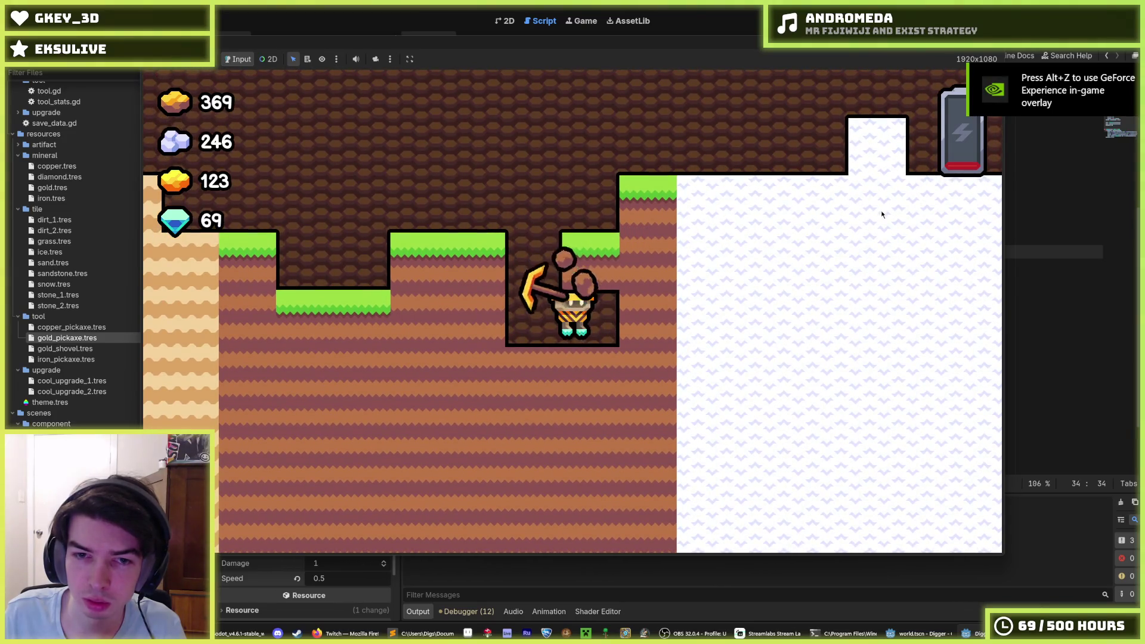
key(w)
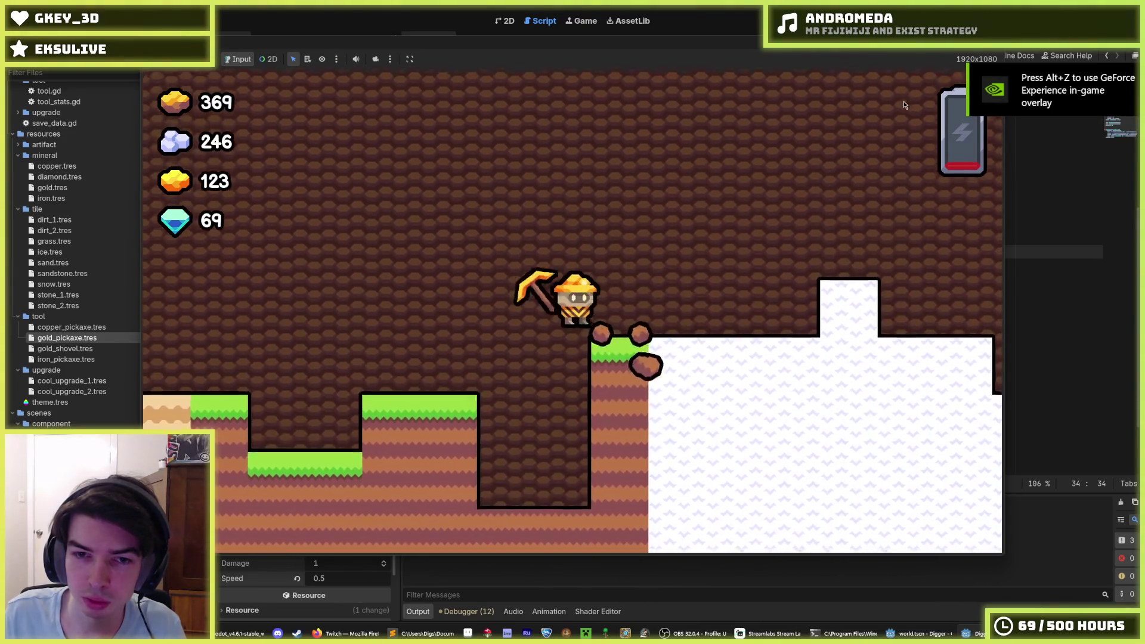
key(a)
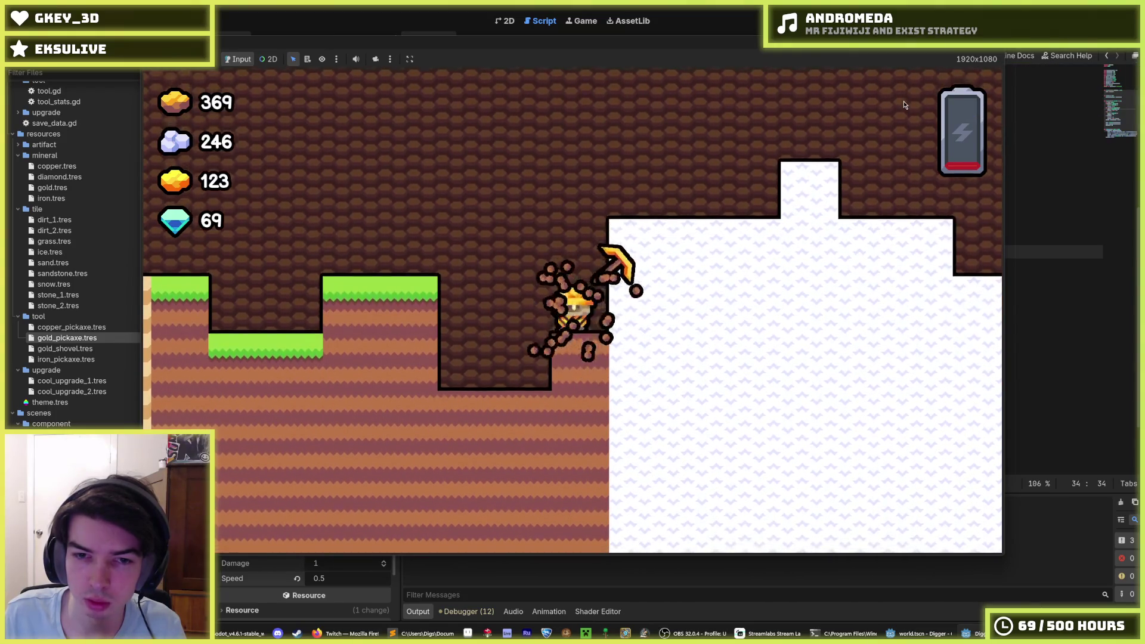
key(a)
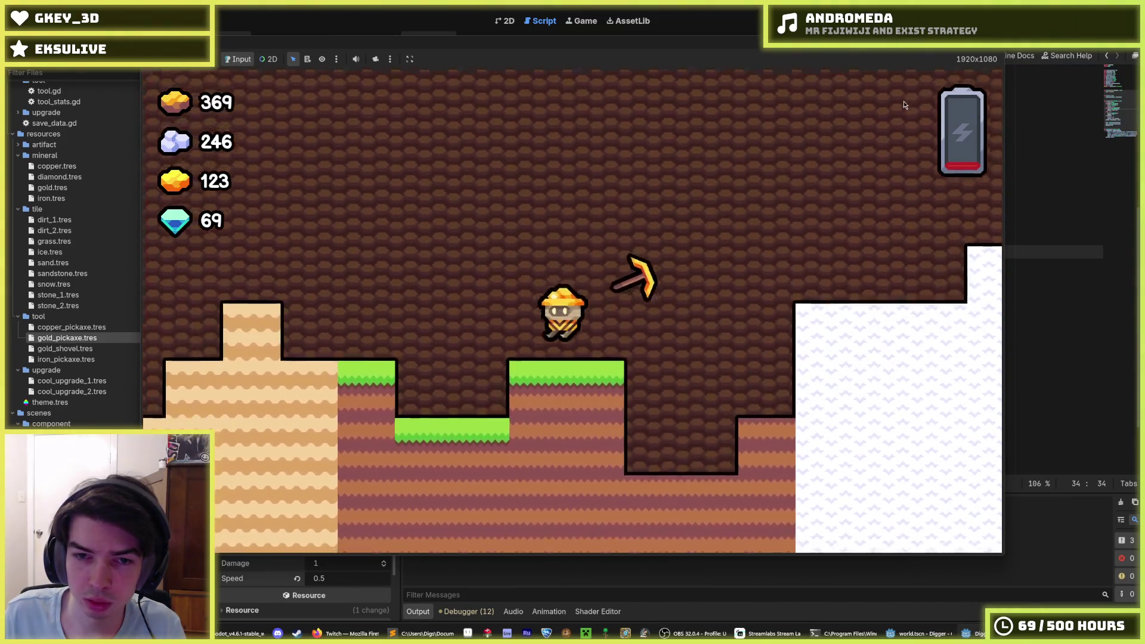
key(s)
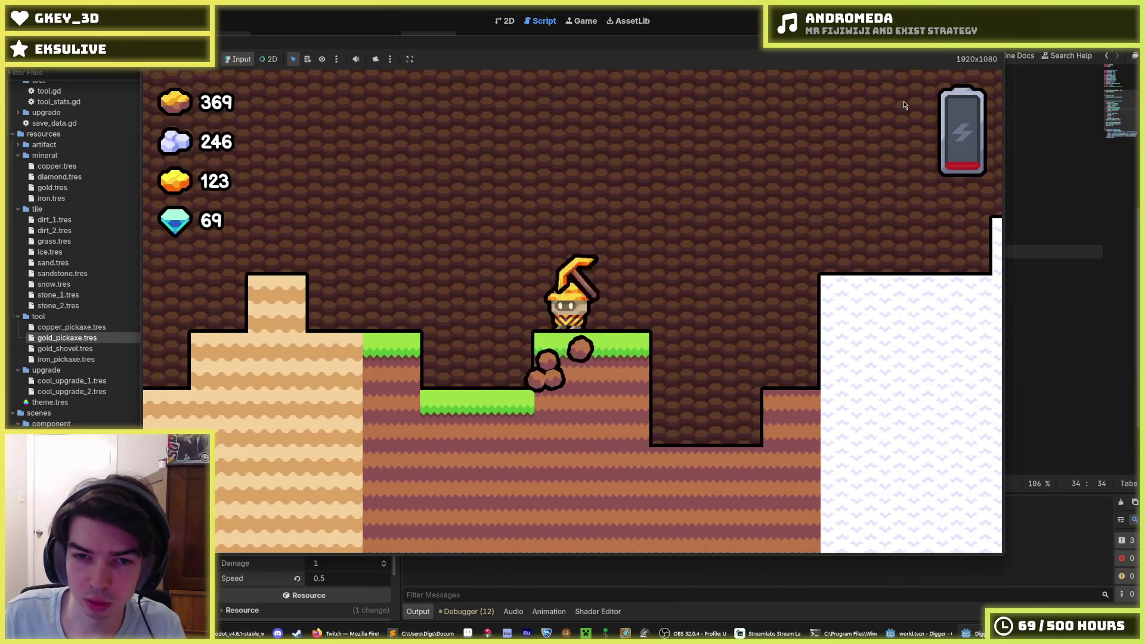
Step: Keep digging from the pit to the left, overhead and downward, then stop the game with F8
key(a)
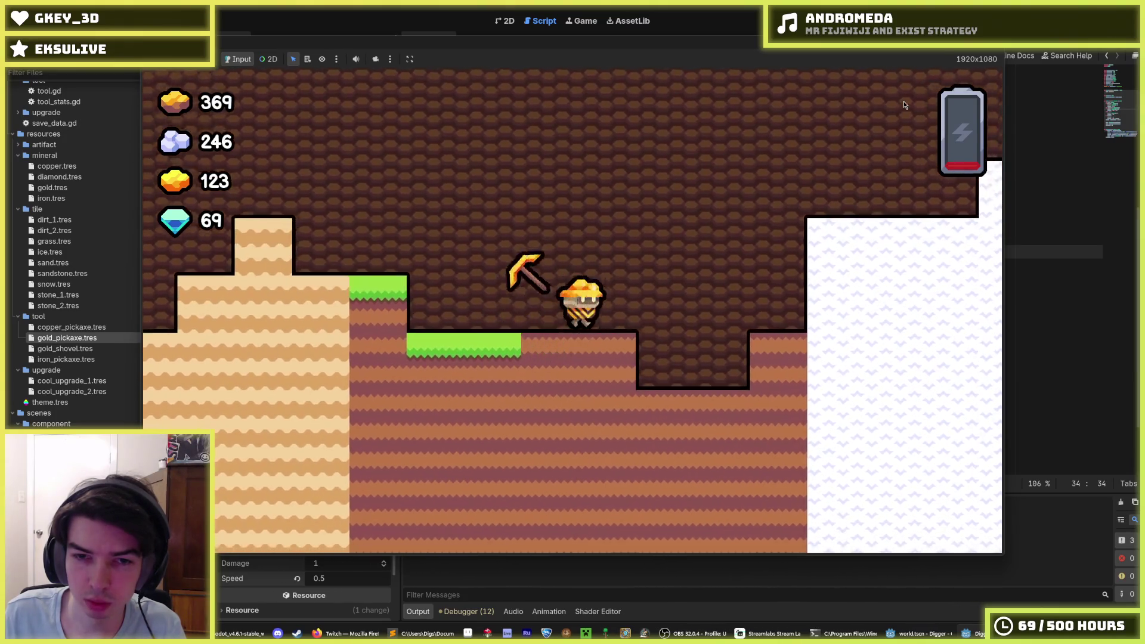
key(a)
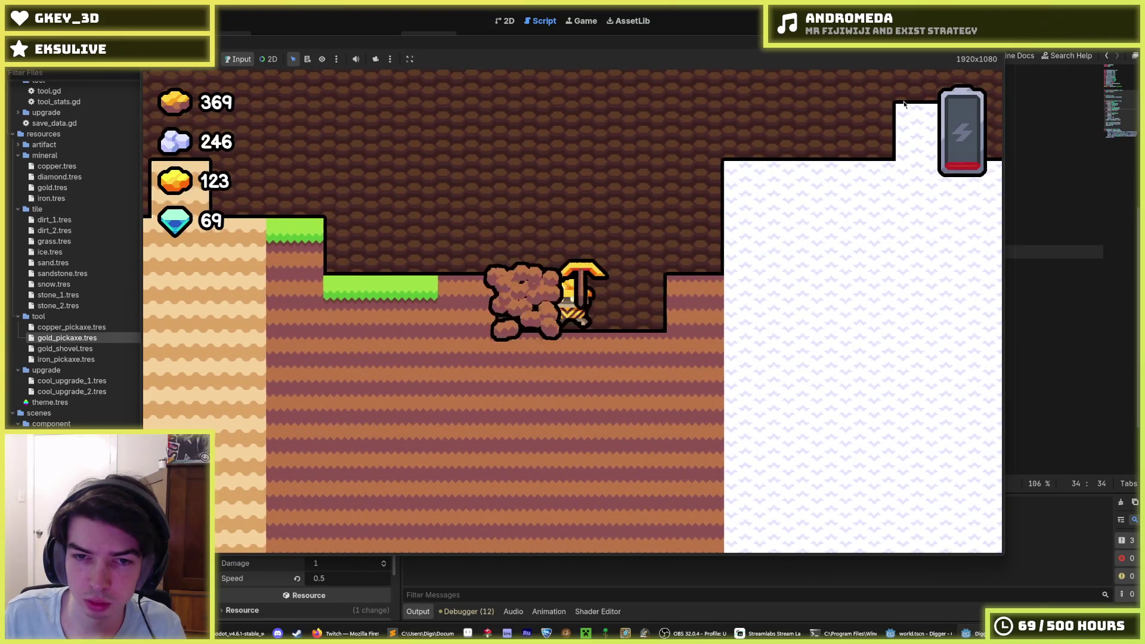
key(d)
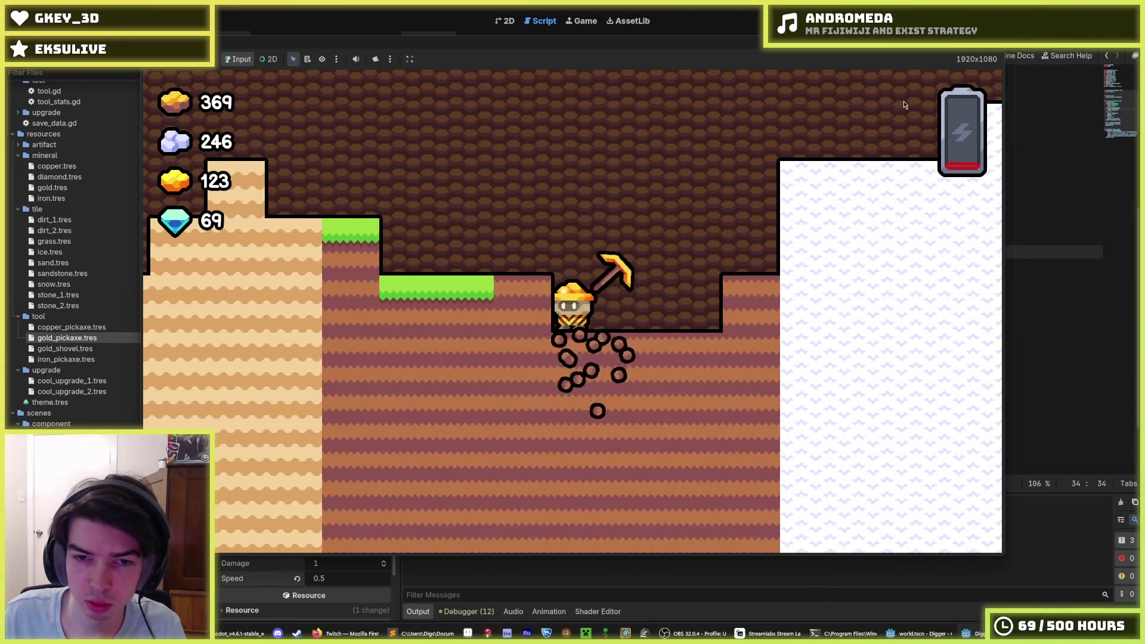
key(s)
key(d)
key(s)
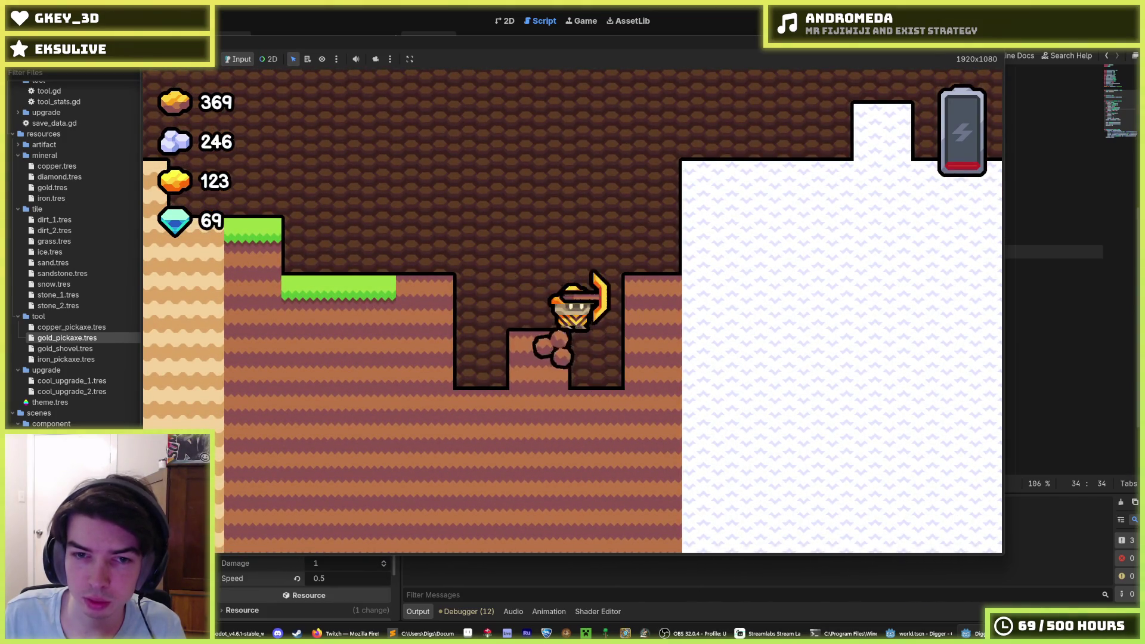
key(a)
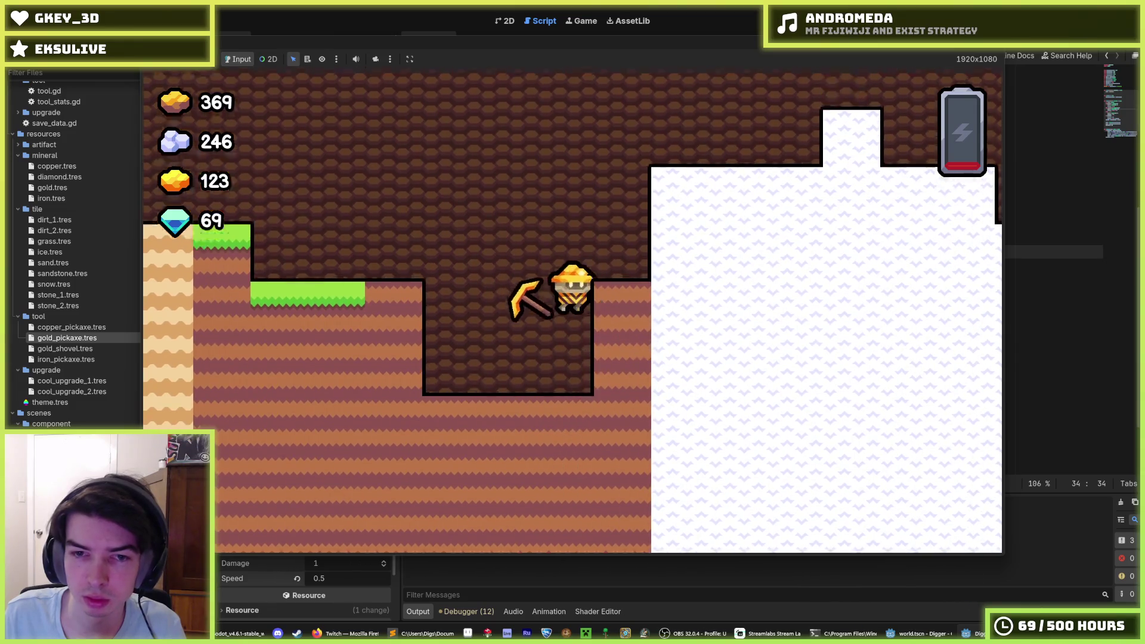
key(F8)
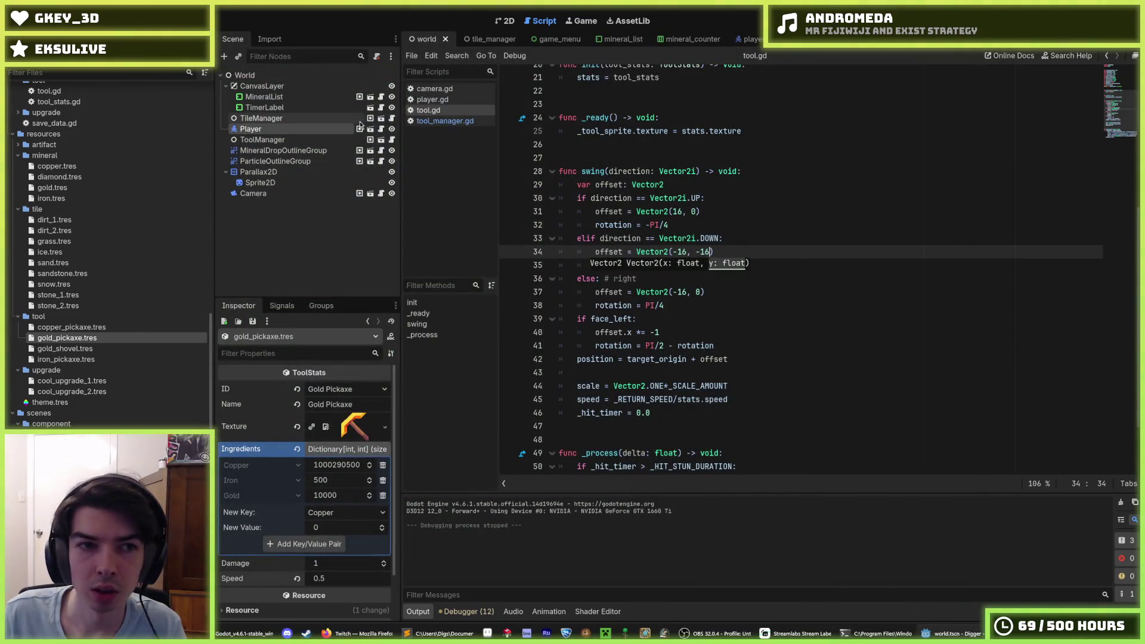
Step: Review the tool_manager script's variable declarations, including target_position, and its _ready function
click(371, 140)
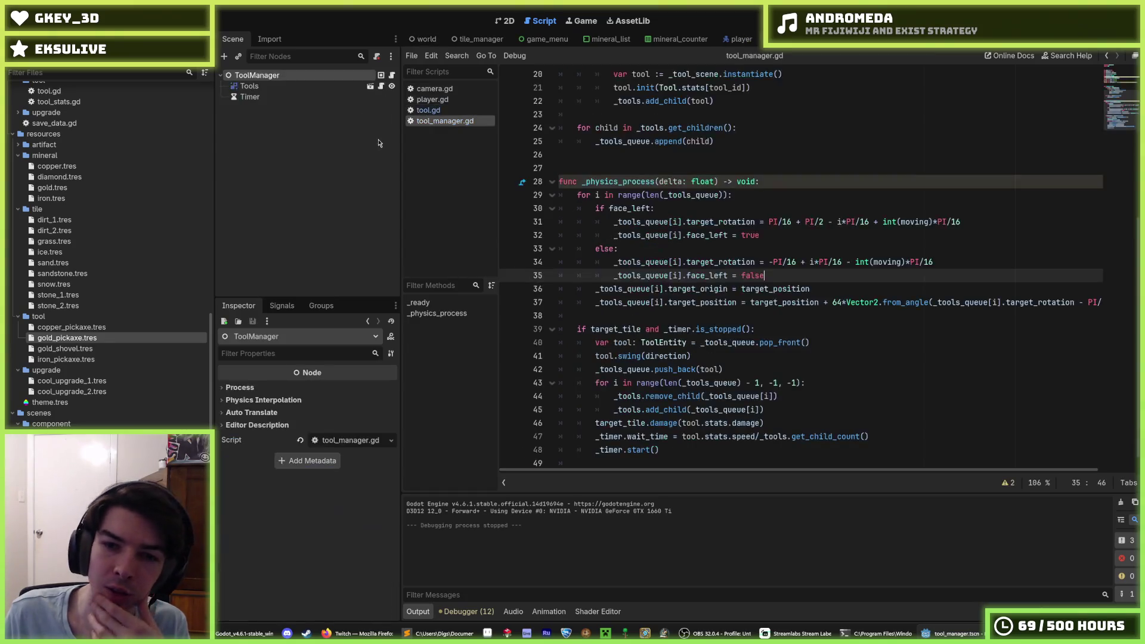
scroll(836, 277, up, 6)
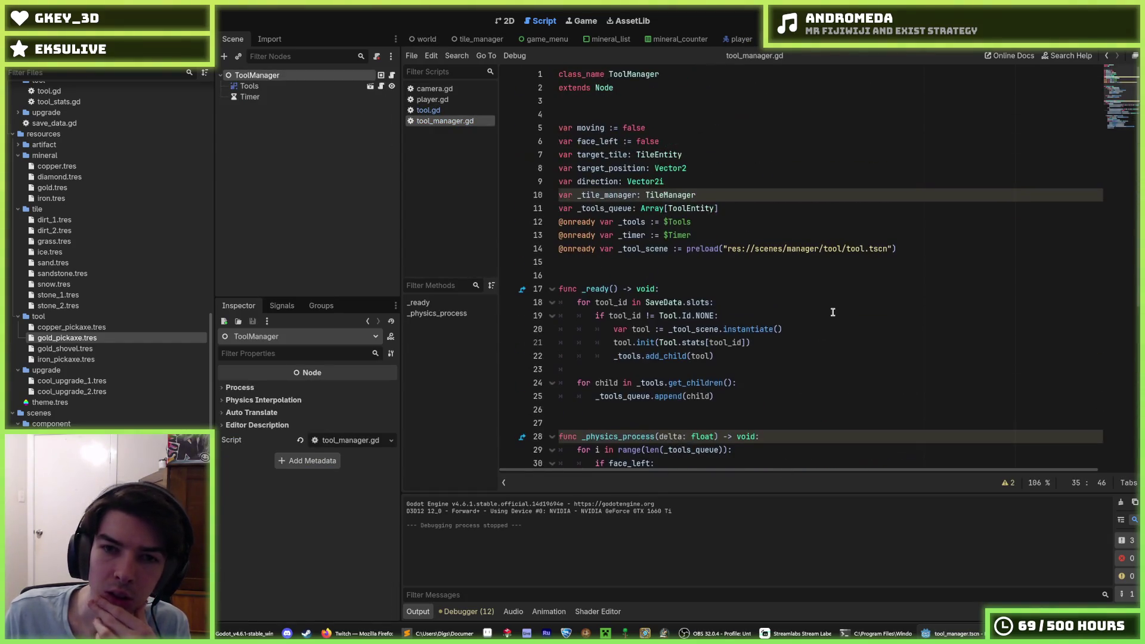
click(706, 195)
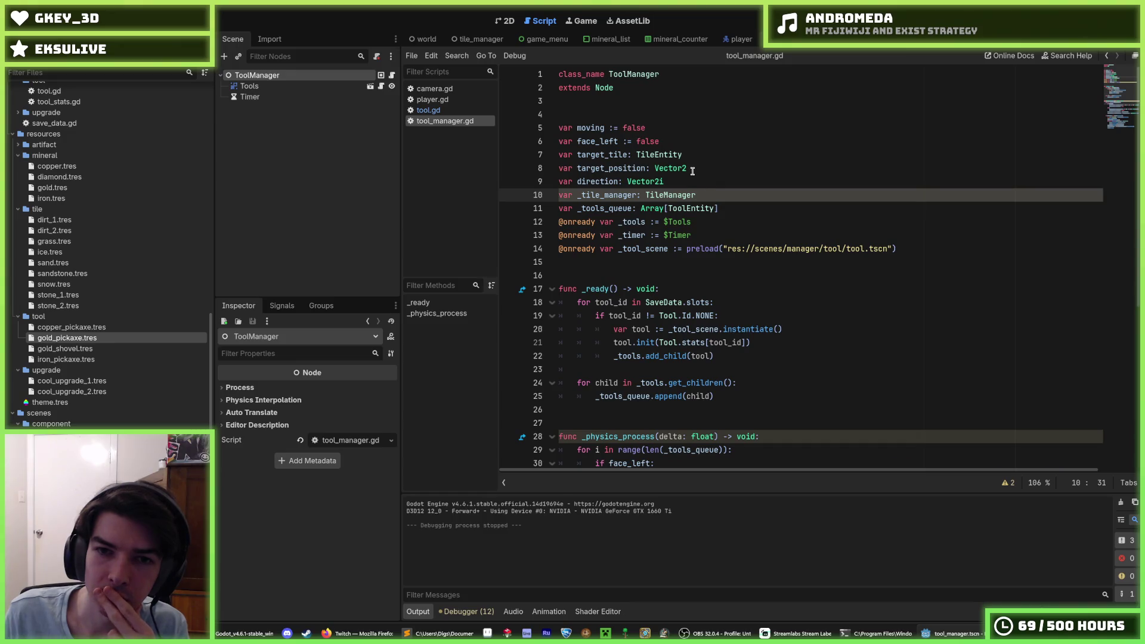
double_click(650, 168)
scroll(621, 170, down, 4)
click(728, 209)
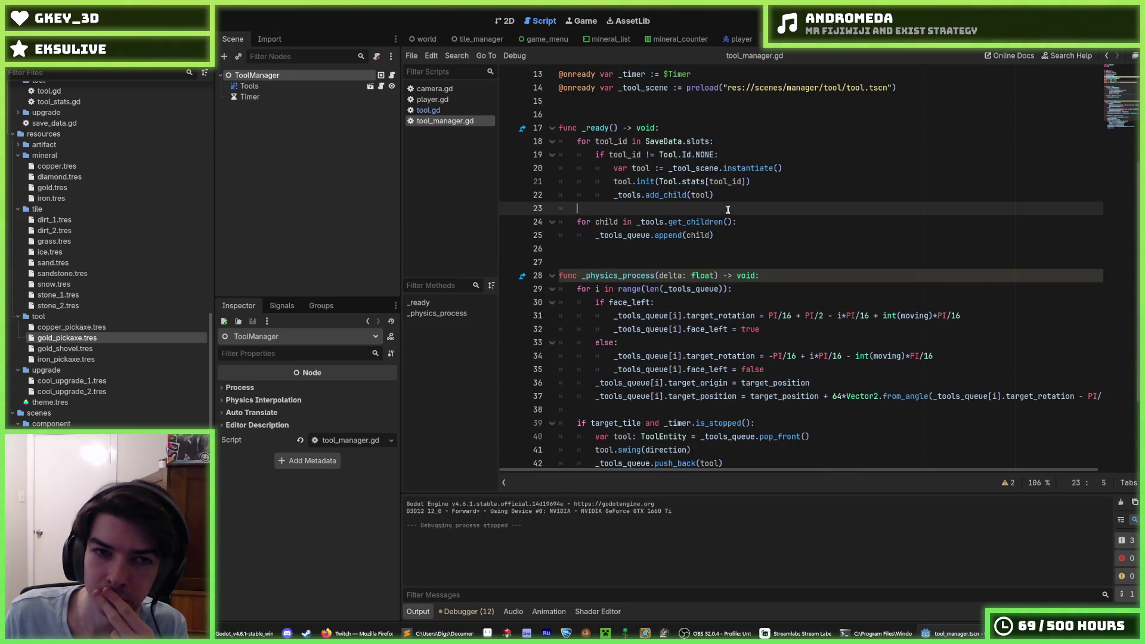
Step: In player.gd, select the + Vector2(0, -16) target offset on line 56
click(433, 100)
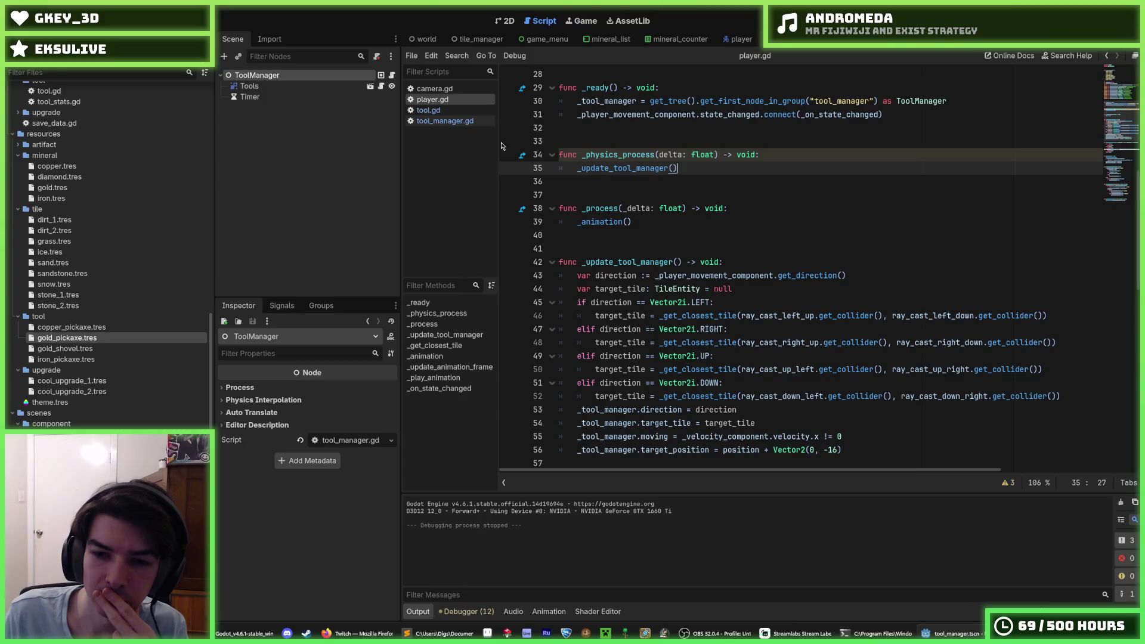
scroll(592, 181, down, 3)
drag(851, 330, 765, 332)
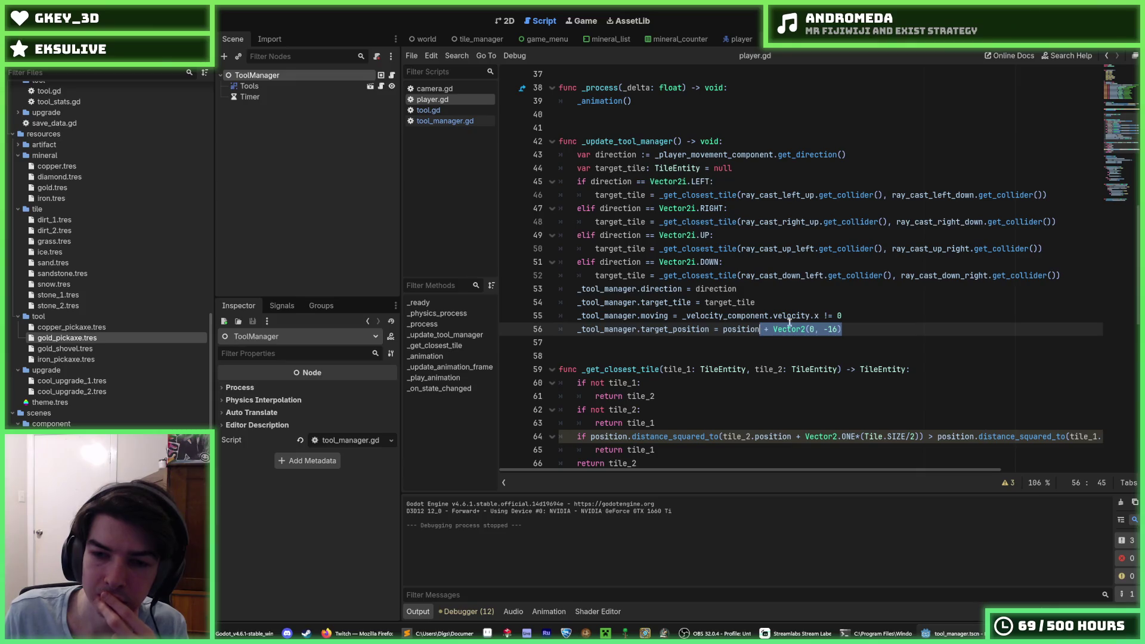
click(864, 327)
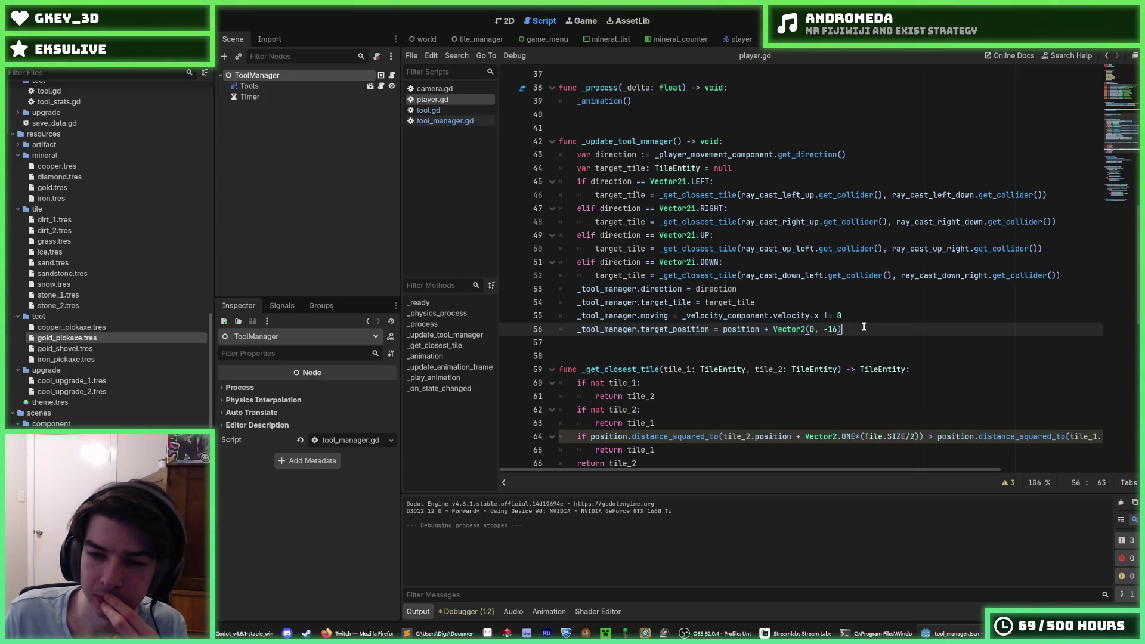
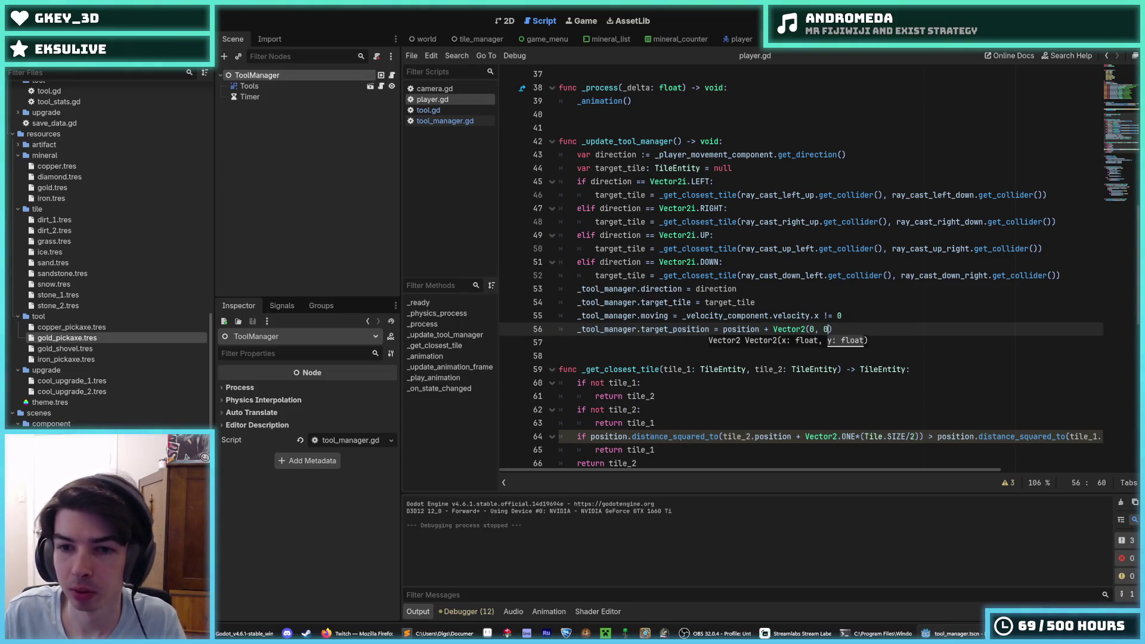
Step: Test-run the game, then delete the ' + Vector2(0, 0)' offset from player.gd line 56
key(F5)
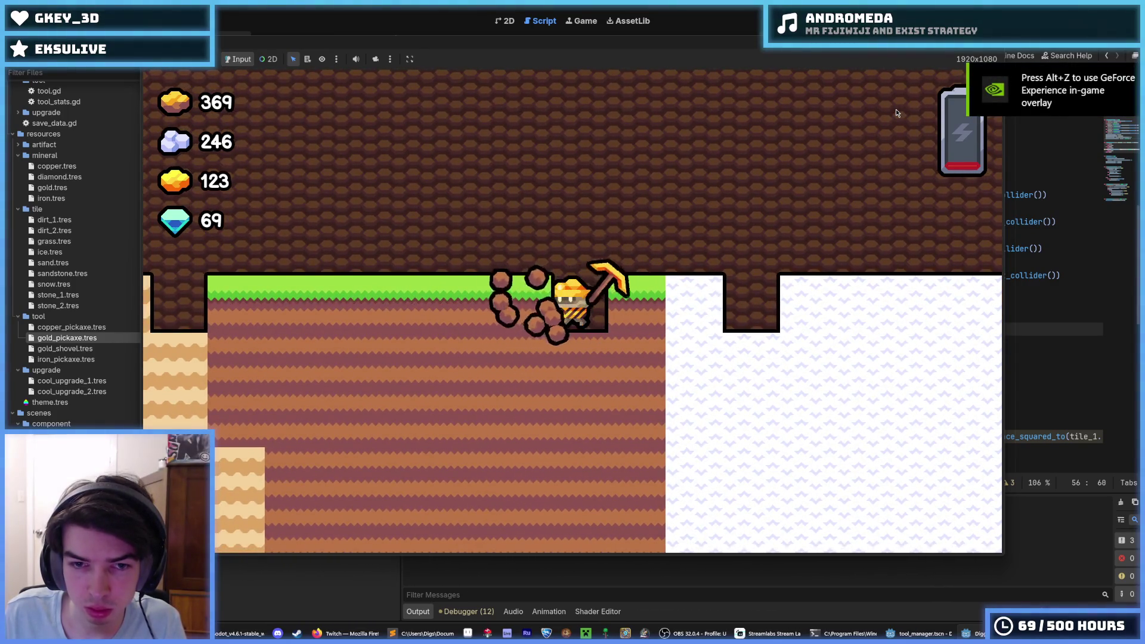
key(alt+F4)
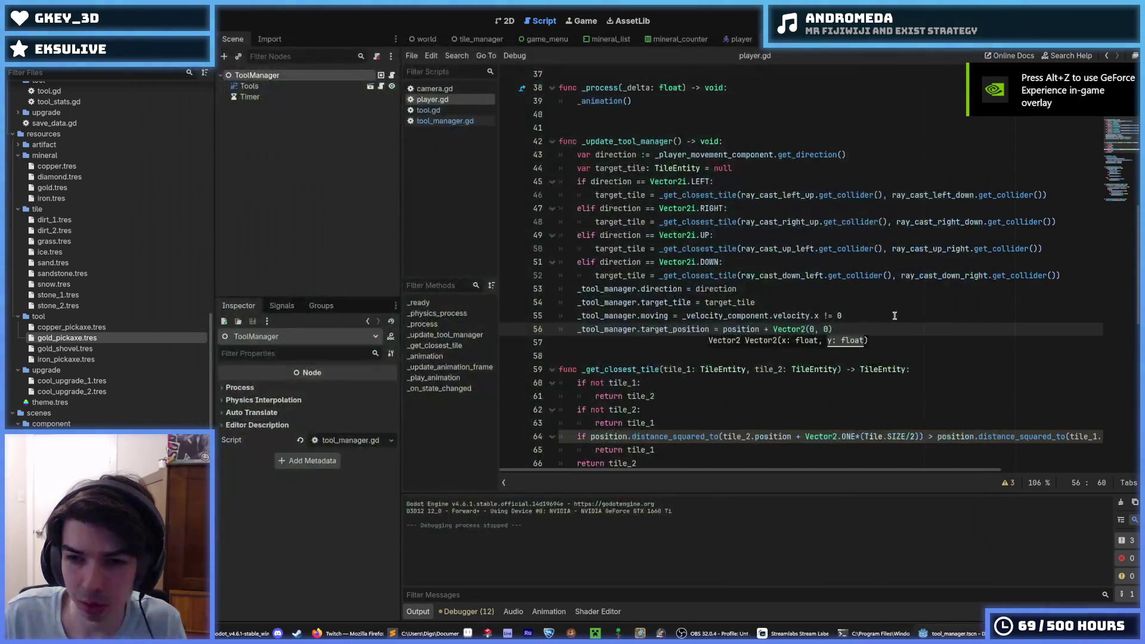
click(834, 331)
drag(834, 332, 742, 329)
key(BackSpace)
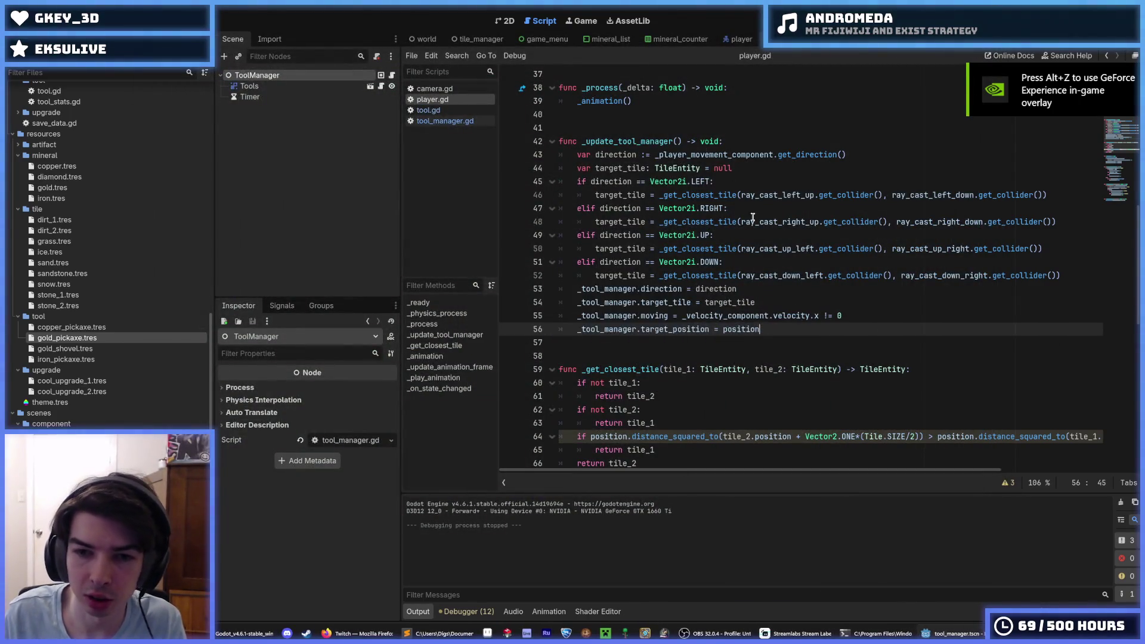
Step: Rename target_position to player_position on player.gd line 56
click(457, 121)
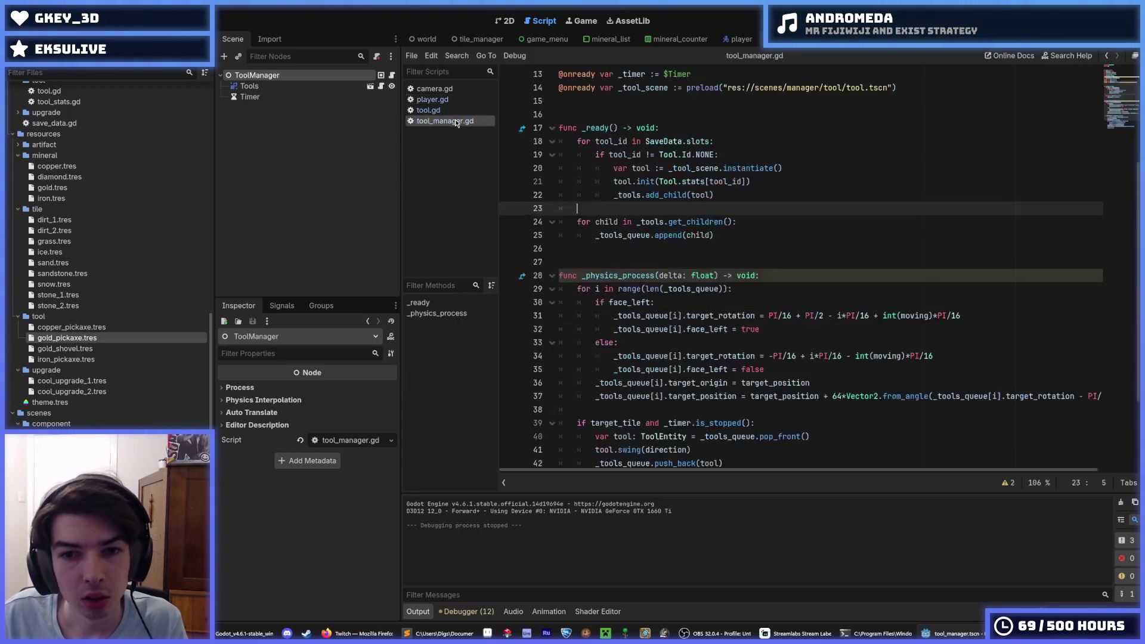
click(453, 100)
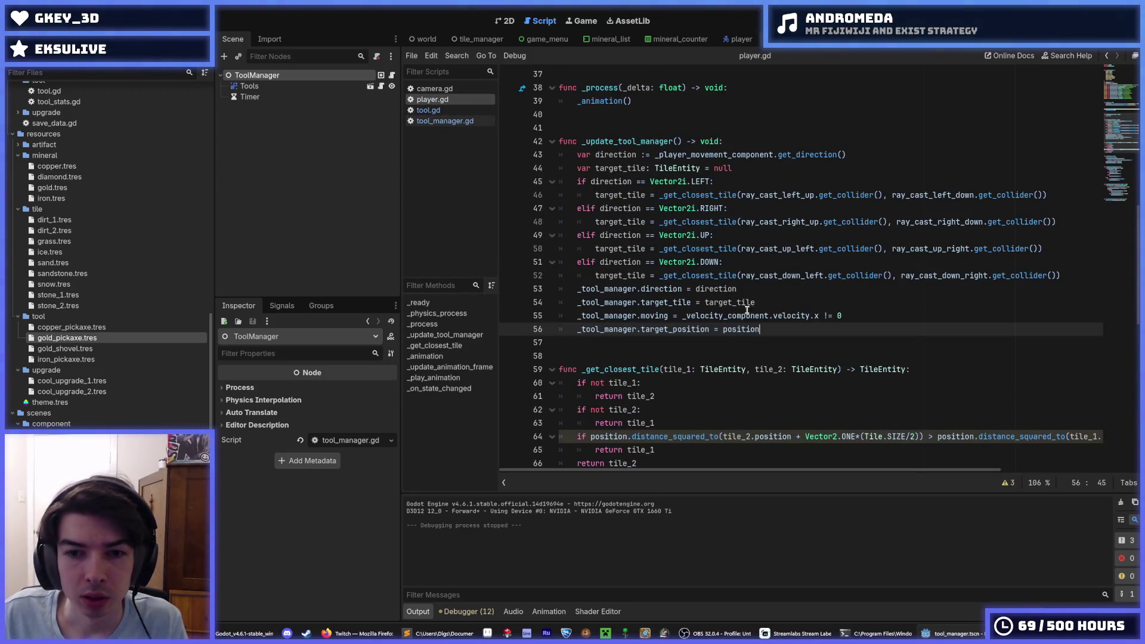
double_click(667, 331)
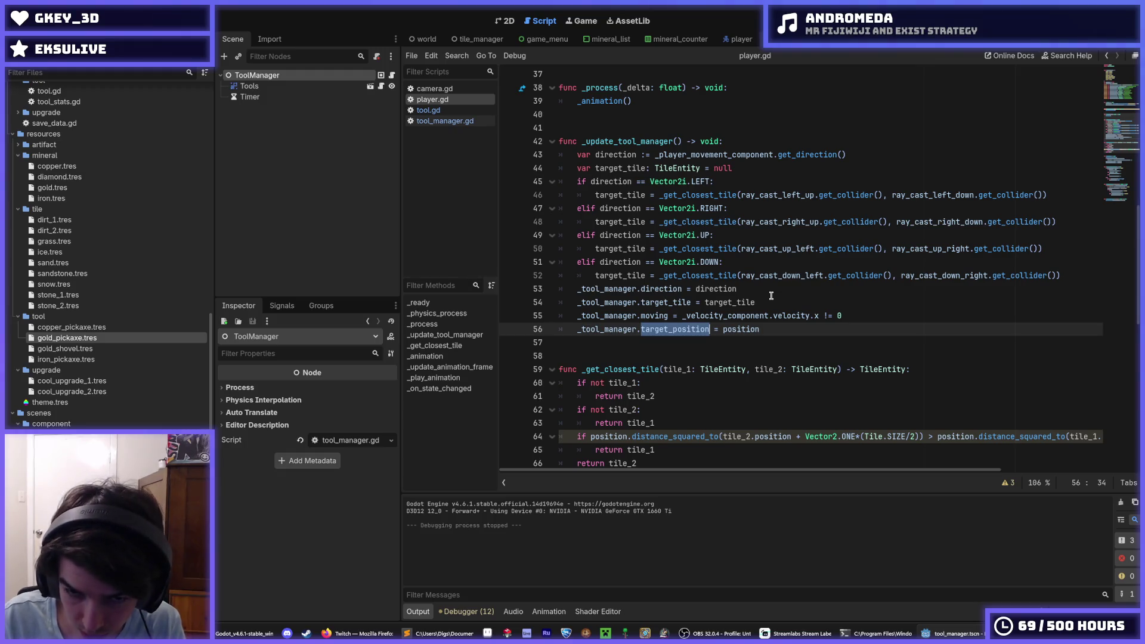
text(playe)
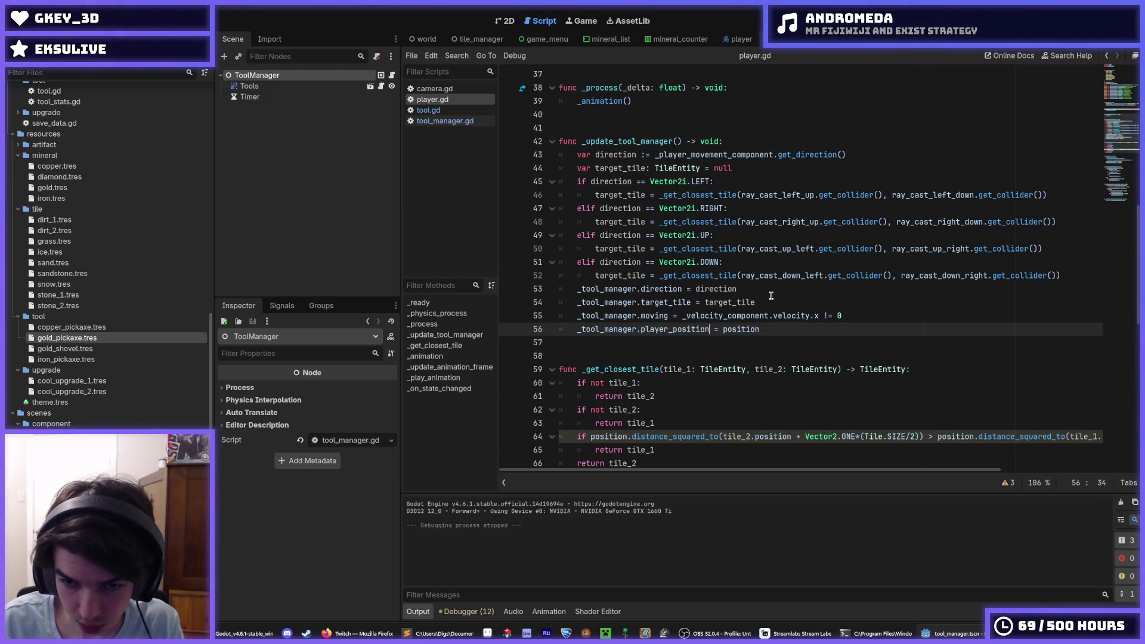
double_click(703, 329)
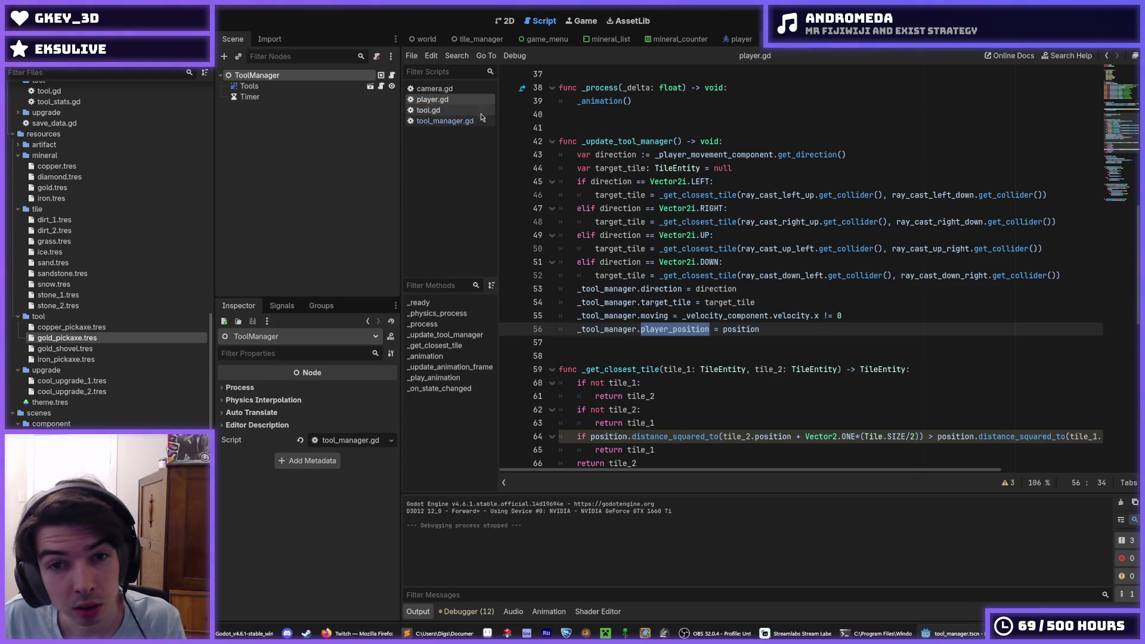
Step: Rename every target_position in tool_manager.gd to player_position
click(465, 121)
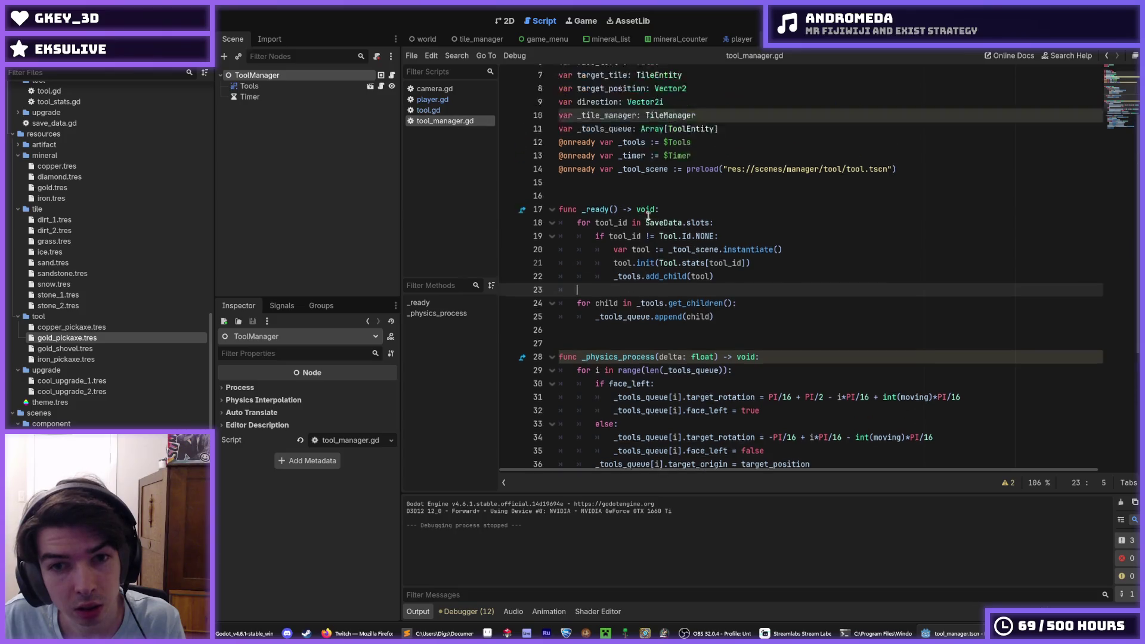
scroll(649, 216, up, 2)
double_click(606, 169)
scroll(644, 171, down, 2)
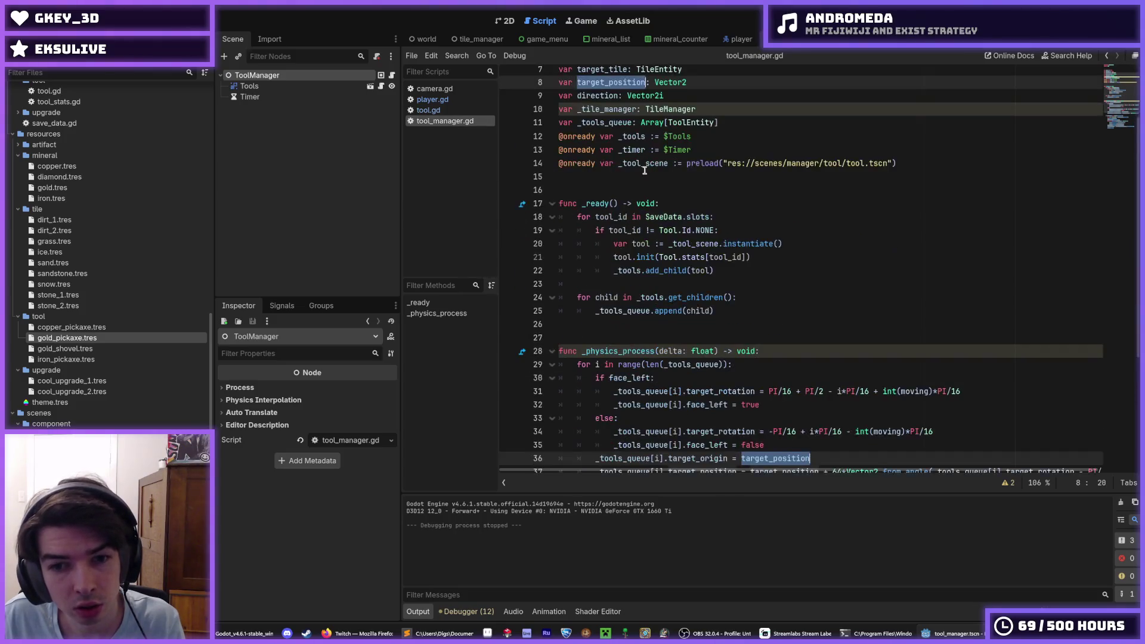
scroll(645, 171, down, 1)
text(player_position)
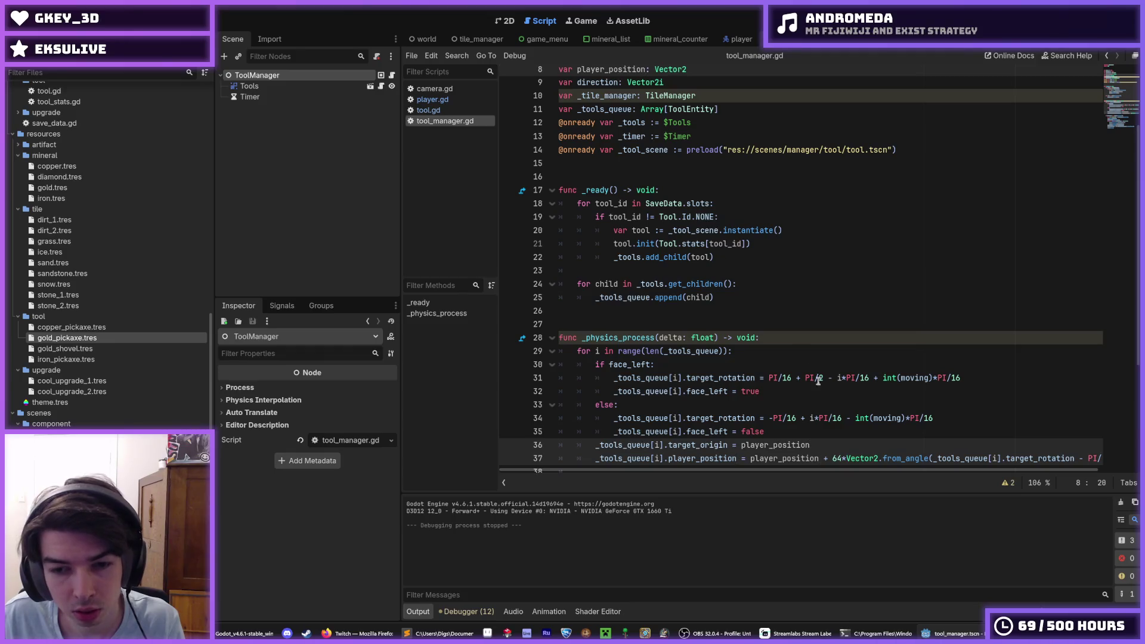
key(Escape)
Step: Restore the tool's own target_position on line 37 and save the script
scroll(815, 401, down, 2)
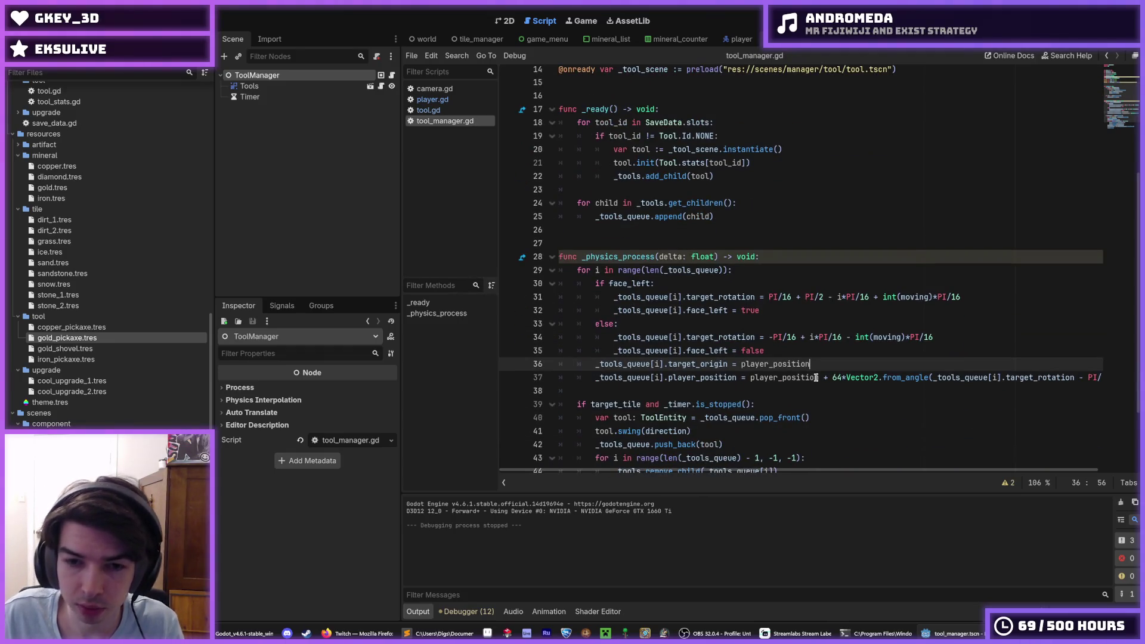
click(697, 378)
key(ctrl+shift+Left)
text(tra)
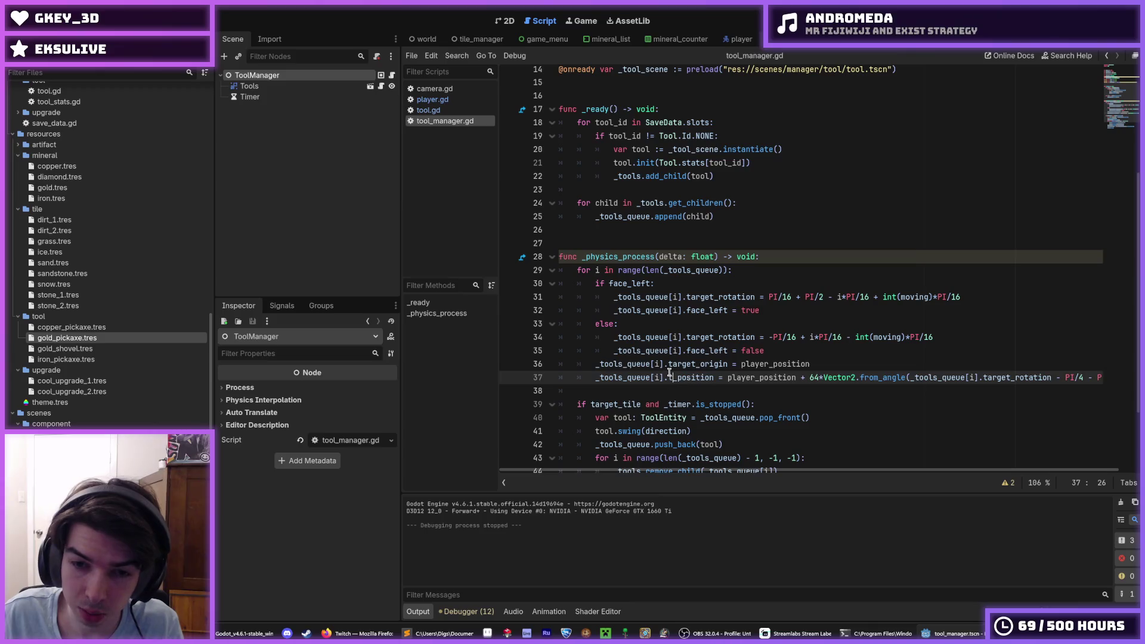
key(ctrl+z)
key(ctrl+z)
key(ctrl+z)
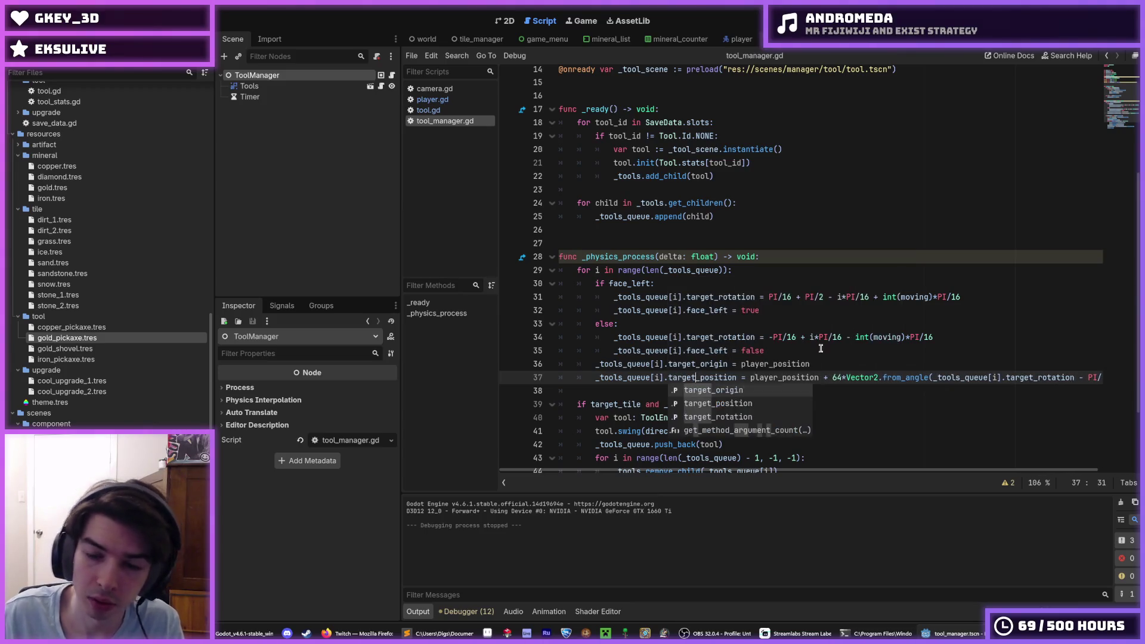
key(ctrl+s)
Step: Check the player_position references on lines 36-37, then run the game
scroll(904, 471, right, 2)
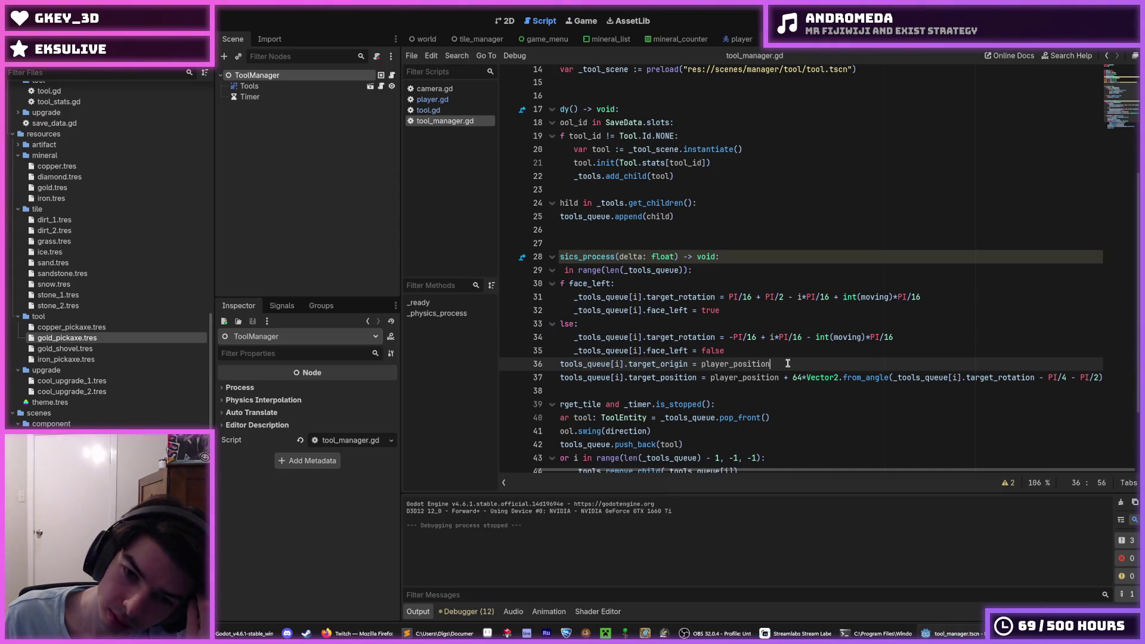
click(758, 377)
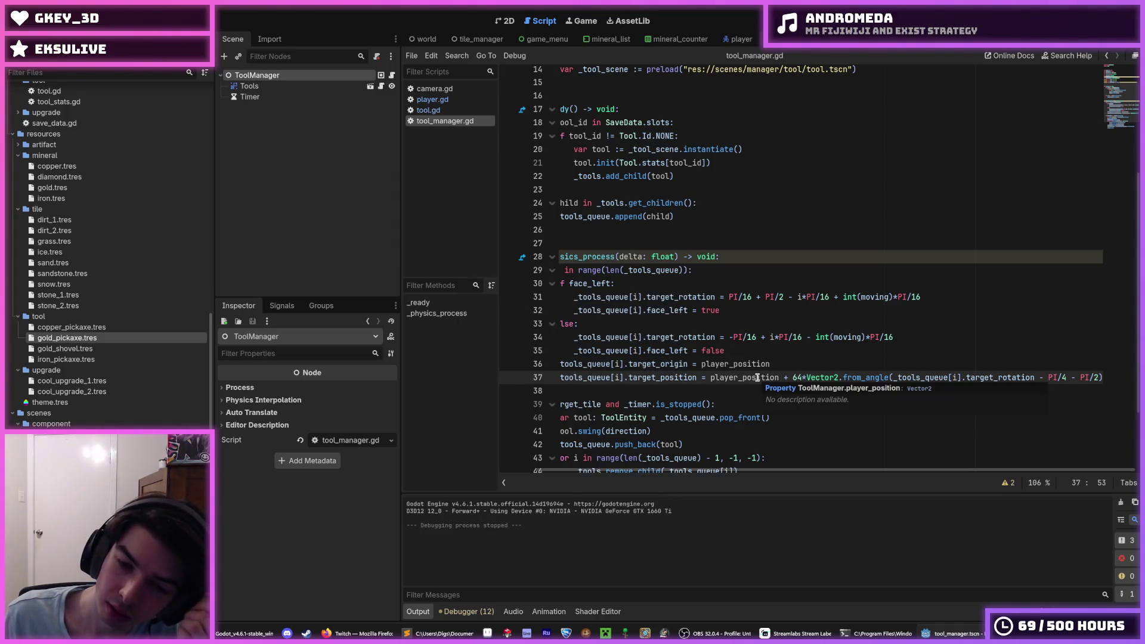
click(794, 366)
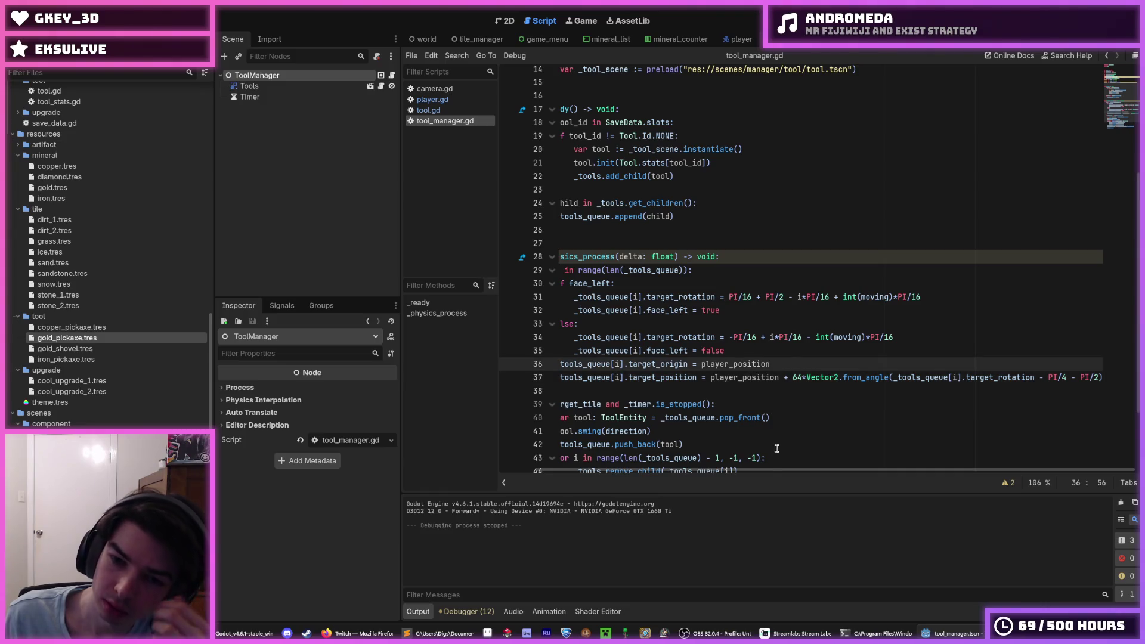
scroll(835, 471, left, 5)
scroll(841, 477, right, 5)
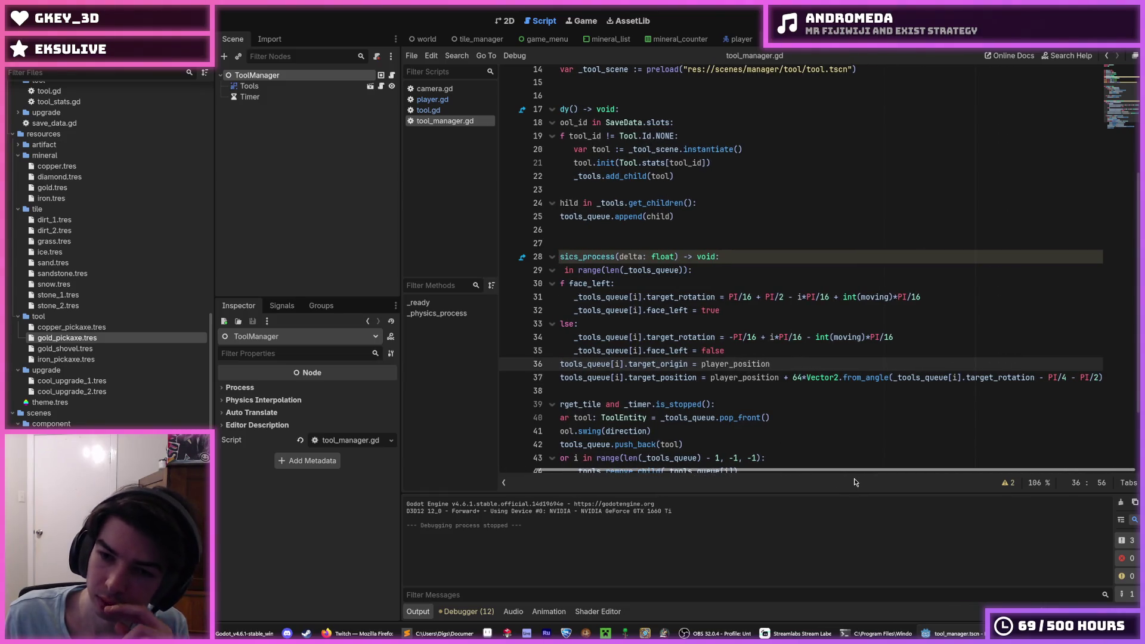
scroll(800, 485, left, 2)
scroll(817, 486, right, 2)
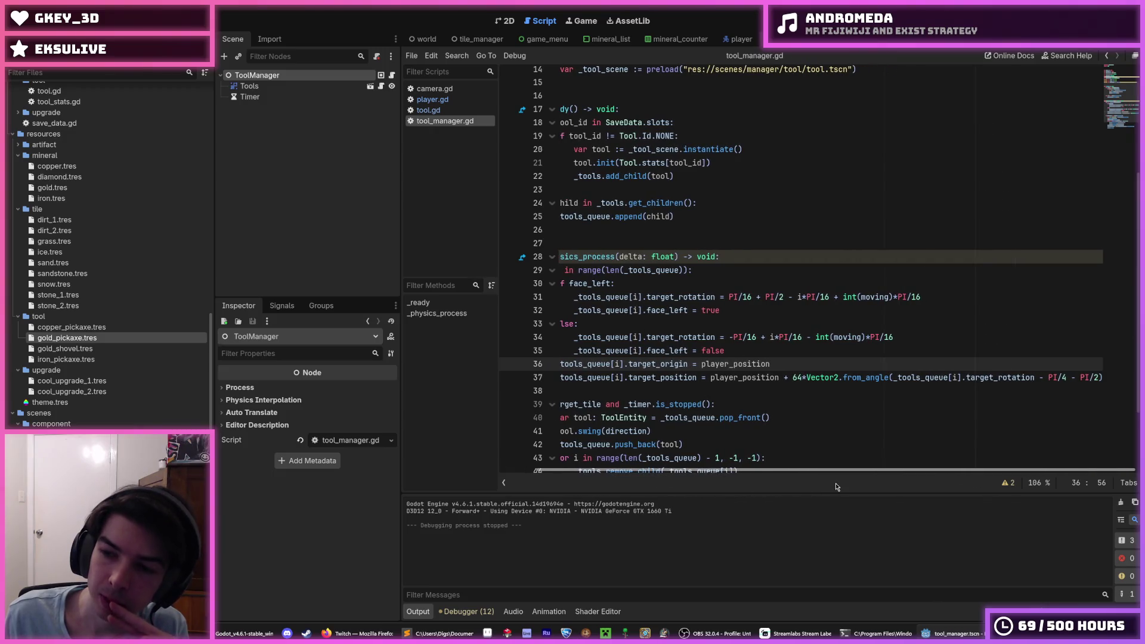
key(Up)
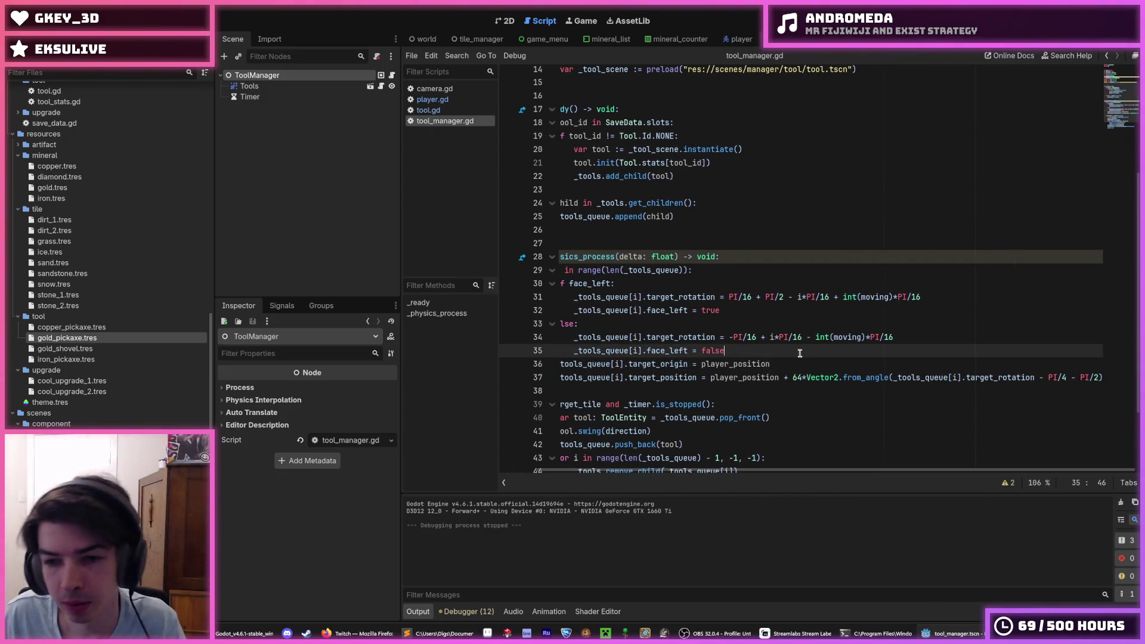
key(F5)
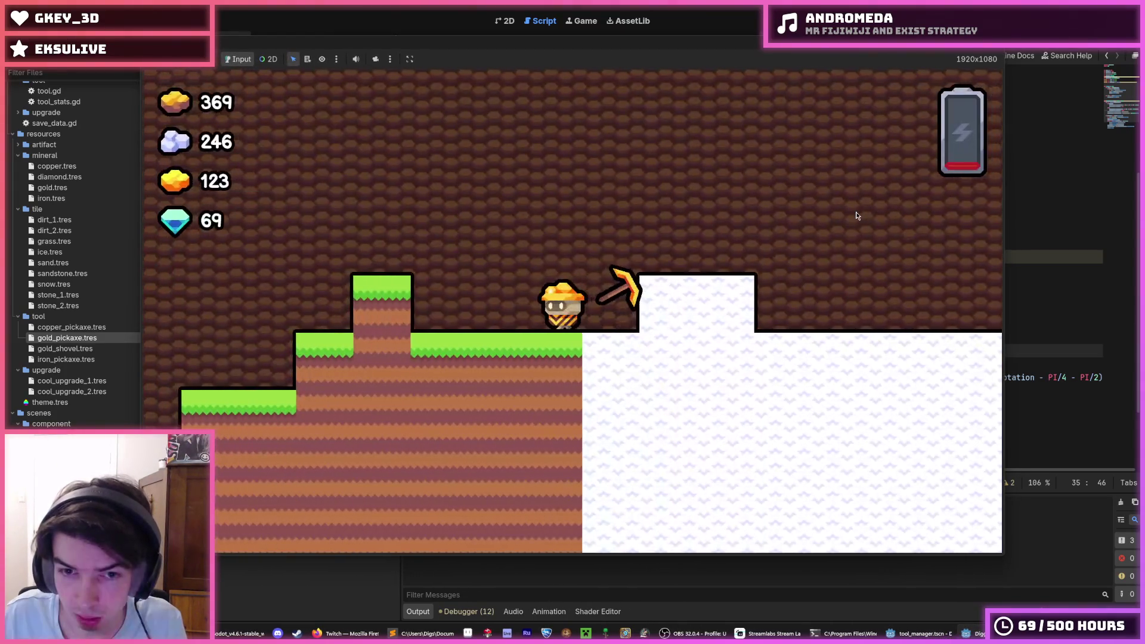
Step: Dig a shaft straight down with the pickaxe, then climb the miner back out
key(s)
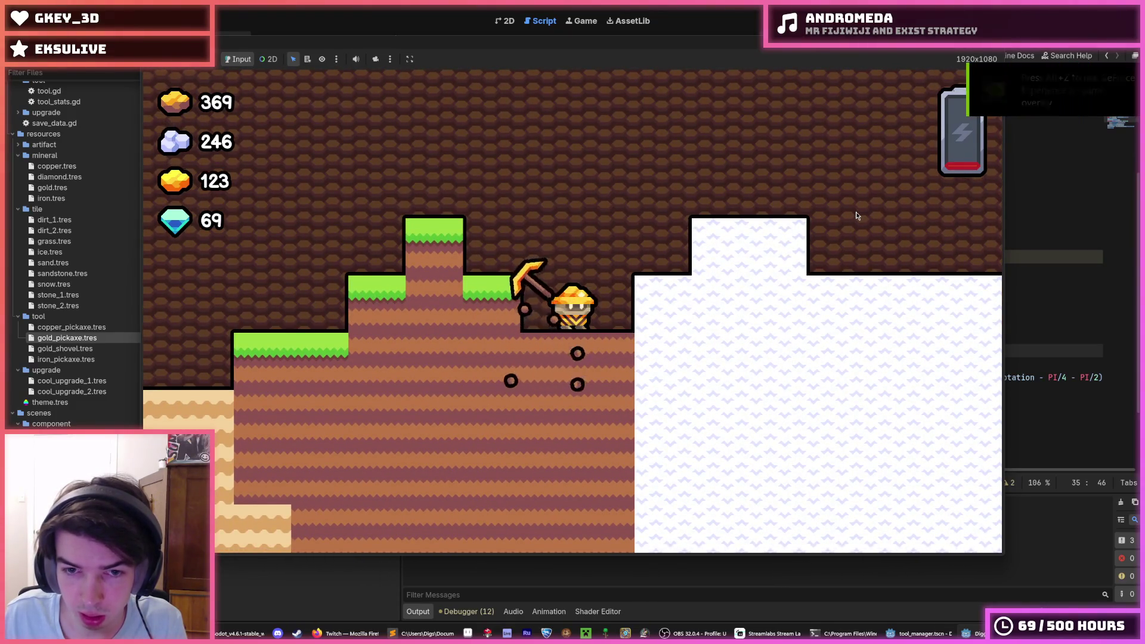
key(s)
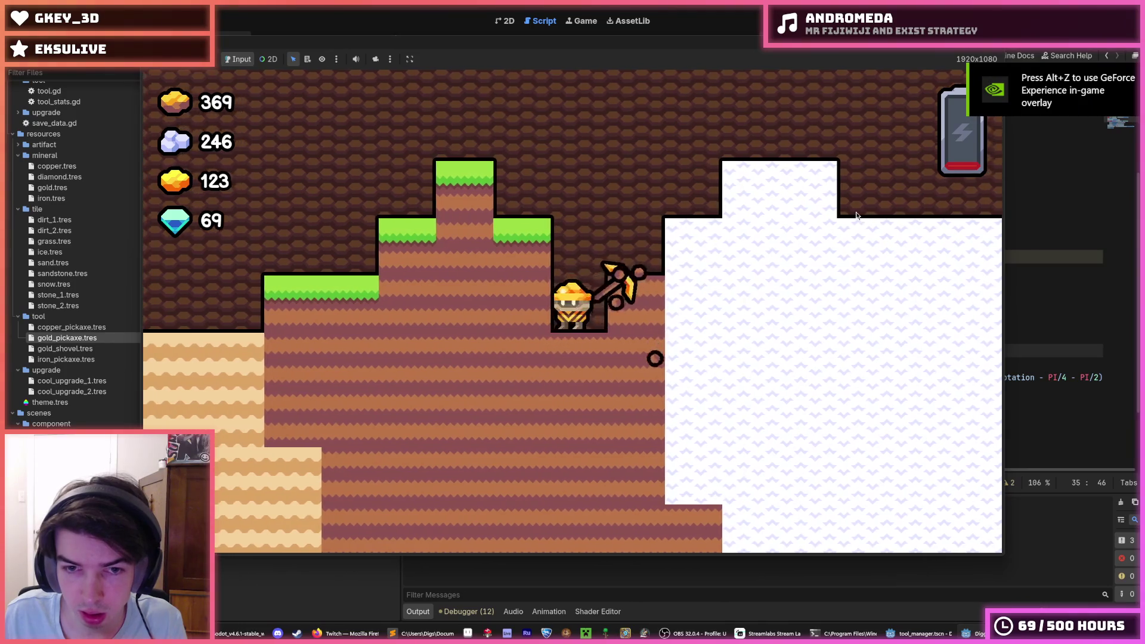
key(s)
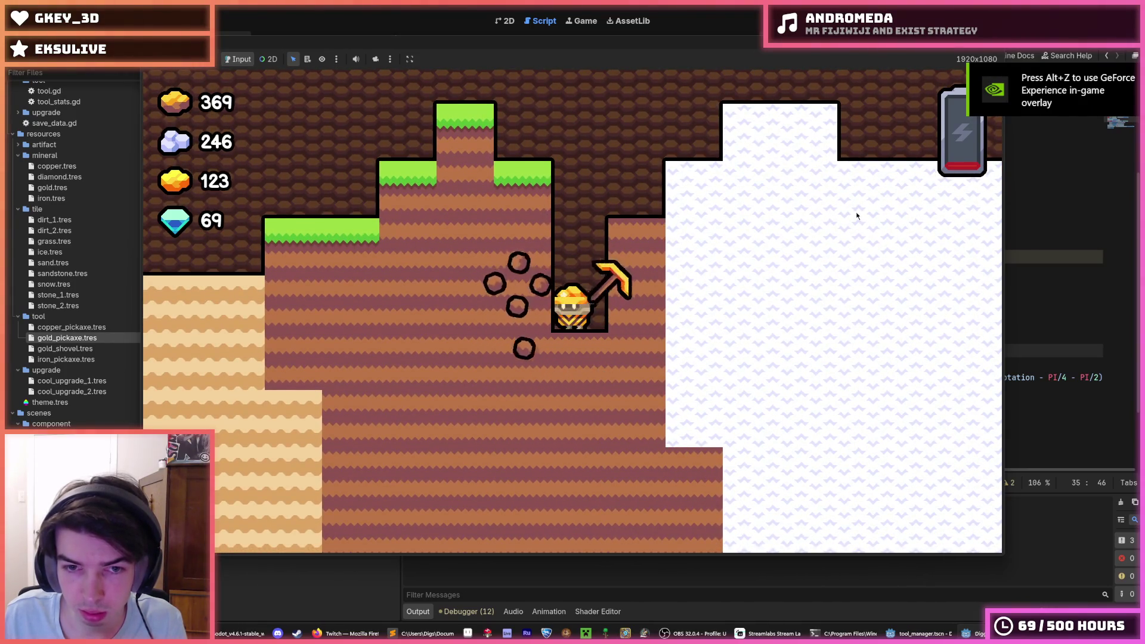
key(a)
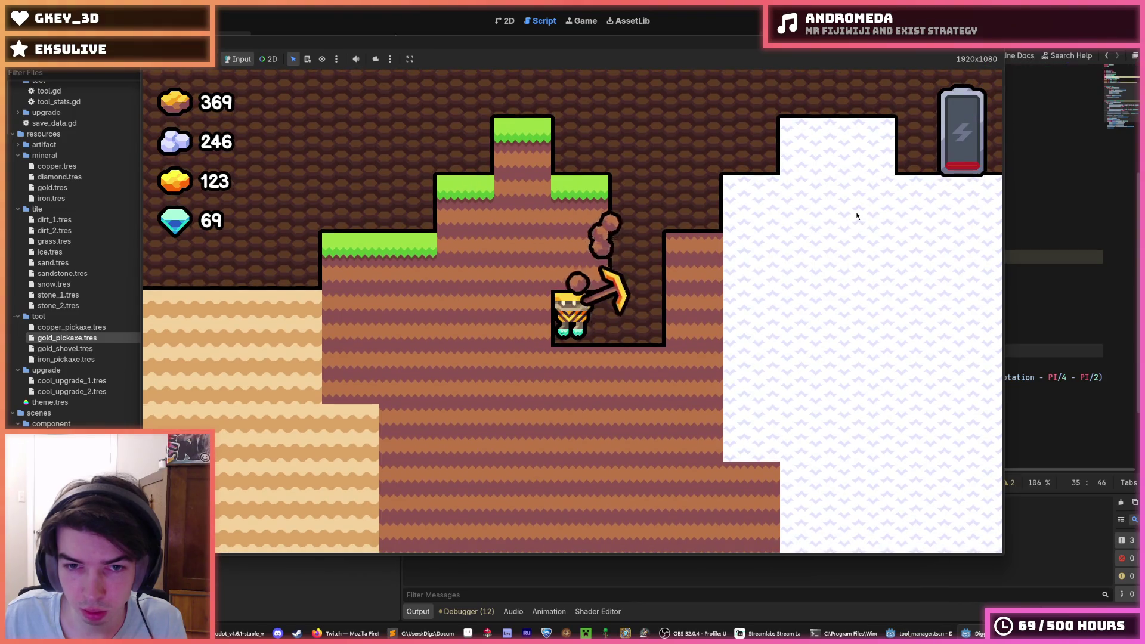
key(s)
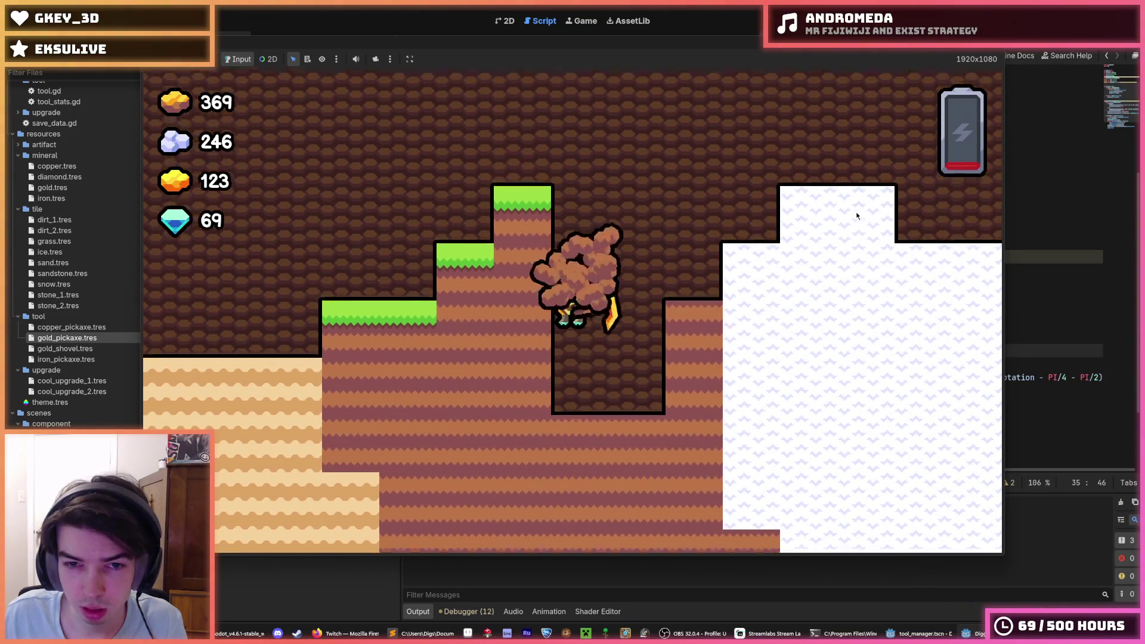
key(s)
key(s)
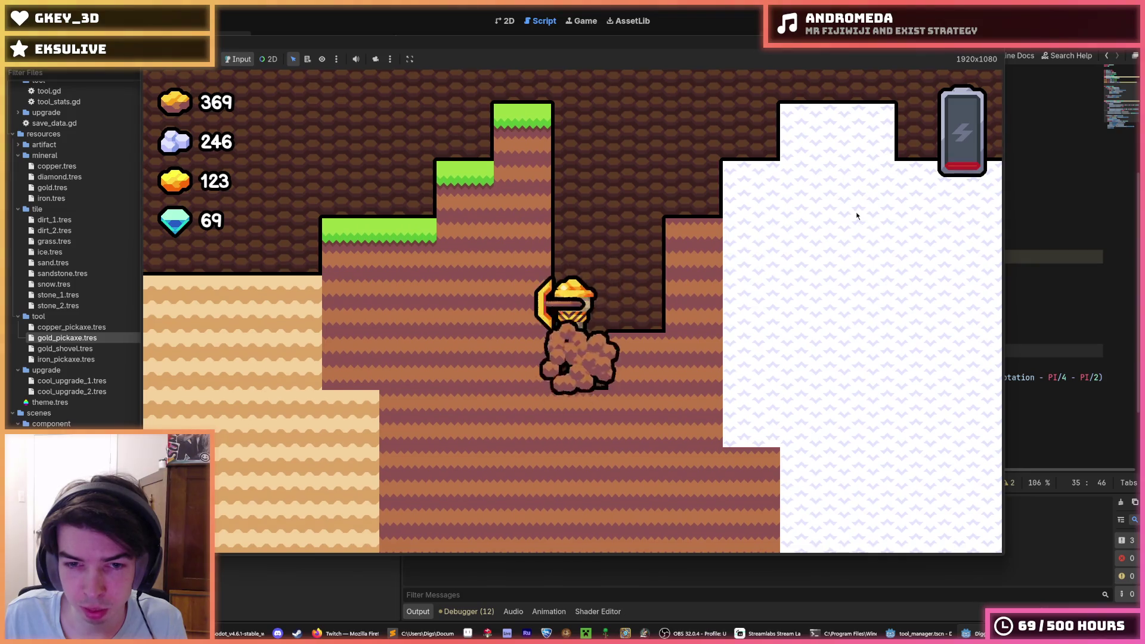
key(s)
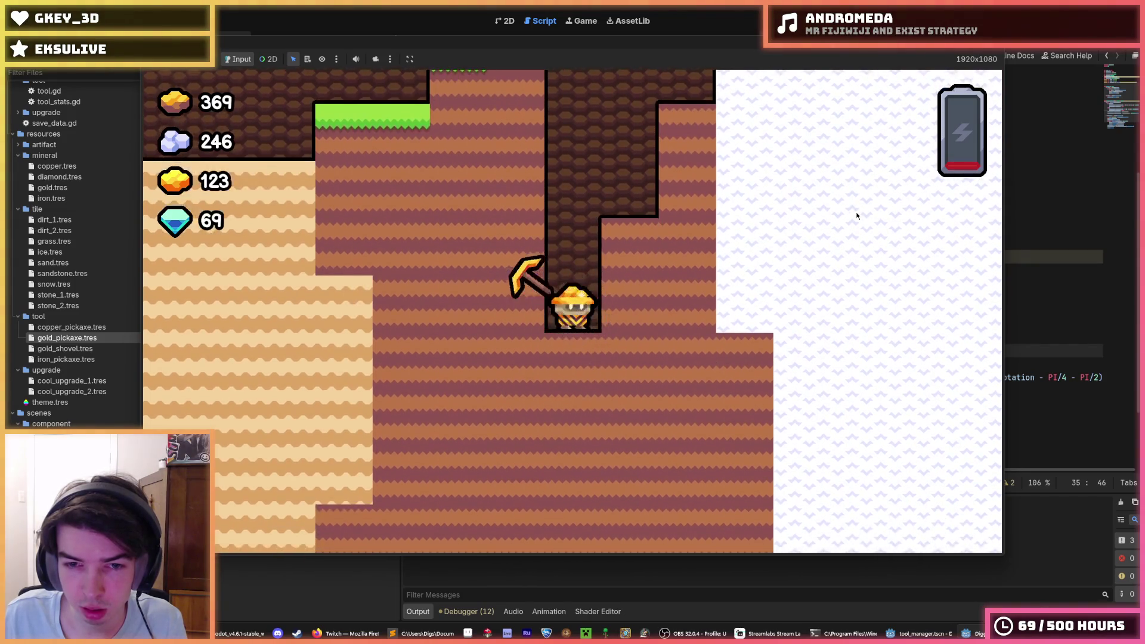
key(a)
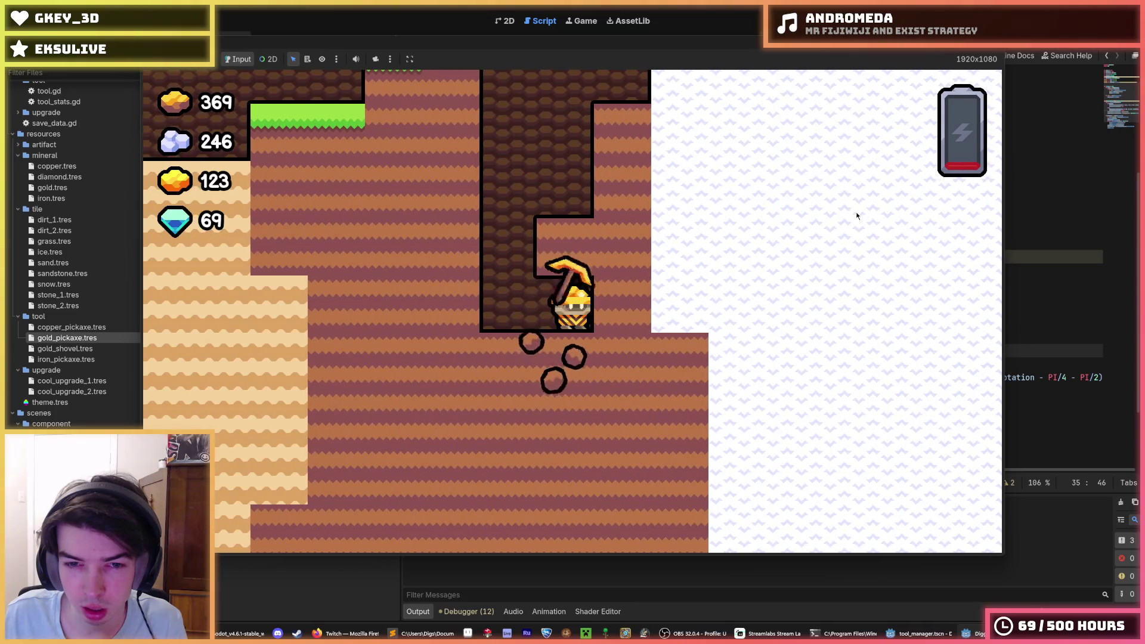
key(s)
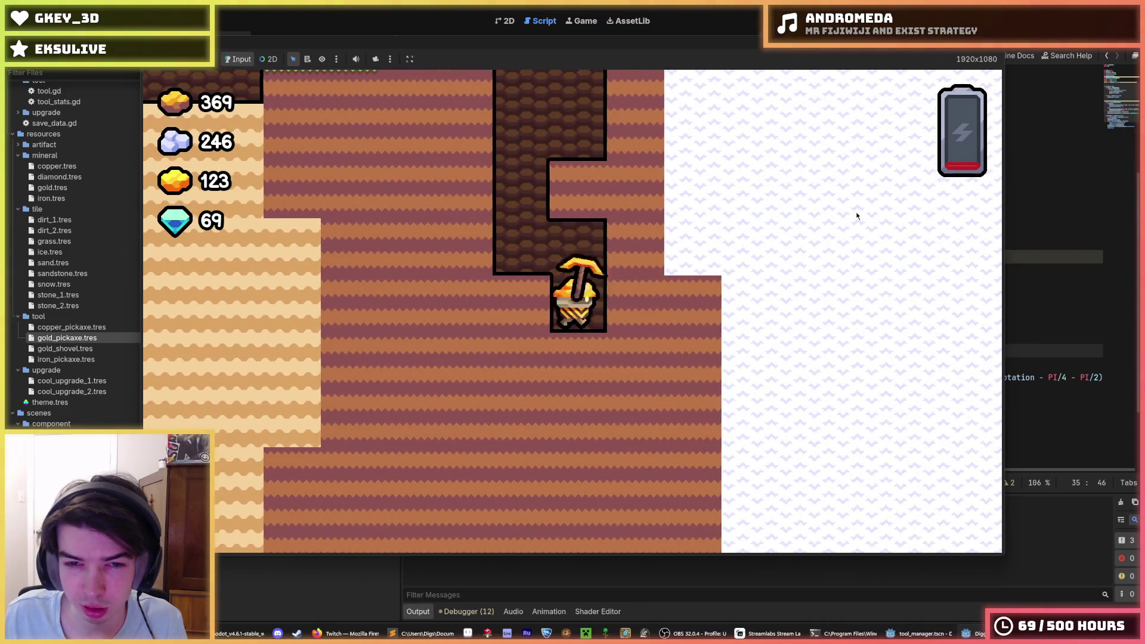
key(s)
key(w)
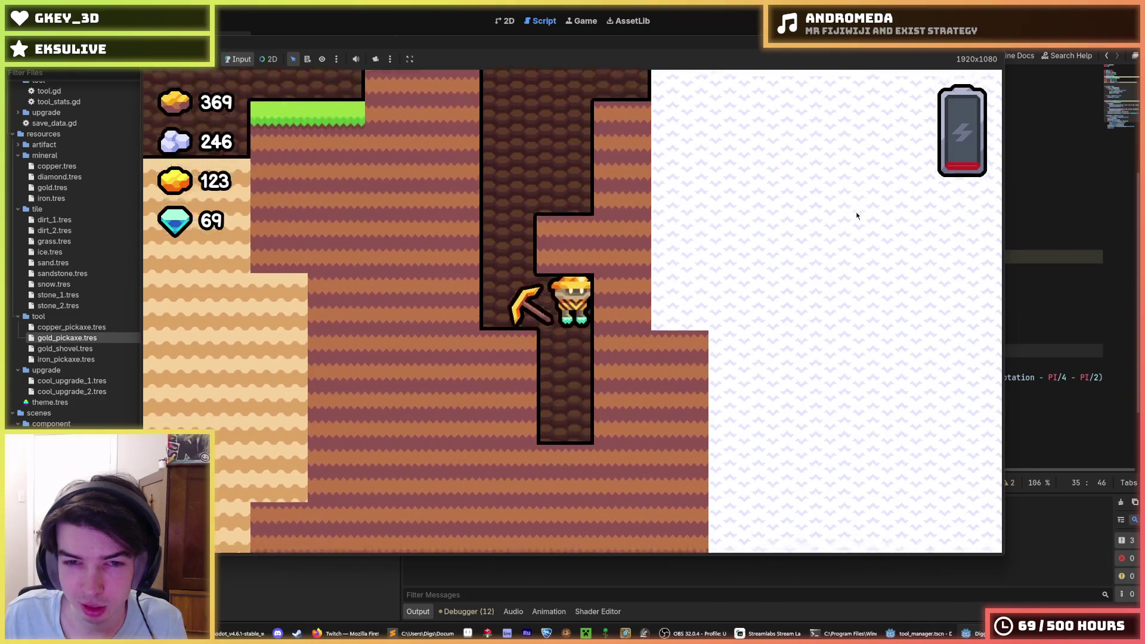
key(w)
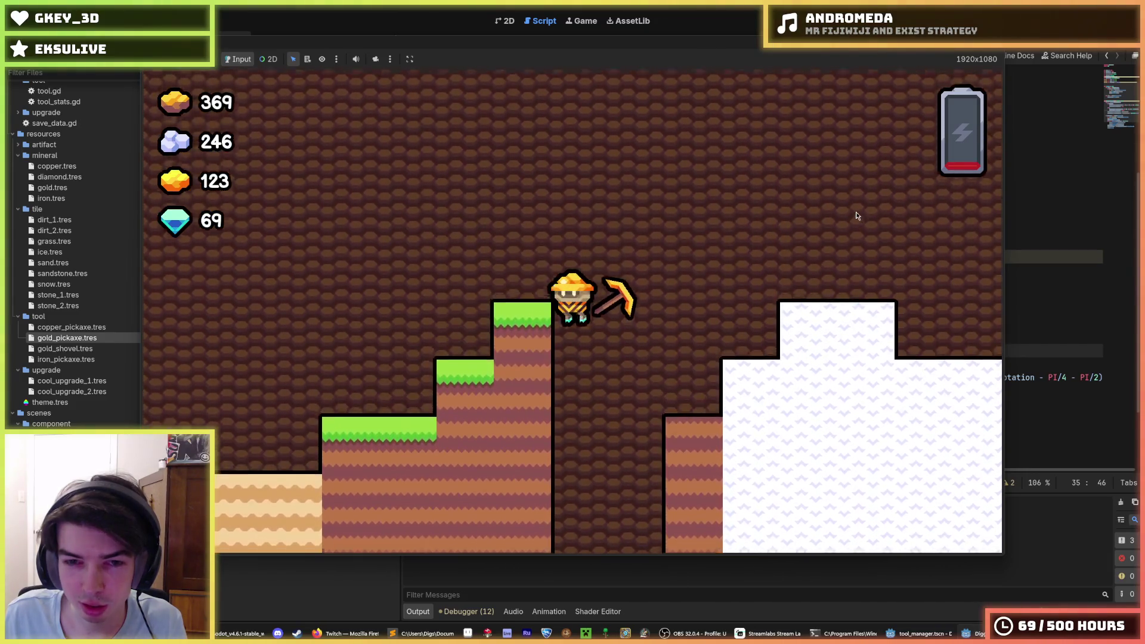
Step: Dig sideways and swing the pickaxe left and right while moving through the shaft
key(a)
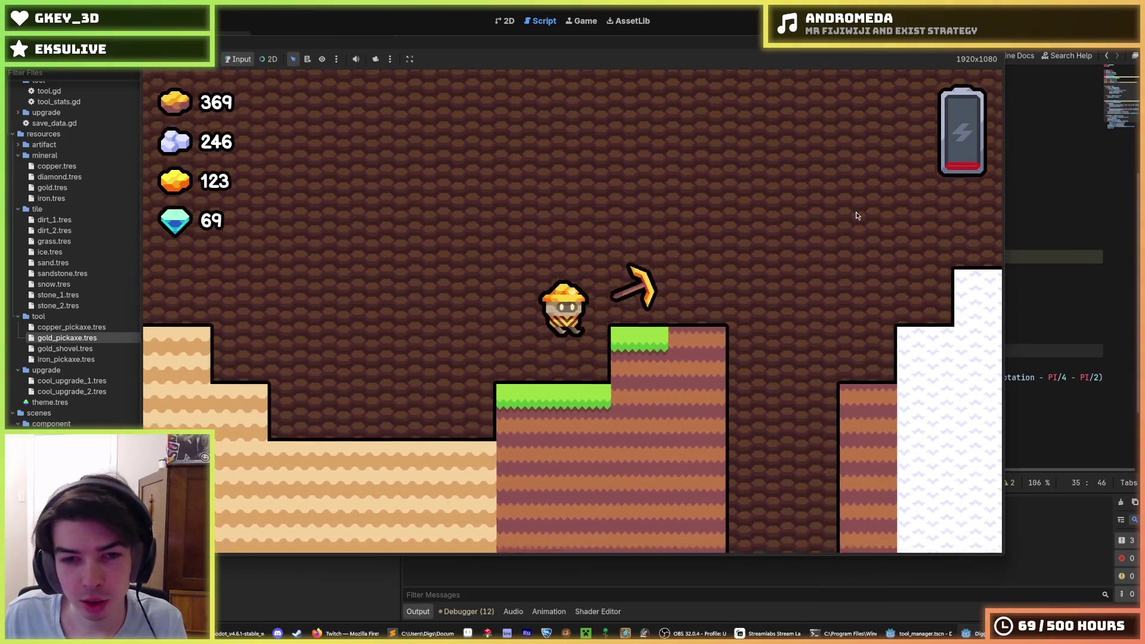
key(d)
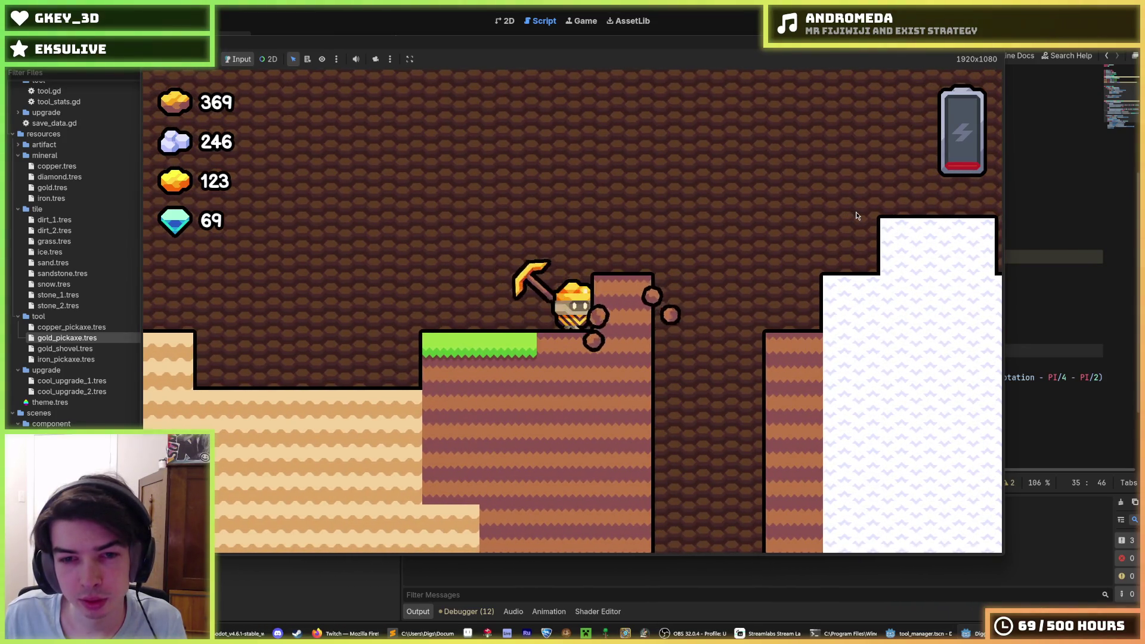
key(d)
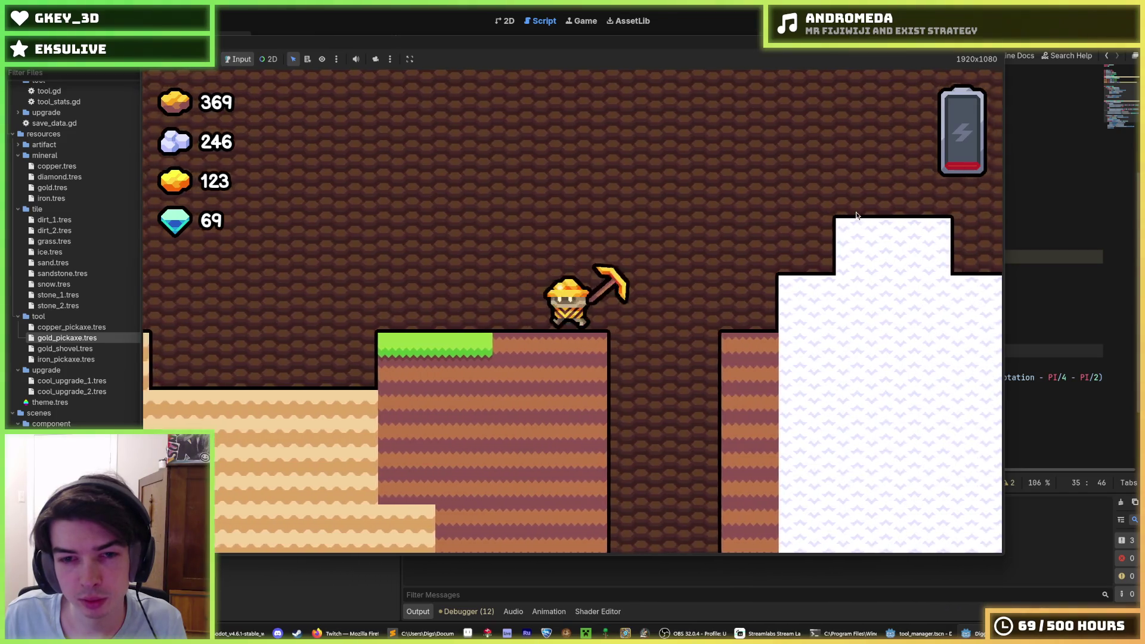
key(a)
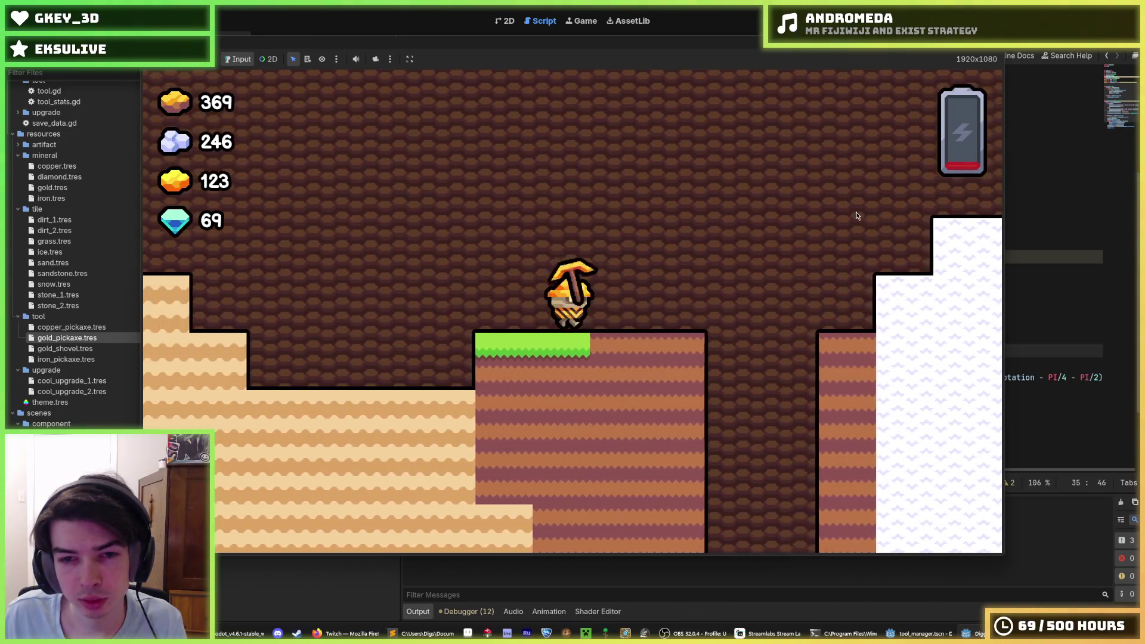
key(w)
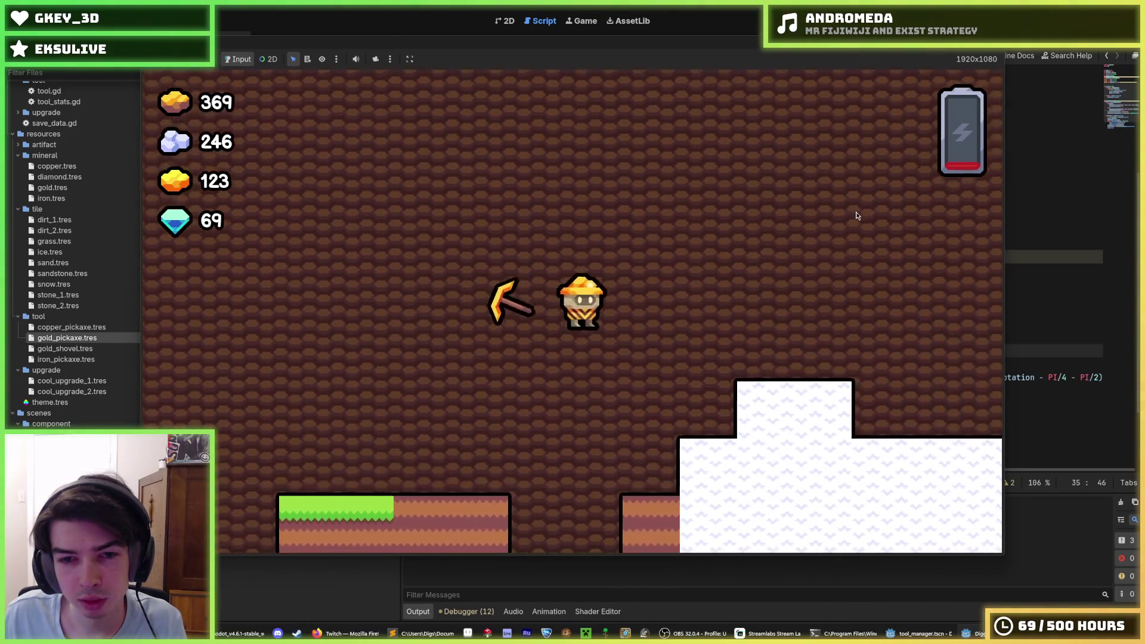
key(d)
key(a)
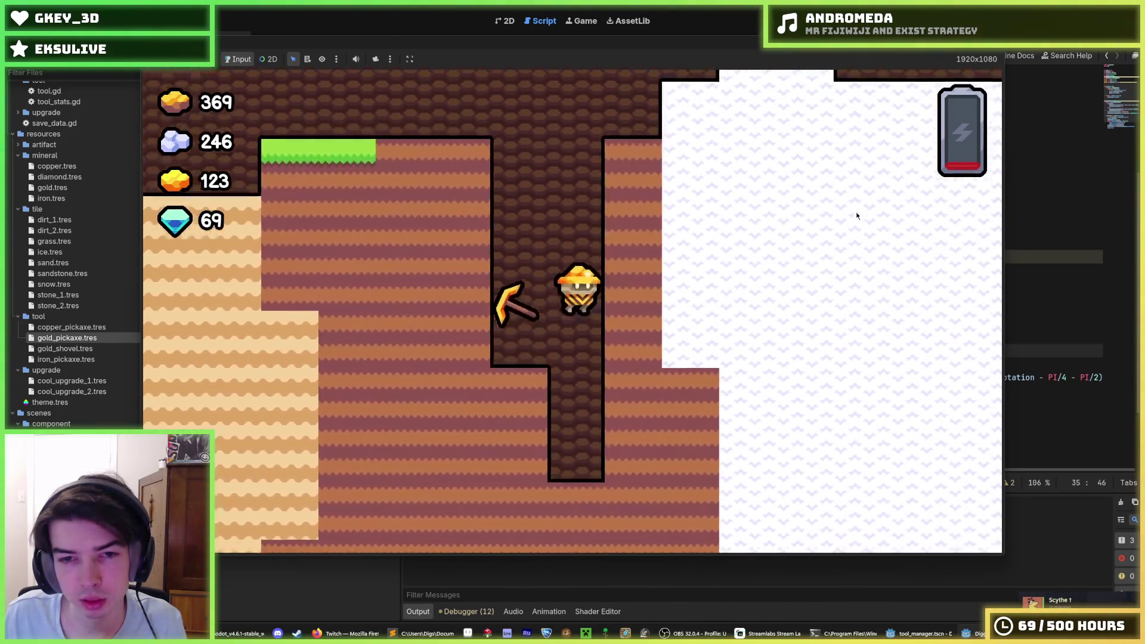
key(d)
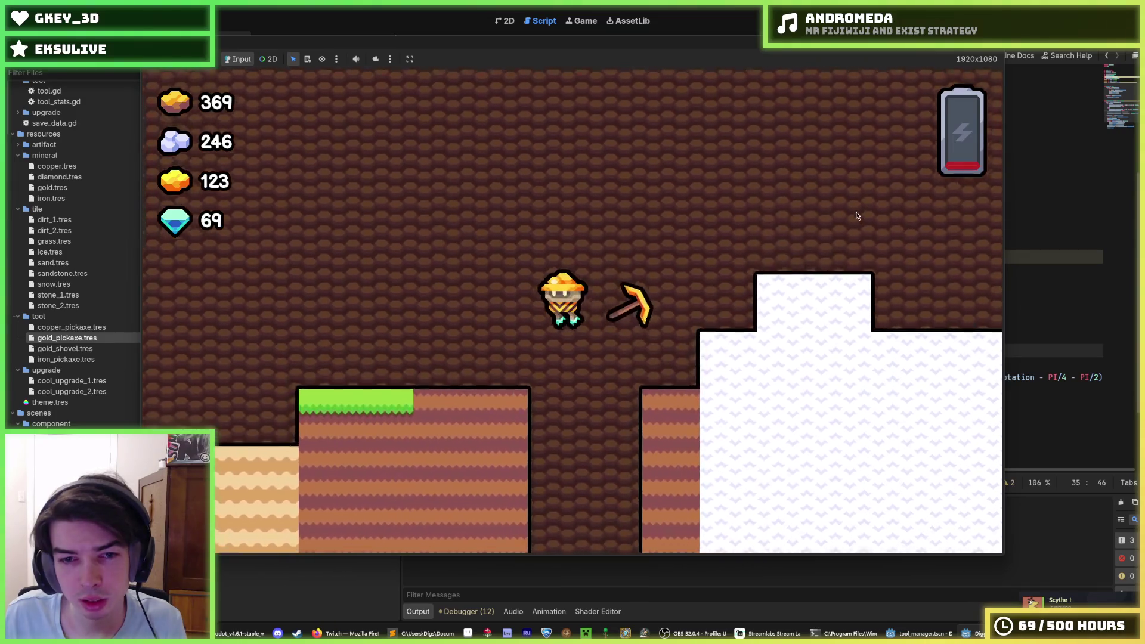
key(a)
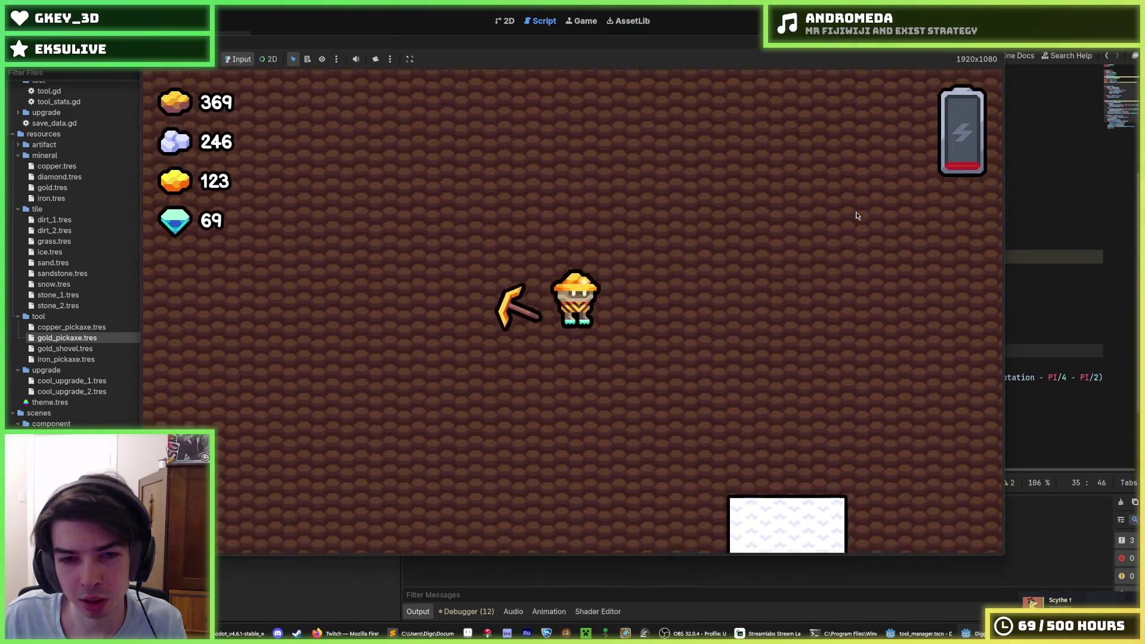
key(d)
key(w)
key(a)
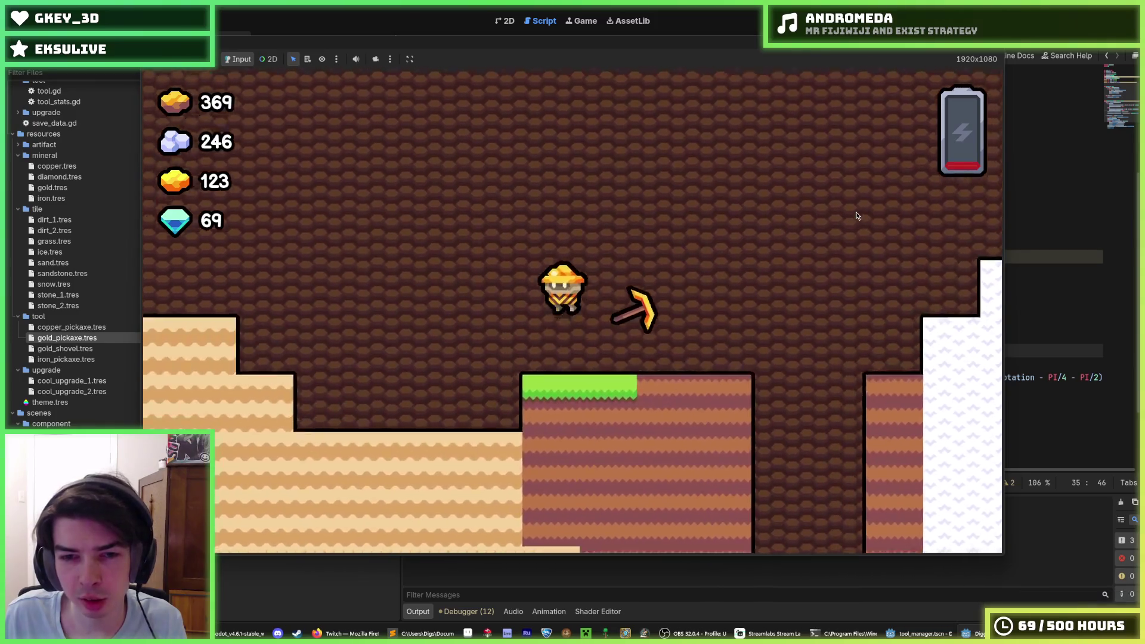
key(a)
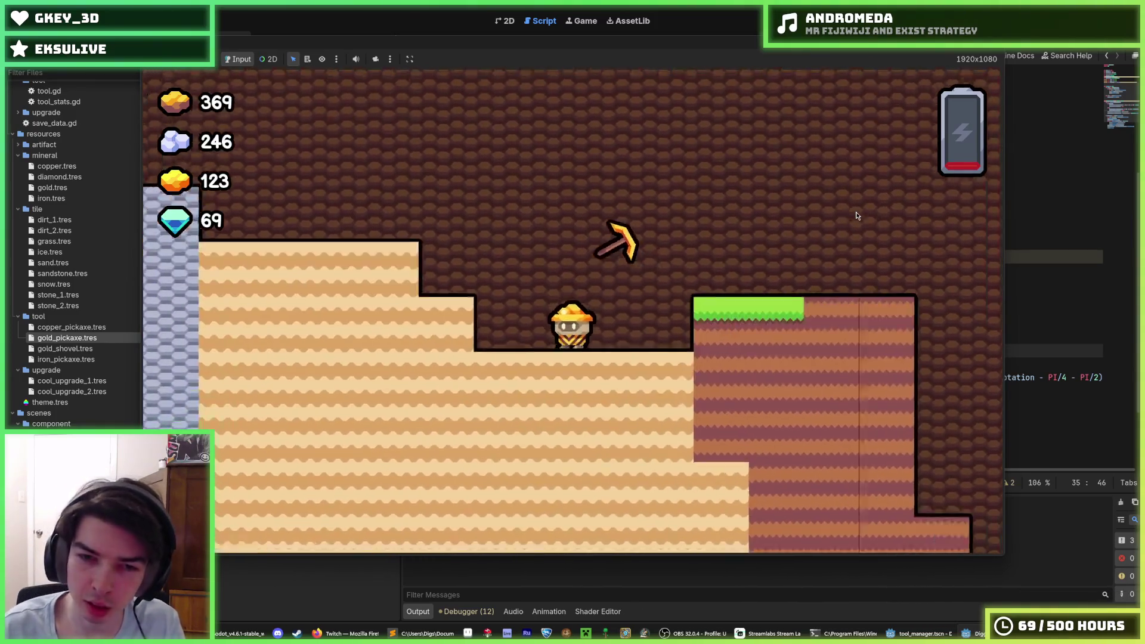
Step: Walk and fly the miner across the sand, then stop the game and open tool.gd
scroll(856, 216, down, 3)
scroll(857, 215, up, 5)
key(a)
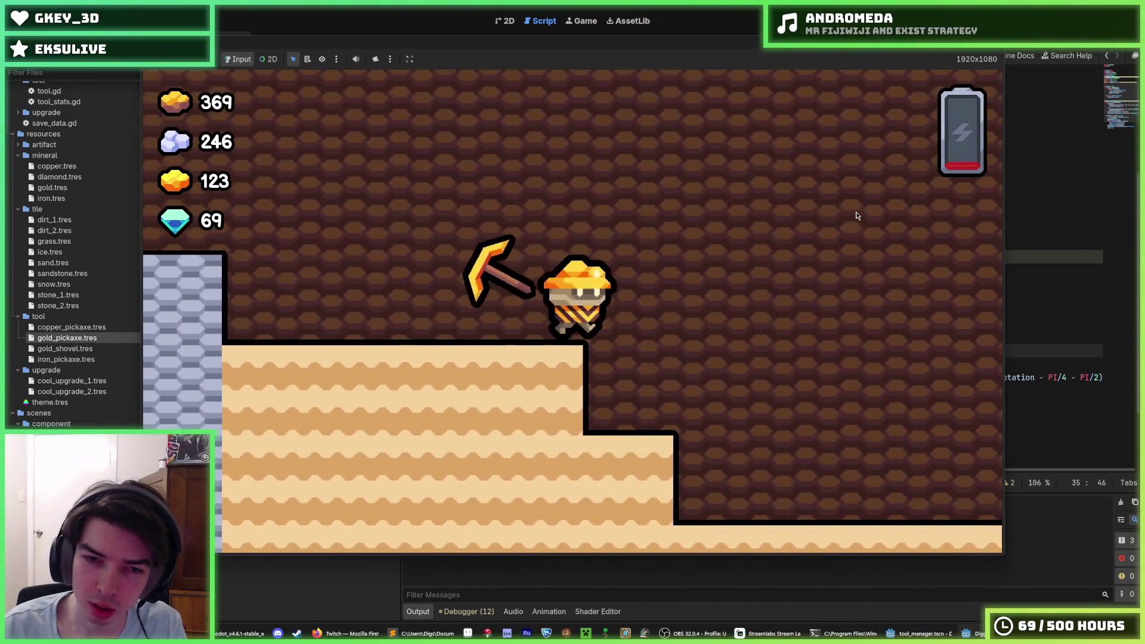
scroll(856, 216, down, 2)
key(d)
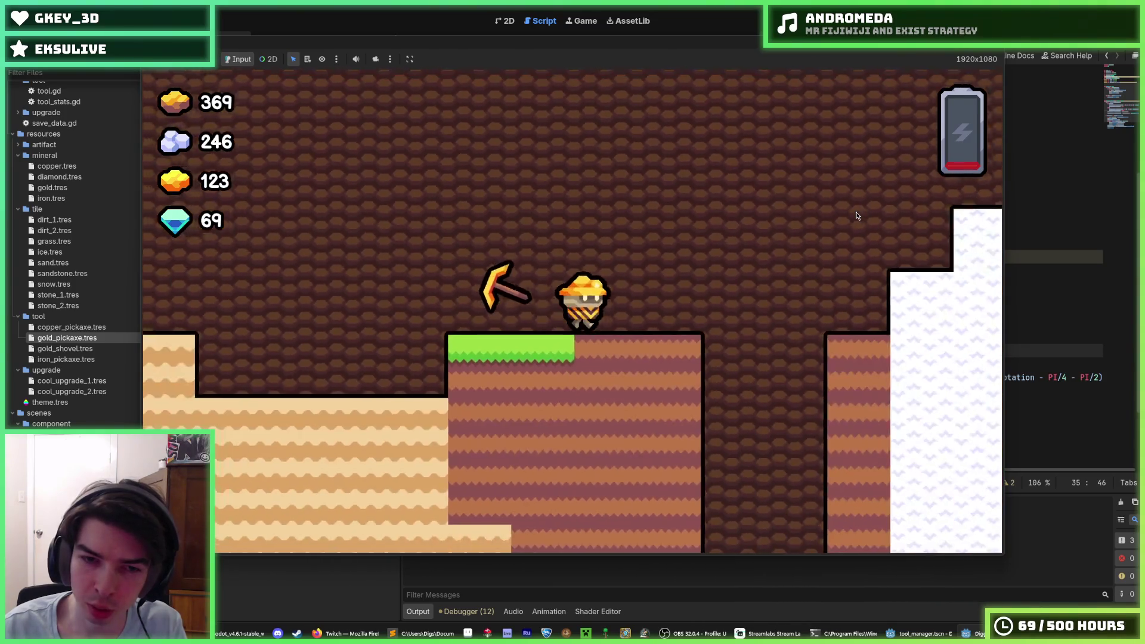
key(w)
key(a)
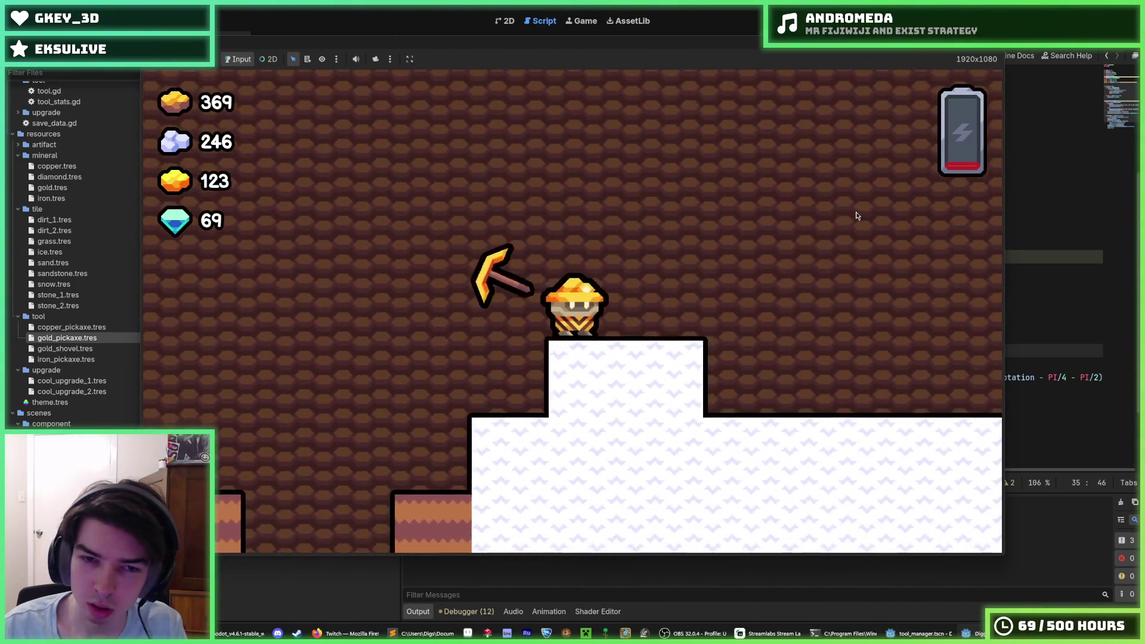
key(d)
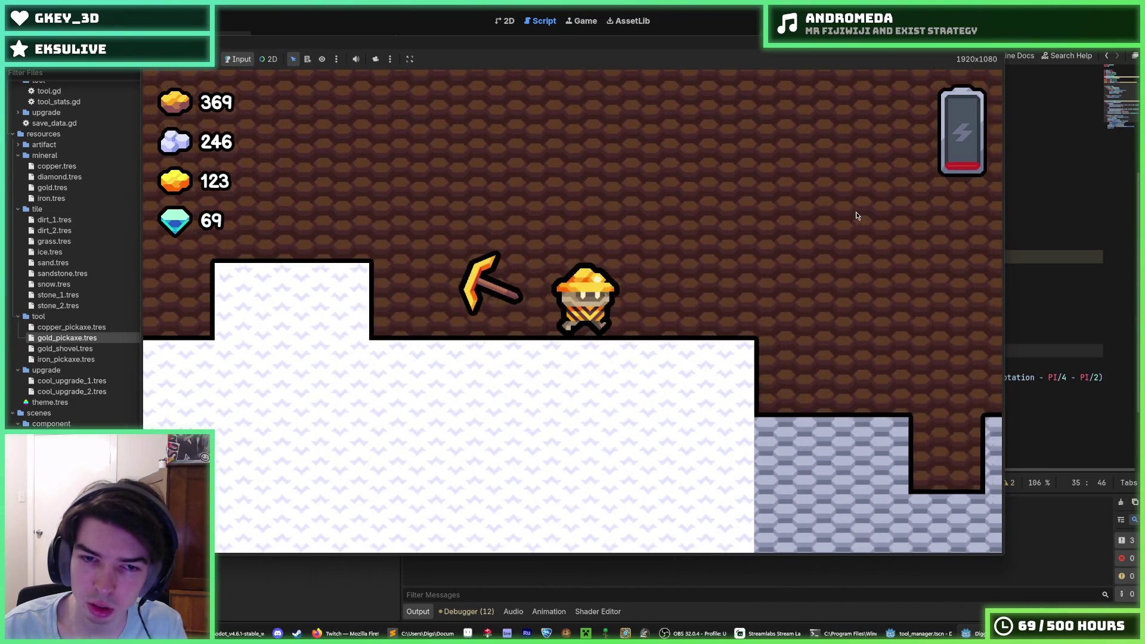
key(d)
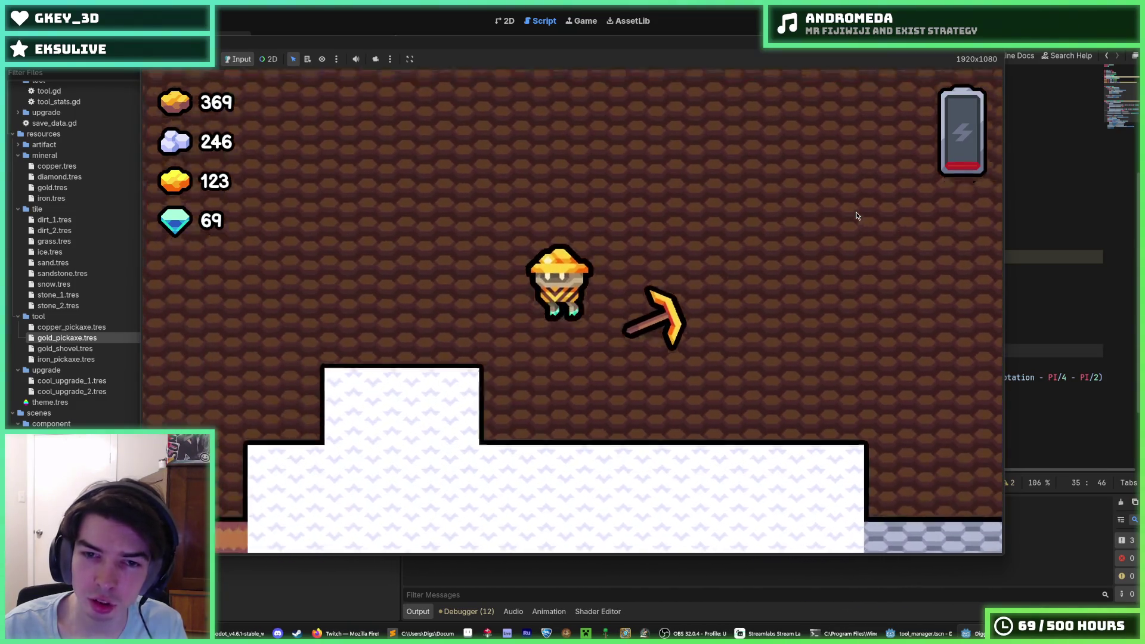
key(a)
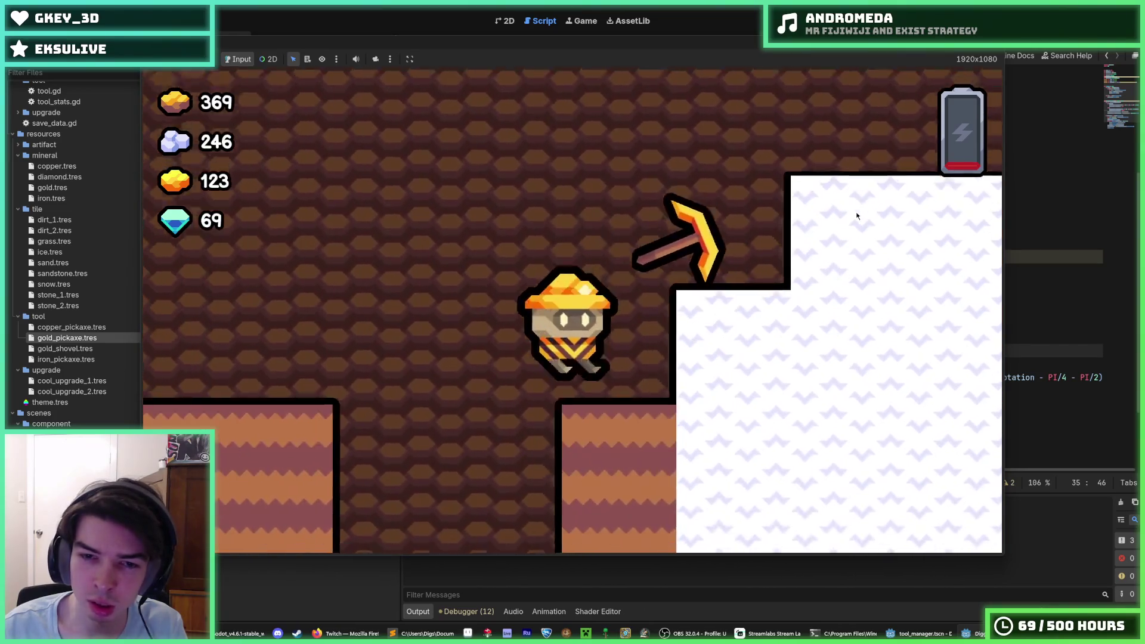
key(F8)
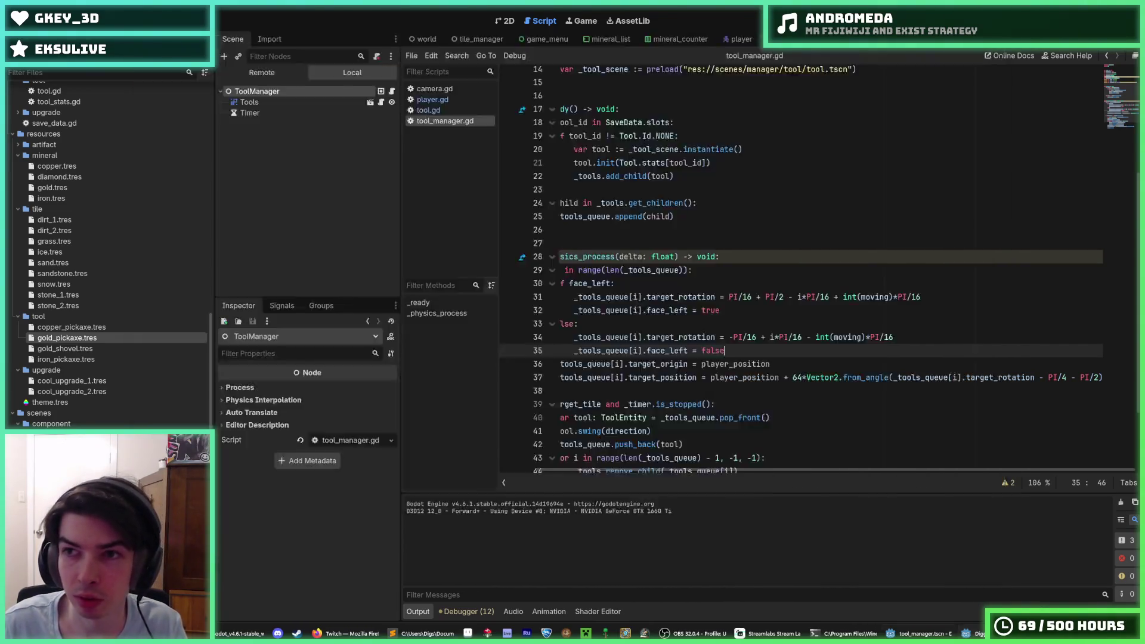
click(463, 109)
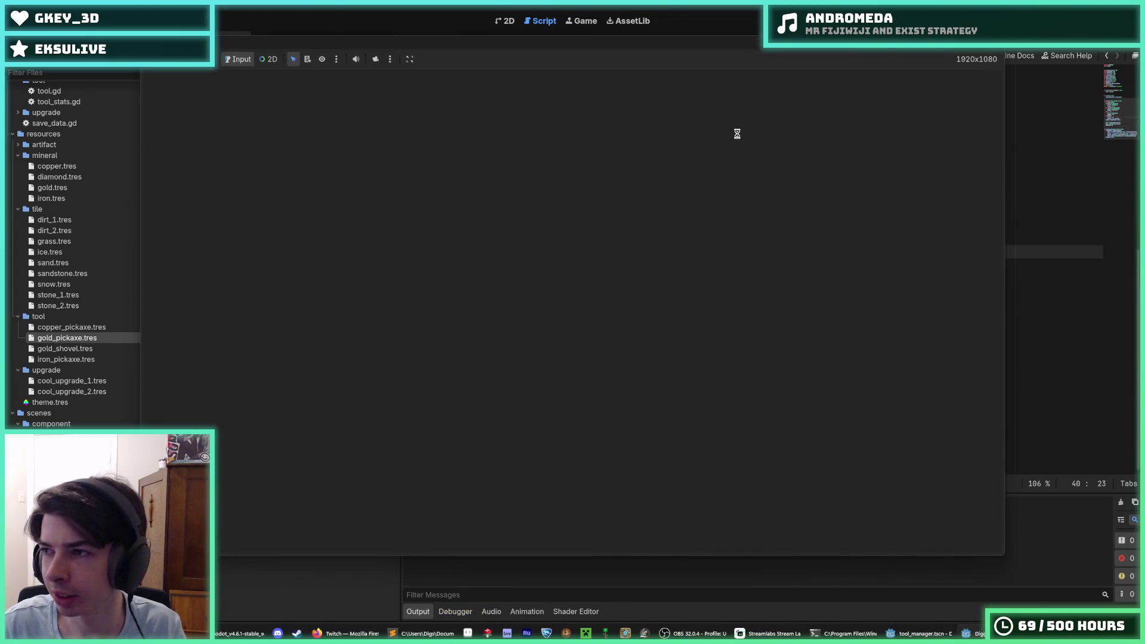
Step: Fly and walk the miner right through the level, digging blocks below and beside him
key(a)
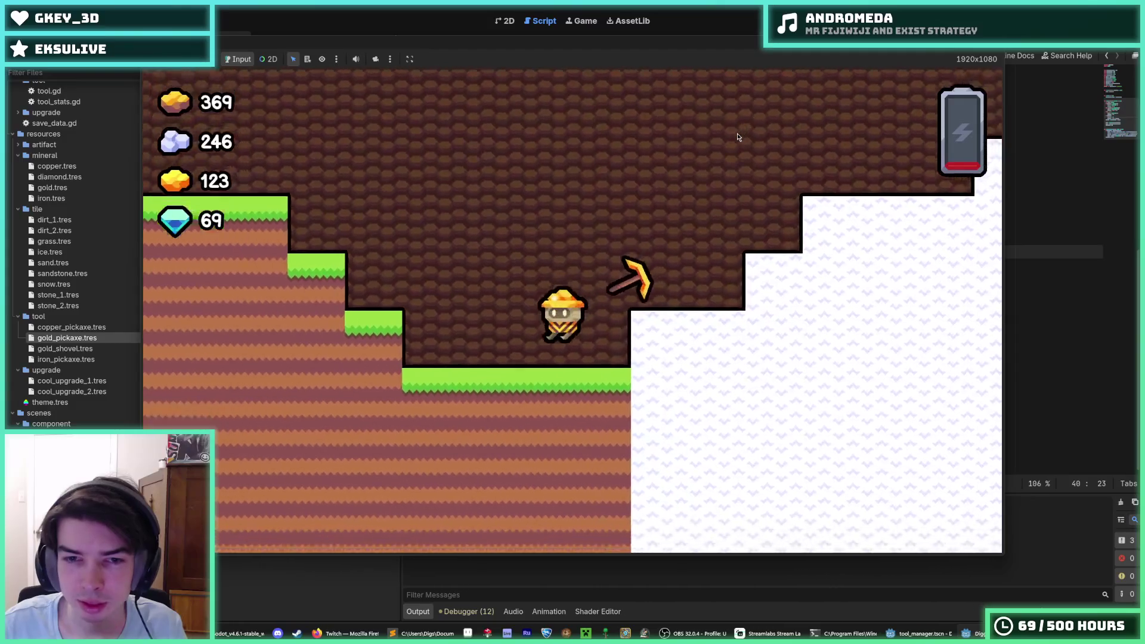
key(a)
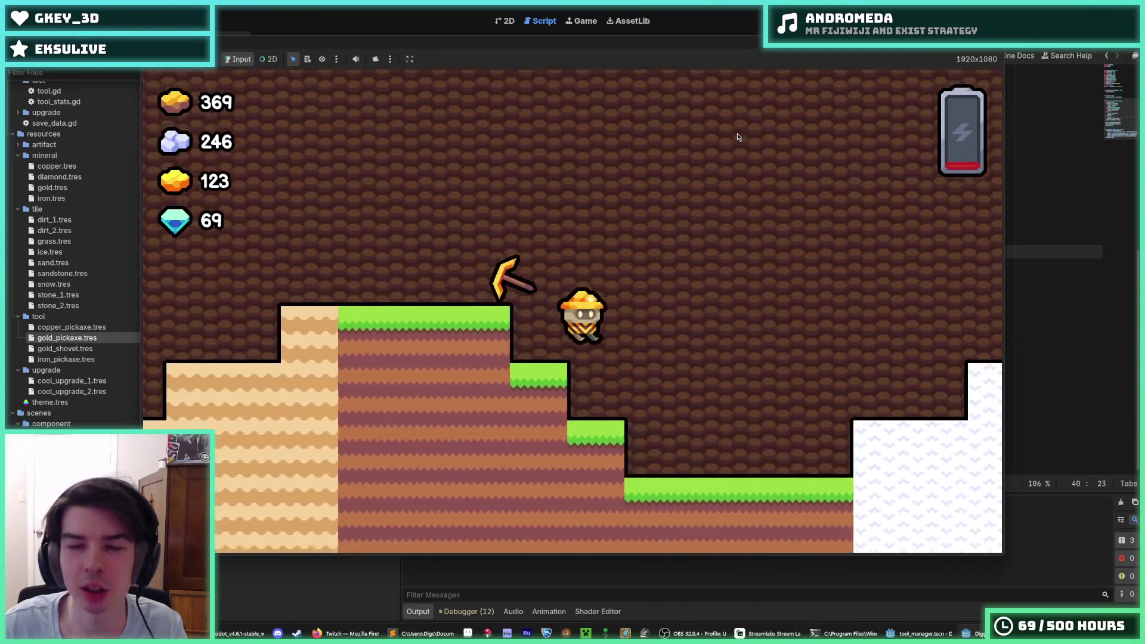
key(space)
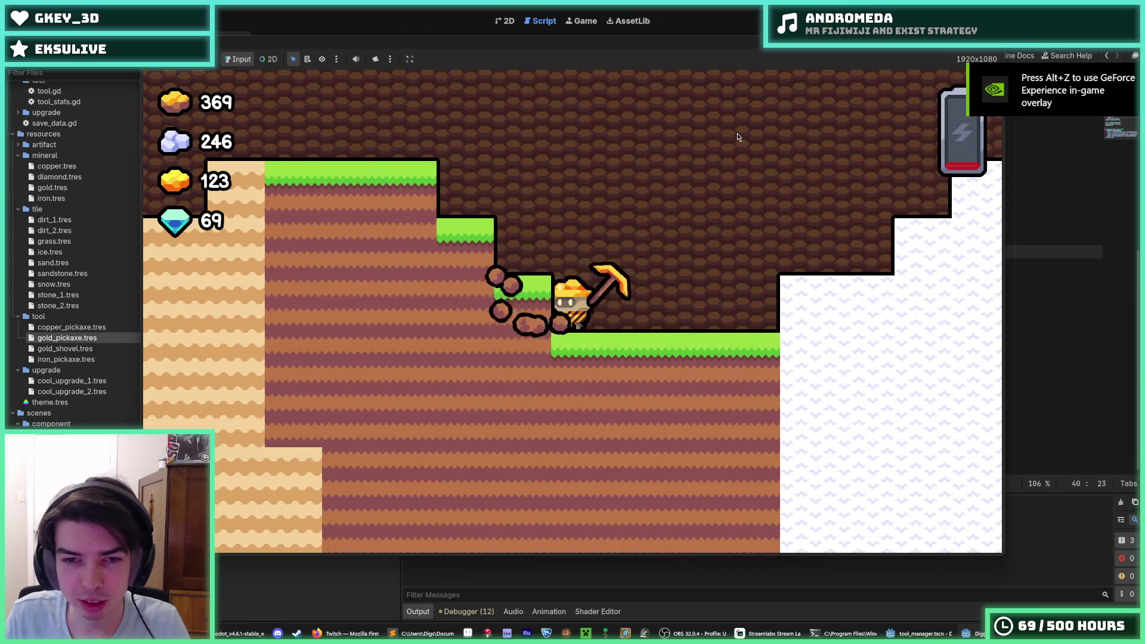
key(d)
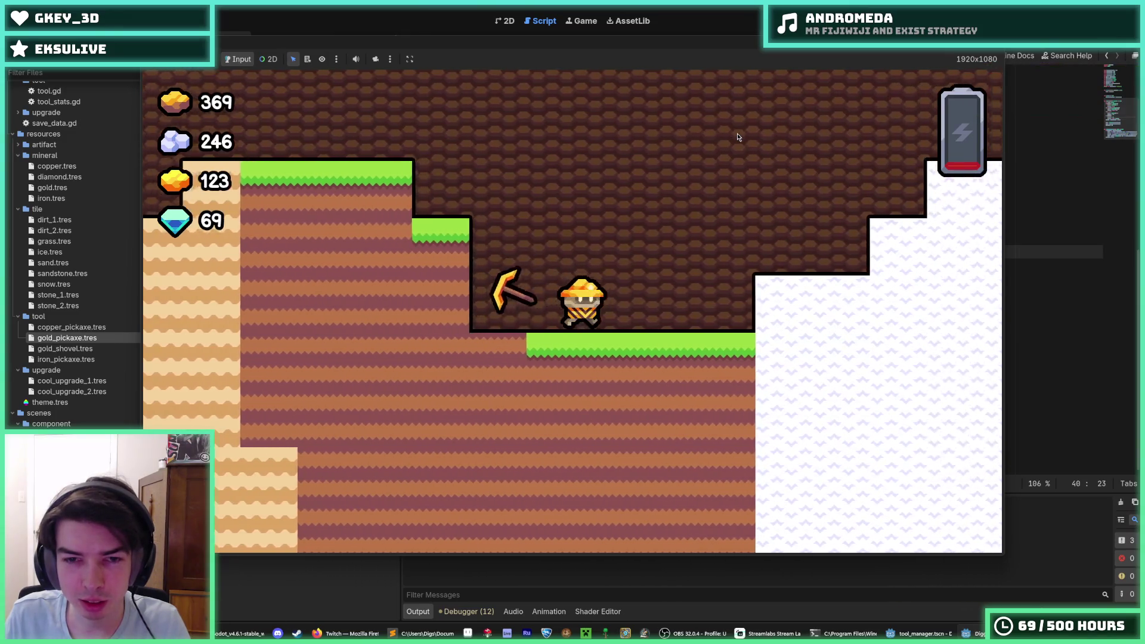
key(d)
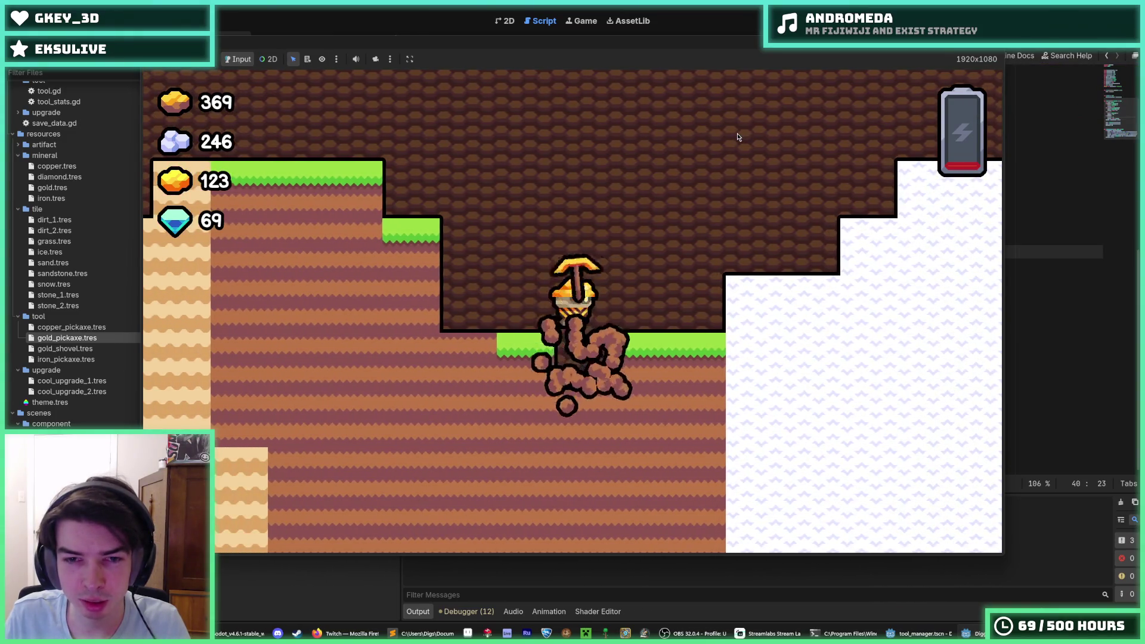
key(s)
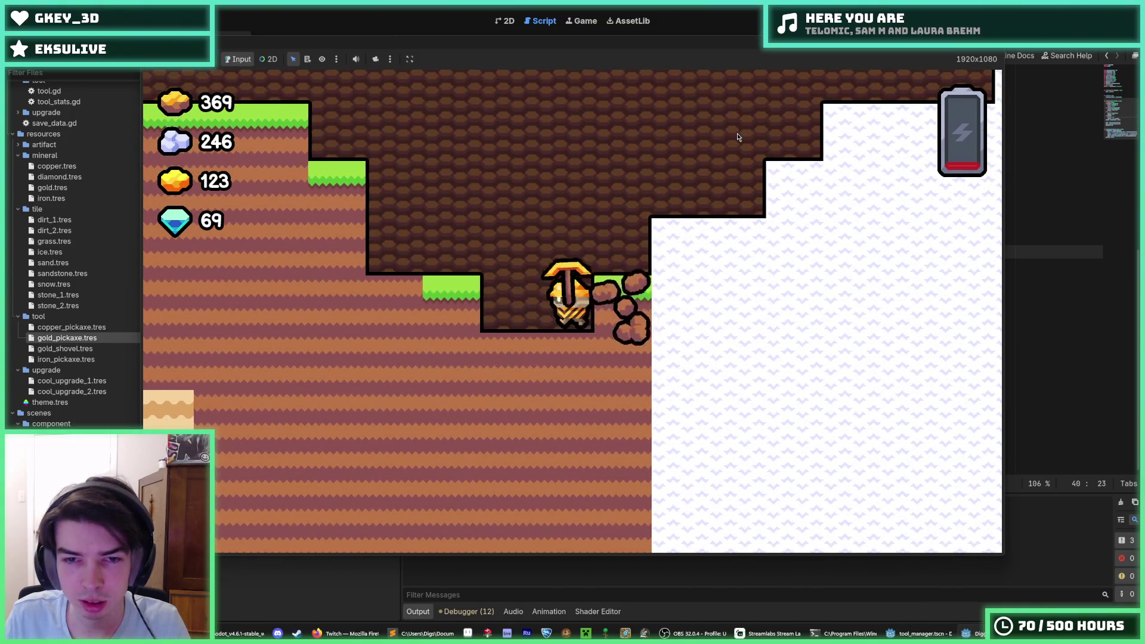
key(a)
key(w)
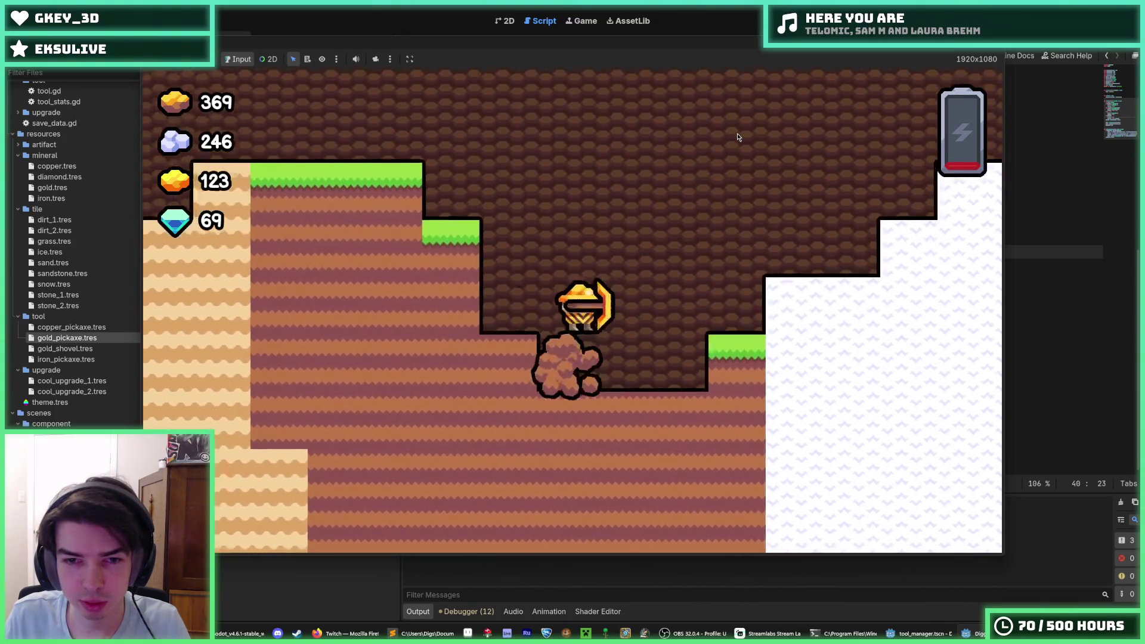
key(a)
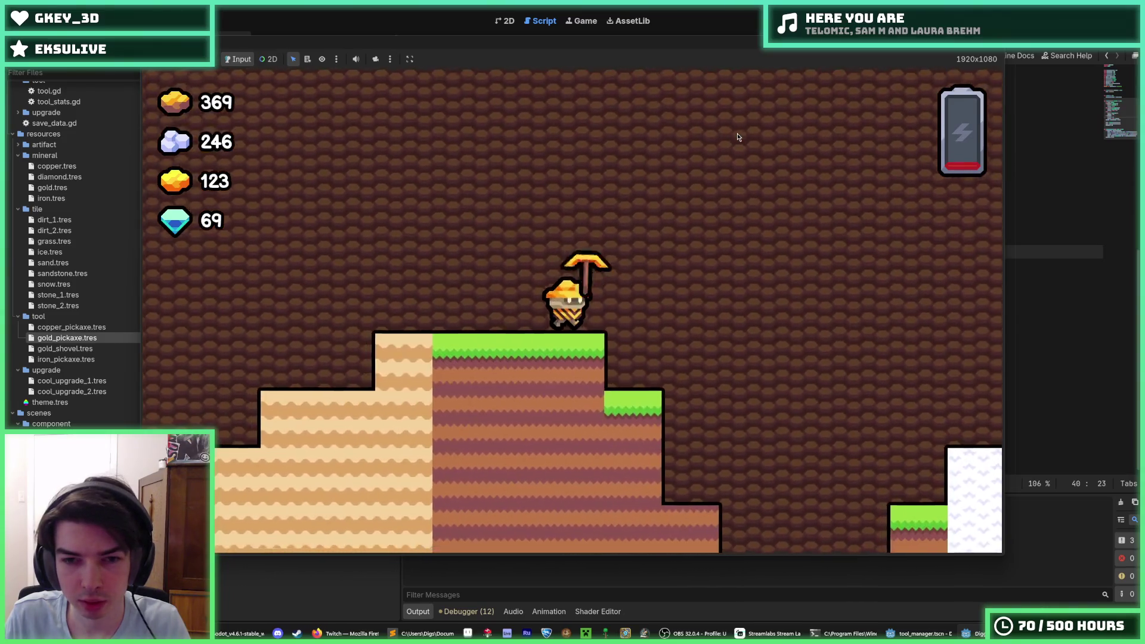
key(d)
key(s)
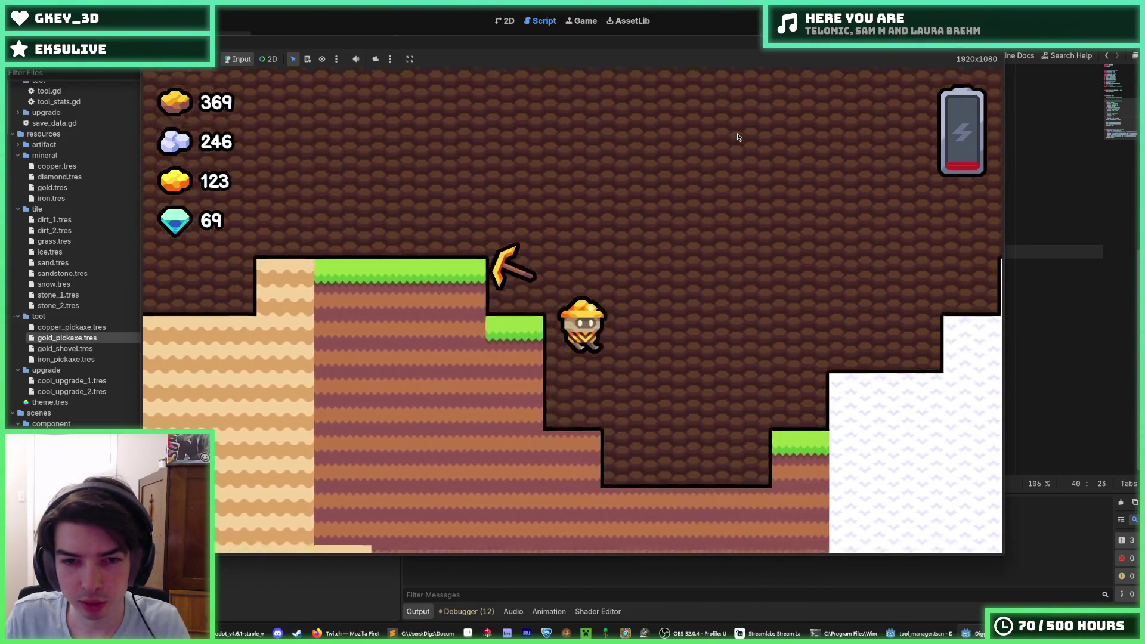
key(d)
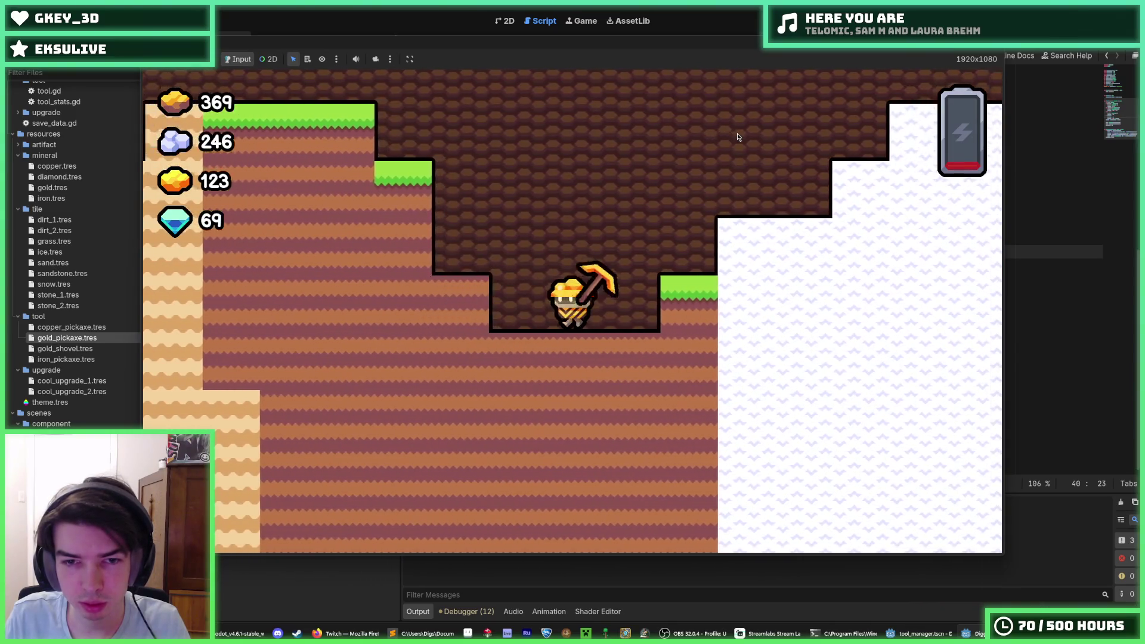
key(w)
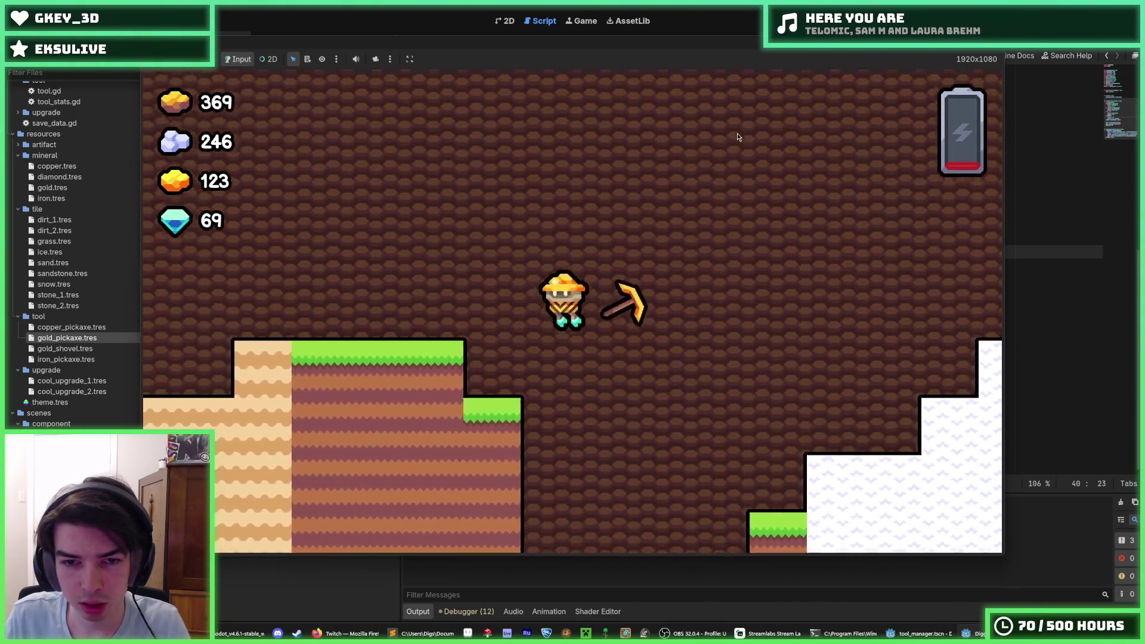
Step: Mine into the pit and snow blocks, watching the pickaxe swing up and around
key(a)
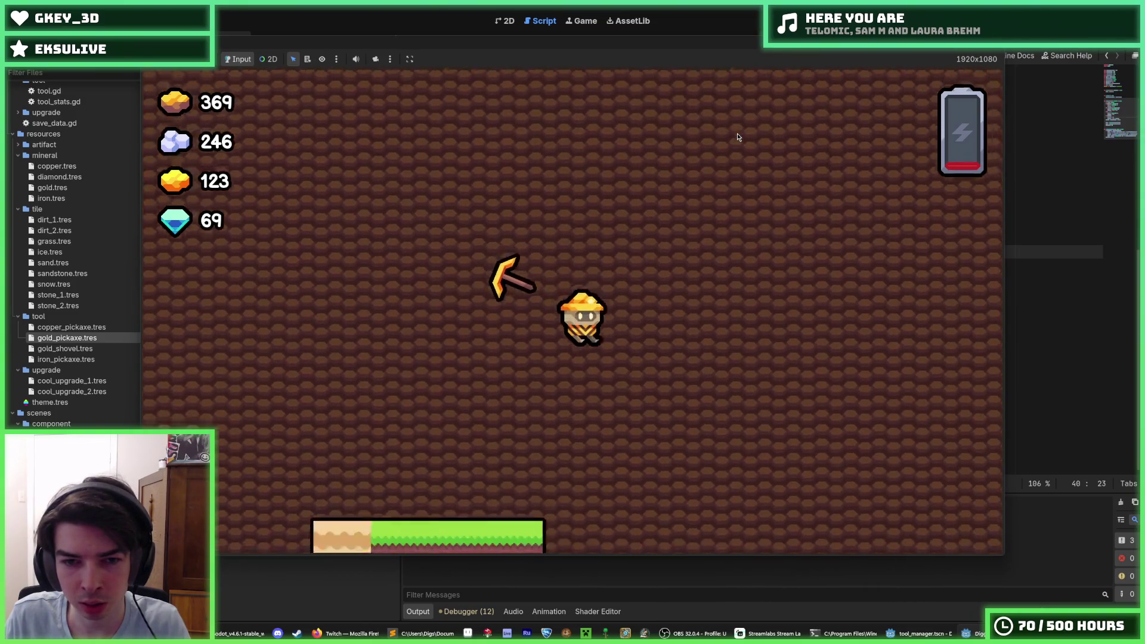
key(s)
key(d)
key(a)
key(w)
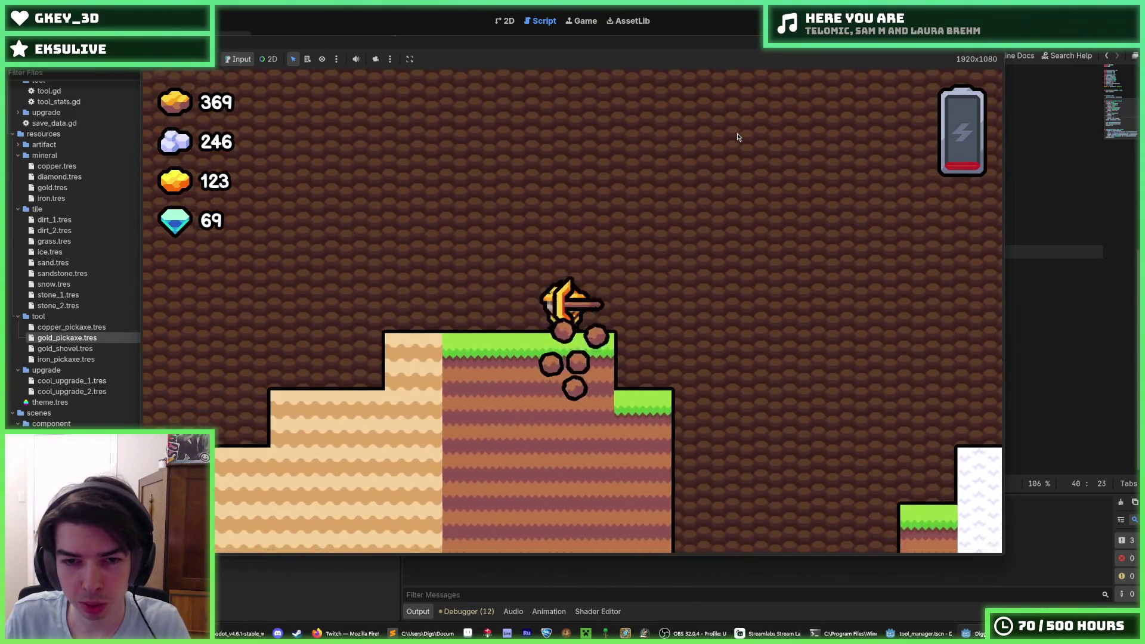
key(d)
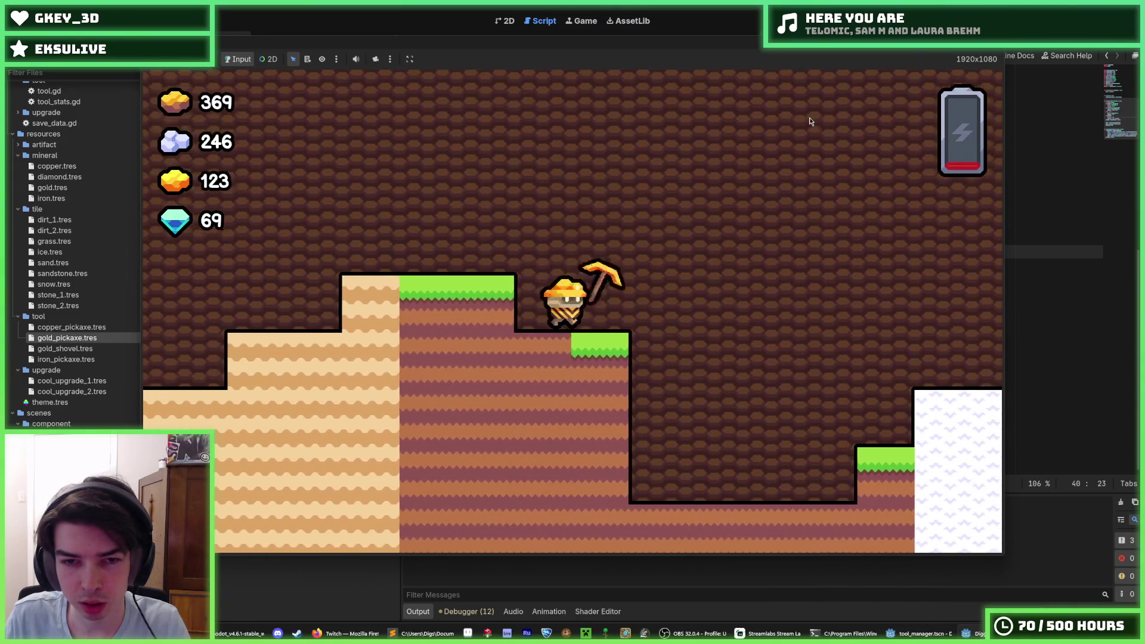
key(s)
key(d)
key(s)
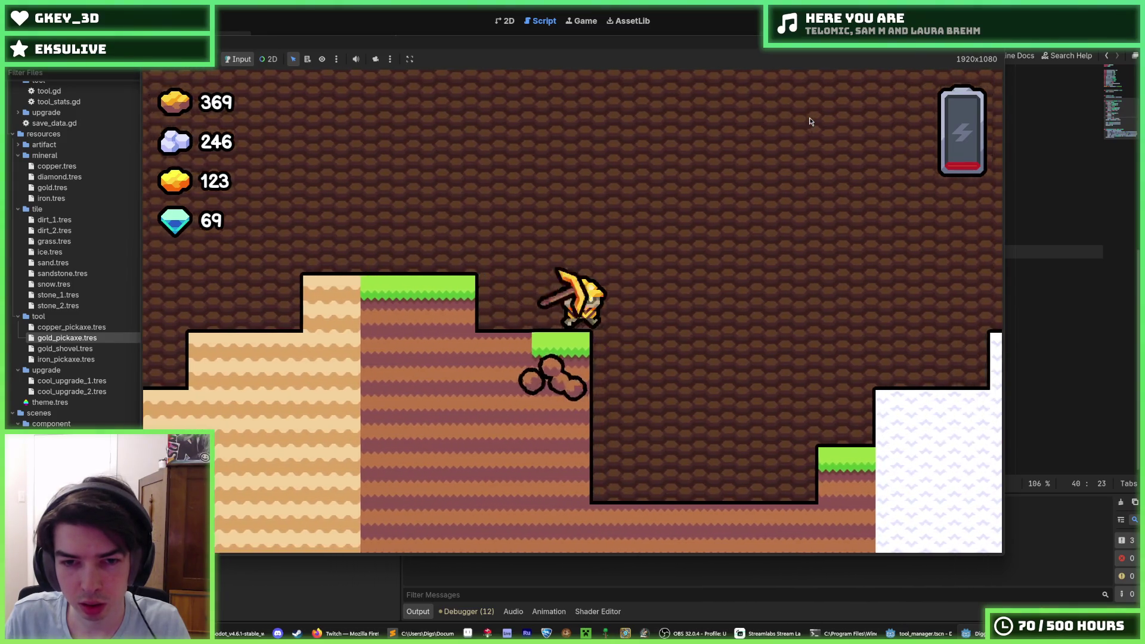
key(a)
key(d)
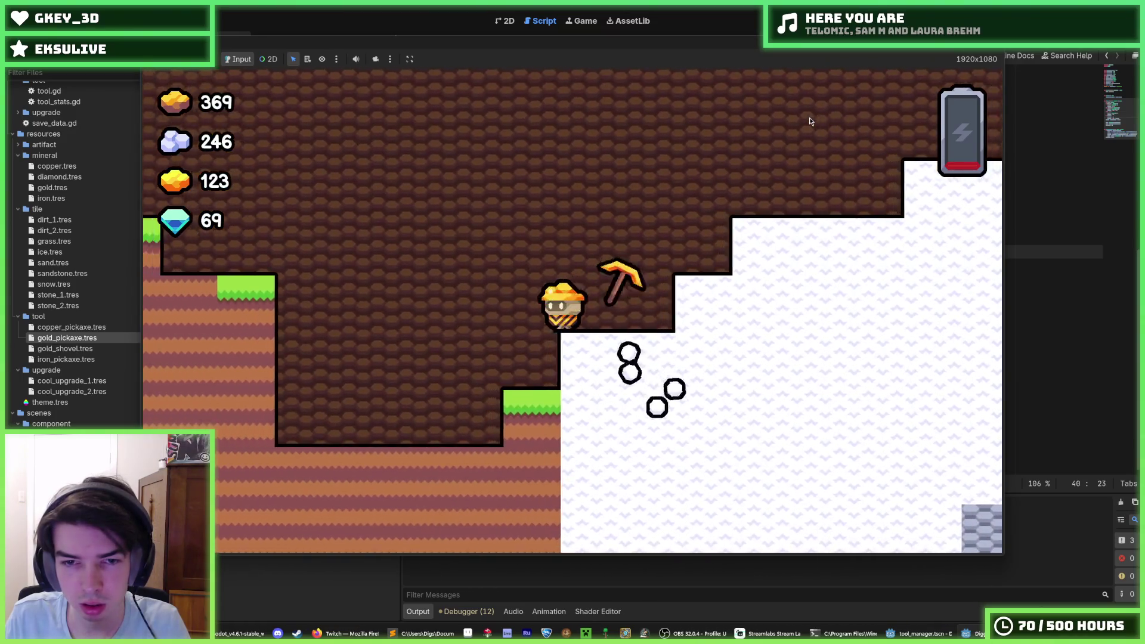
key(s)
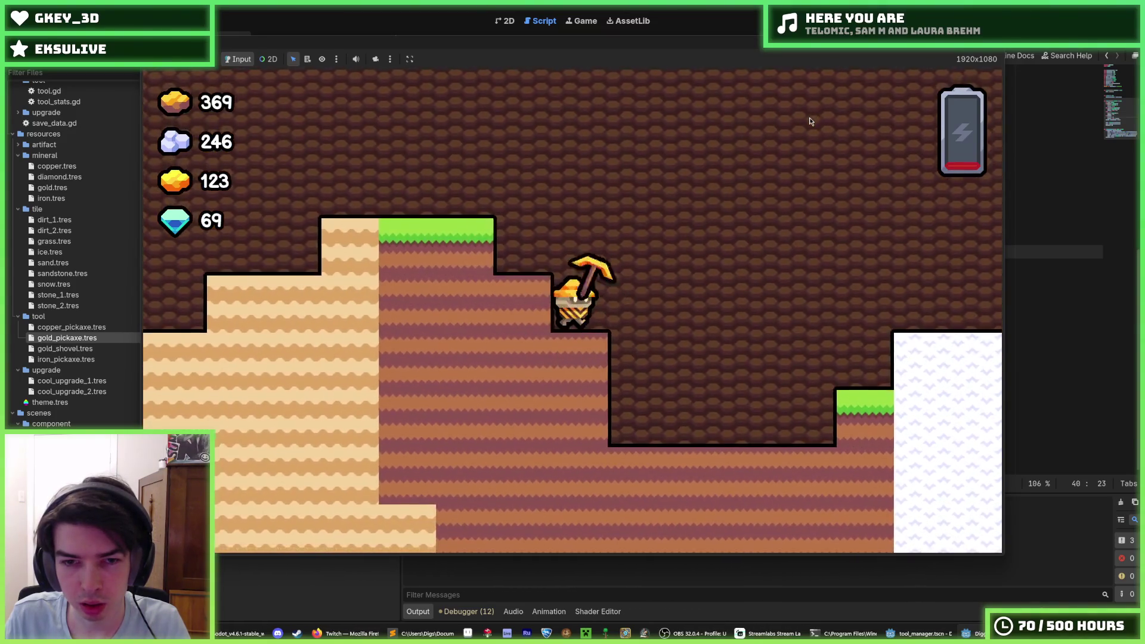
key(d)
key(a)
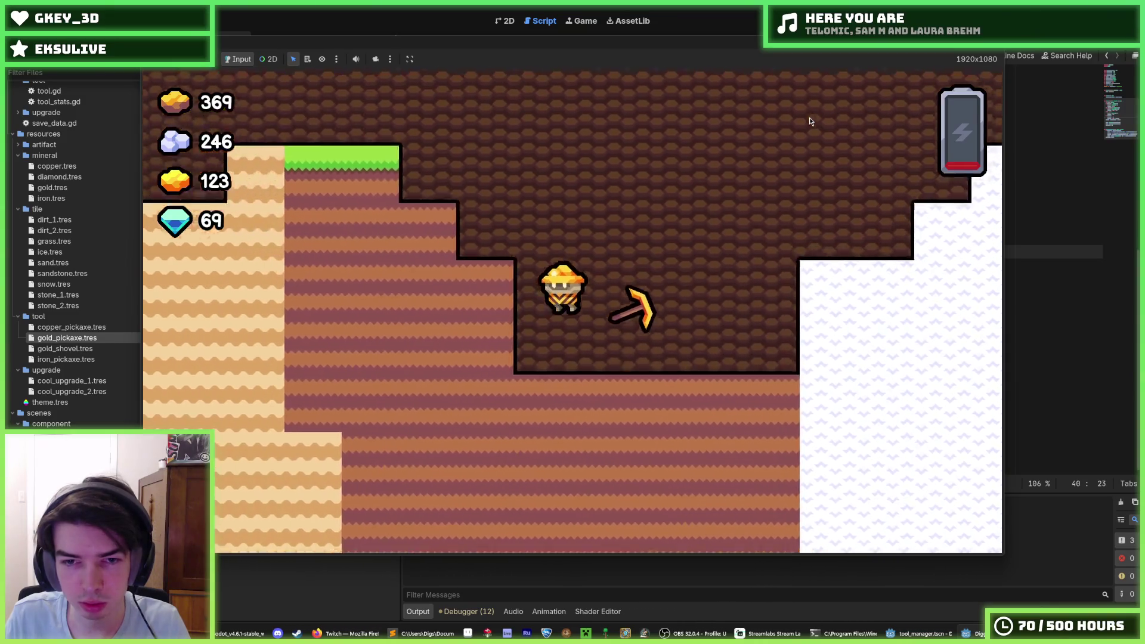
key(w)
key(d)
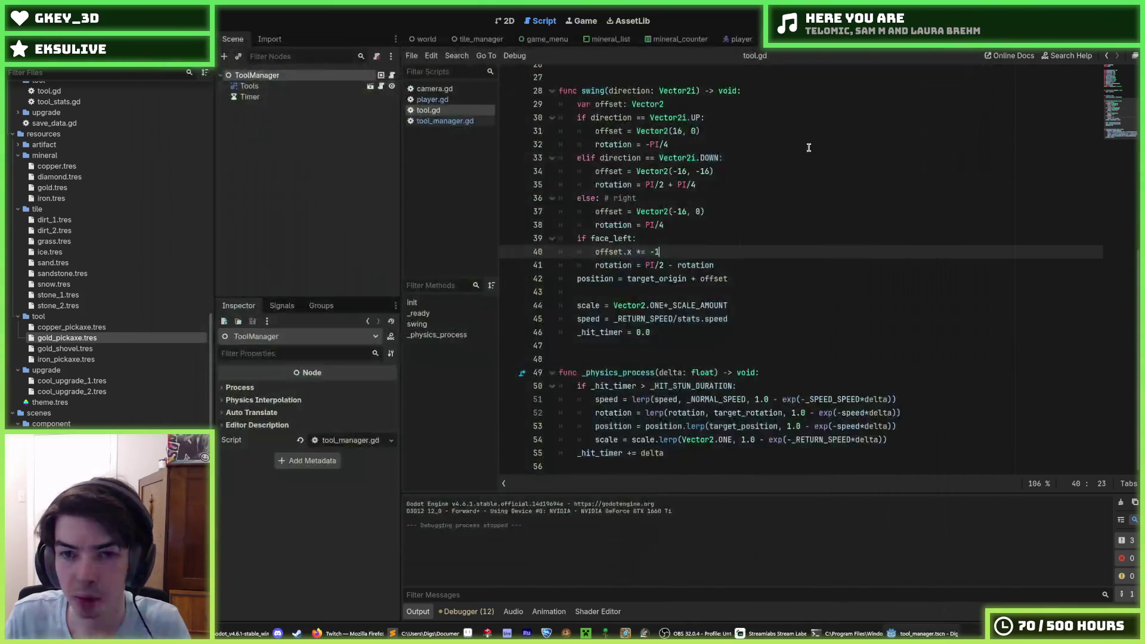
Step: Go to the upward swing rotation line in tool.gd's swing() function
click(809, 147)
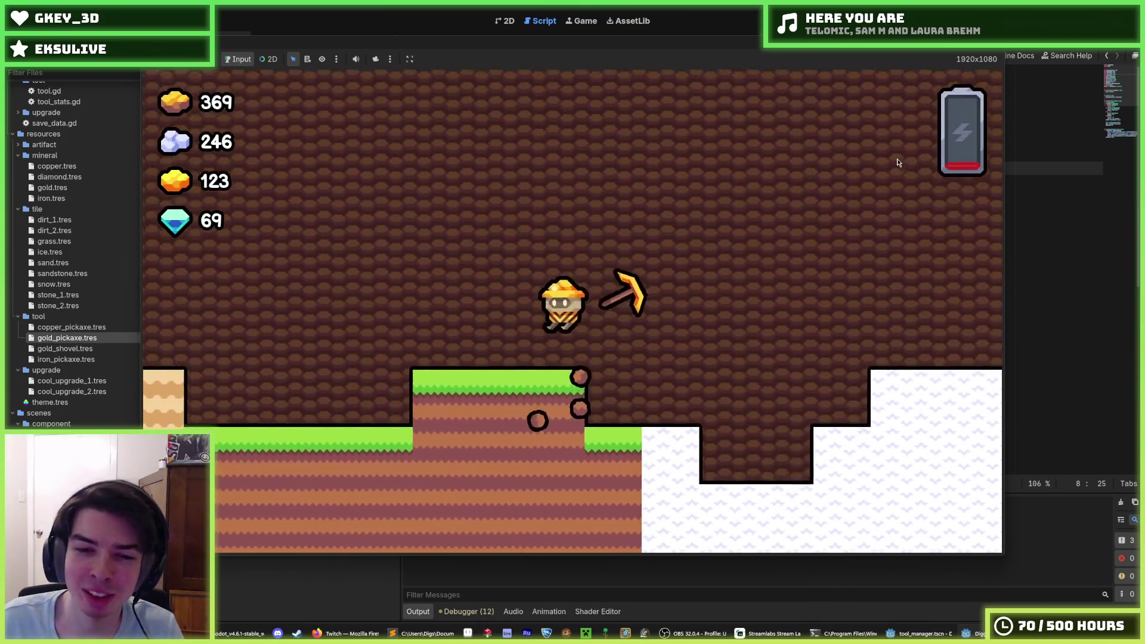
Step: Mine left and right across the surface snow and grass blocks to test the pickaxe swing
key(a)
key(d)
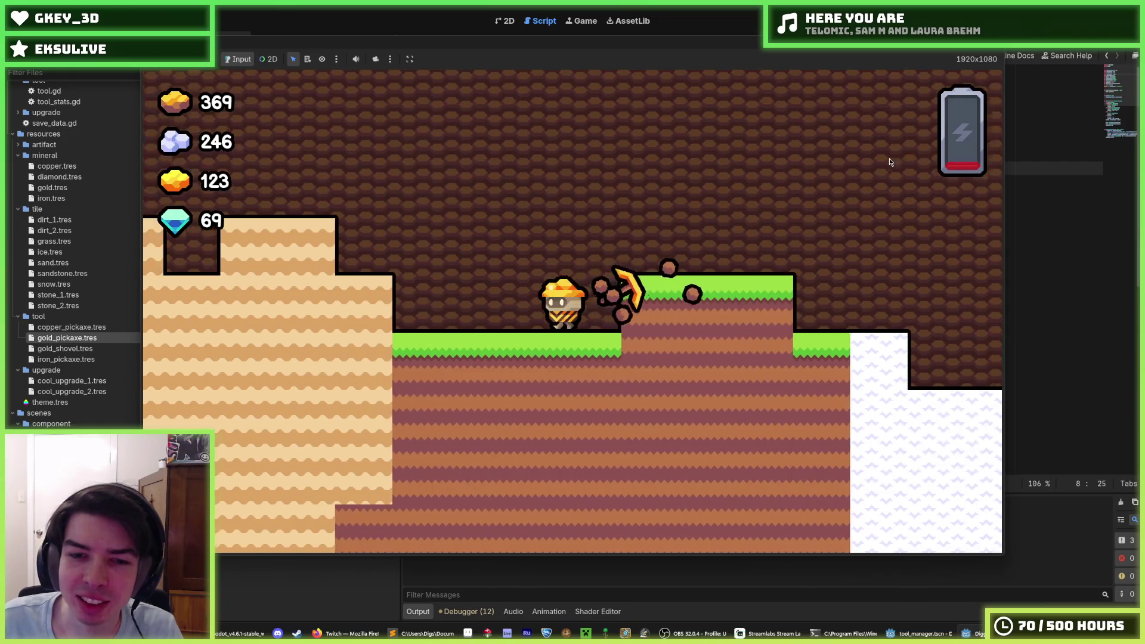
key(a)
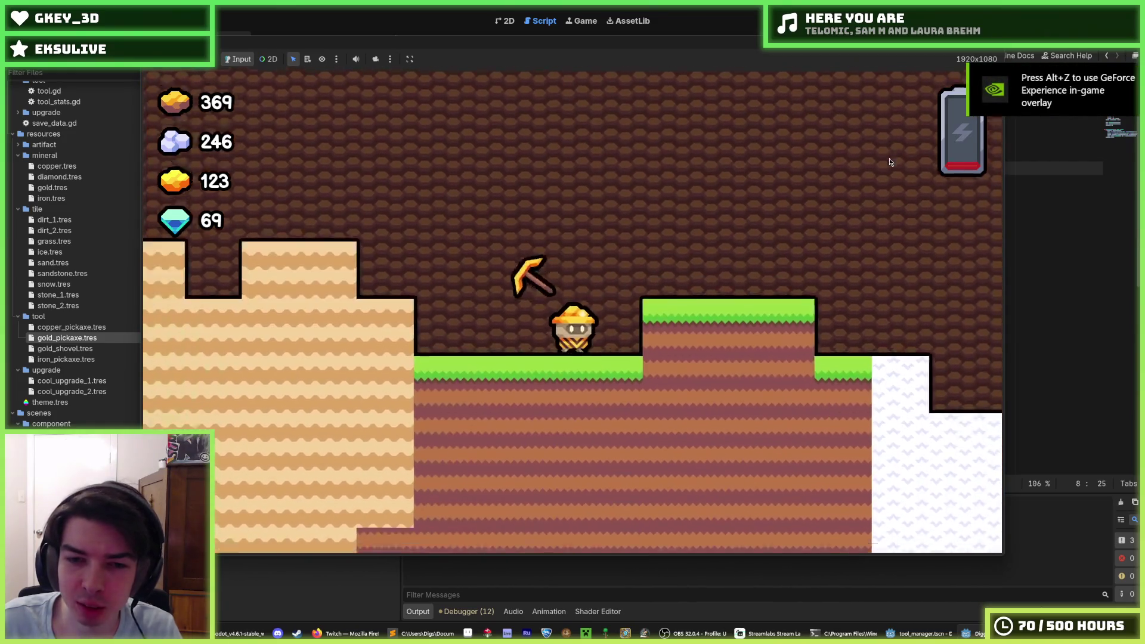
key(d)
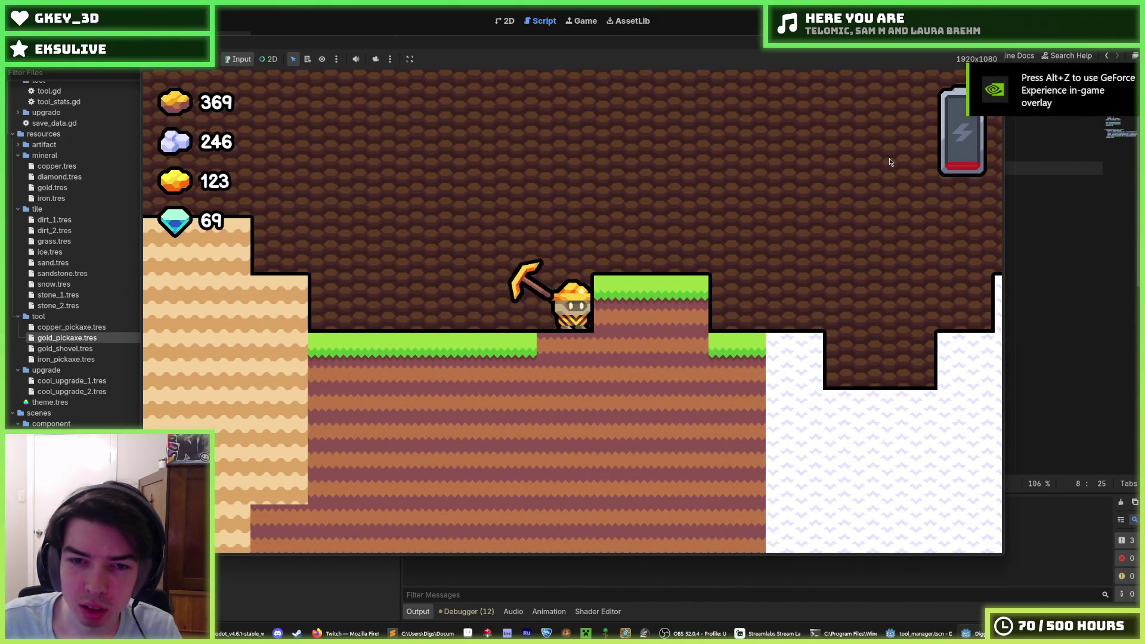
key(d)
key(d)
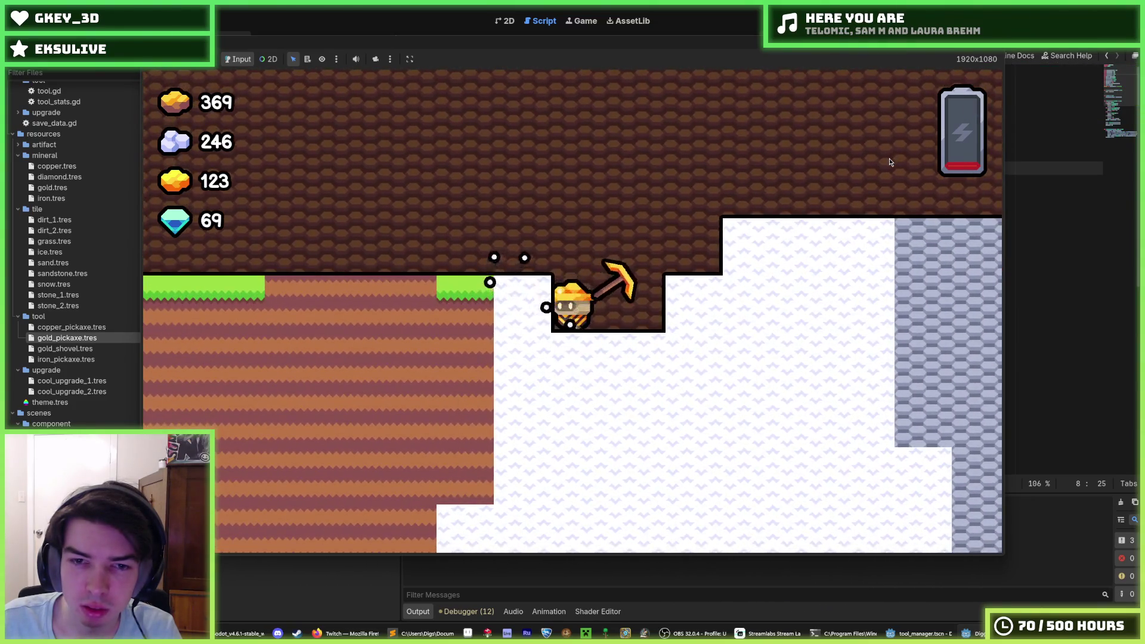
key(a)
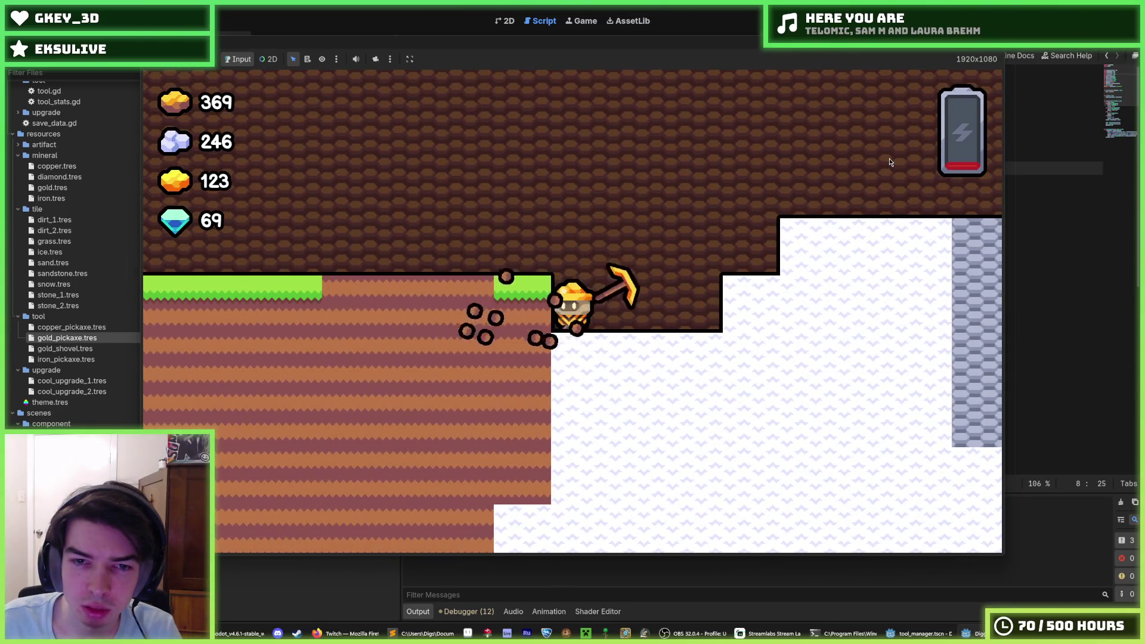
key(a)
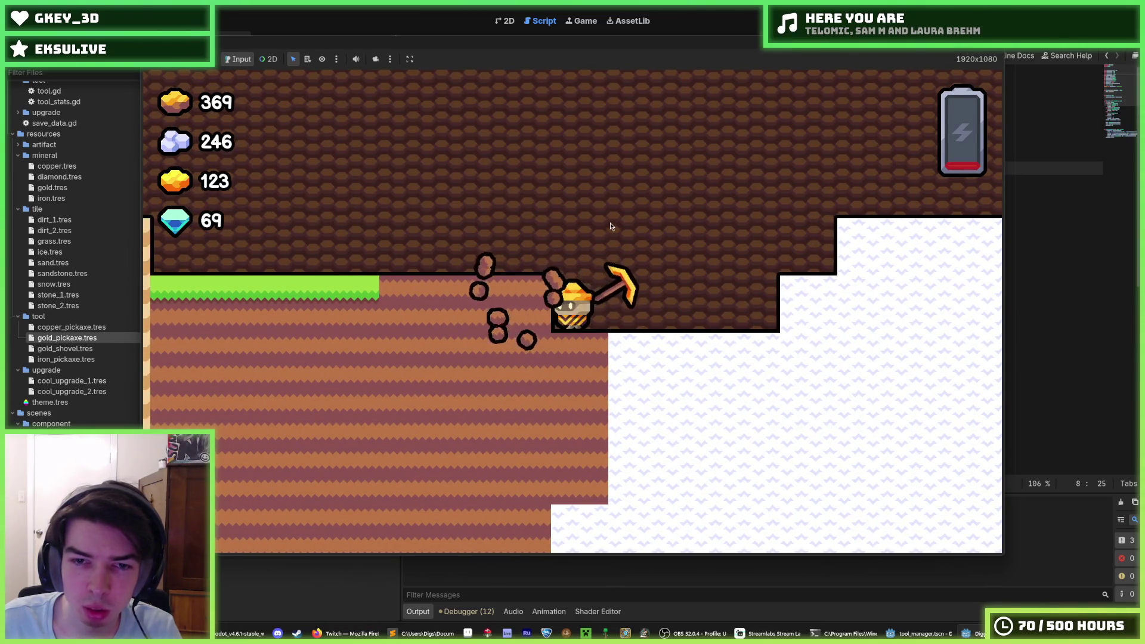
key(a)
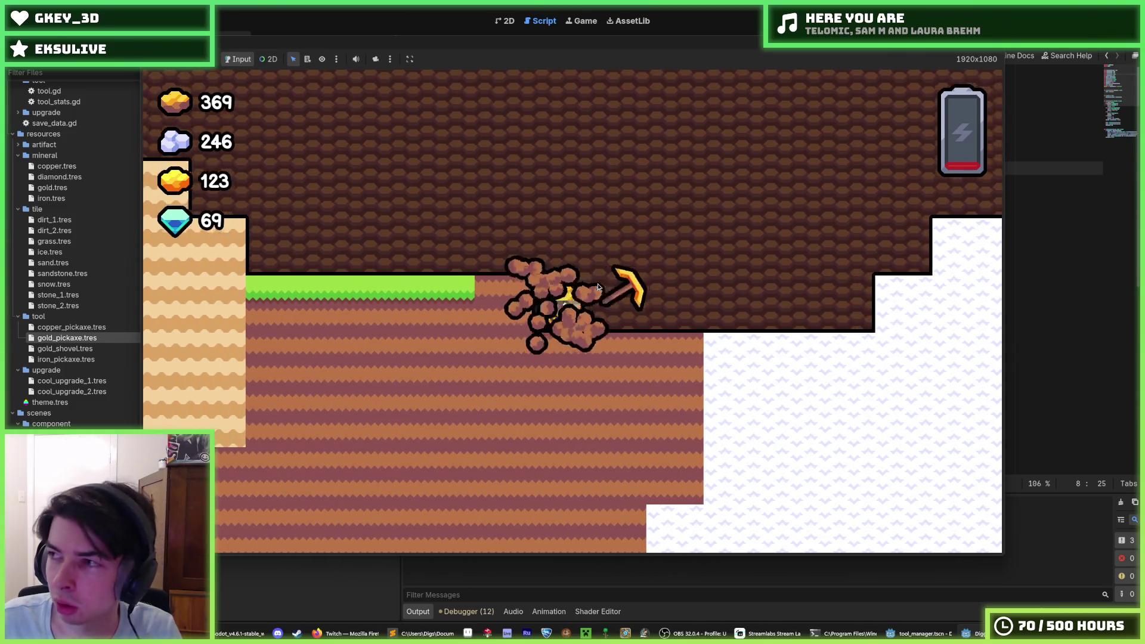
key(a)
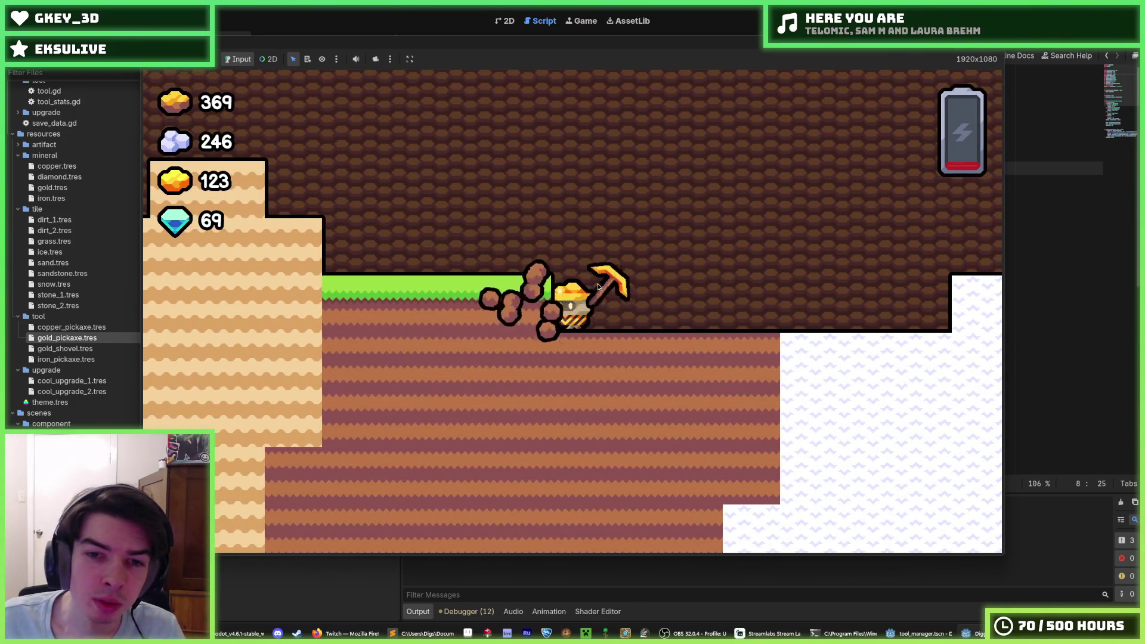
key(a)
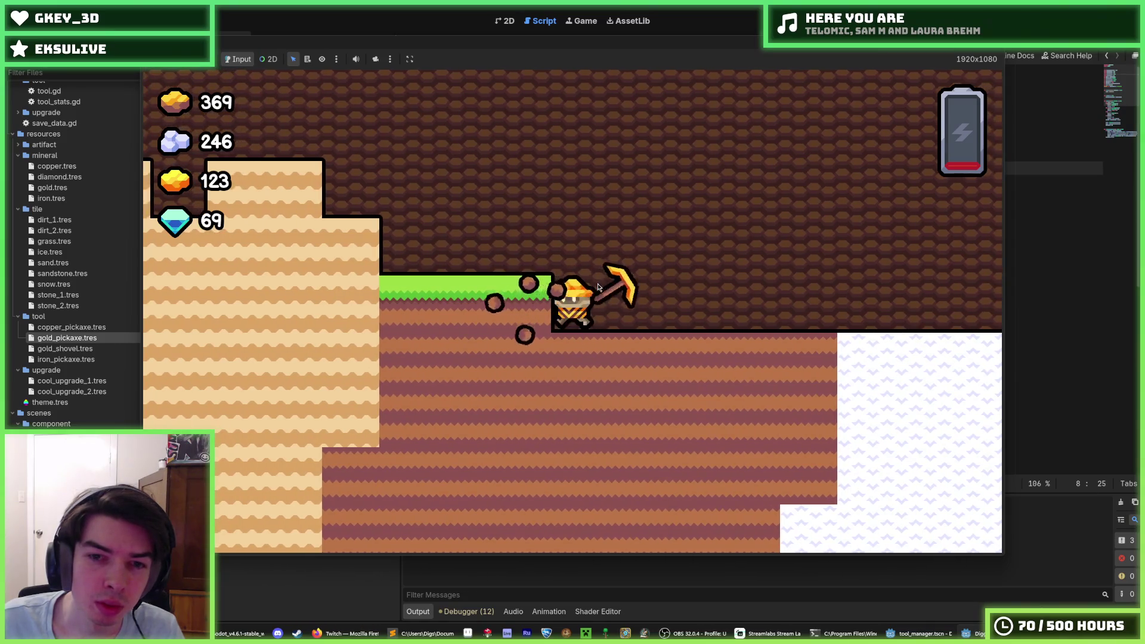
key(a)
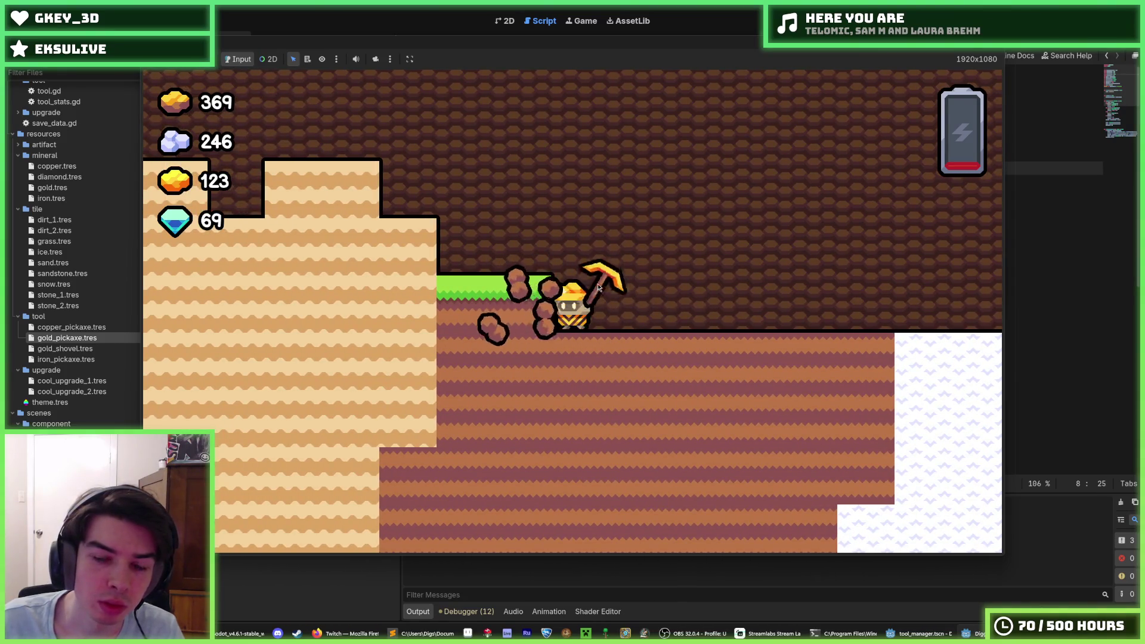
key(a)
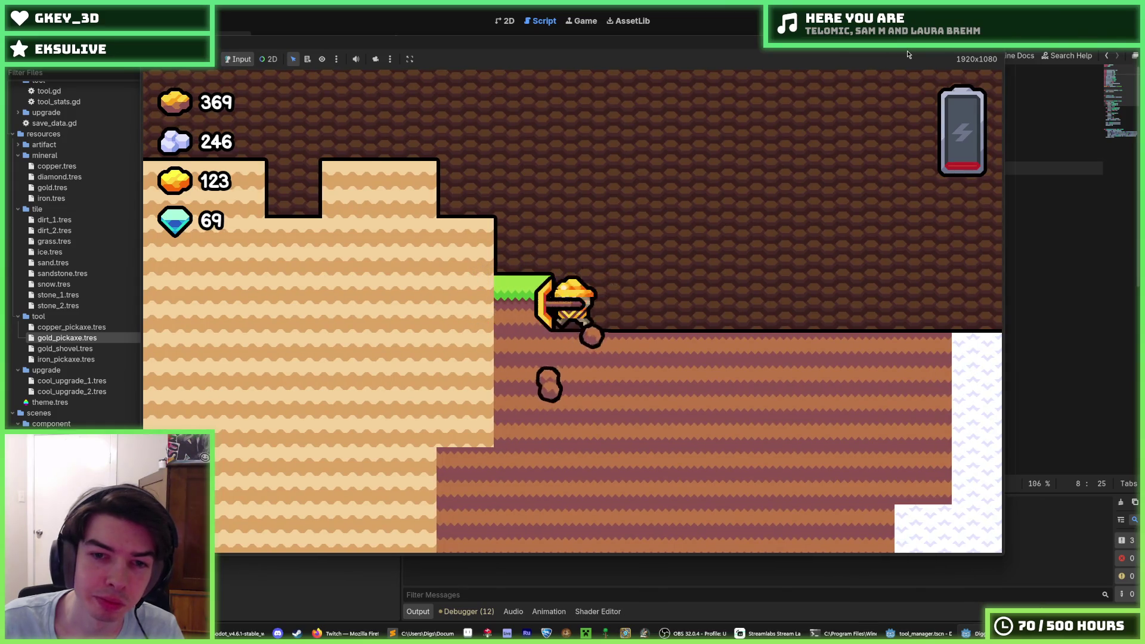
key(a)
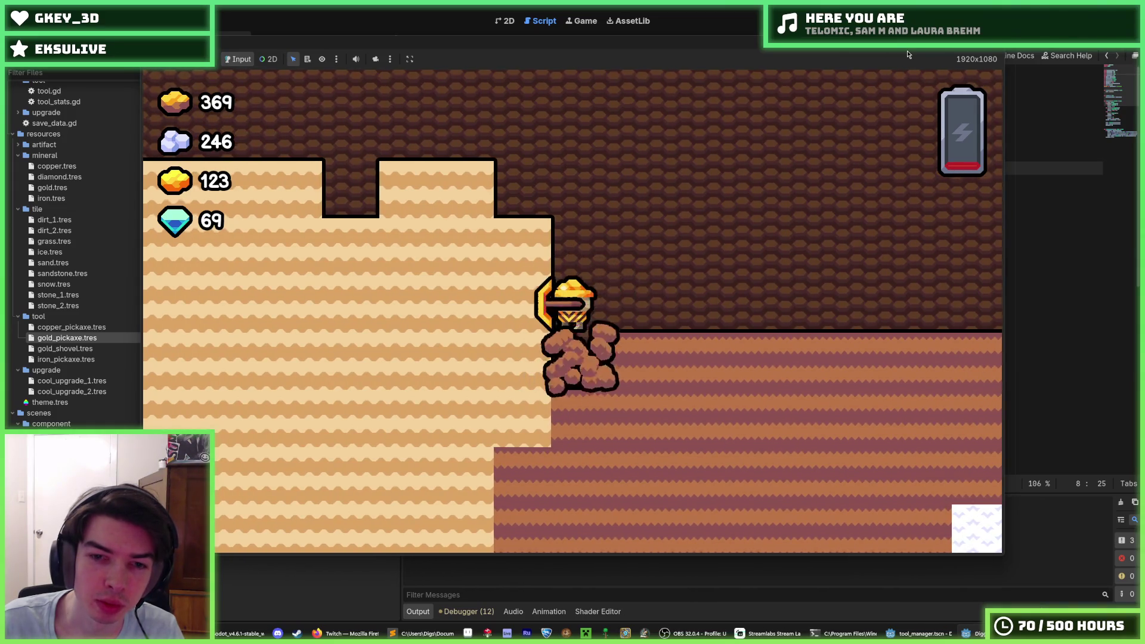
key(s)
key(d)
mouse_move(981, 47)
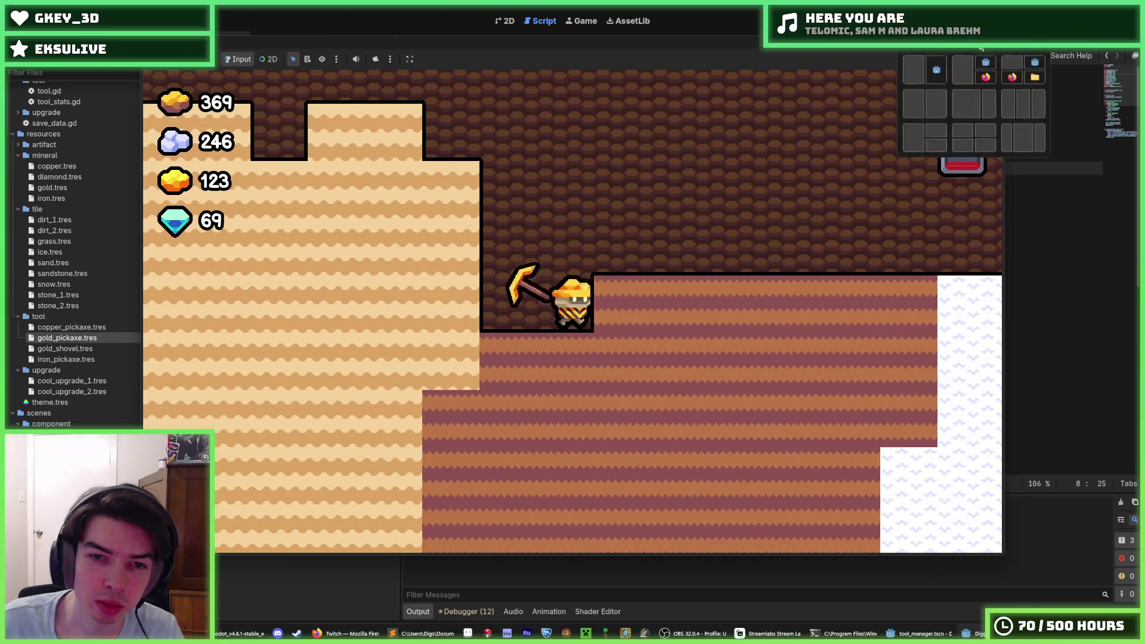
key(d)
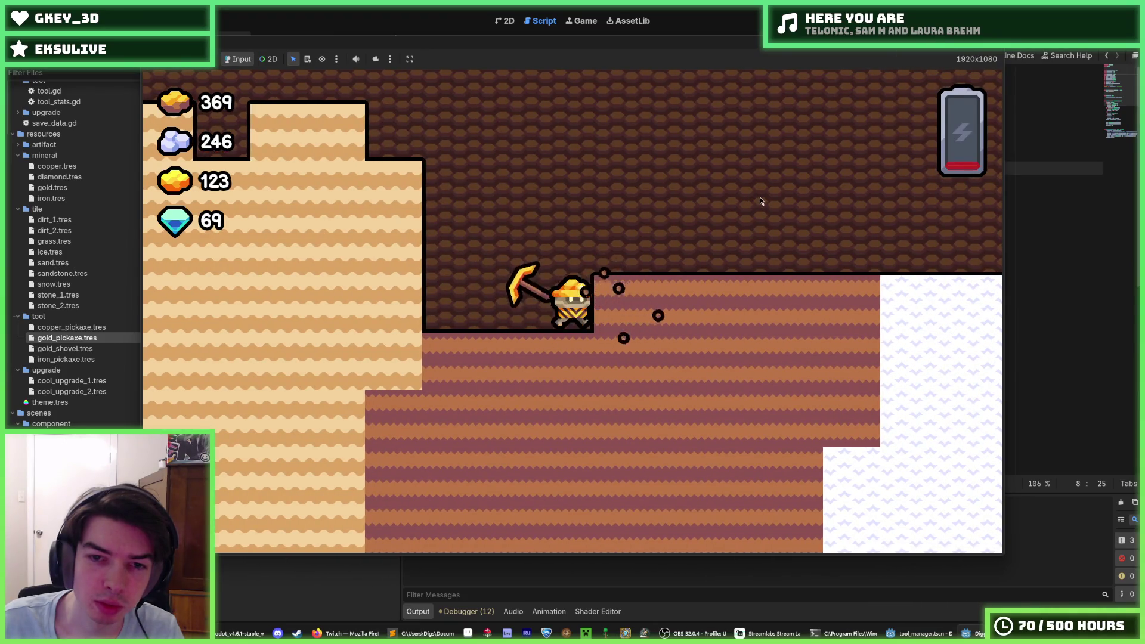
key(d)
Step: Dig shafts downward, climb out and turn back and forth to swing the pickaxe around
key(s)
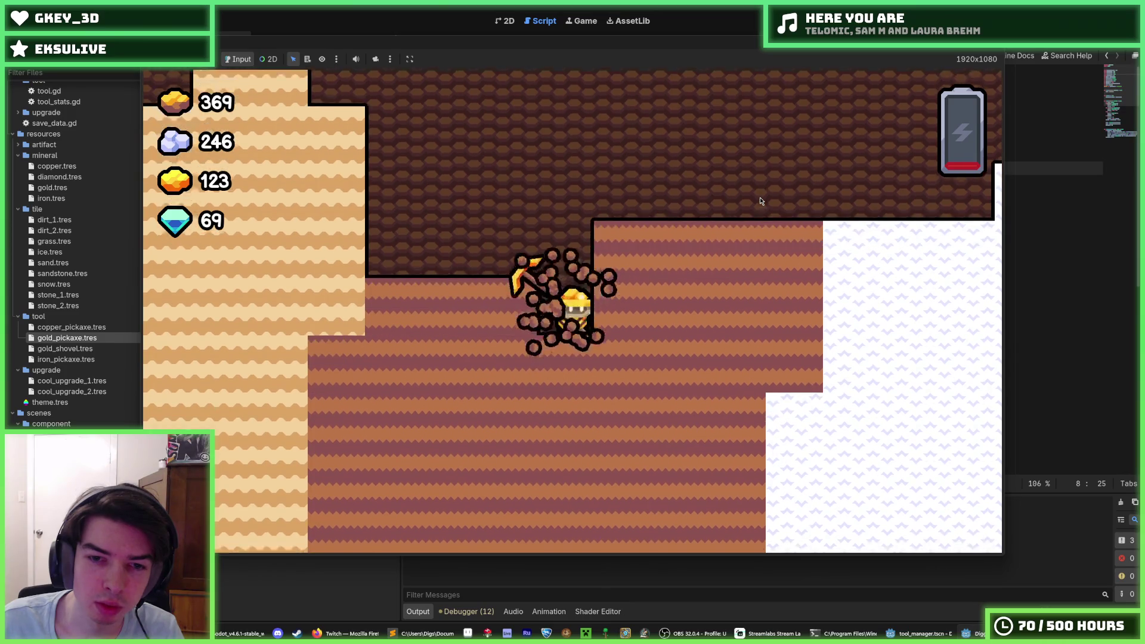
key(s)
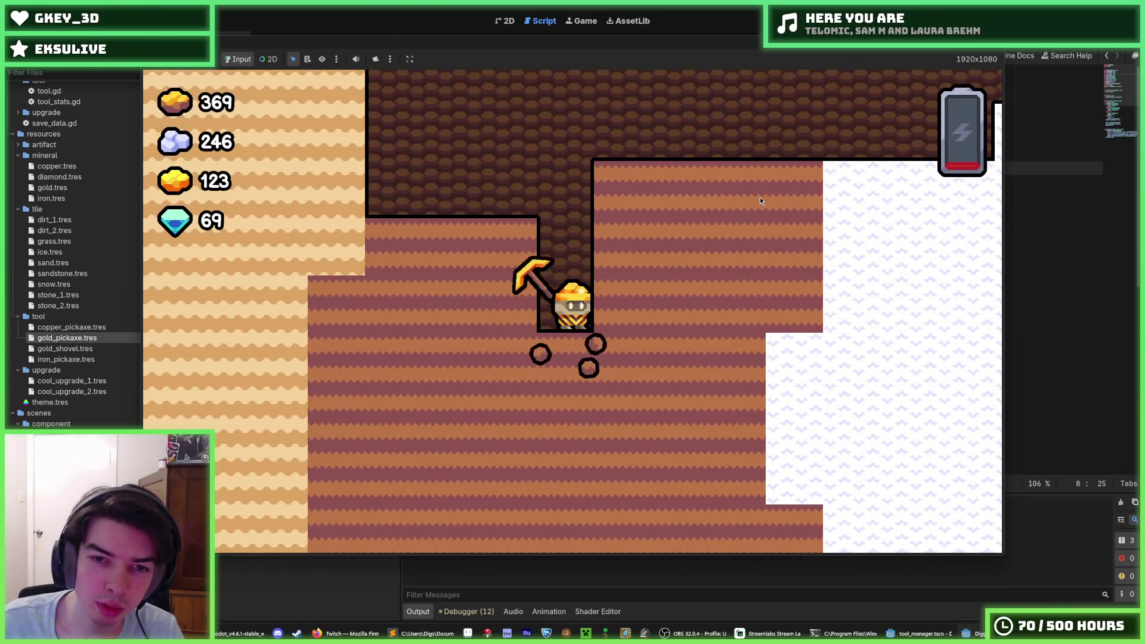
key(w)
key(a)
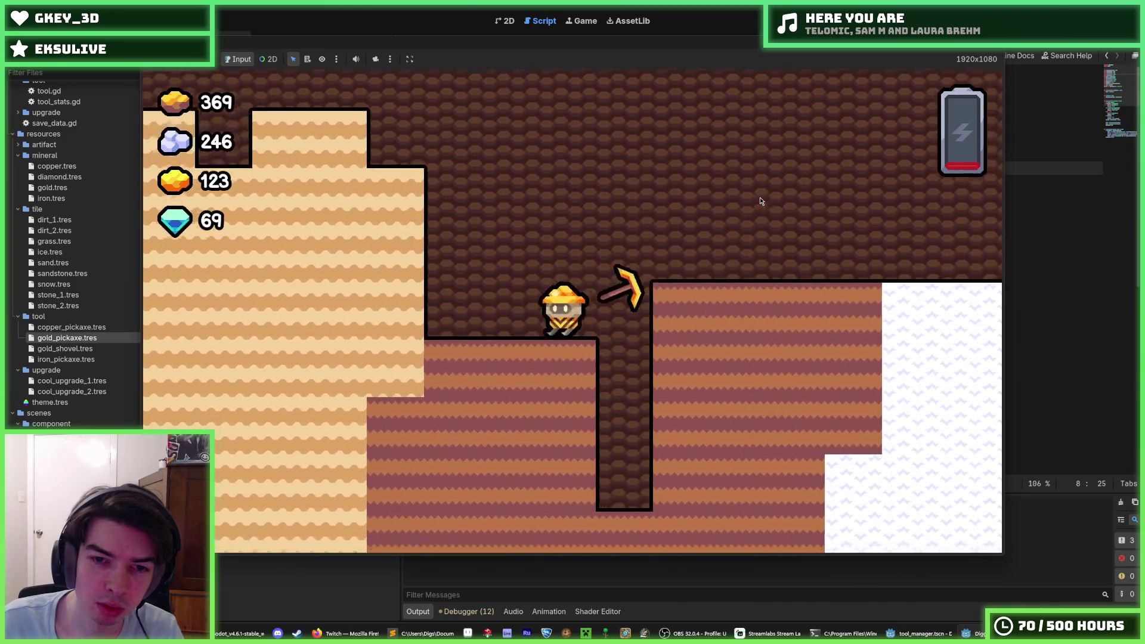
key(s)
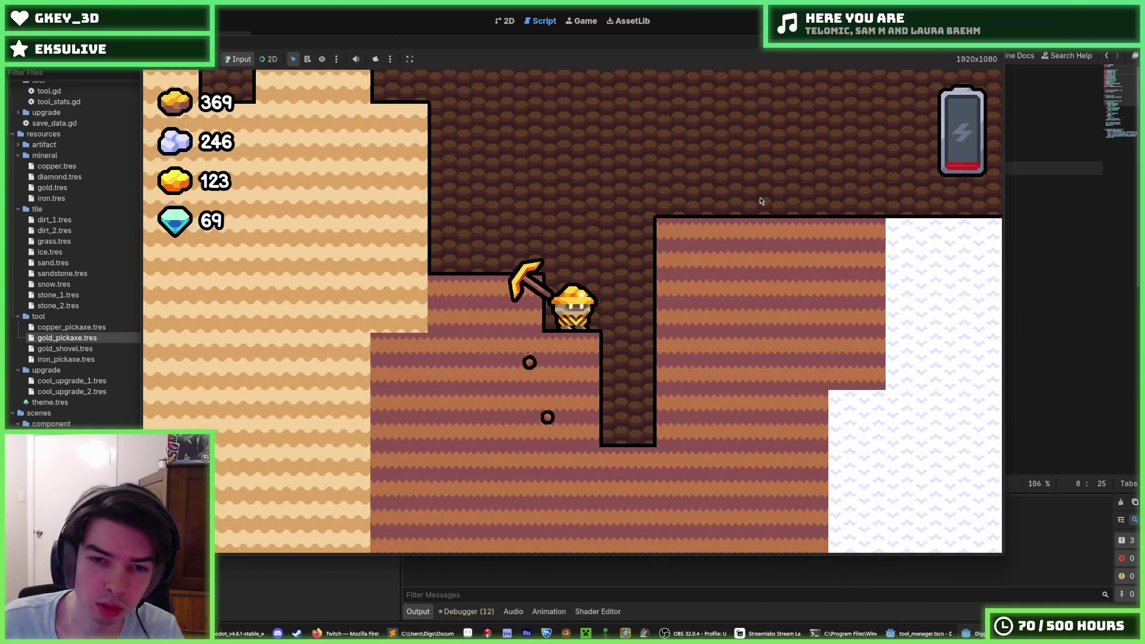
key(s)
key(s)
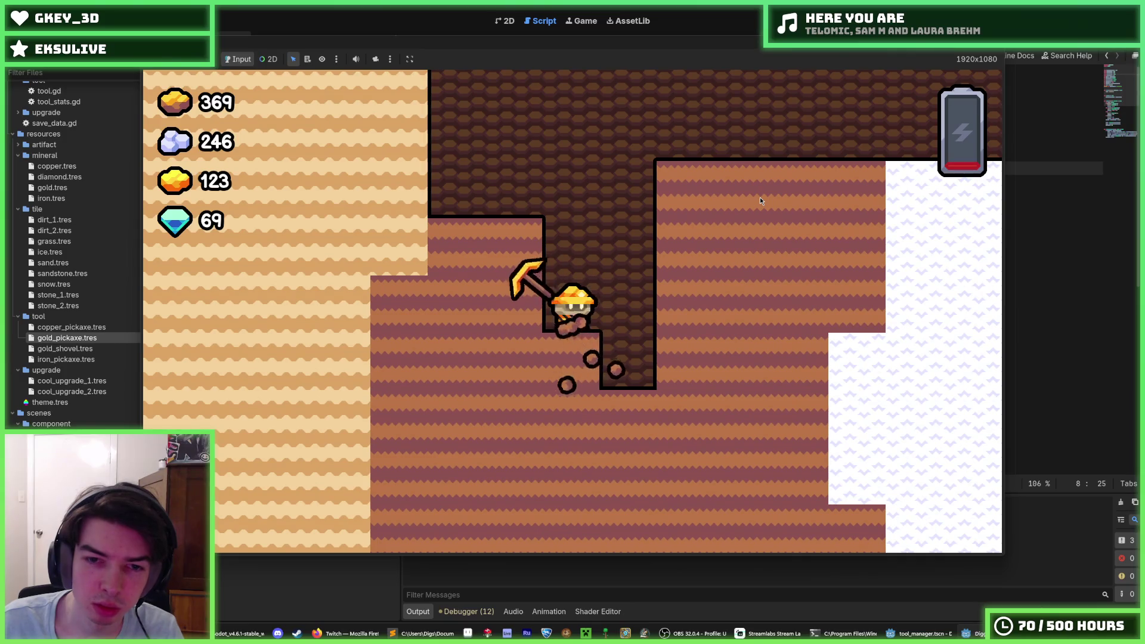
key(d)
key(d)
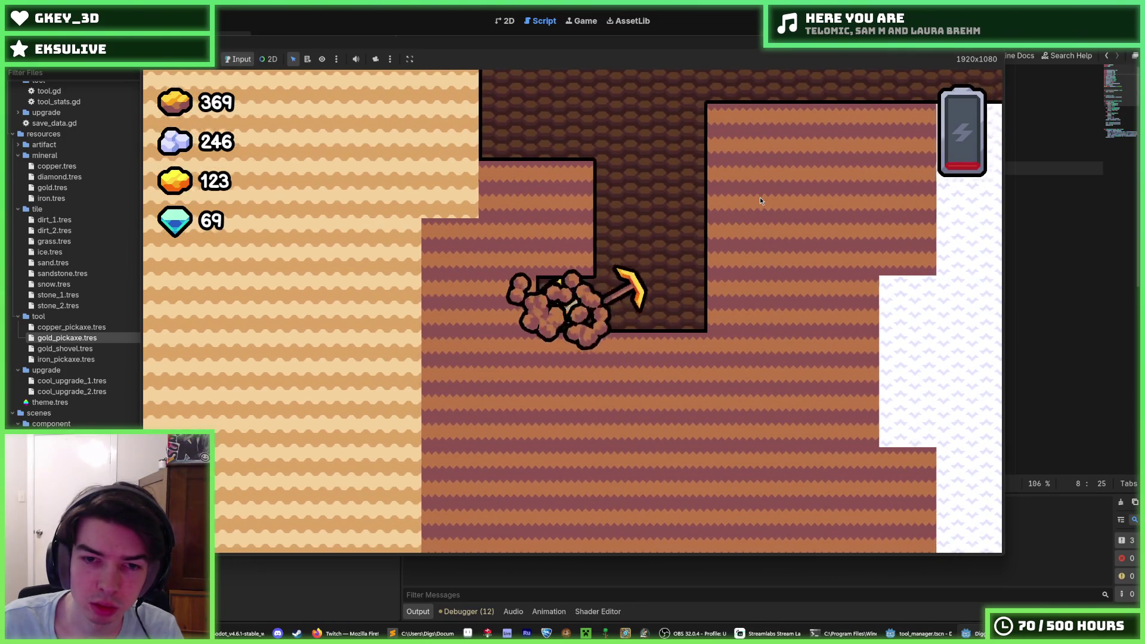
key(a)
key(d)
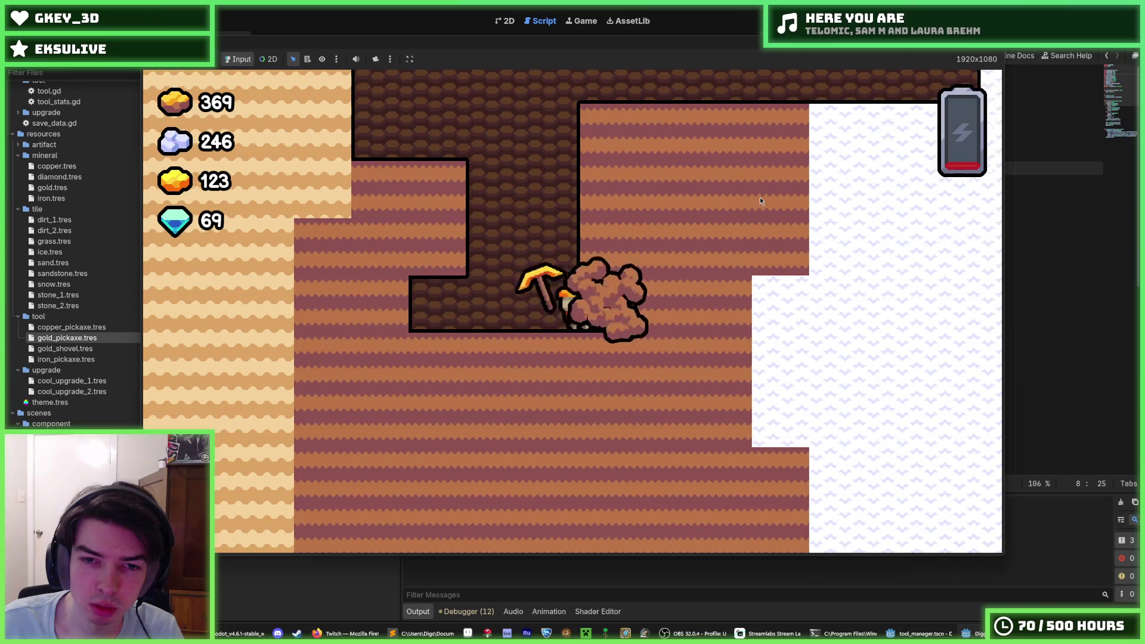
key(s)
key(w)
key(a)
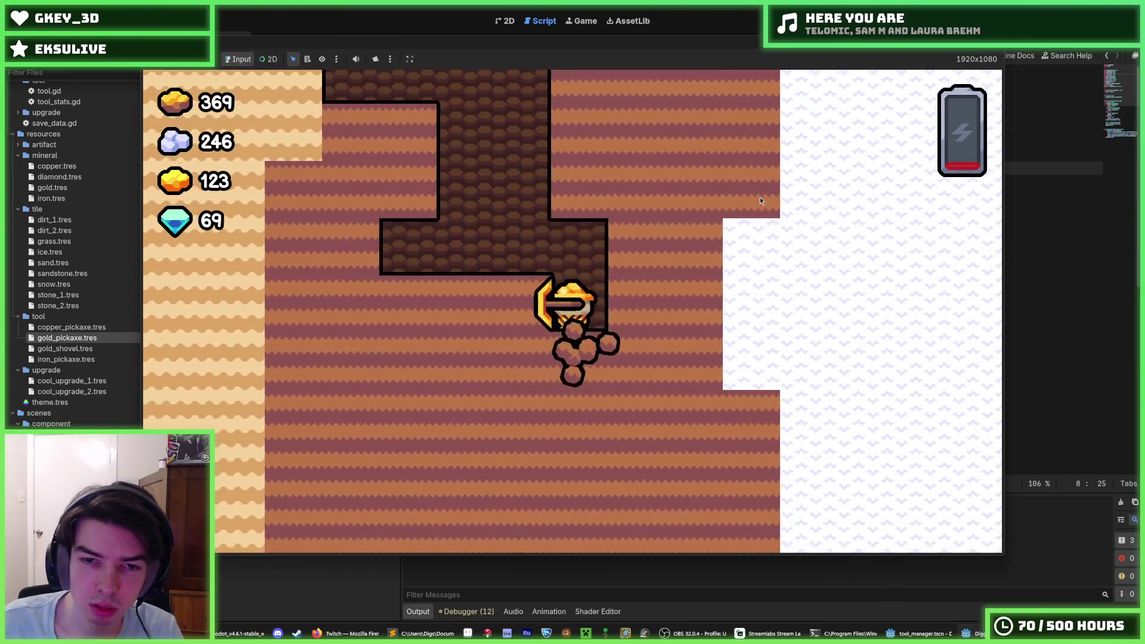
key(d)
key(d)
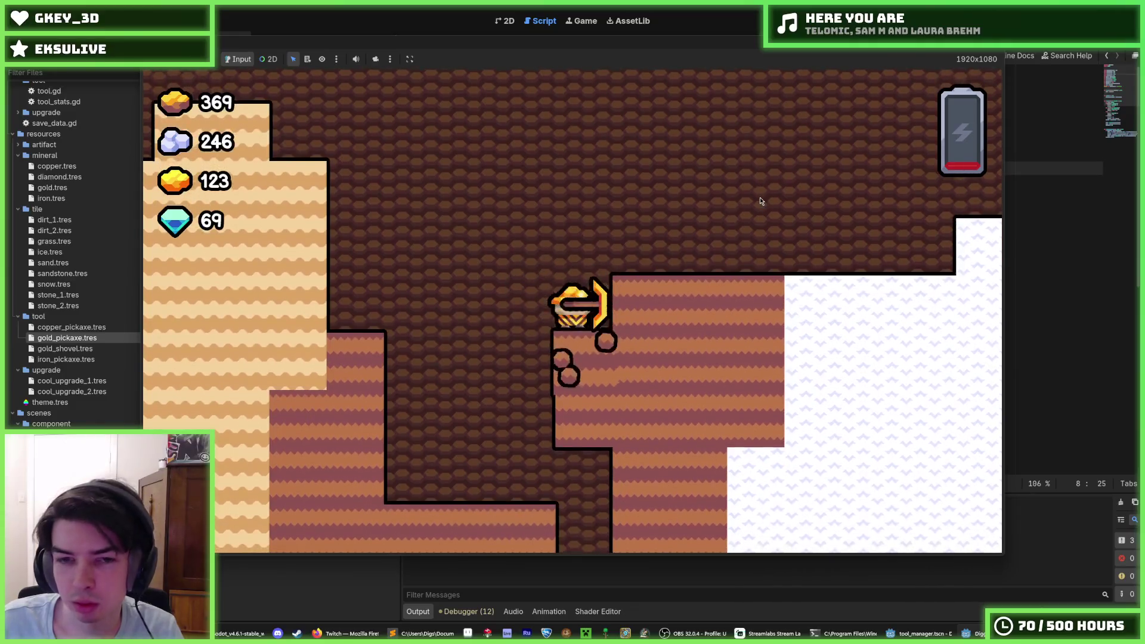
key(d)
key(a)
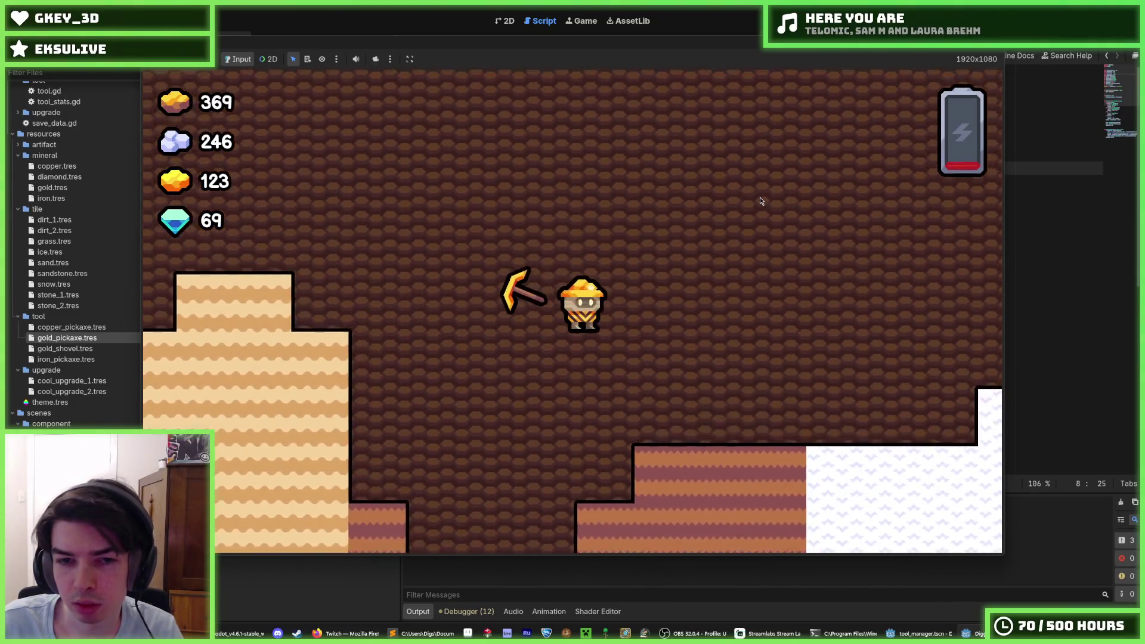
key(d)
key(a)
key(s)
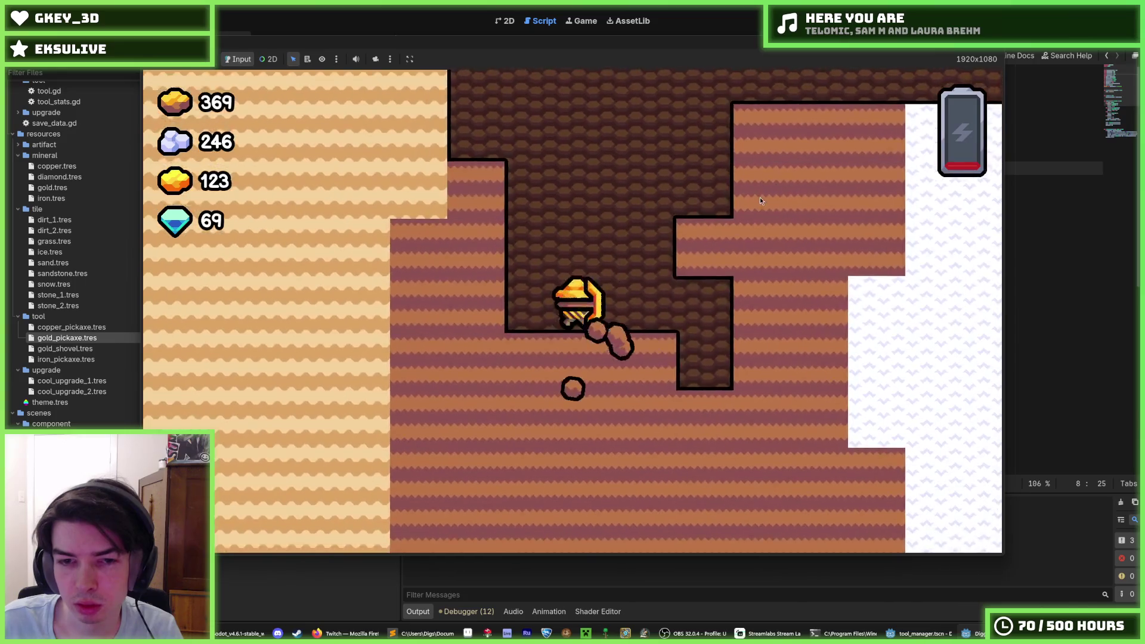
key(d)
key(a)
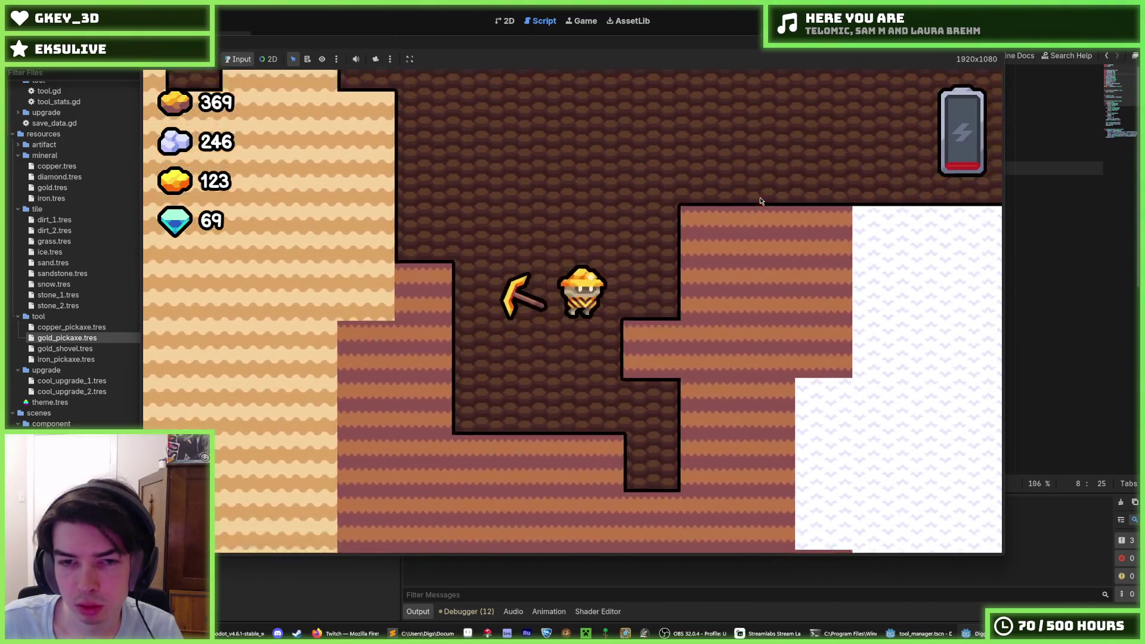
key(d)
key(s)
key(a)
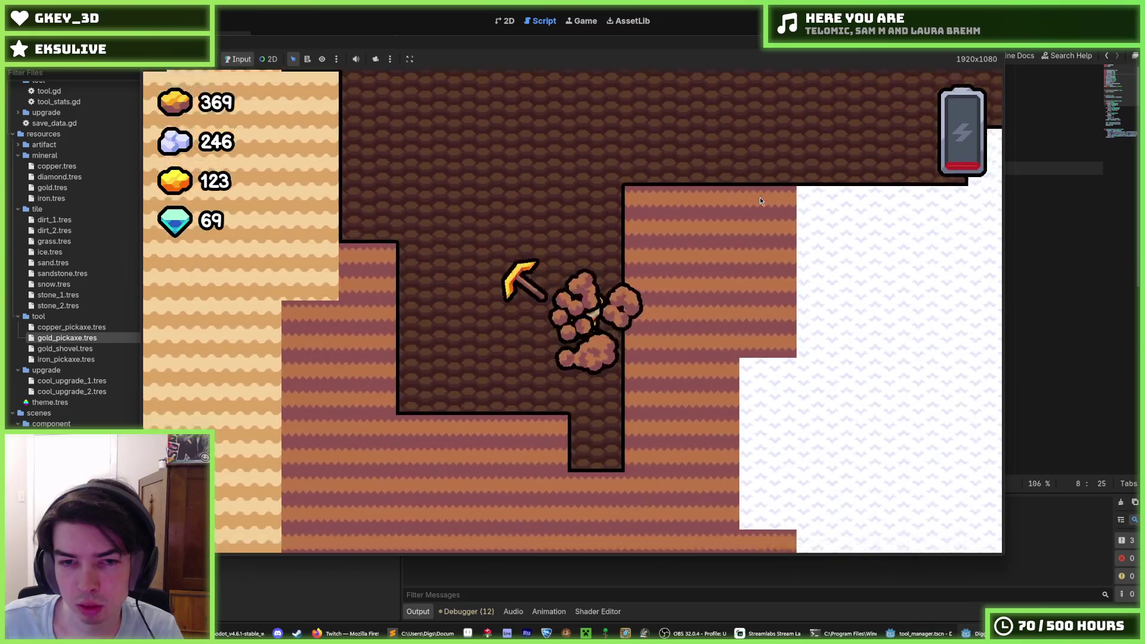
key(d)
key(a)
key(d)
key(a)
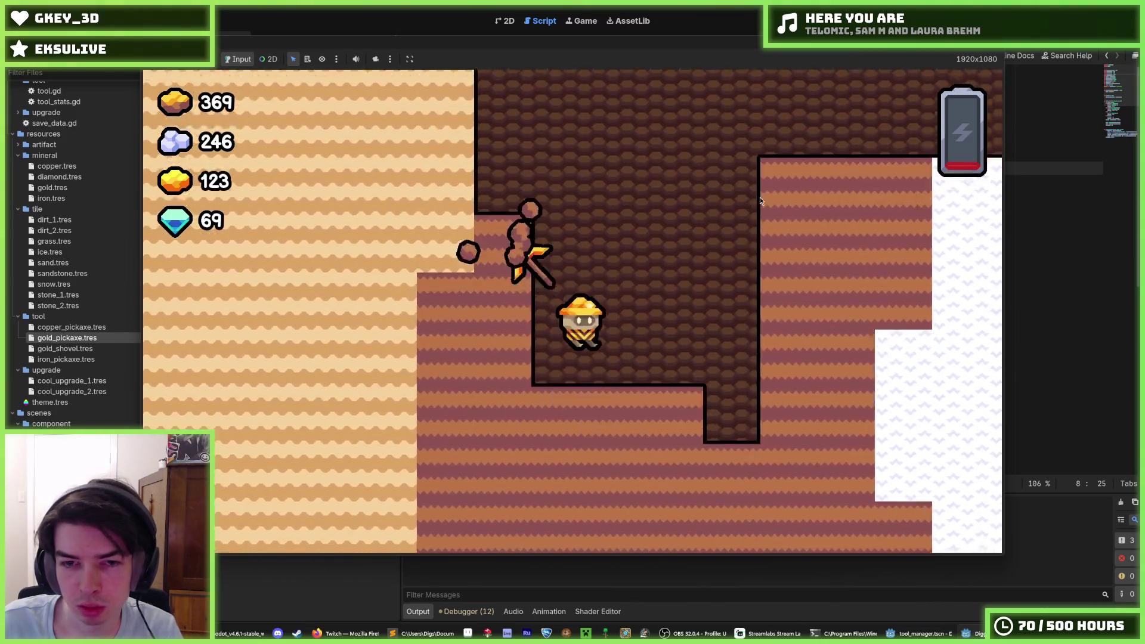
key(s)
key(d)
key(a)
key(d)
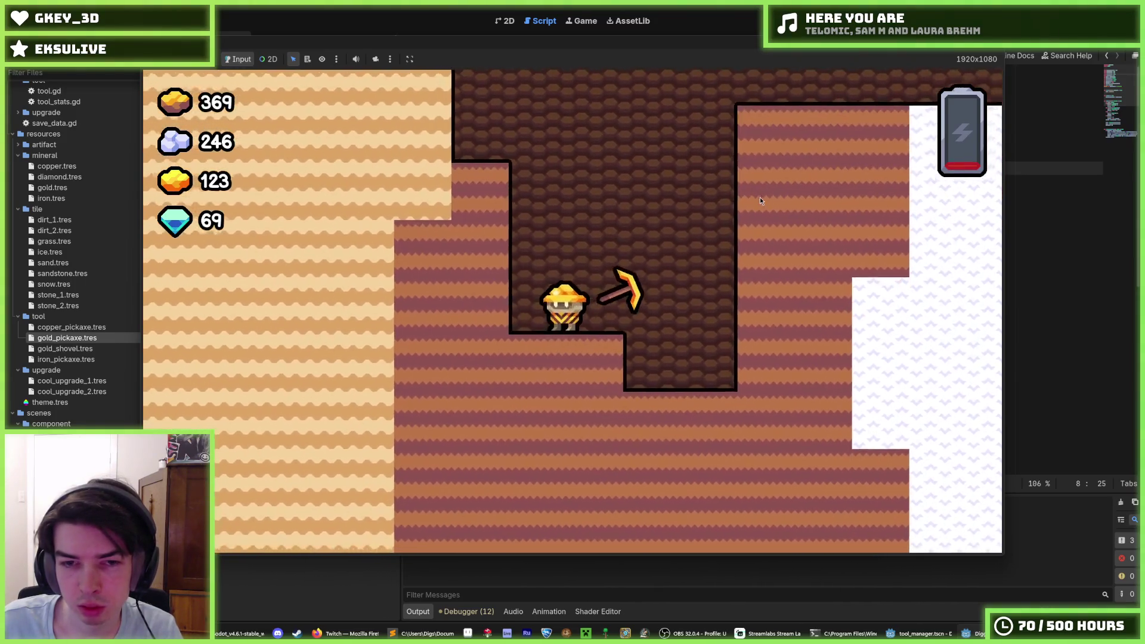
key(a)
key(d)
key(w)
key(d)
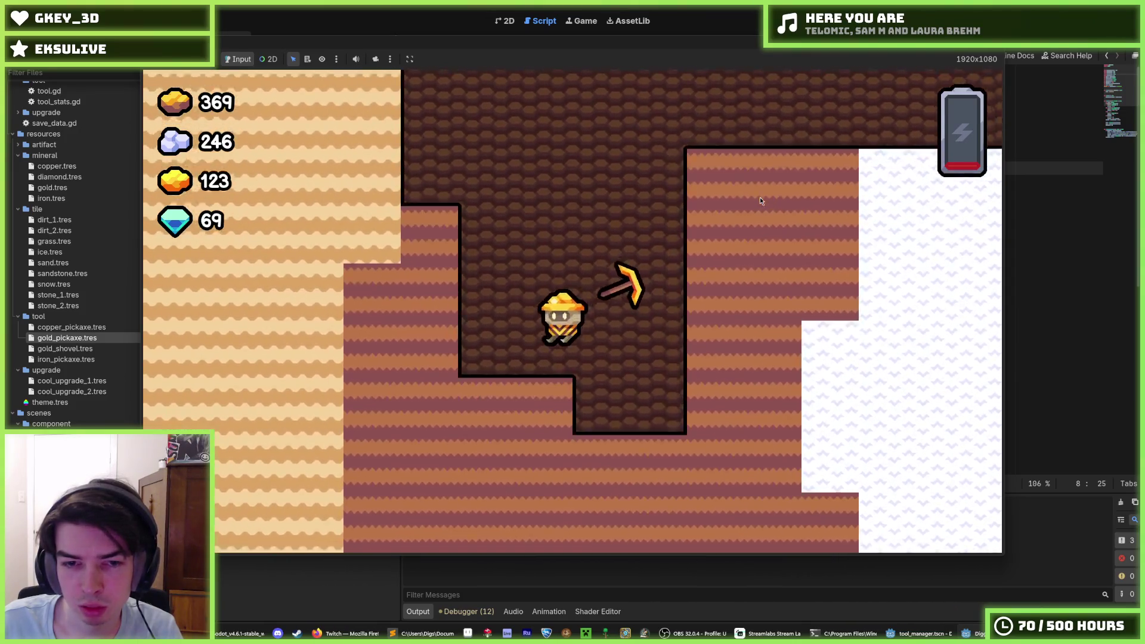
key(a)
Step: Tunnel deeper through the dirt striking in every direction, then stop the game with F8
key(d)
key(s)
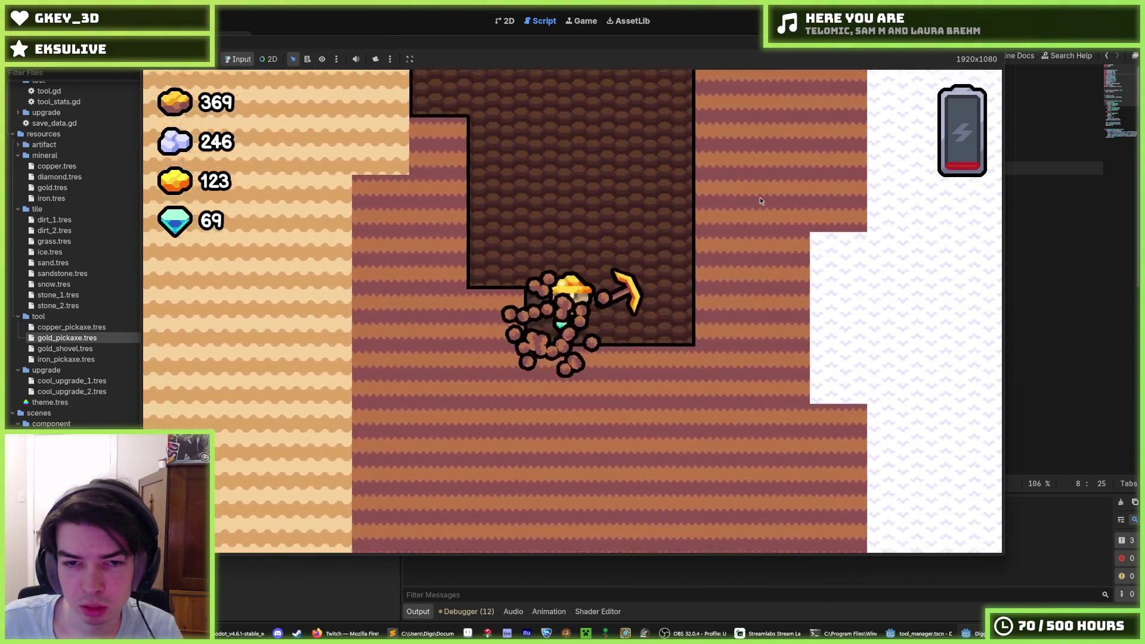
key(s)
key(a)
key(s)
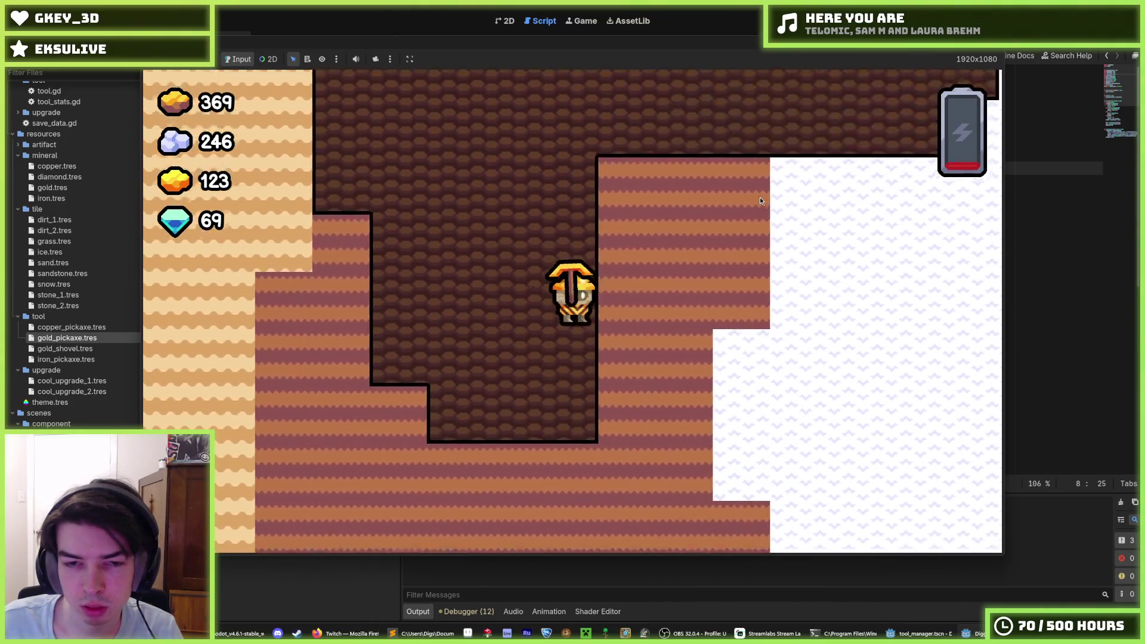
key(d)
key(s)
key(d)
key(a)
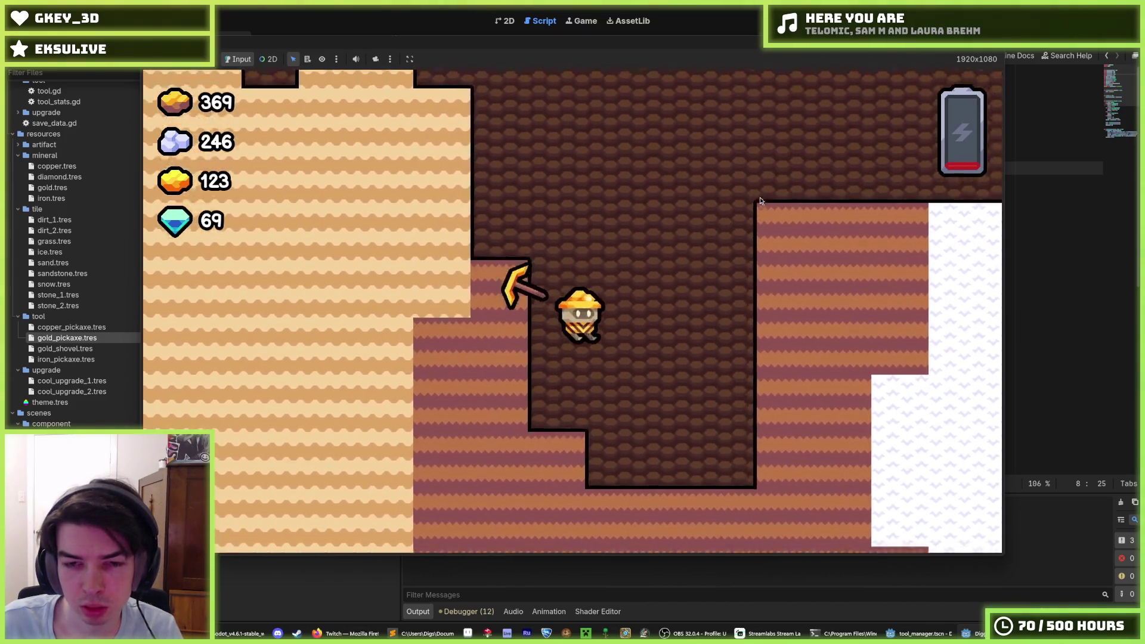
key(d)
key(s)
key(a)
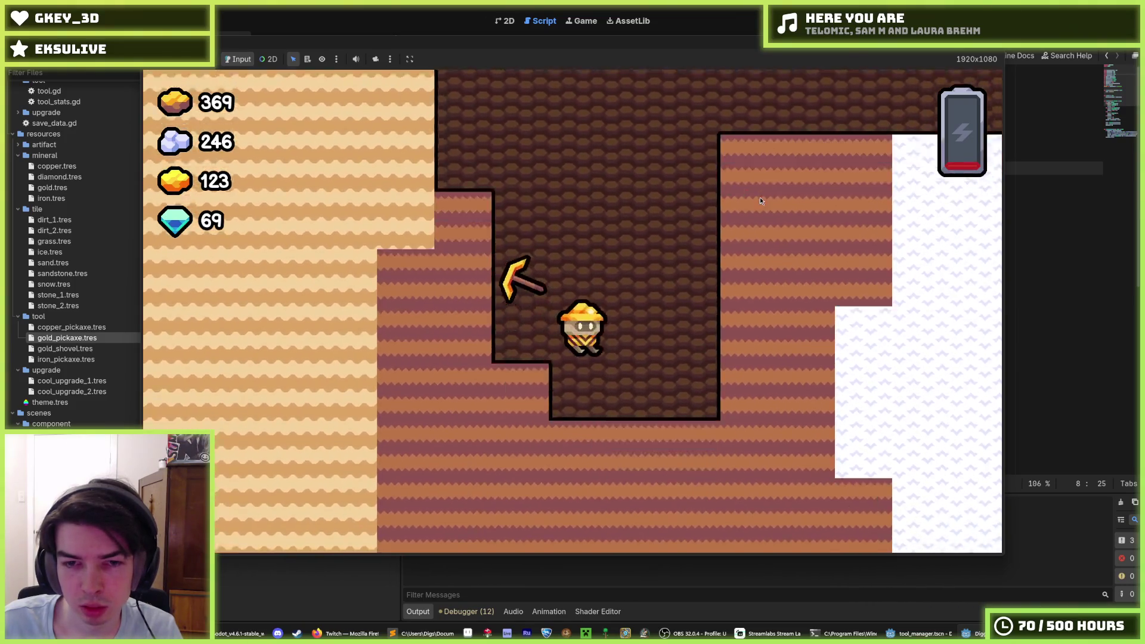
key(s)
key(d)
key(w)
key(d)
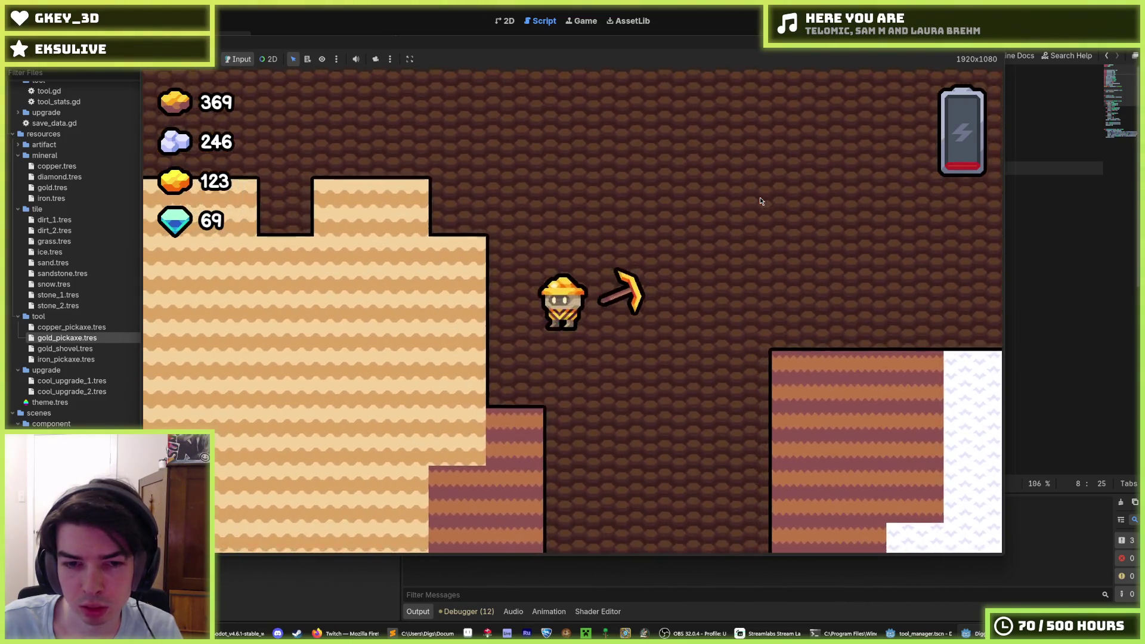
key(a)
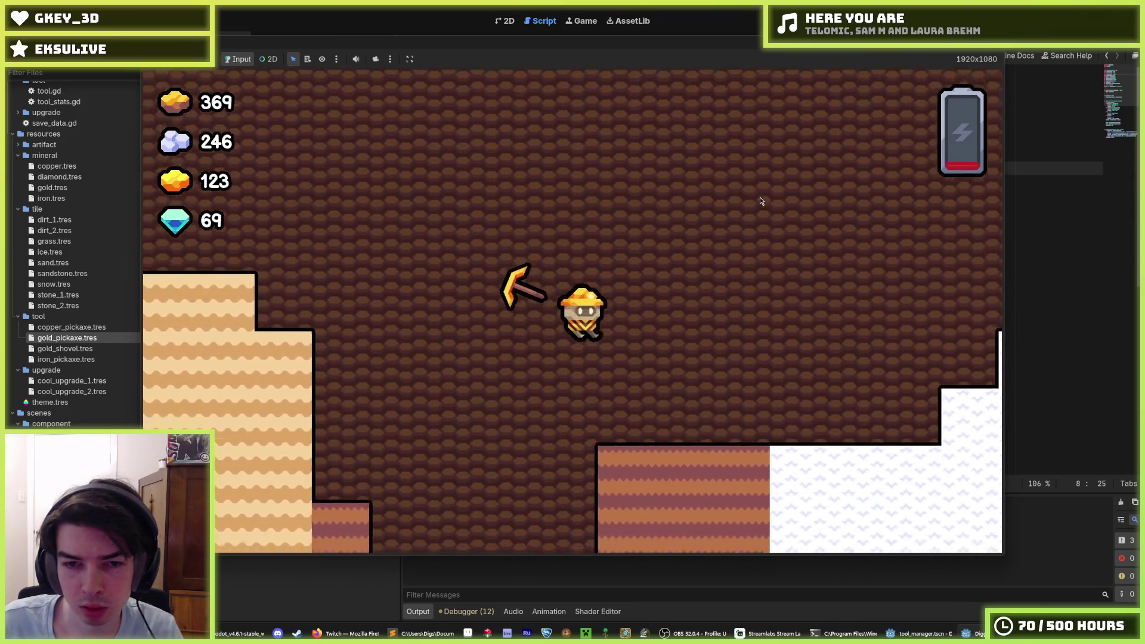
key(s)
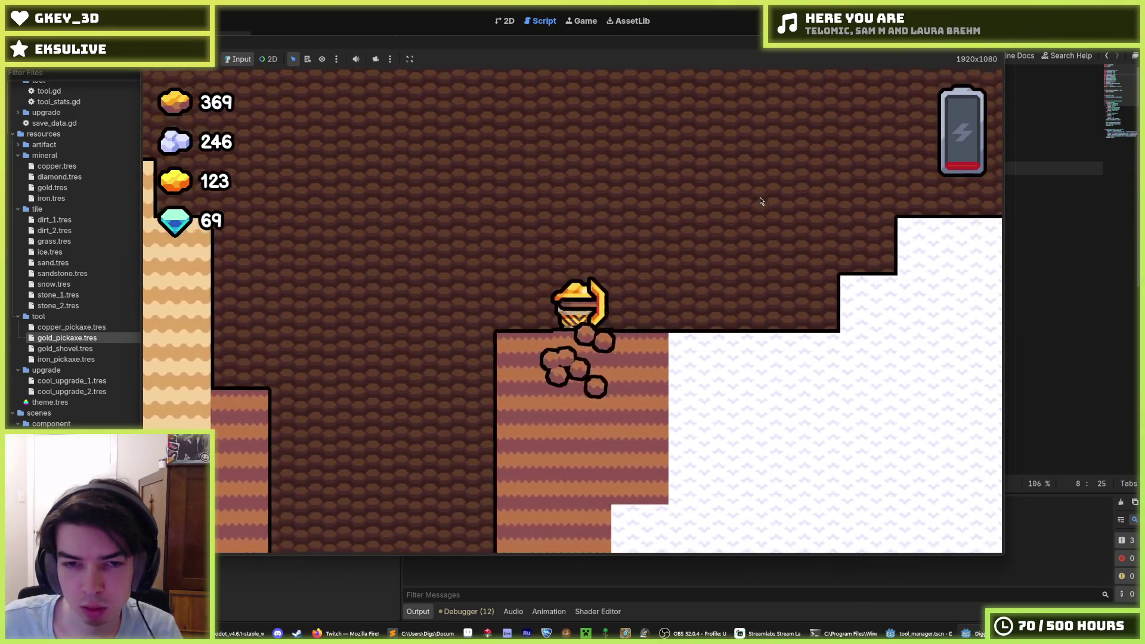
key(d)
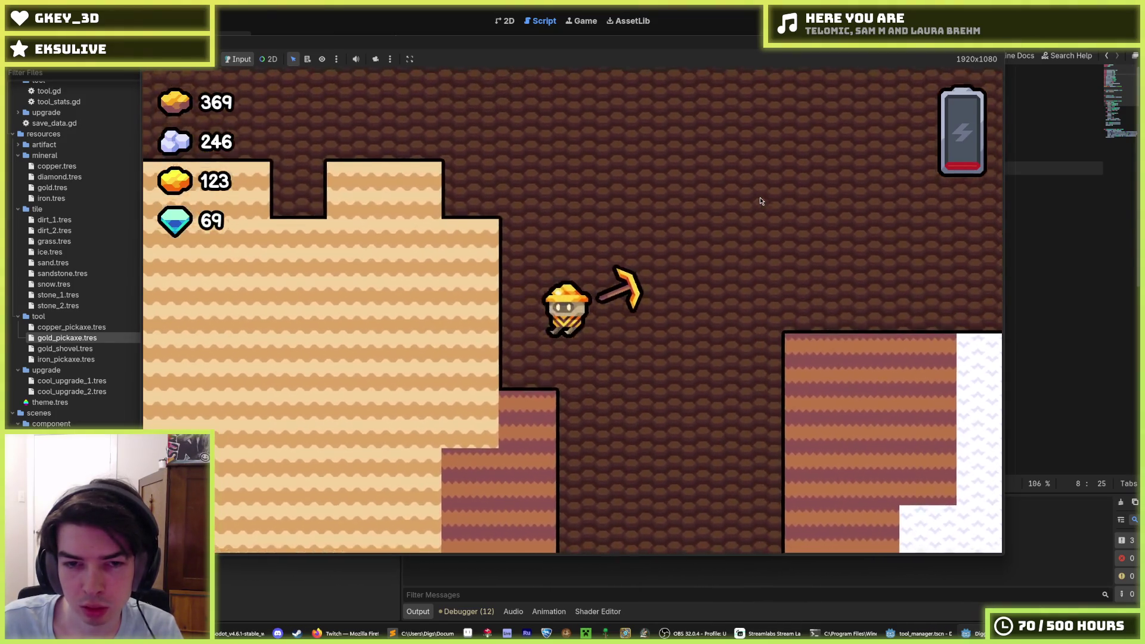
key(s)
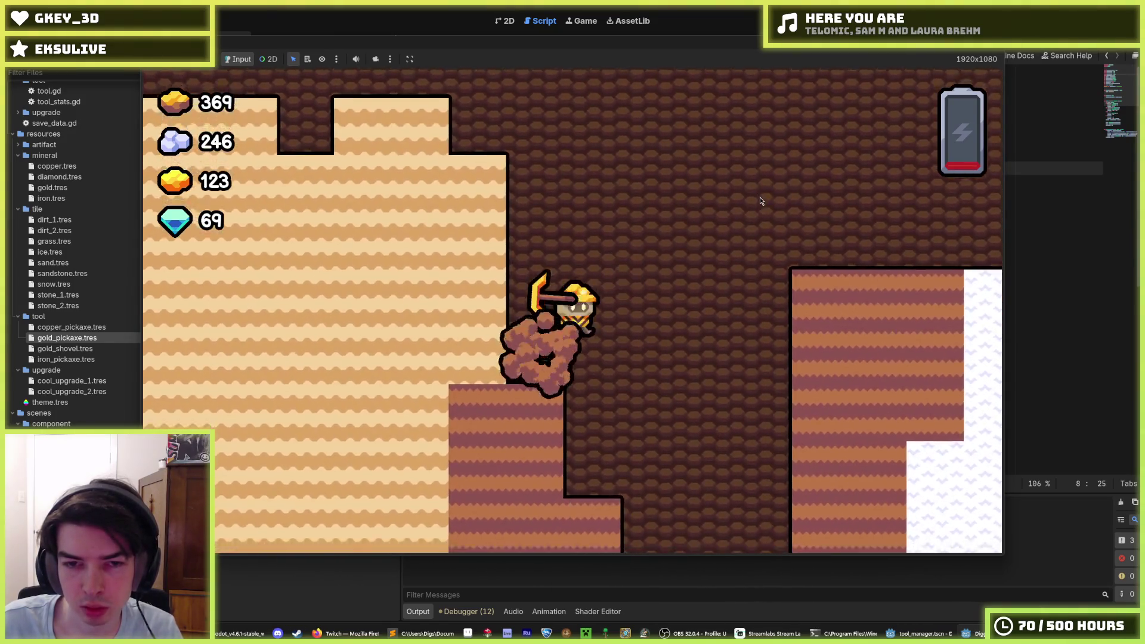
key(a)
key(s)
key(d)
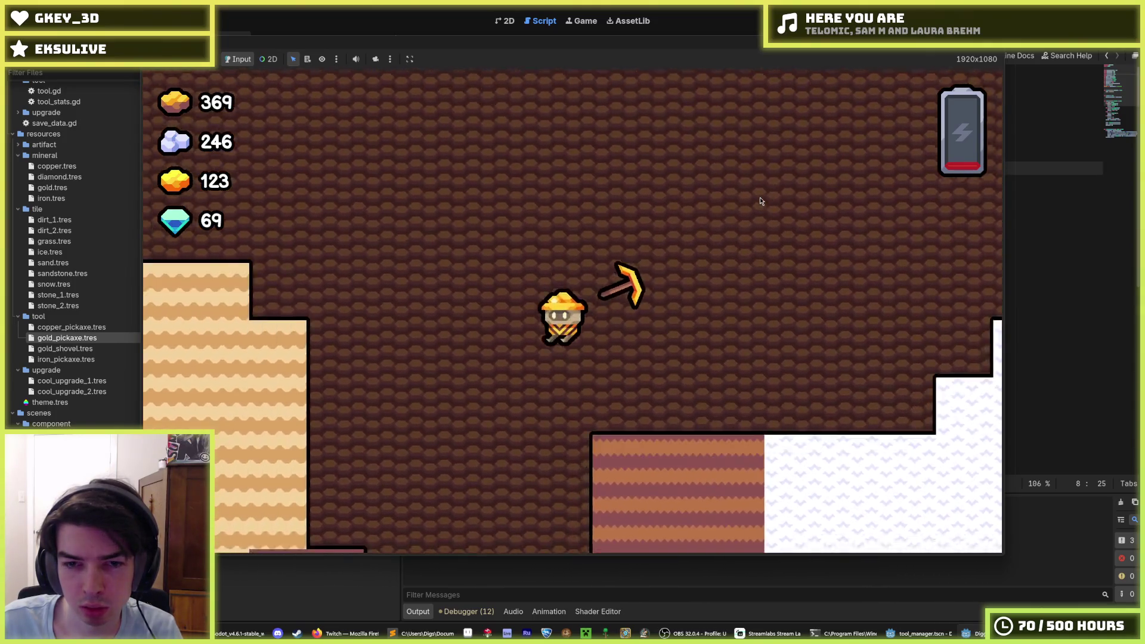
key(a)
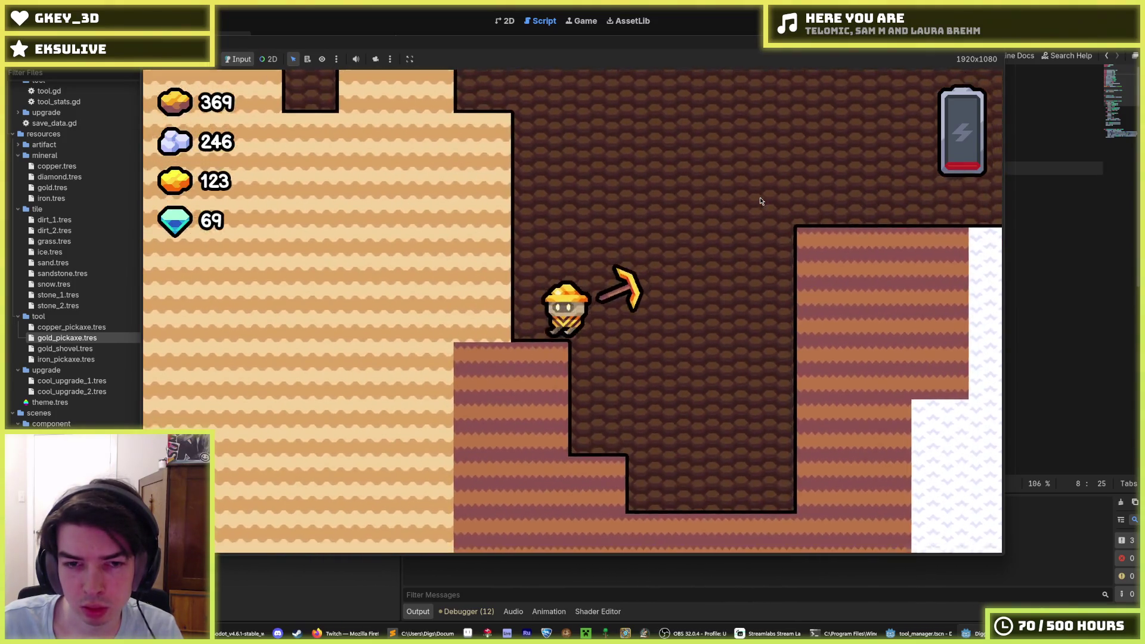
key(s)
key(a)
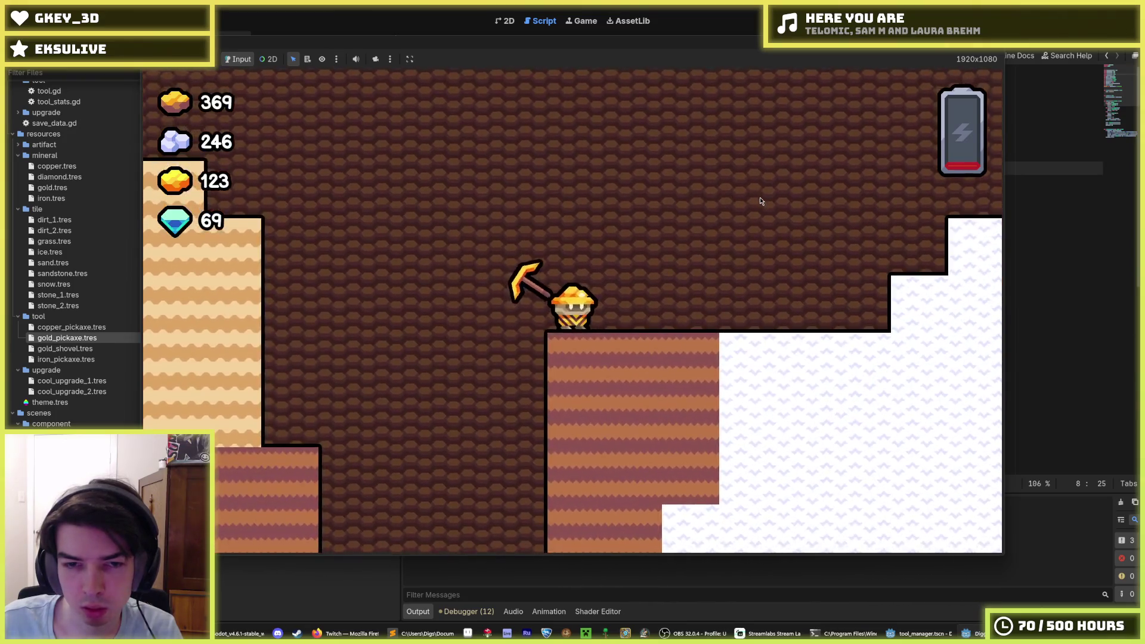
key(d)
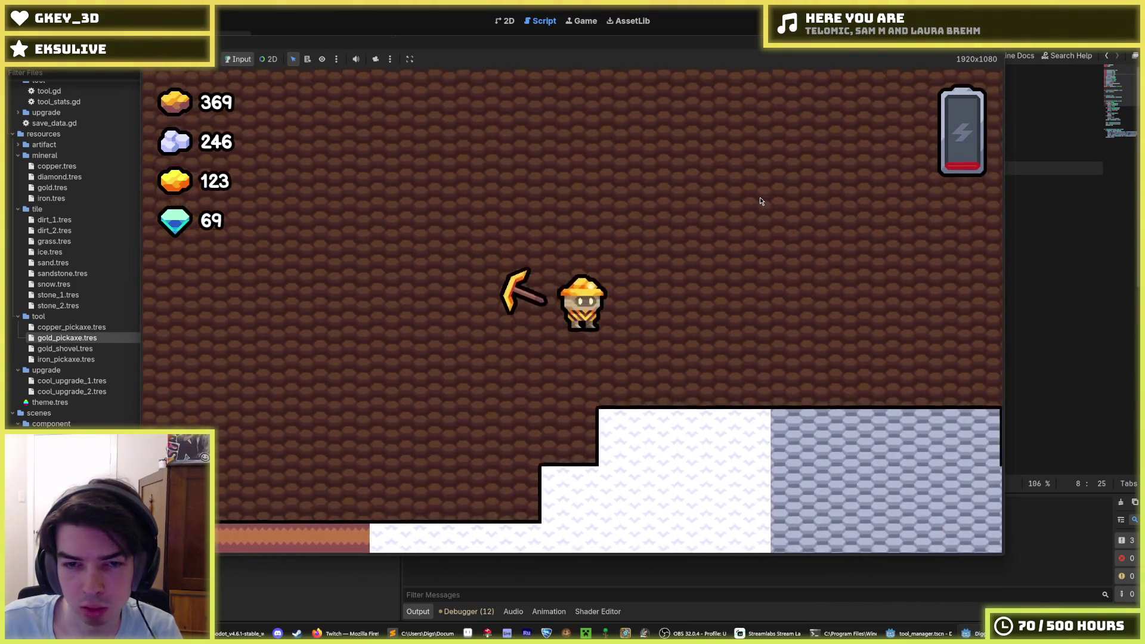
key(s)
key(d)
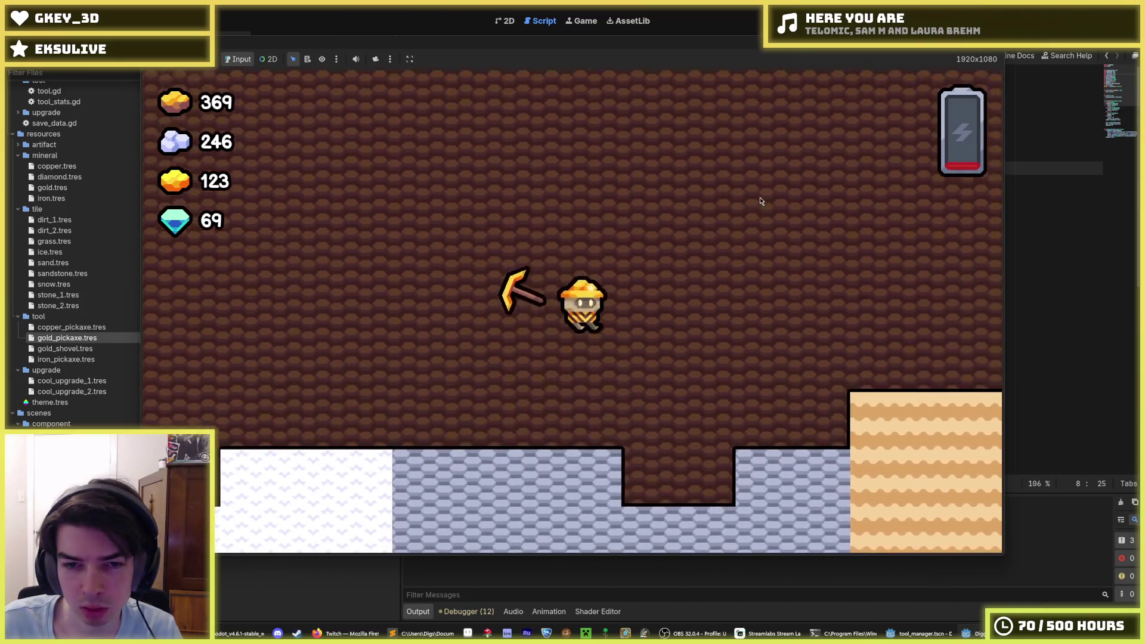
key(a)
key(w)
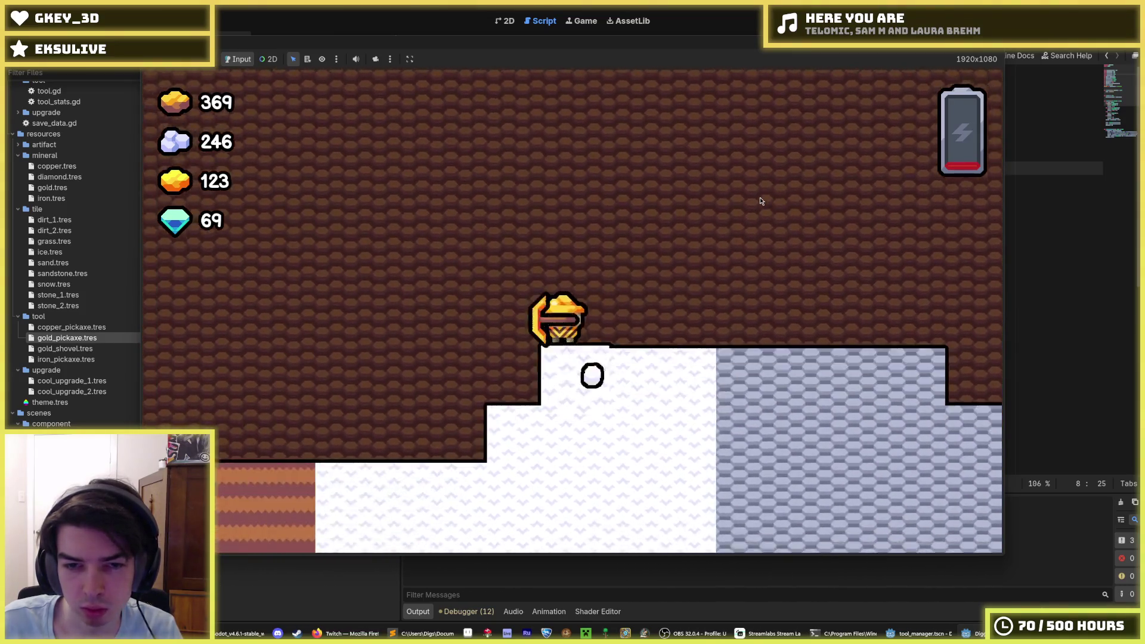
key(s)
key(a)
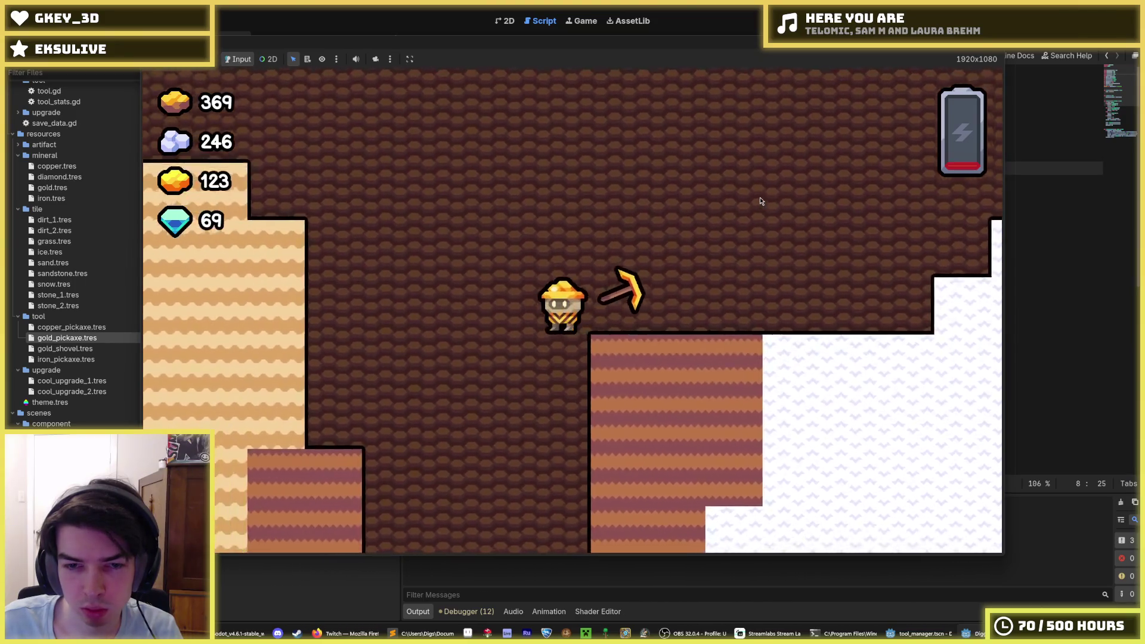
key(a)
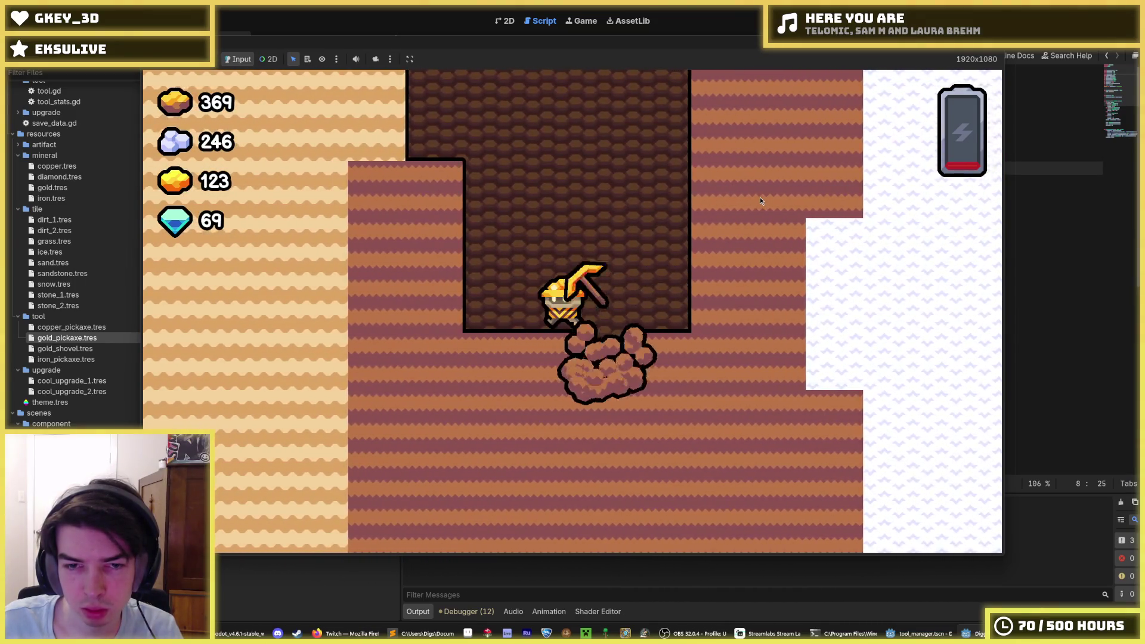
key(d)
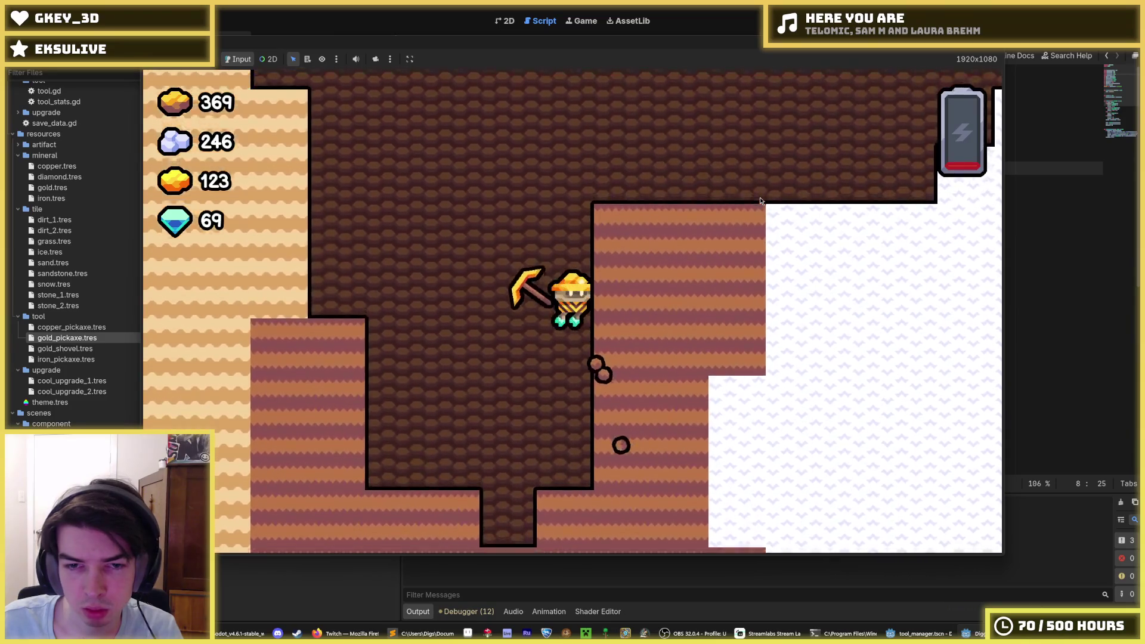
key(w)
key(d)
key(s)
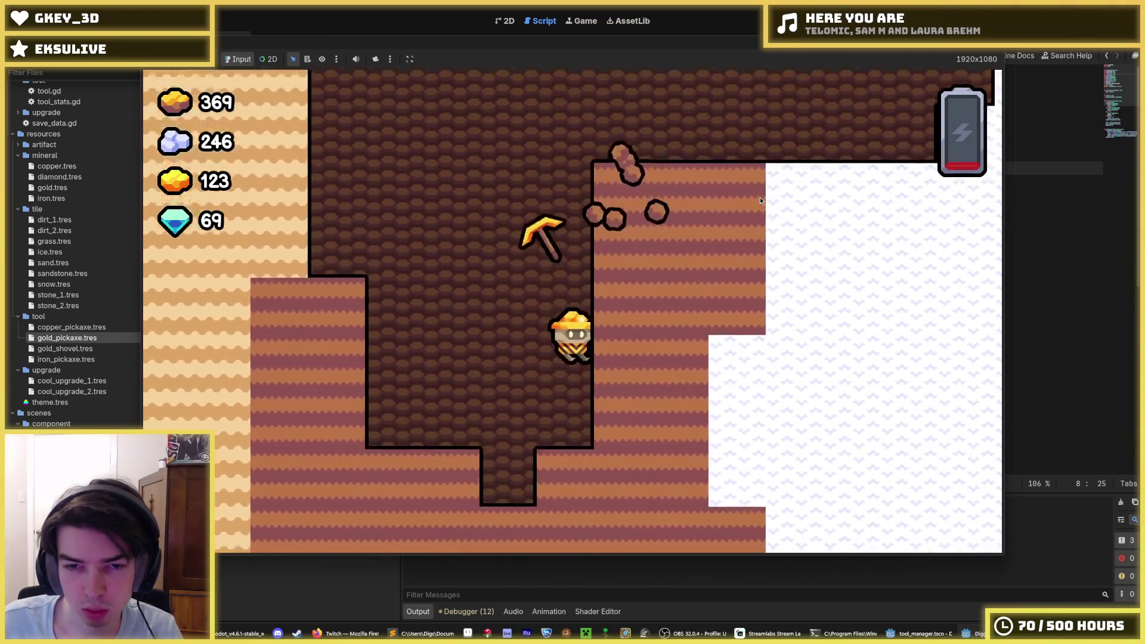
key(d)
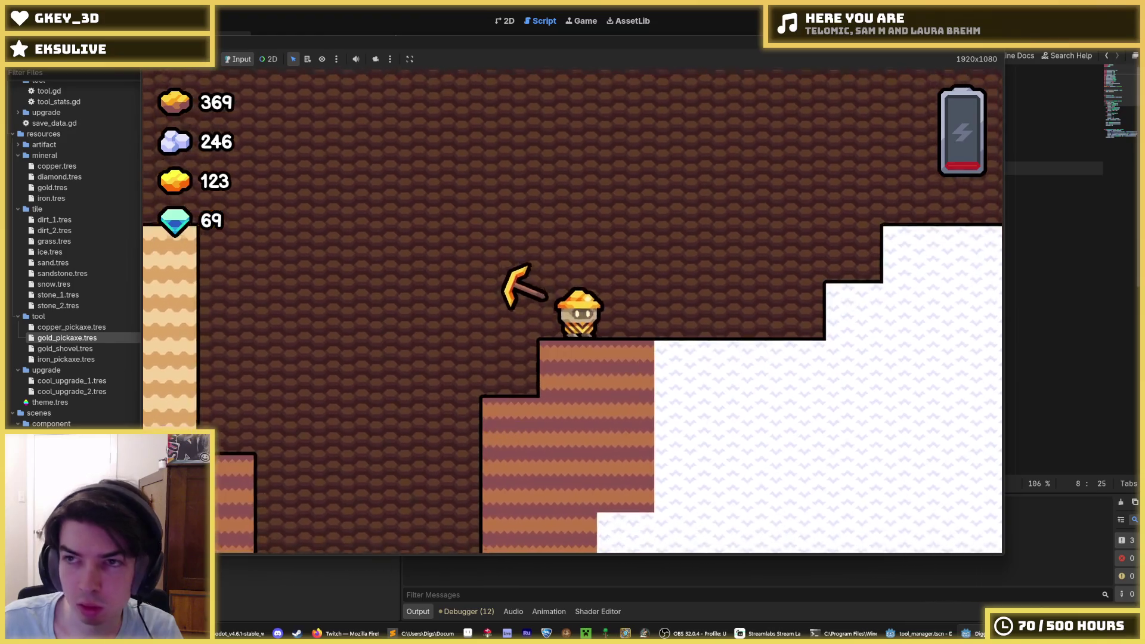
key(F8)
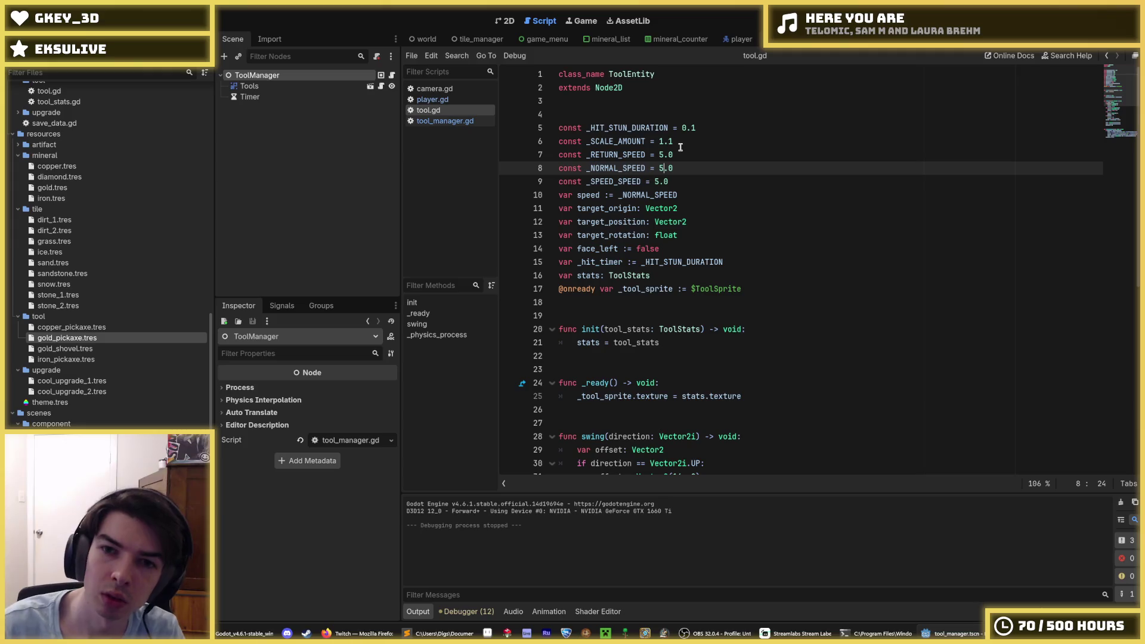
Step: Change _NORMAL_SPEED on line 8 of tool.gd to 50.0
text(0)
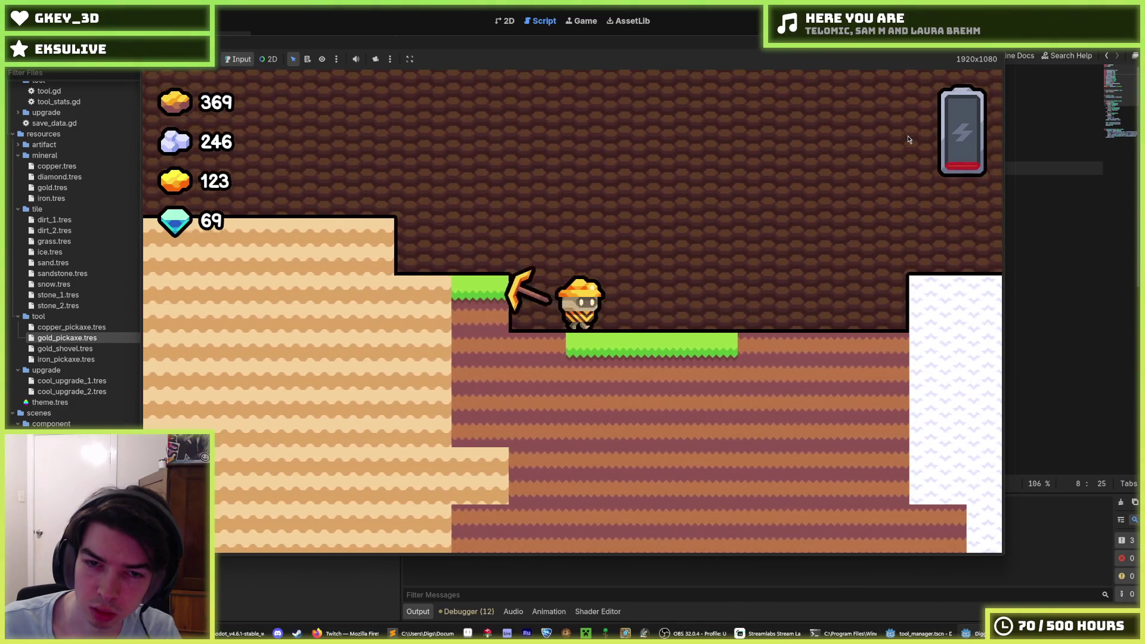
Step: Move right and dig down two tiles with the faster pickaxe, then stop the game
key(d)
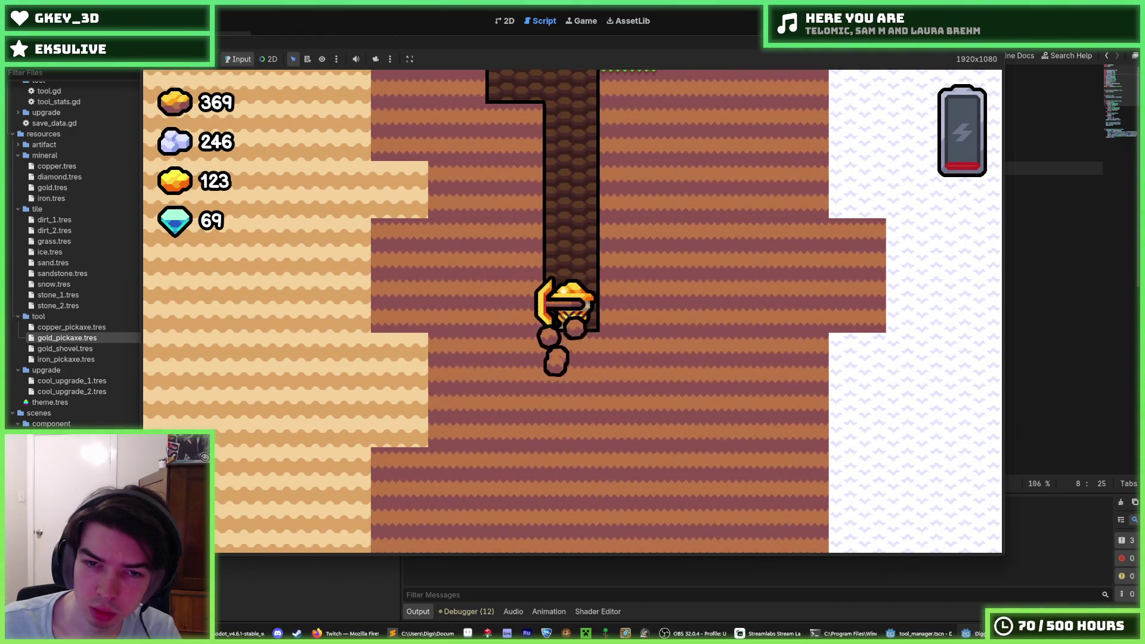
key(s)
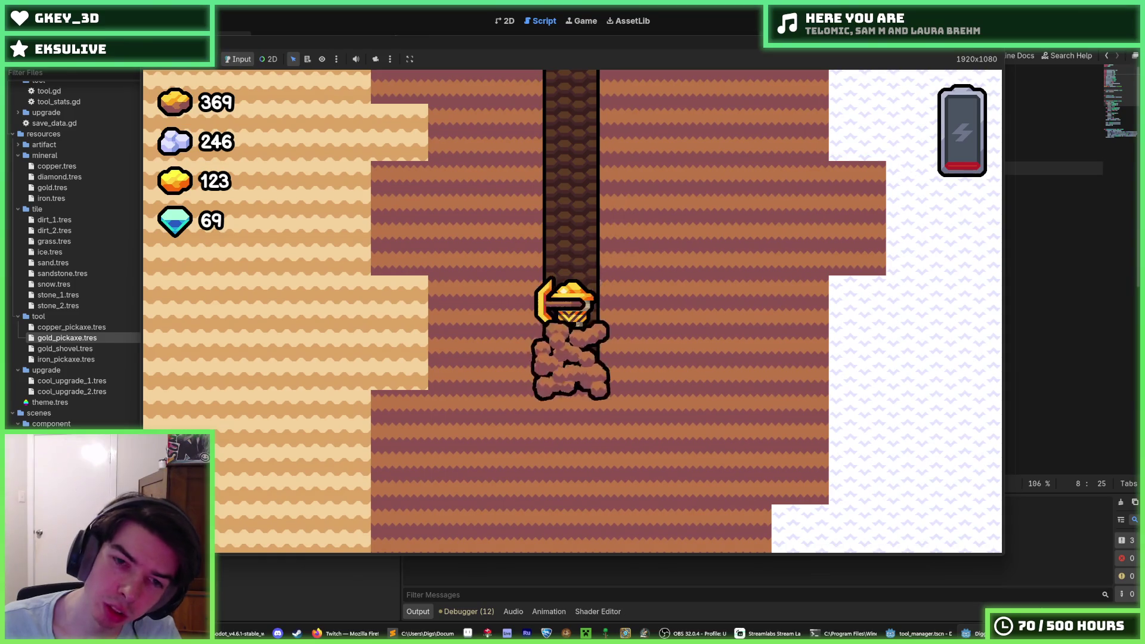
key(s)
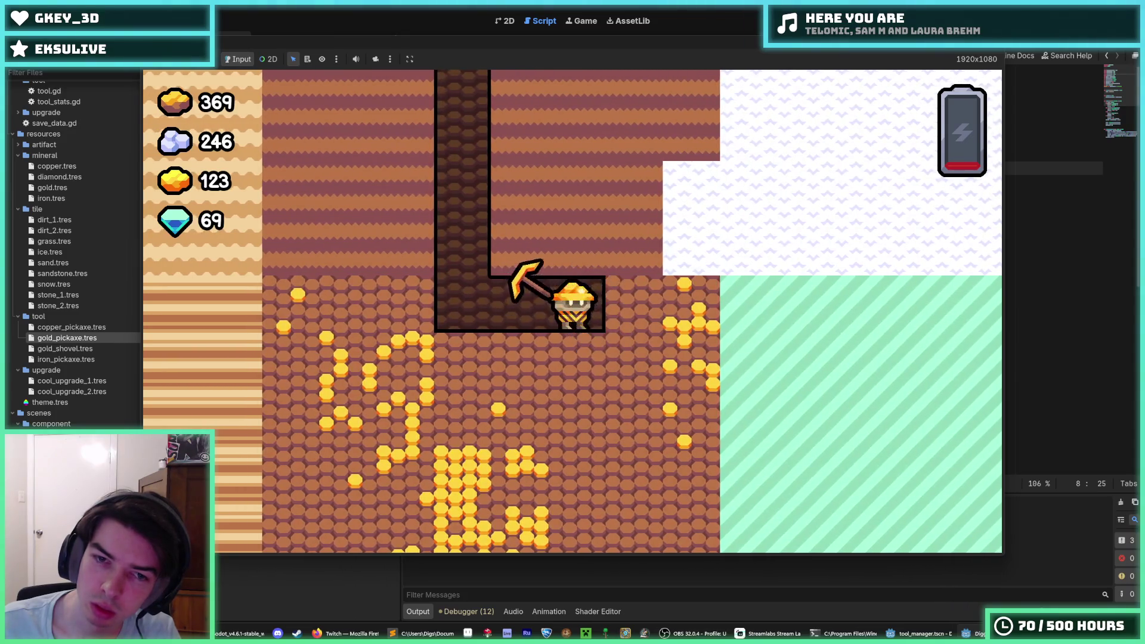
key(F8)
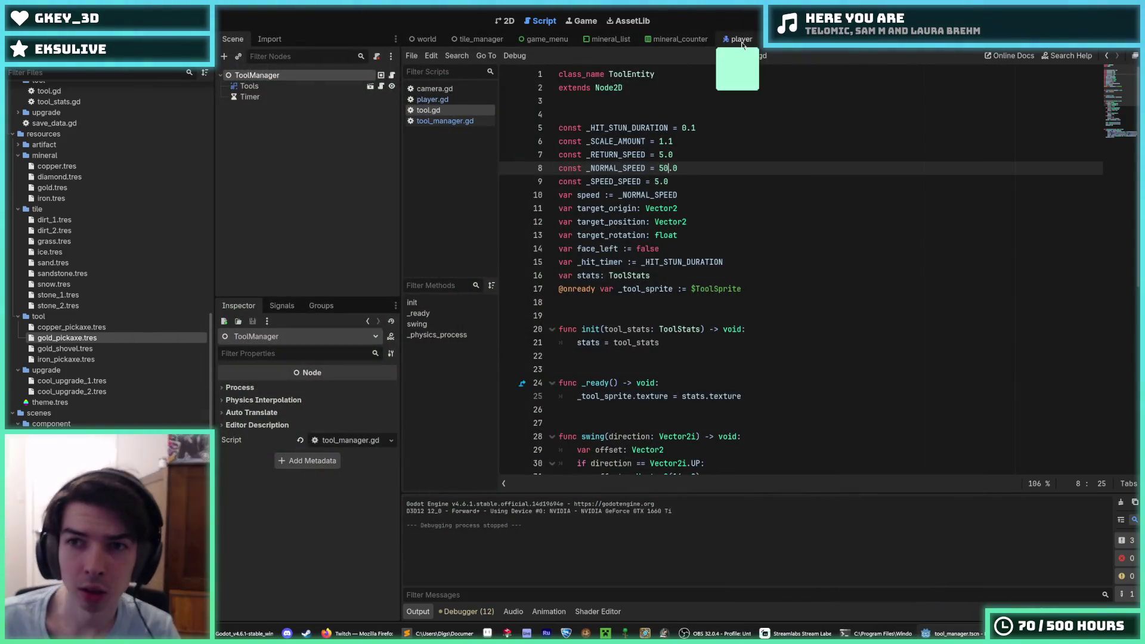
Step: Open tool.tscn in the 2D view and inspect the Tool node's Visibility and Ordering settings
click(943, 40)
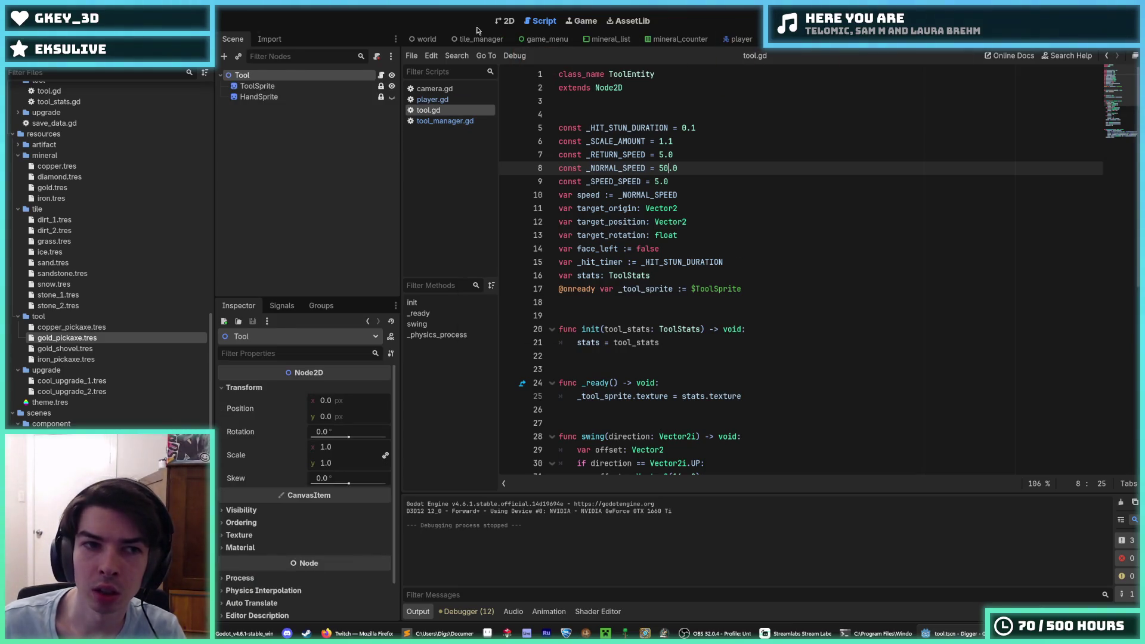
click(501, 23)
scroll(597, 280, up, 8)
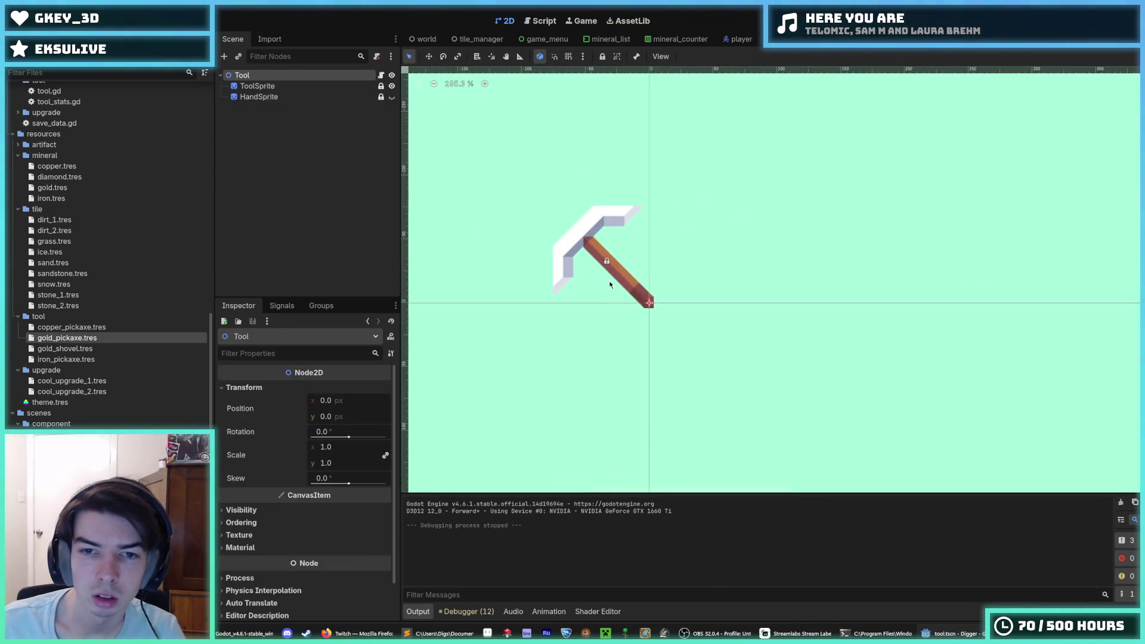
click(245, 514)
click(245, 514)
click(253, 525)
click(254, 525)
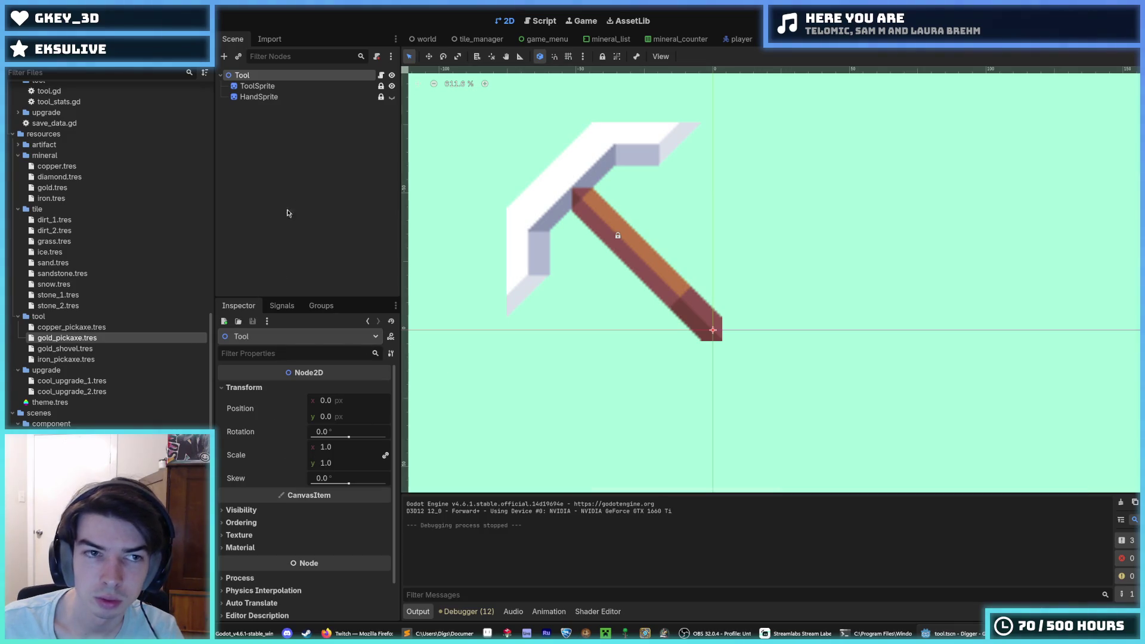
Step: Preview enlarging the whole Tool node's scale, then undo it
click(258, 85)
click(263, 97)
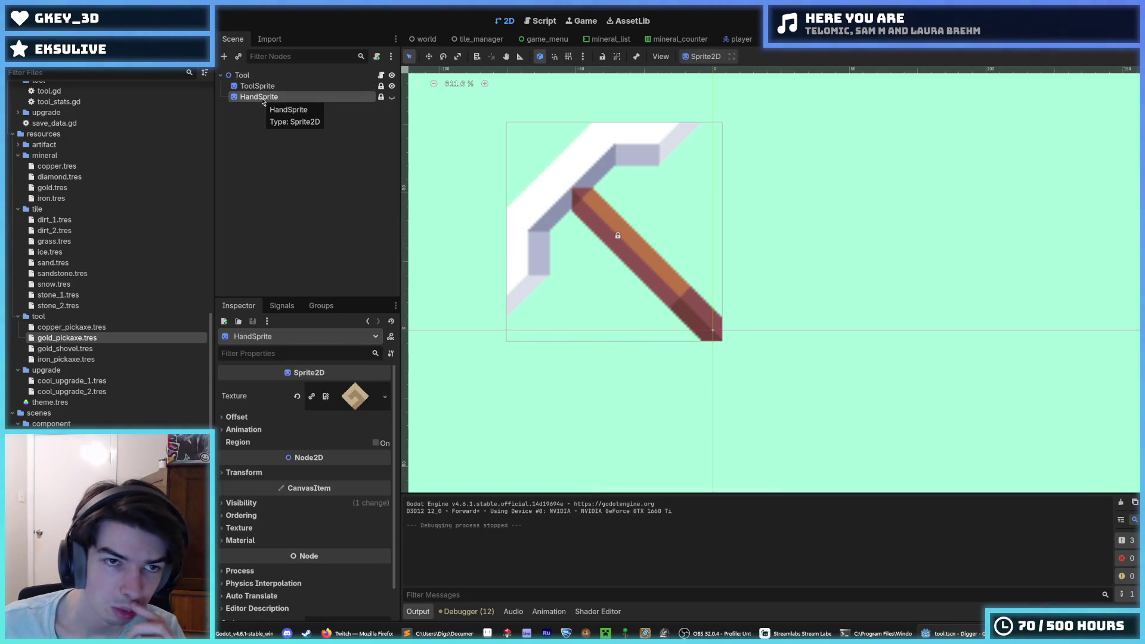
click(260, 75)
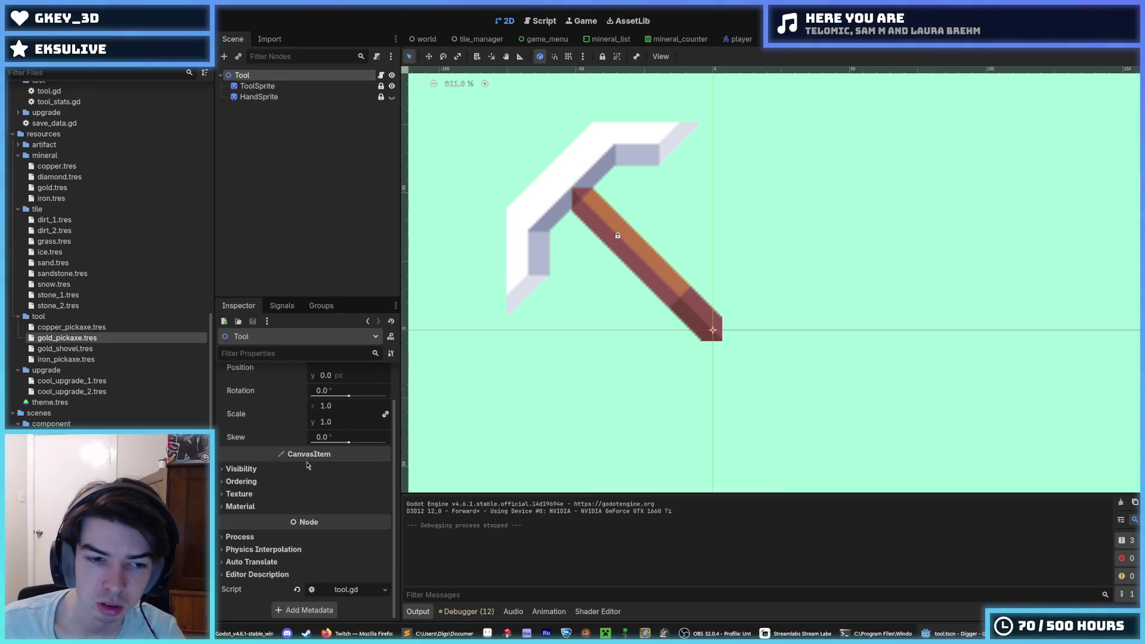
mouse_move(332, 450)
mouse_down()
mouse_move(349, 450)
mouse_move(332, 451)
mouse_up()
key(ctrl+z)
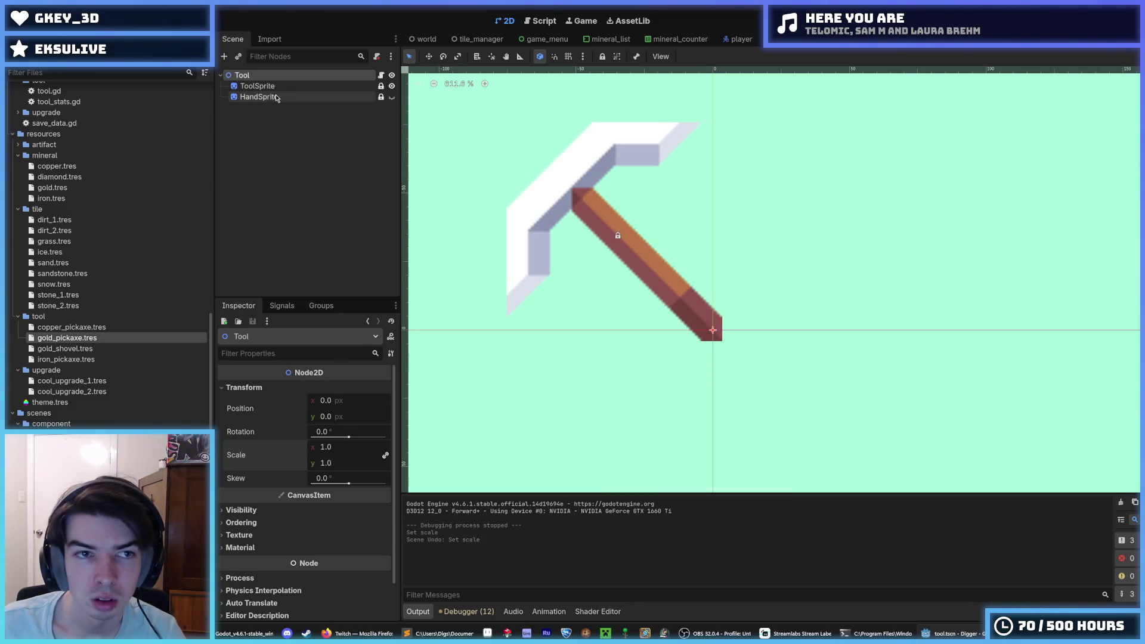
Step: Try scaling the ToolSprite up to about 2.26, undo it, and return to the script
click(278, 97)
click(278, 86)
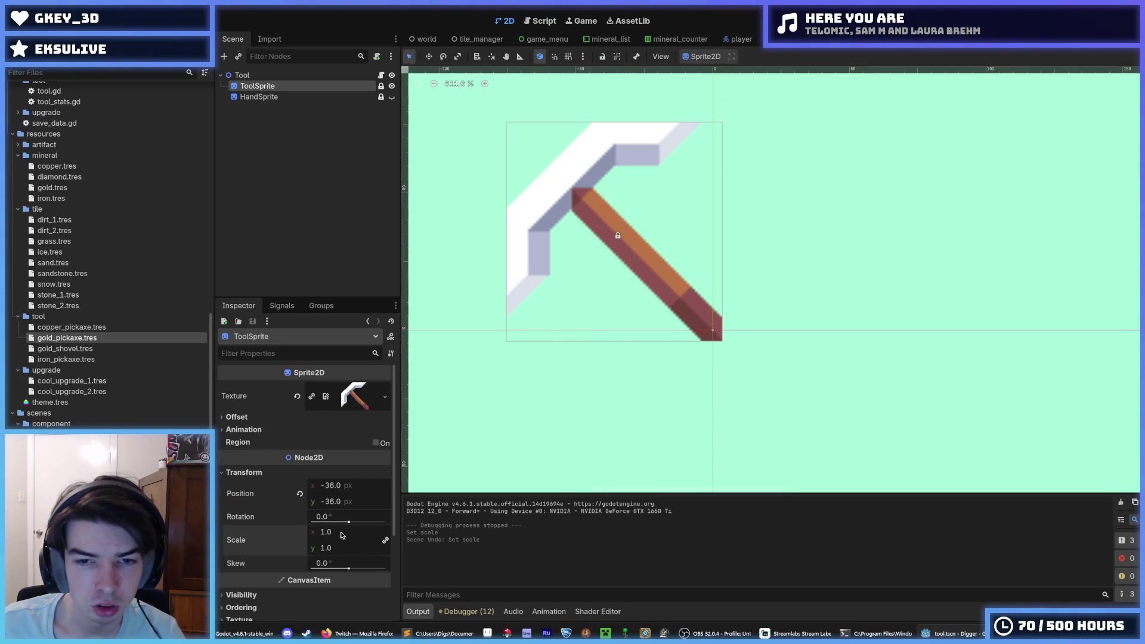
drag(344, 535, 370, 535)
key(ctrl+z)
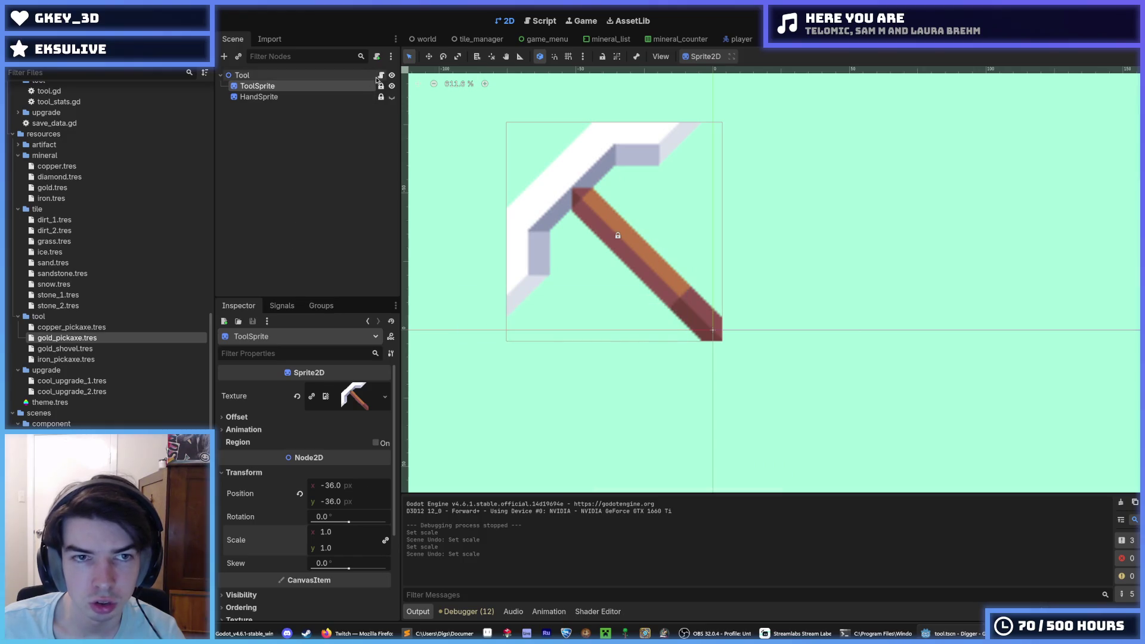
click(380, 75)
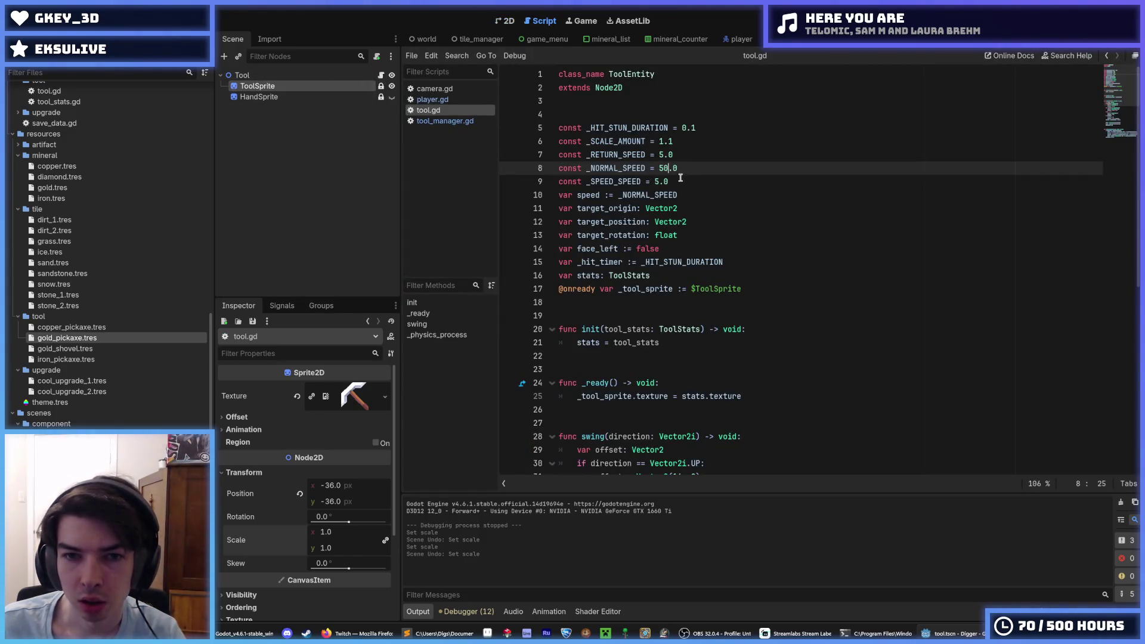
Step: Copy _tool_sprite and prefix the scale assignment on line 44 with _tool_sprite
scroll(662, 219, down, 3)
scroll(663, 218, up, 3)
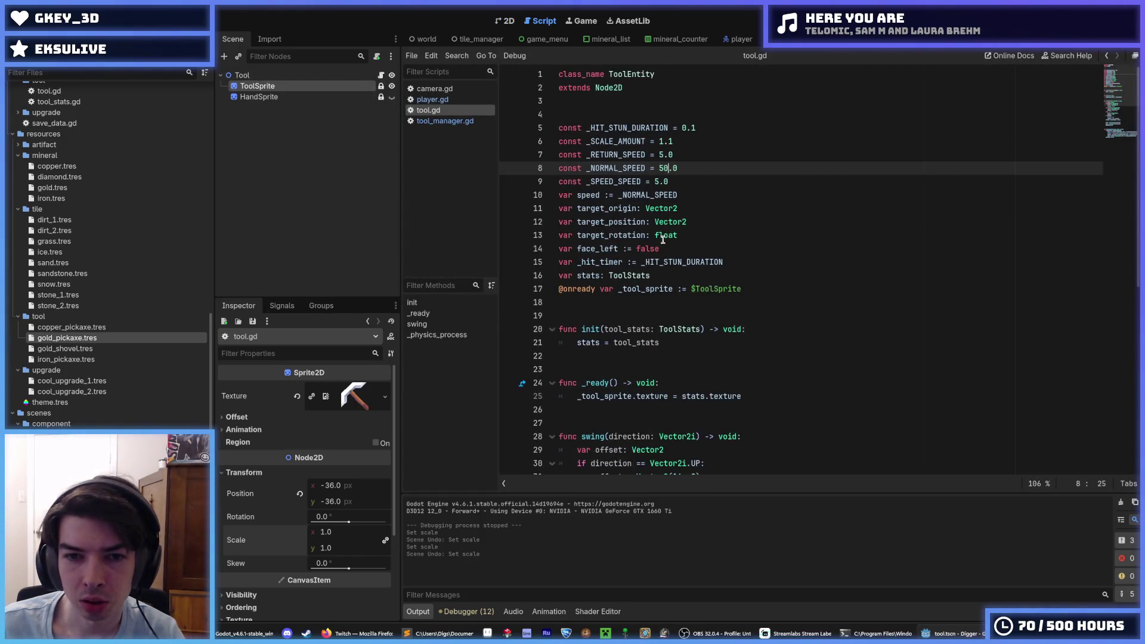
click(740, 288)
double_click(641, 288)
key(ctrl+c)
scroll(632, 322, down, 8)
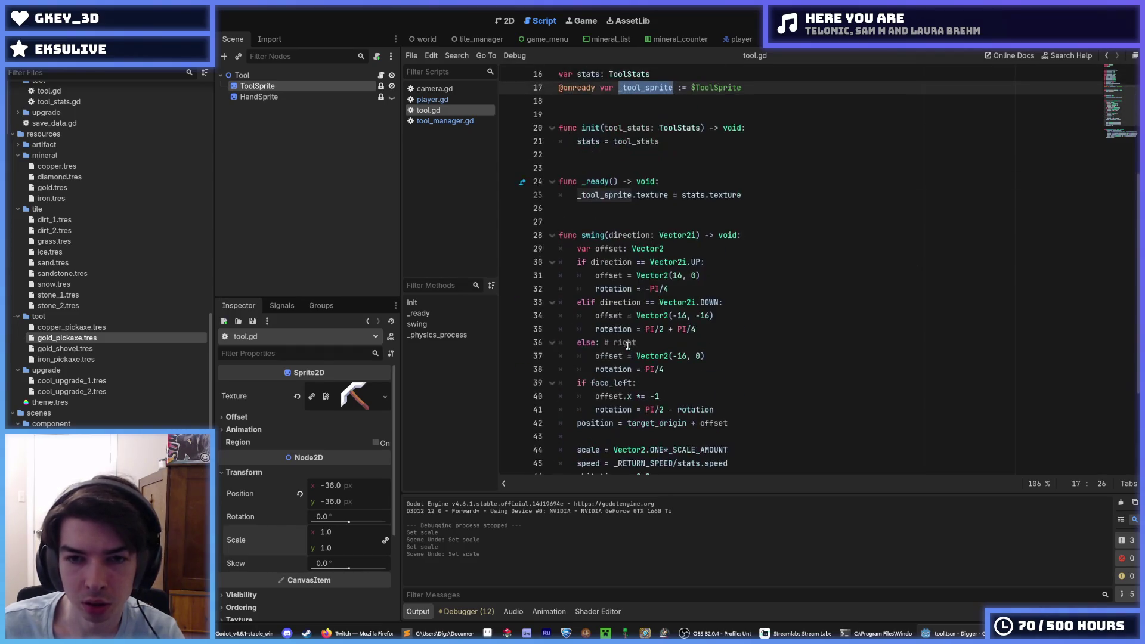
click(575, 305)
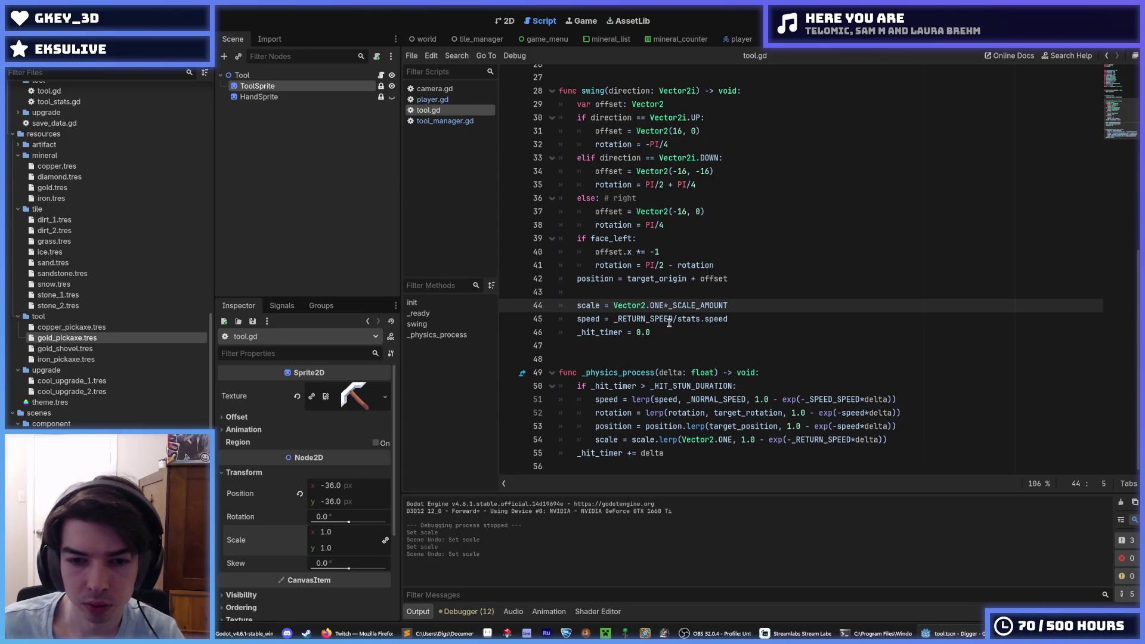
key(ctrl+v)
text(.)
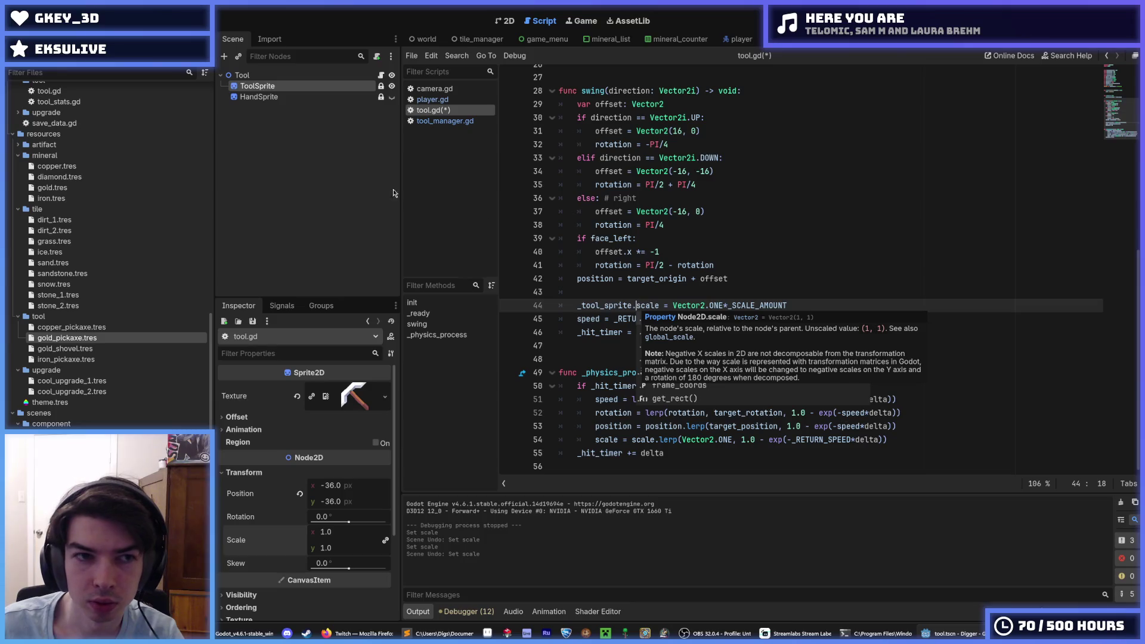
Step: Delete the HandSprite node from the tool scene and save
click(259, 97)
key(Delete)
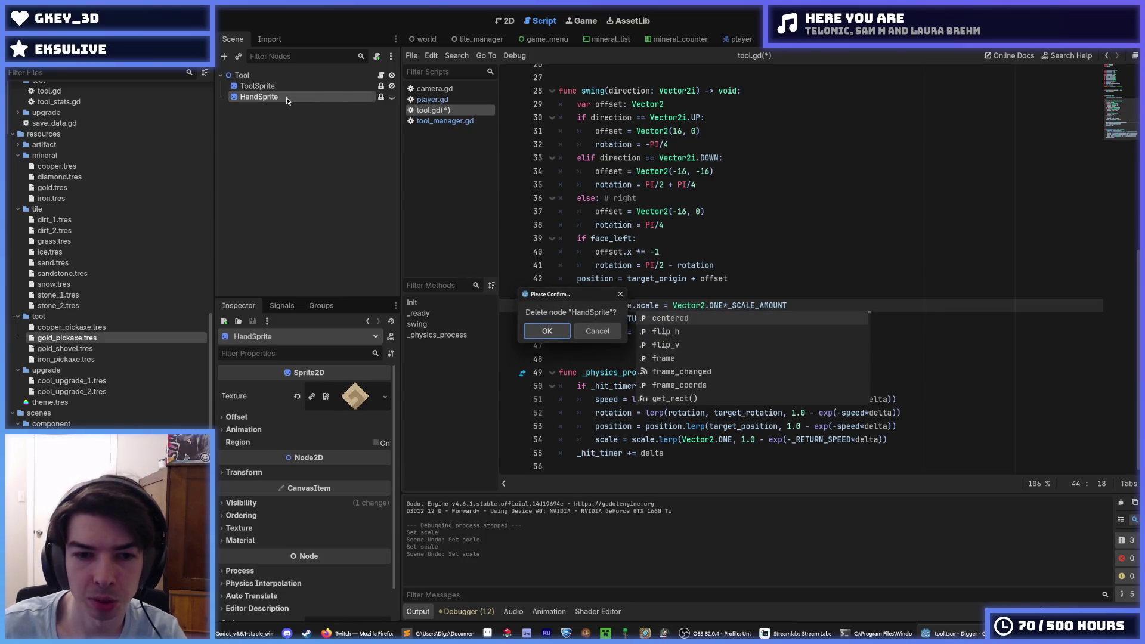
click(547, 331)
key(ctrl+s)
Step: Make line 54 assign and lerp _tool_sprite.scale instead of scale, then save the script
click(639, 285)
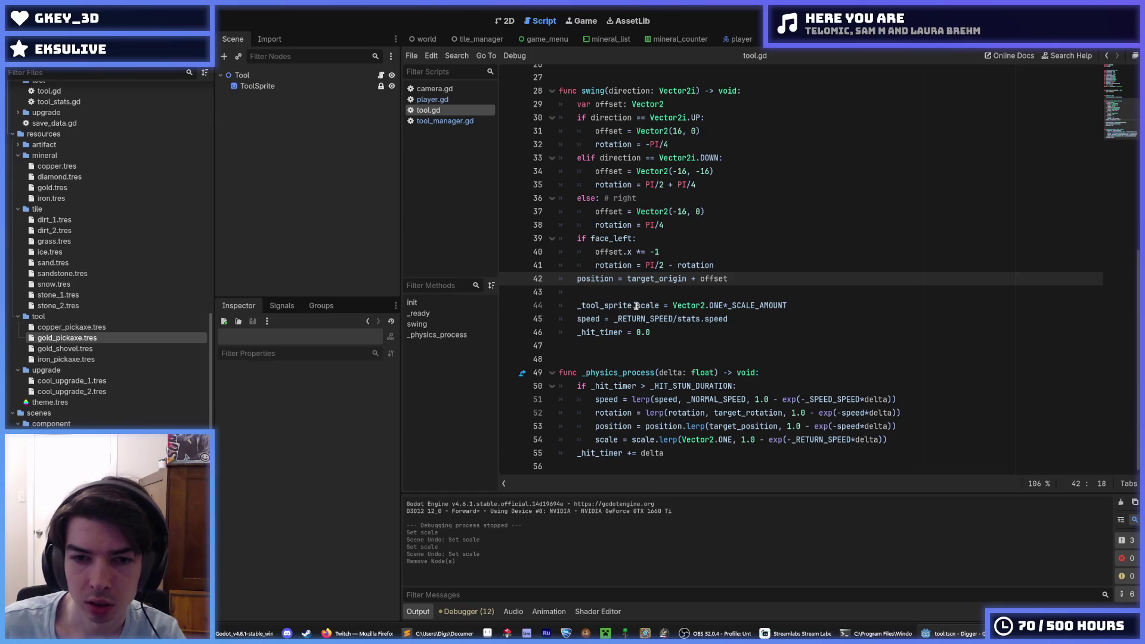
drag(637, 306, 578, 304)
key(ctrl+c)
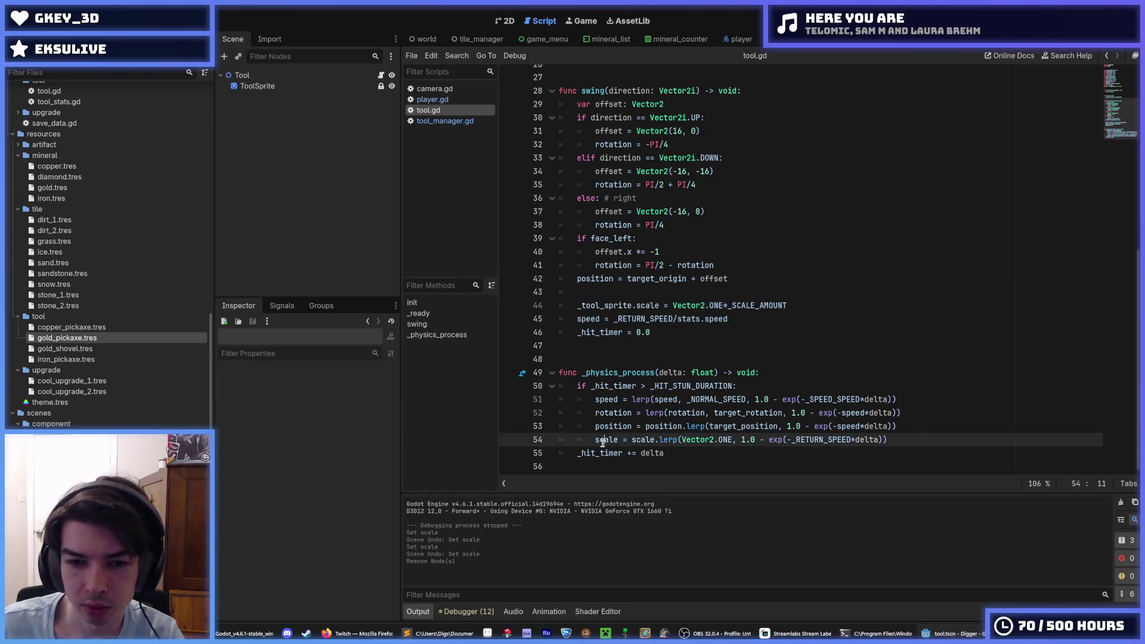
double_click(604, 439)
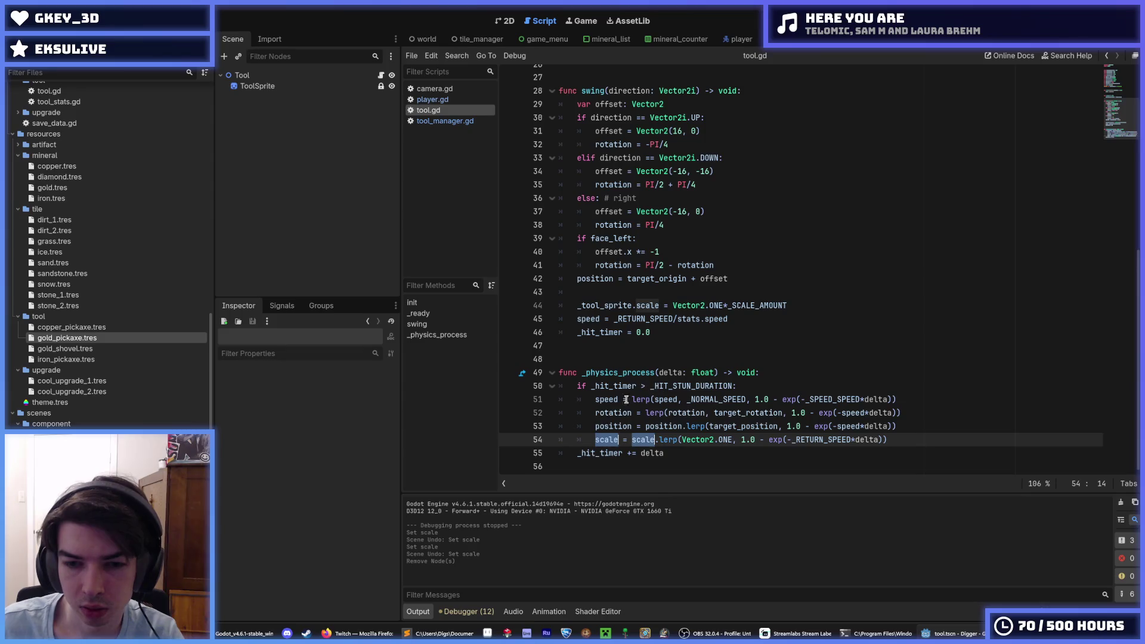
click(596, 440)
key(ctrl+v)
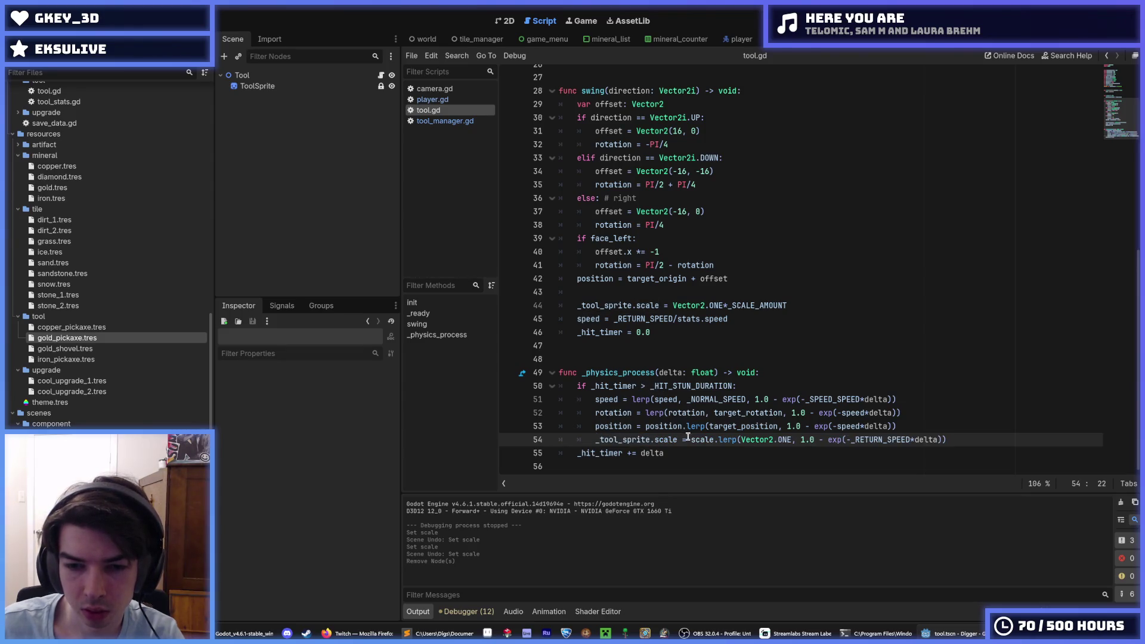
click(689, 440)
key(ctrl+v)
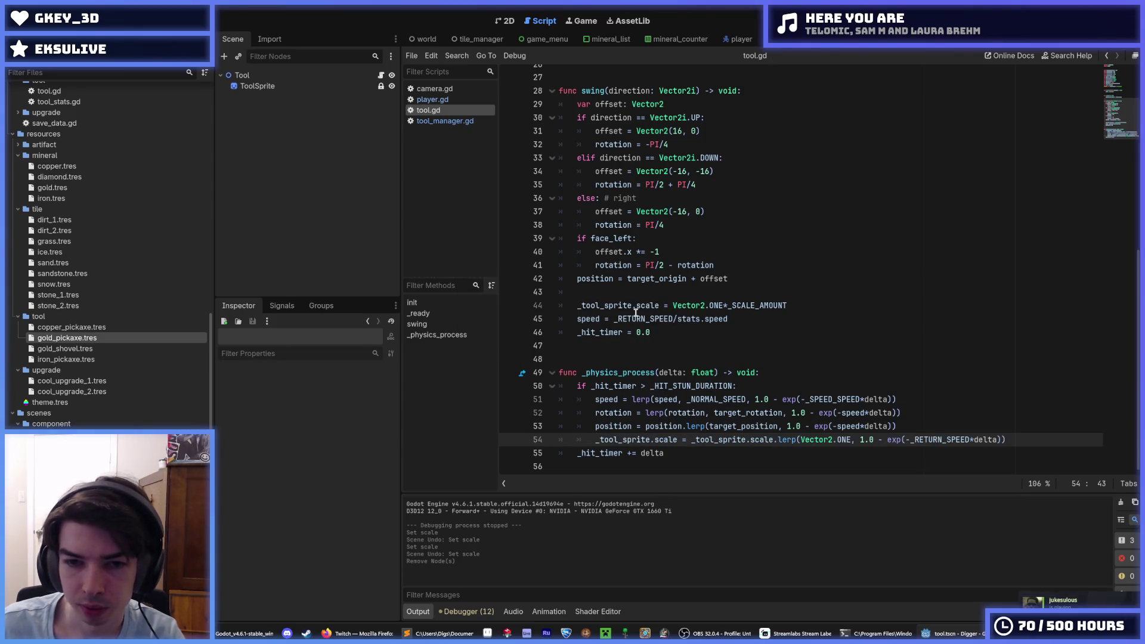
double_click(642, 306)
scroll(770, 341, up, 9)
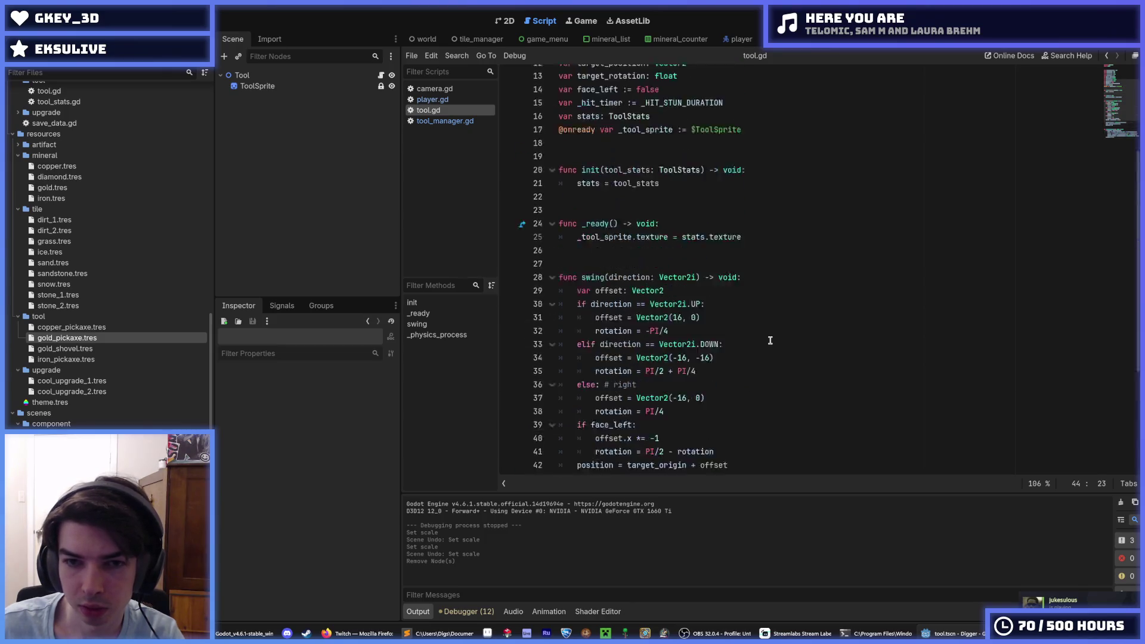
click(770, 343)
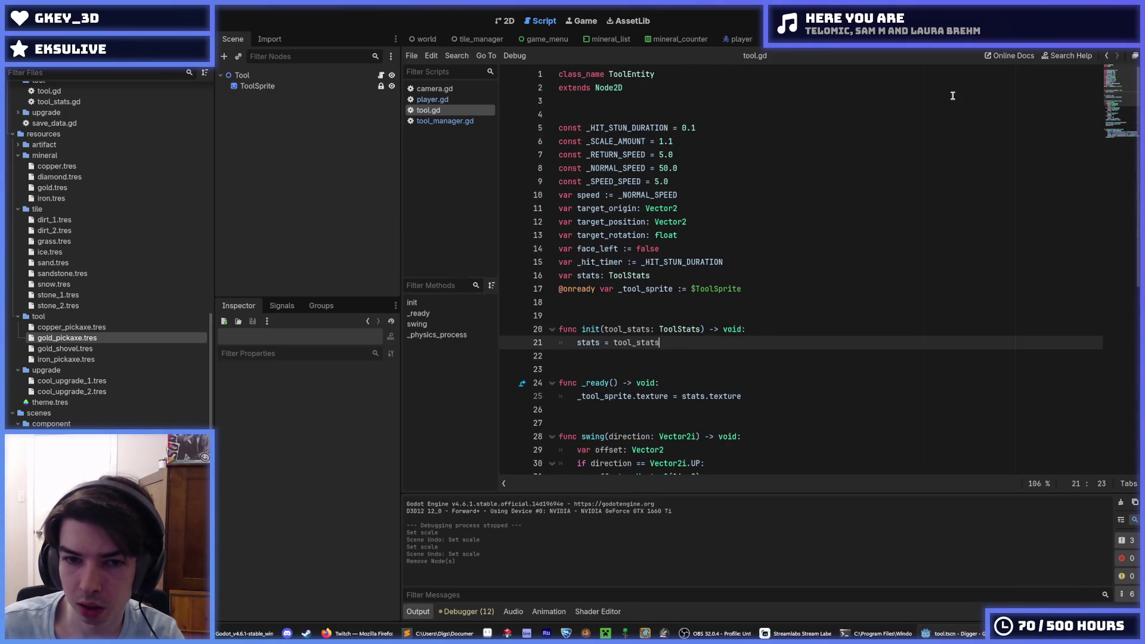
key(ctrl+s)
scroll(895, 206, down, 8)
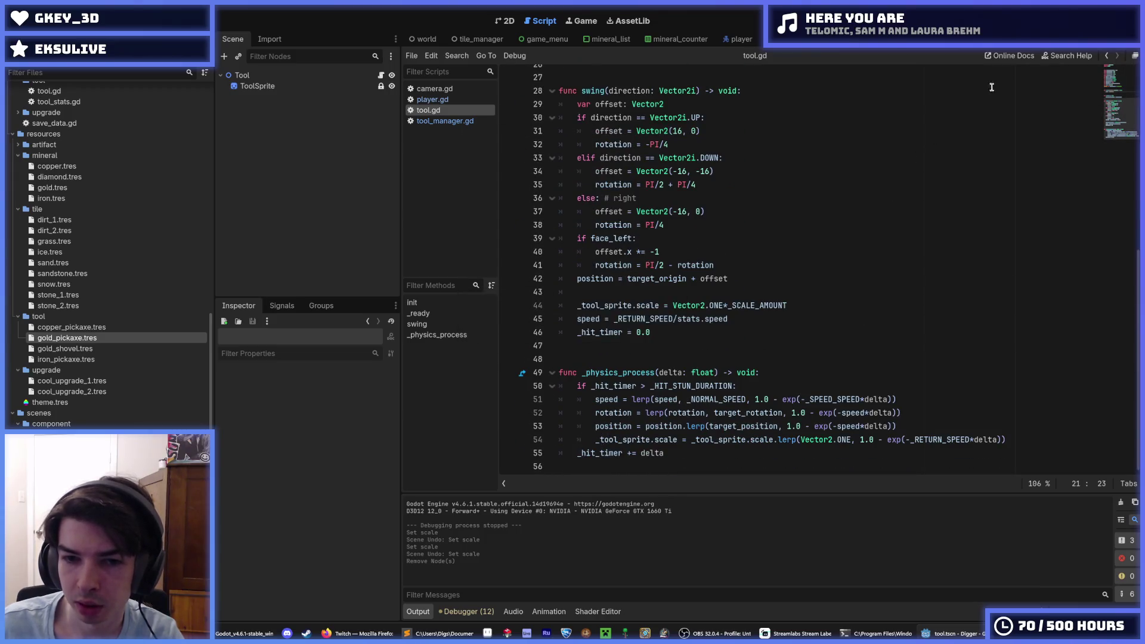
Step: Run the game briefly, then rerun it with _SCALE_AMOUNT at 1.4
key(F5)
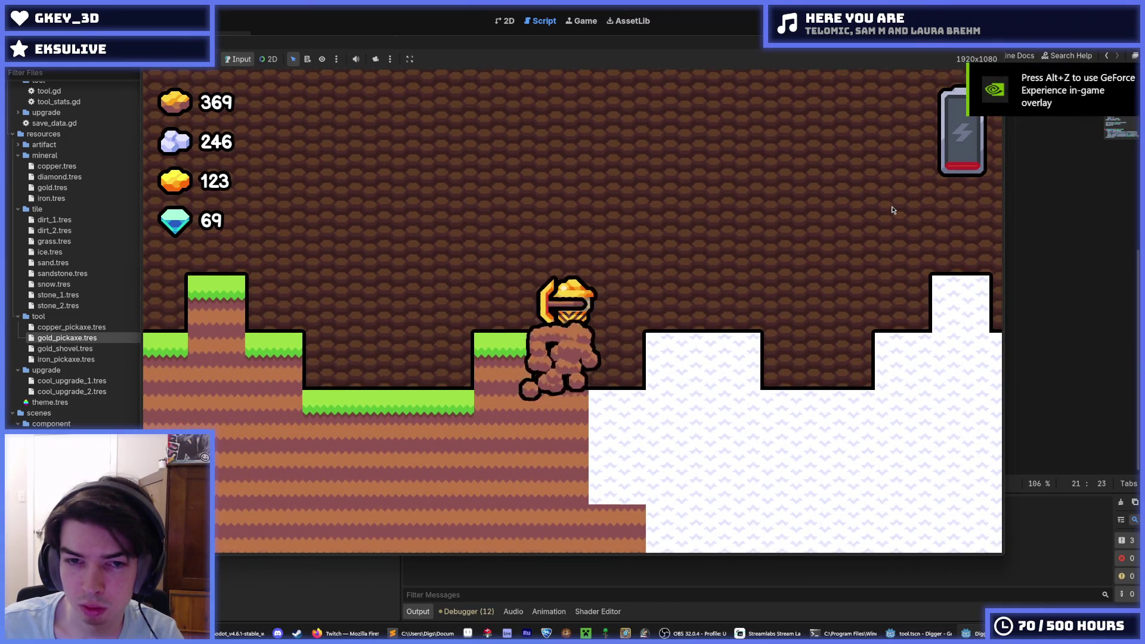
key(F8)
scroll(660, 186, up, 8)
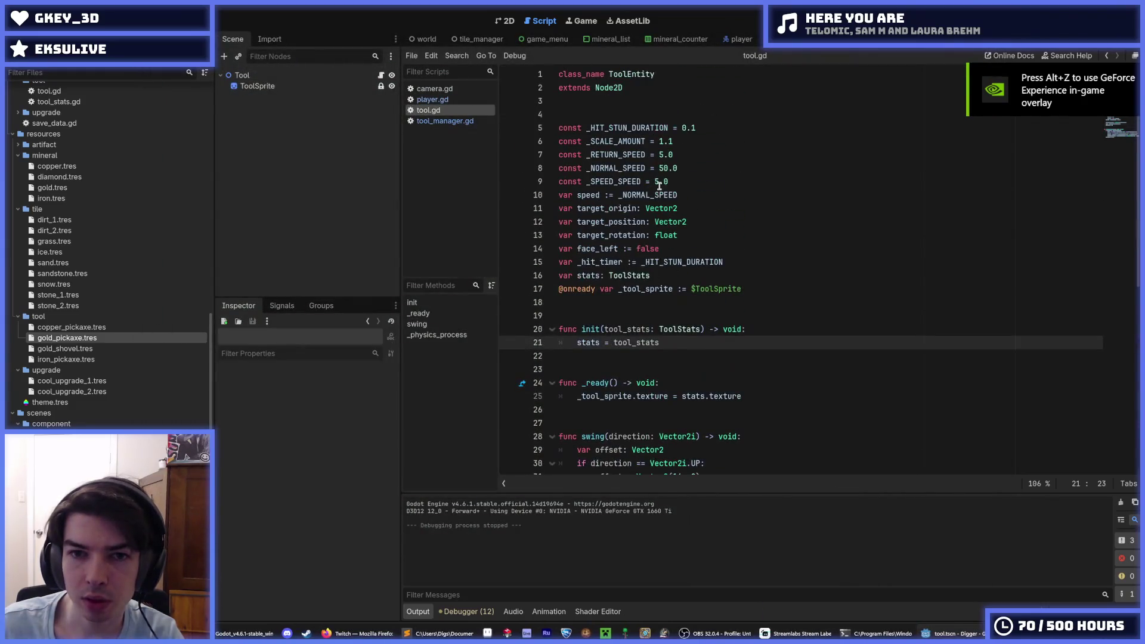
click(673, 142)
text(4)
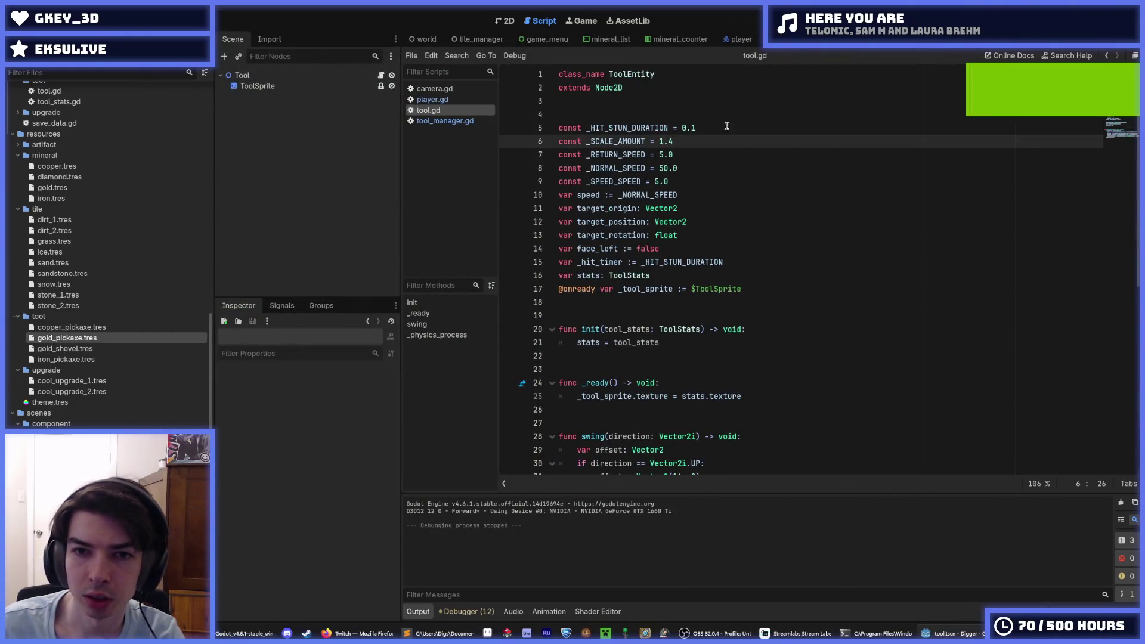
key(F5)
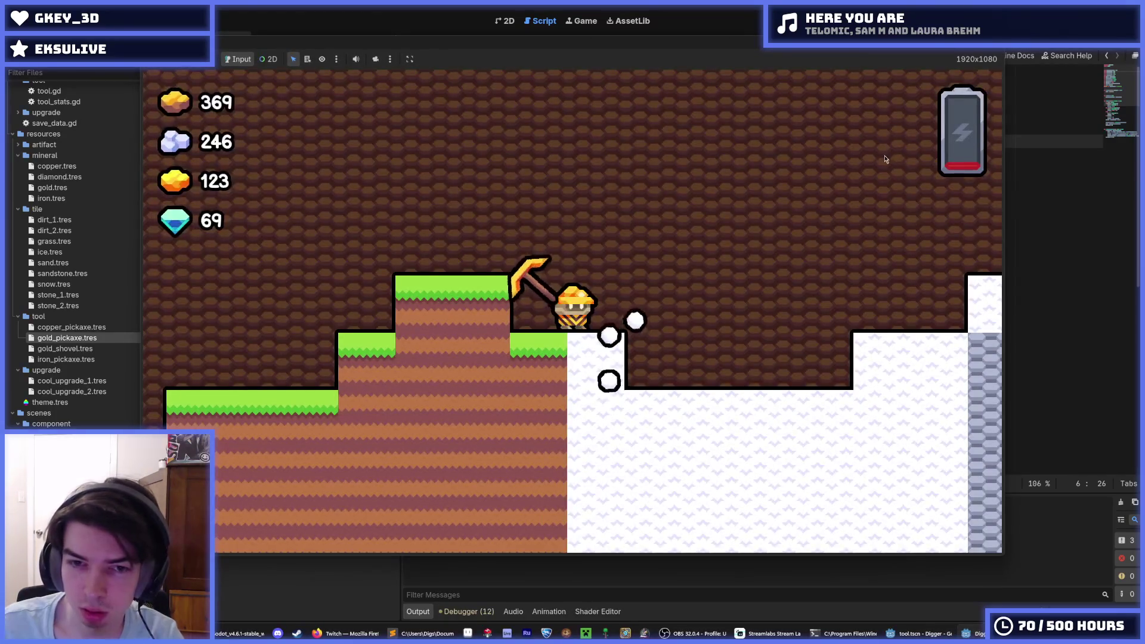
Step: Dig around with the miner using the a, s and d keys, mining tiles left and below
key(a)
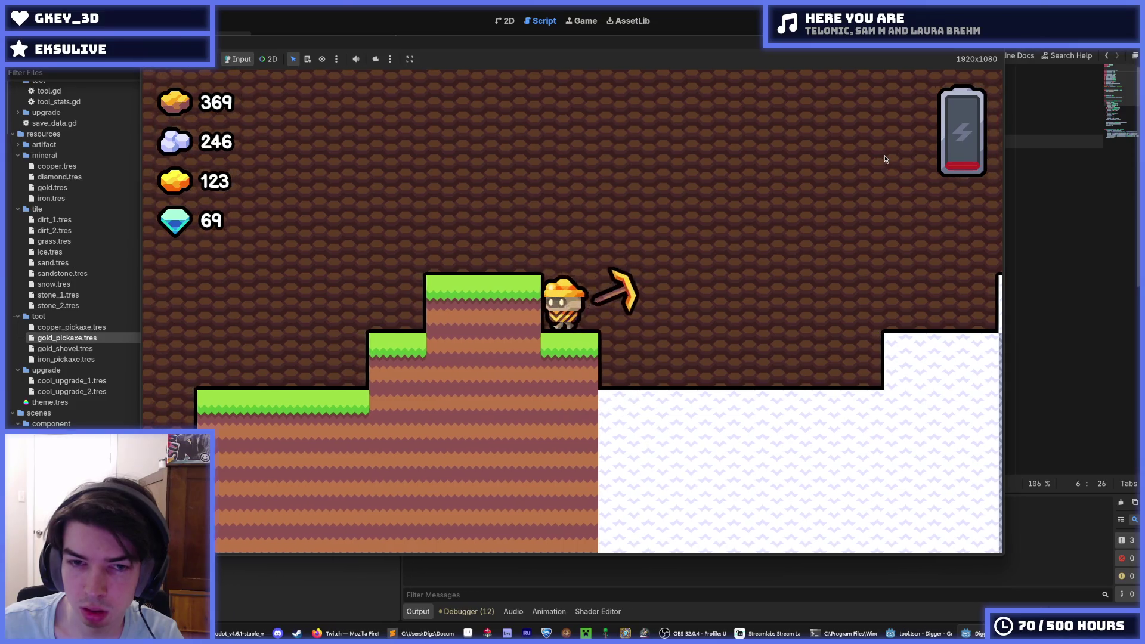
key(a)
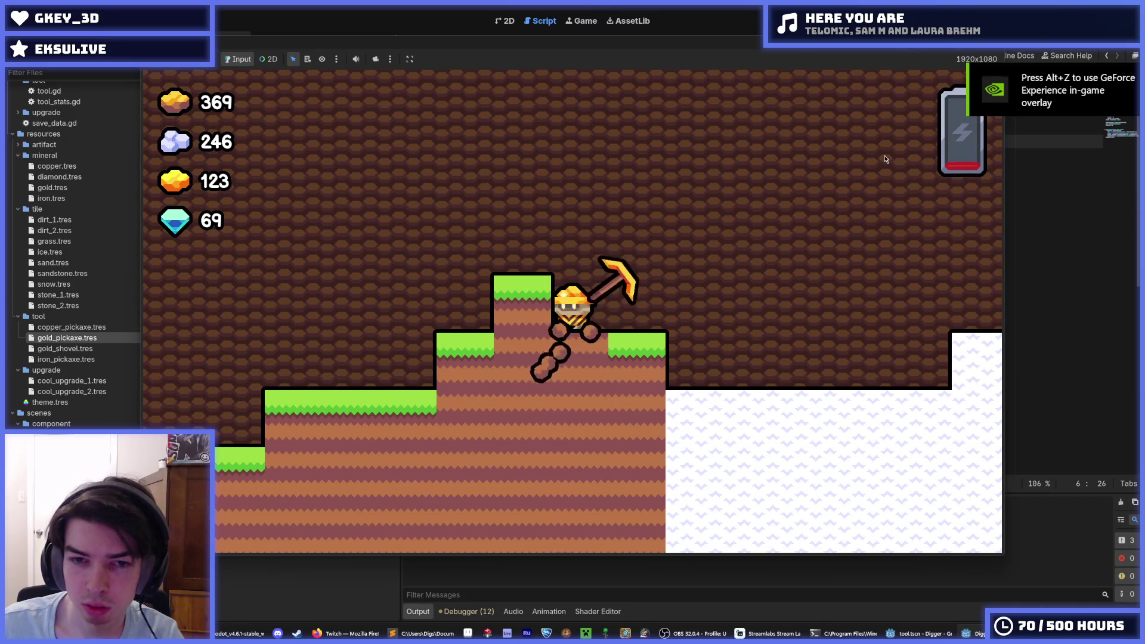
key(s)
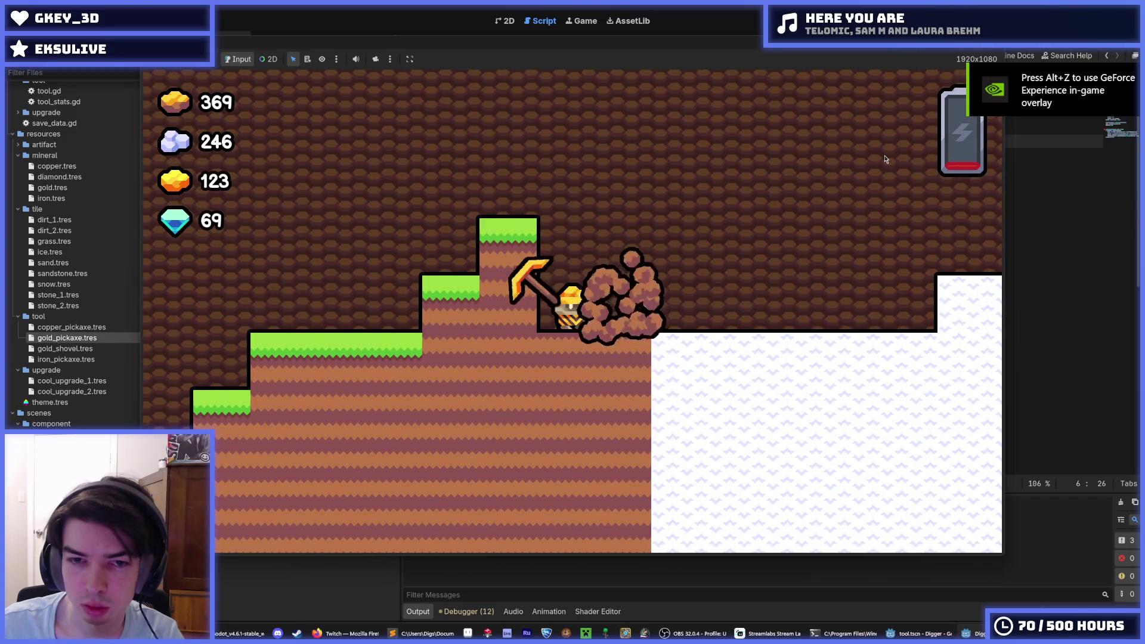
key(d)
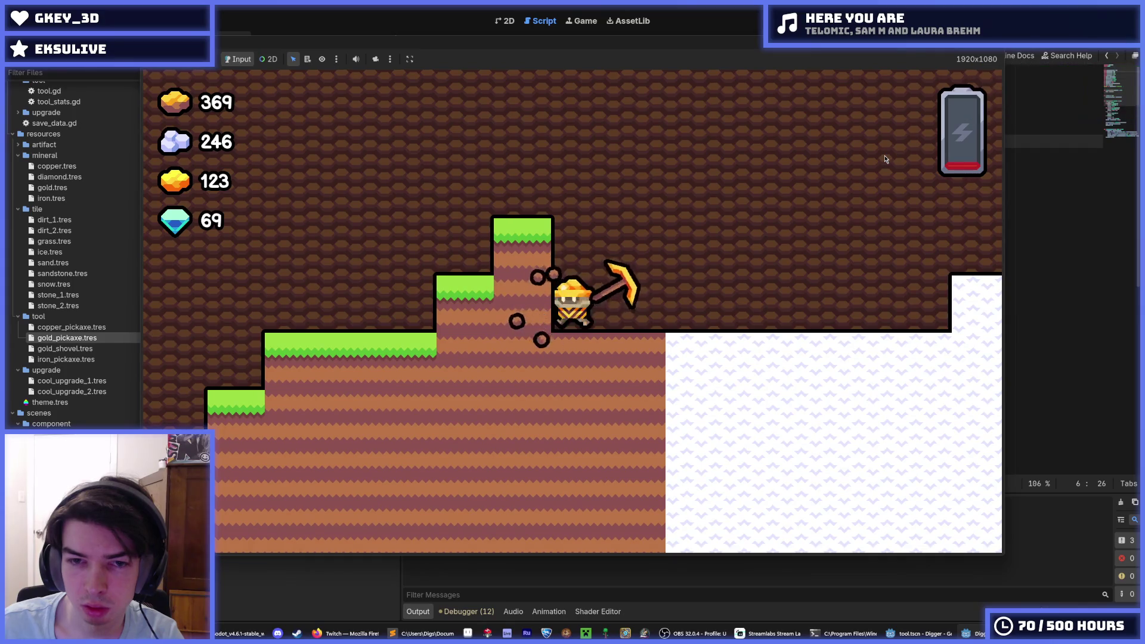
key(a)
key(a)
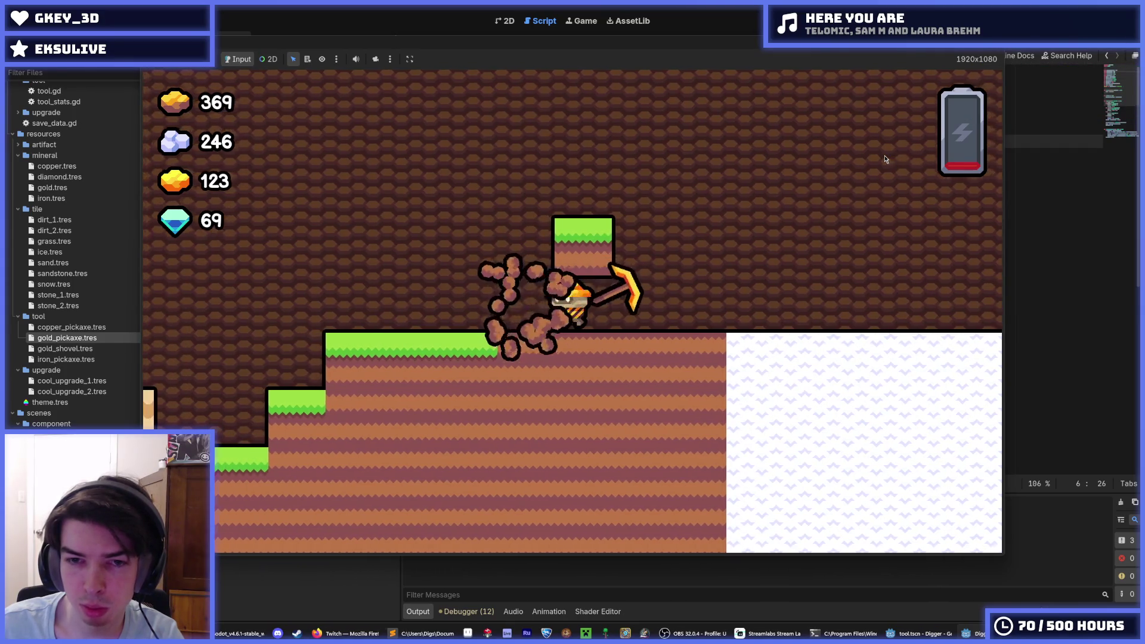
key(s)
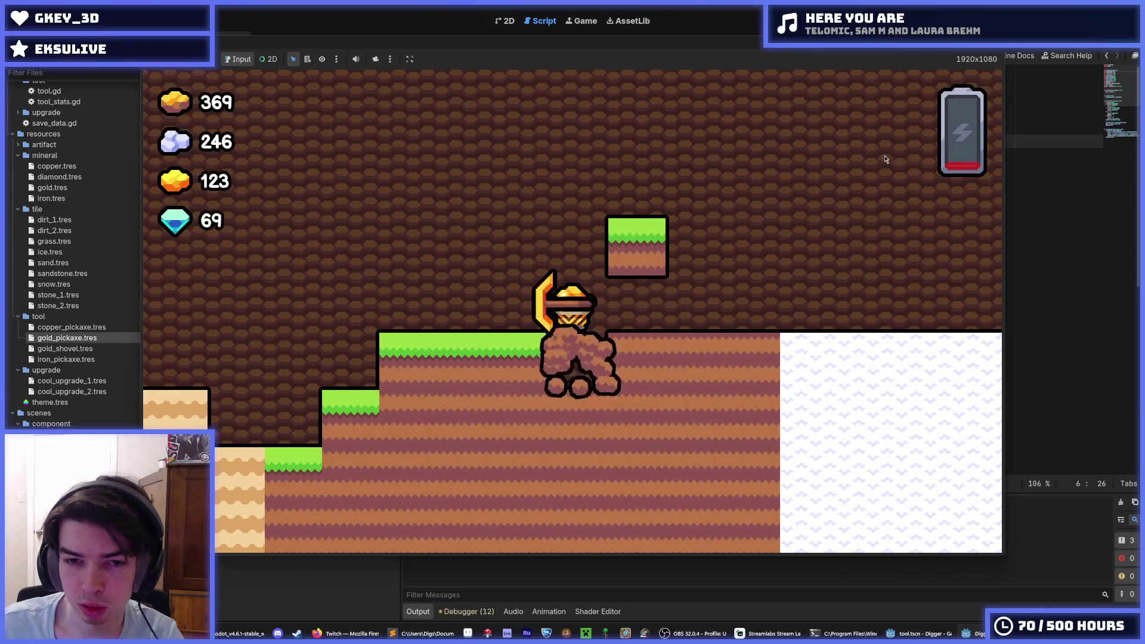
key(d)
key(a)
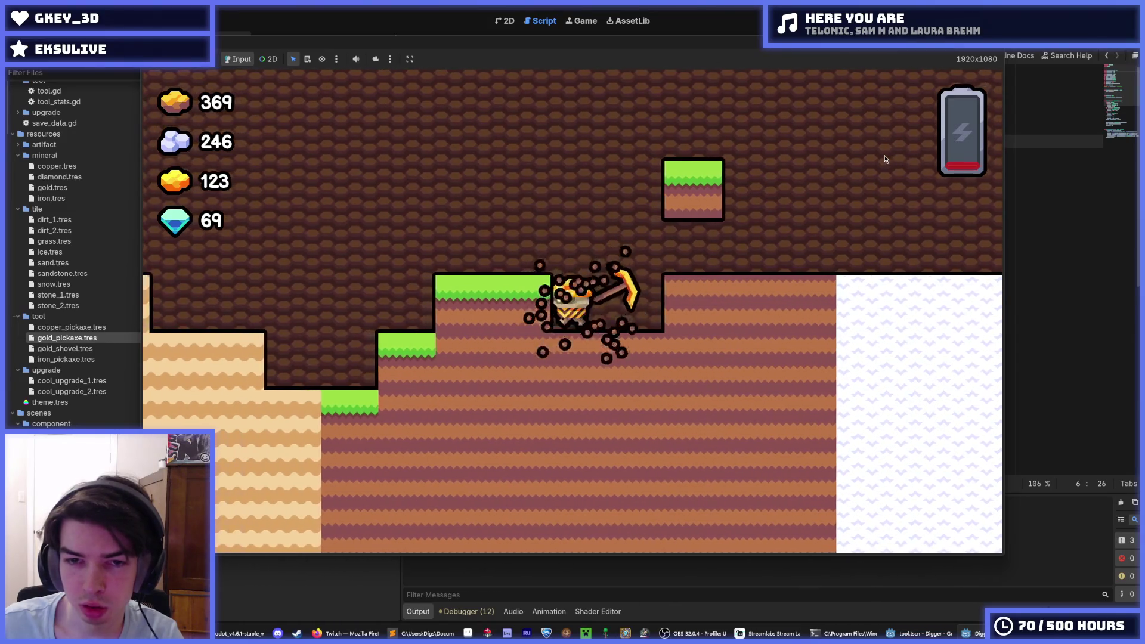
key(a)
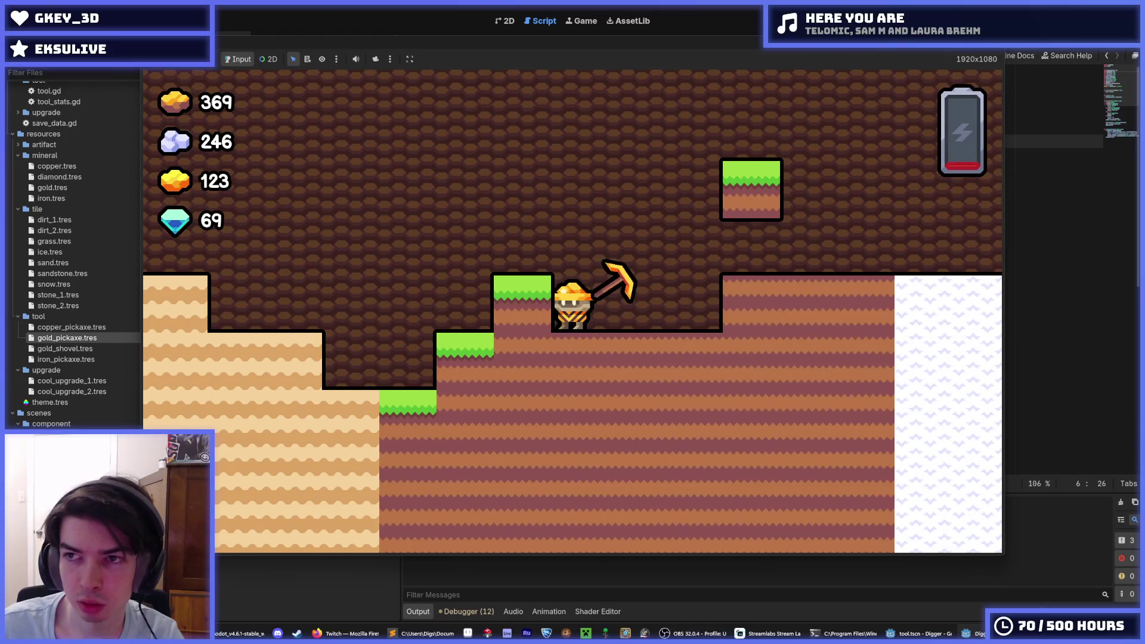
Step: Stop the game, save tool.gd, then run and stop it once more
key(F8)
key(ctrl+s)
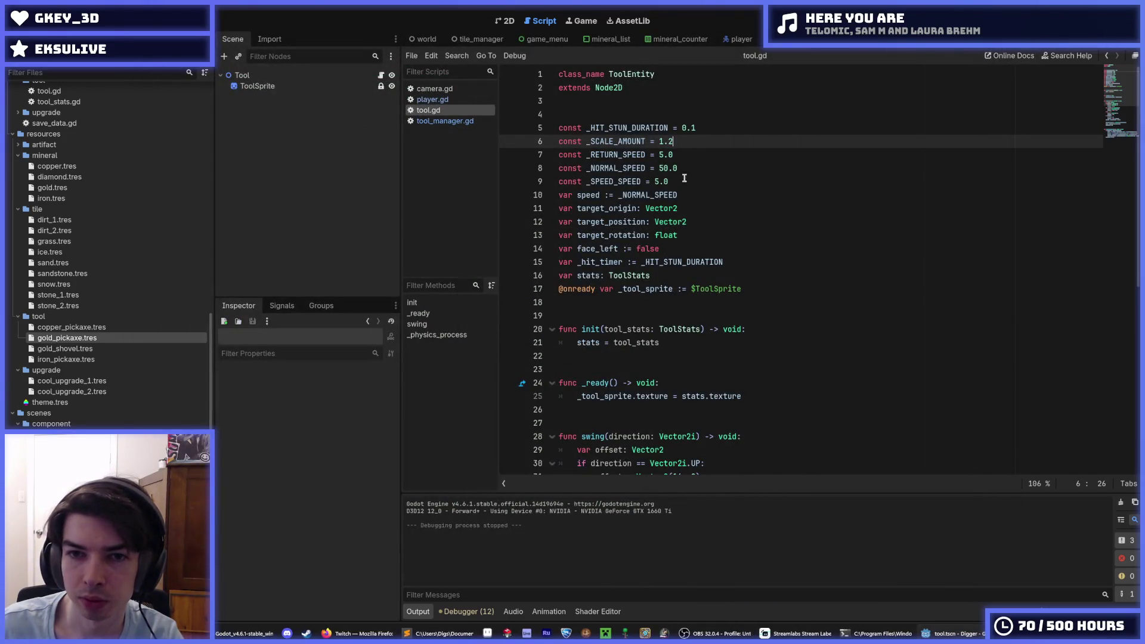
key(F5)
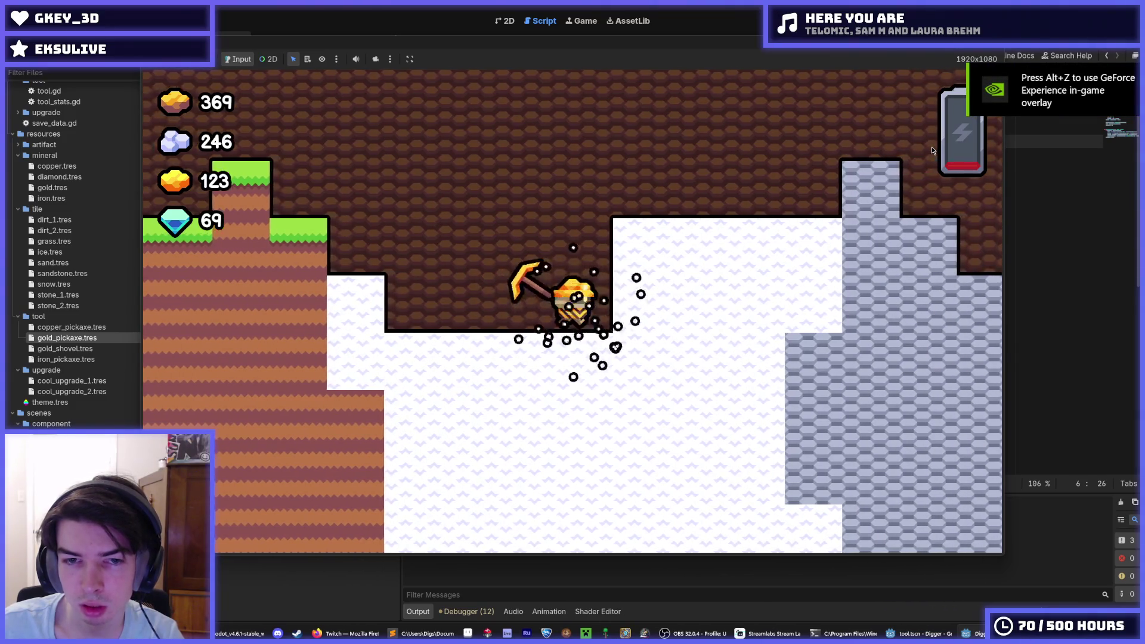
key(F8)
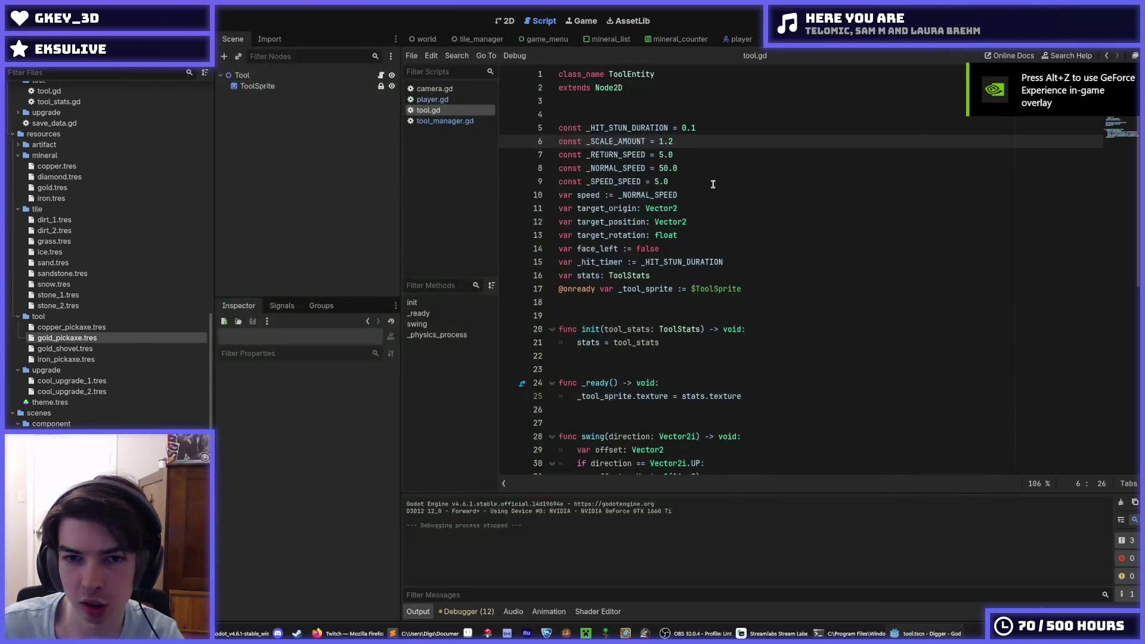
Step: Inspect how speed, _SPEED_SPEED and _RETURN_SPEED are used in the smoothing code
click(692, 181)
scroll(691, 278, down, 8)
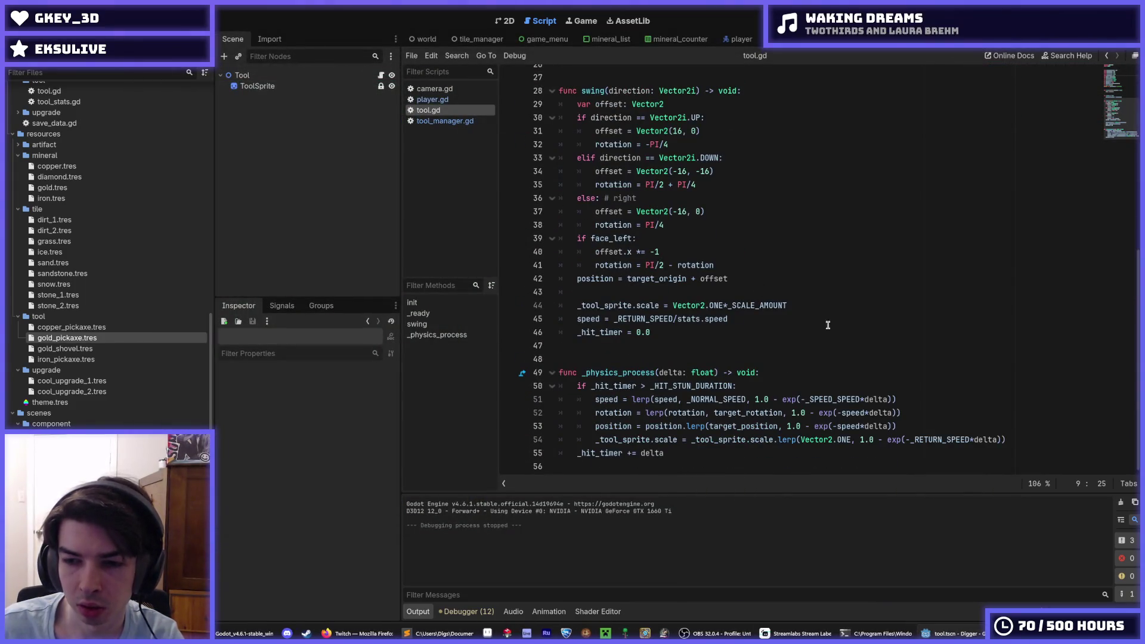
double_click(847, 419)
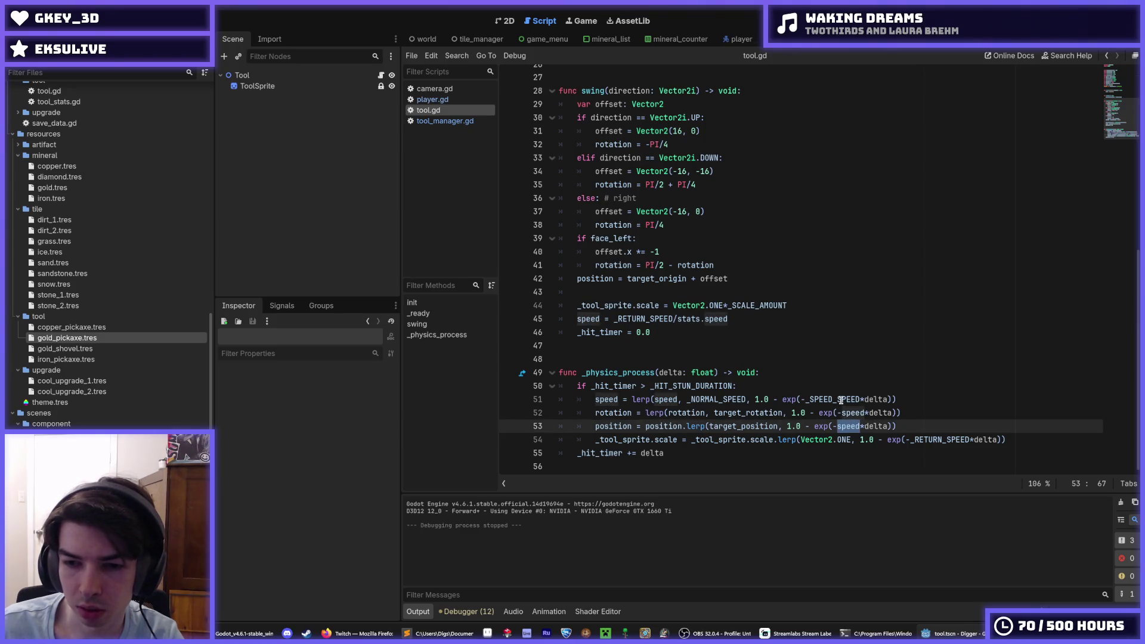
double_click(841, 399)
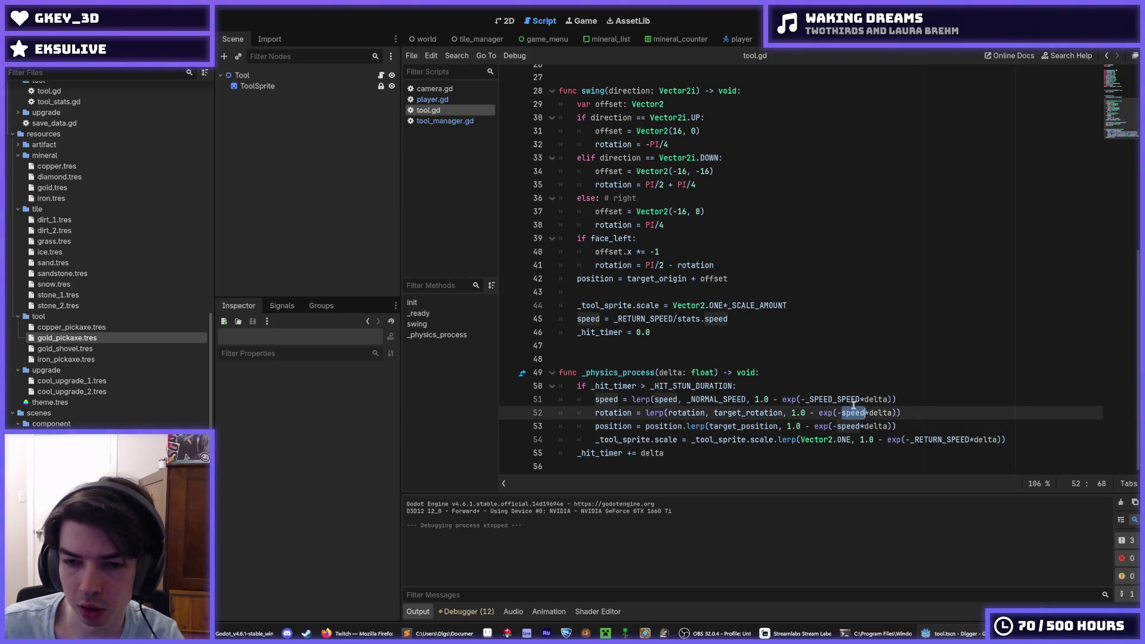
mouse_move(848, 407)
double_click(933, 439)
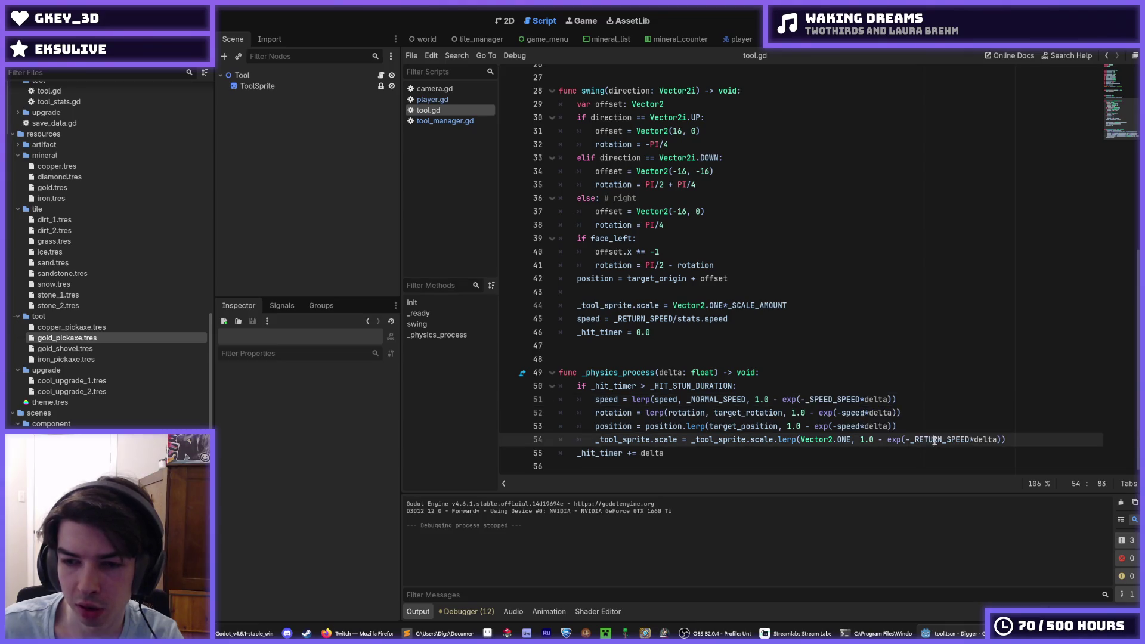
double_click(842, 425)
scroll(875, 407, up, 1)
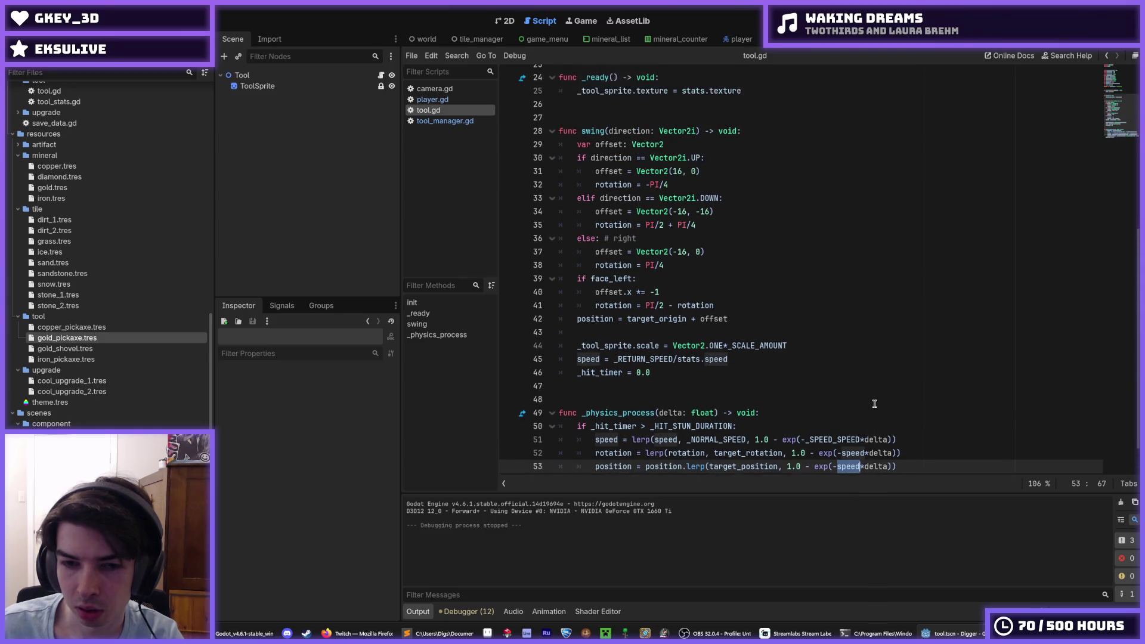
click(741, 358)
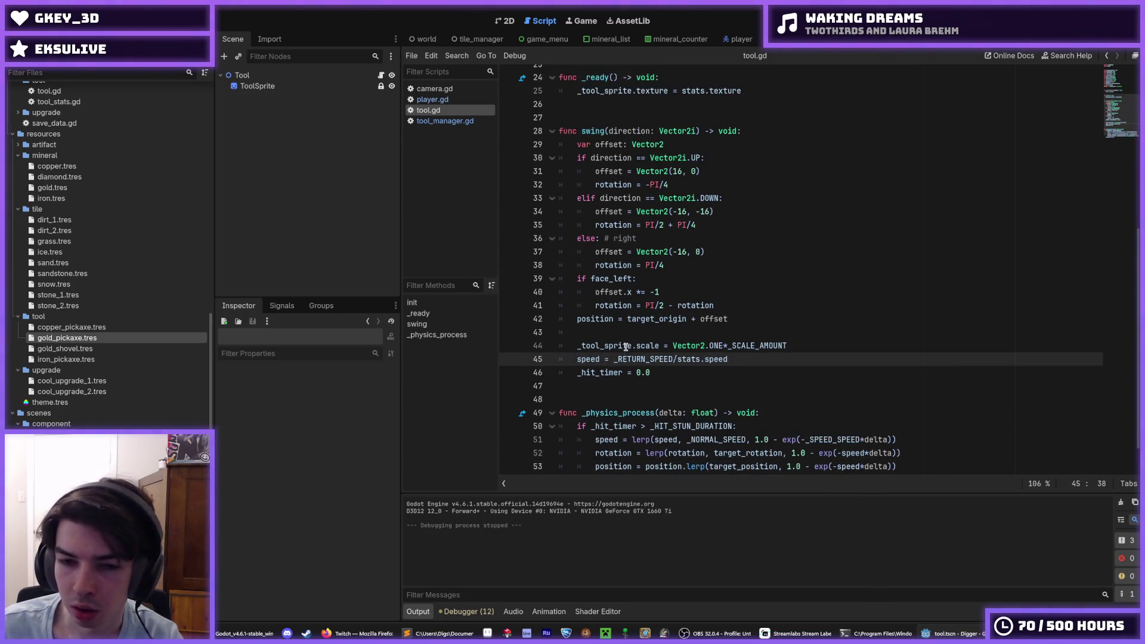
click(673, 359)
scroll(645, 358, up, 4)
scroll(645, 358, up, 4)
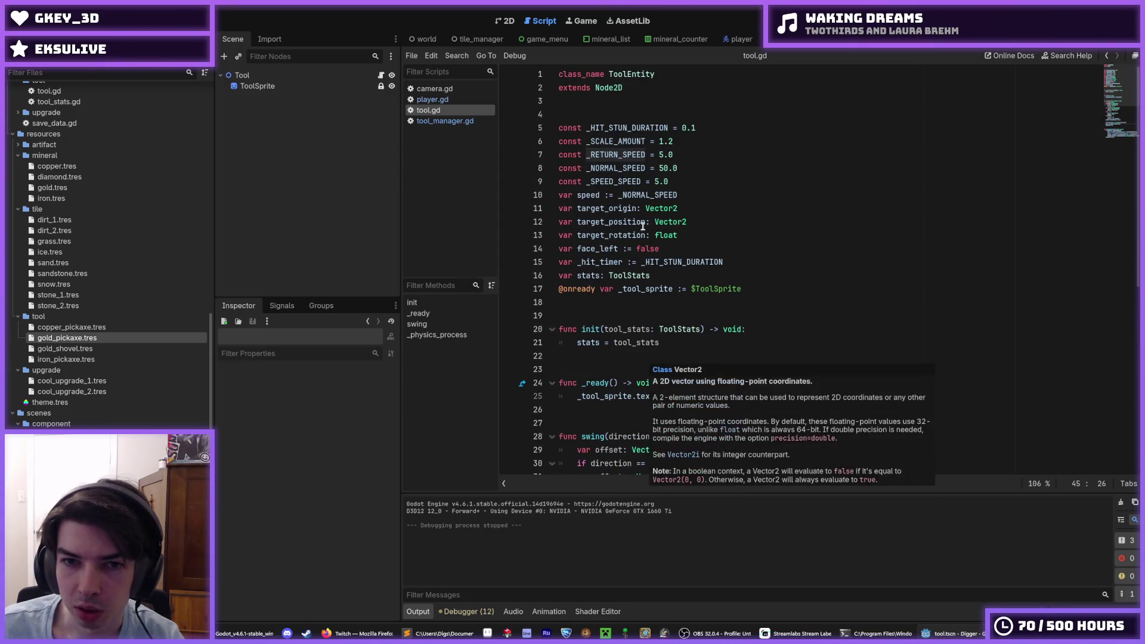
Step: Change the _RETURN_SPEED constant to 5.0
click(657, 155)
key(Delete)
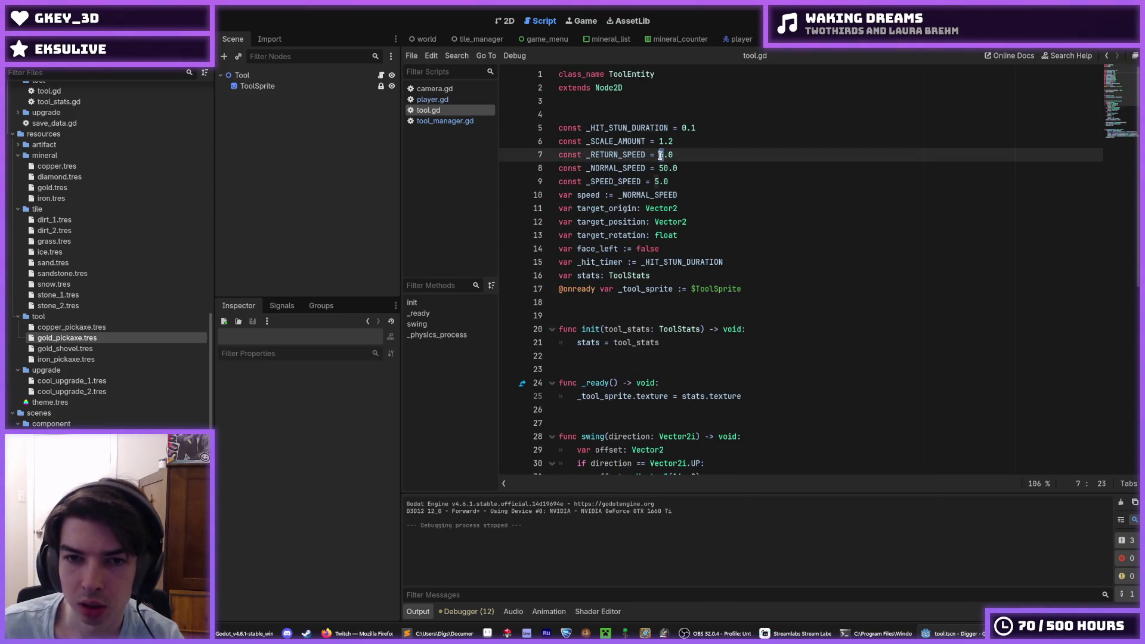
scroll(665, 250, down, 9)
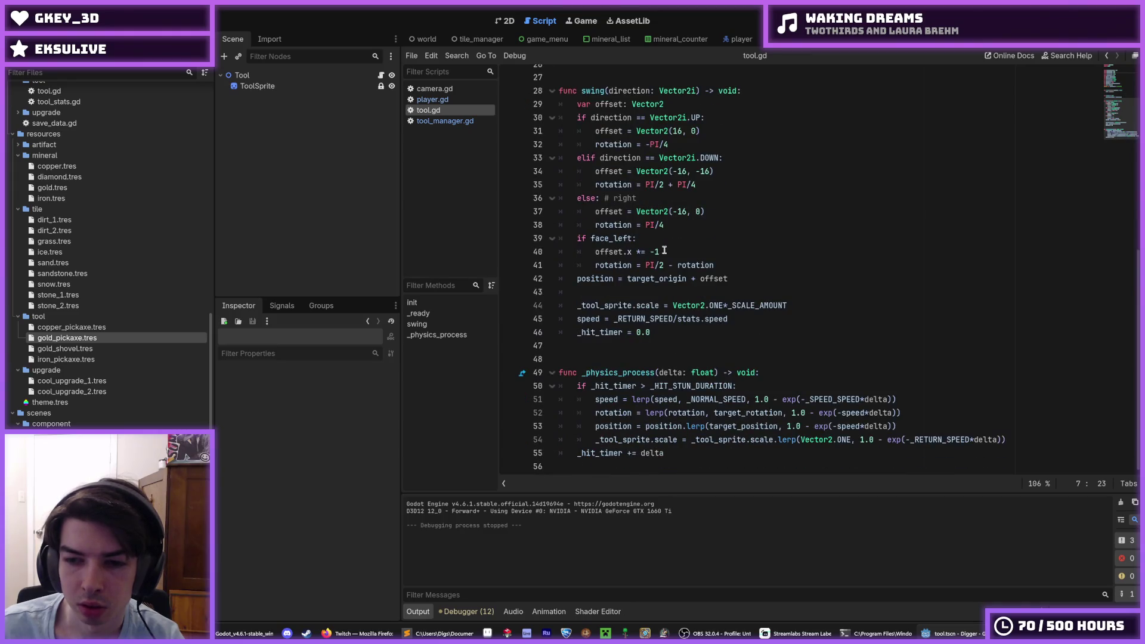
Step: Replace _RETURN_SPEED with speed in the line 54 scale lerp, then run and stop the game
click(860, 426)
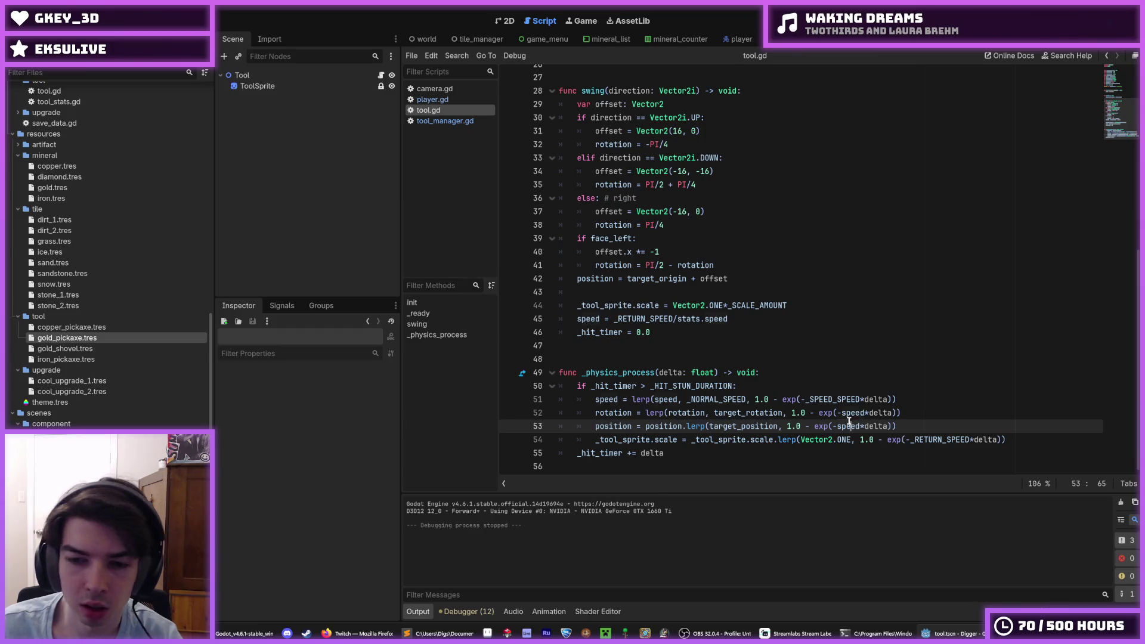
double_click(948, 440)
text(speed)
click(952, 387)
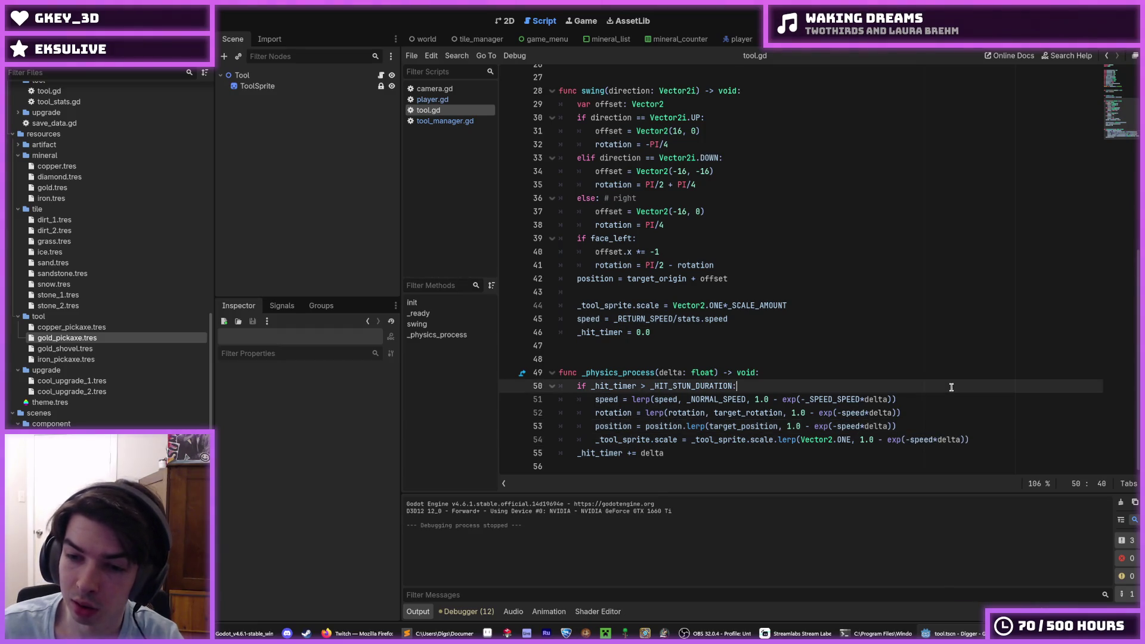
key(F5)
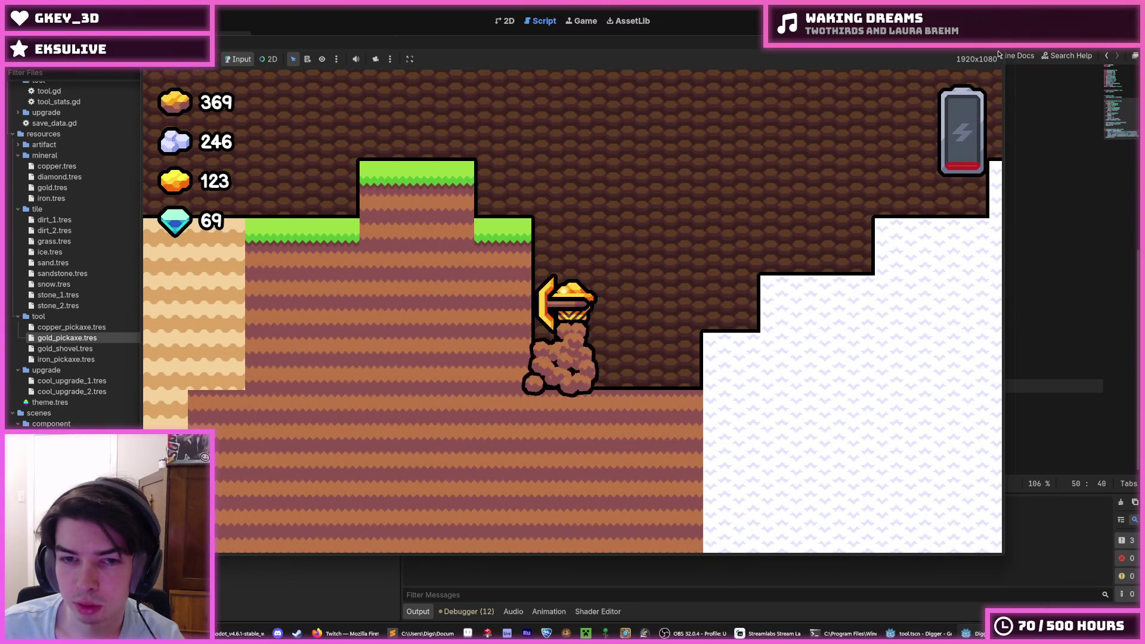
key(F8)
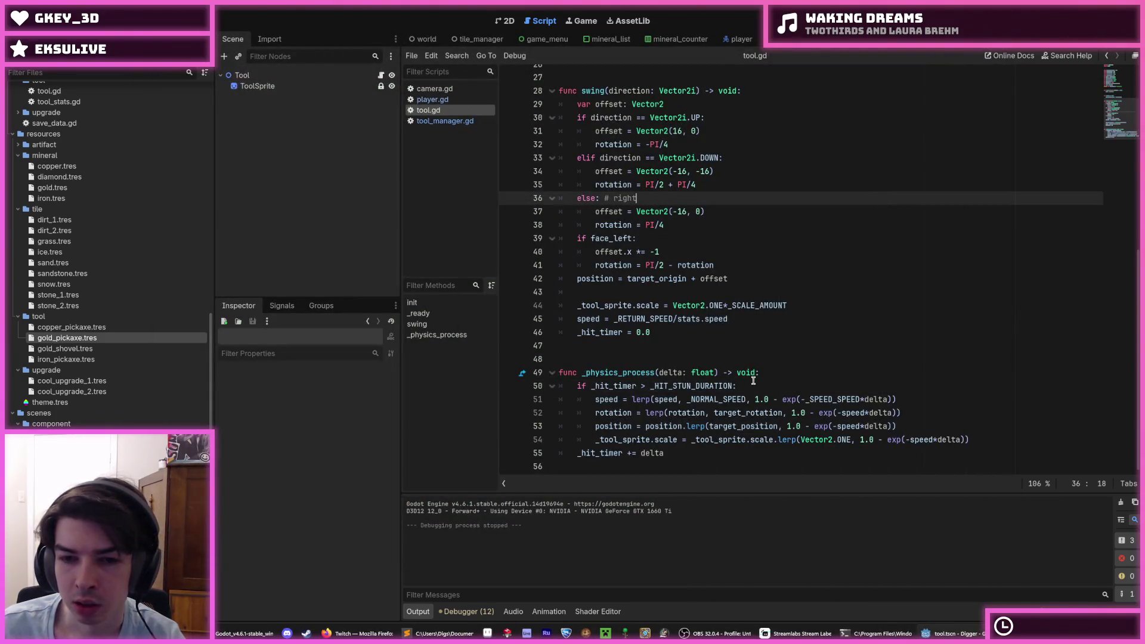
Step: Save tool.gd and set _RETURN_SPEED to 3.0 and _SCALE_AMOUNT to 1.25
click(754, 386)
key(ctrl+s)
scroll(680, 288, up, 10)
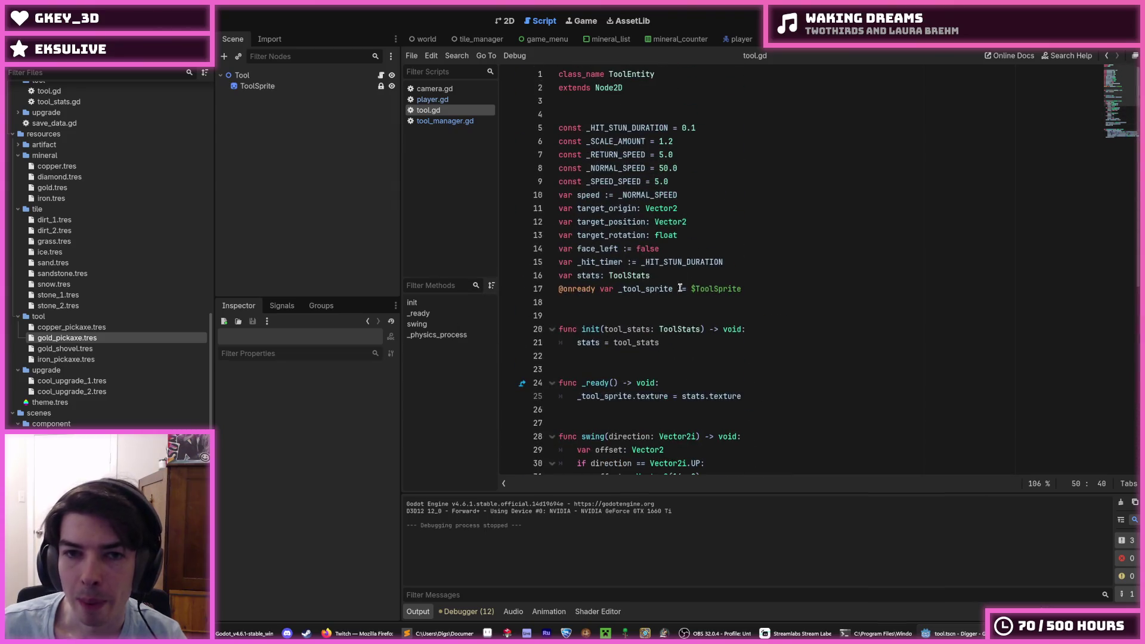
click(677, 142)
text(5)
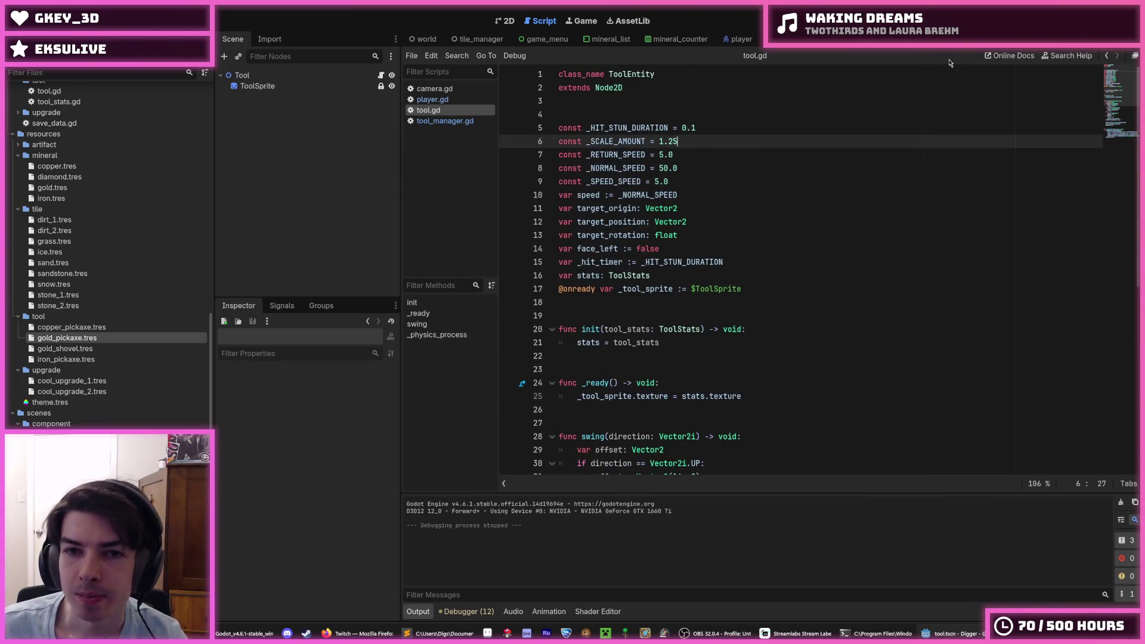
click(663, 155)
text(10)
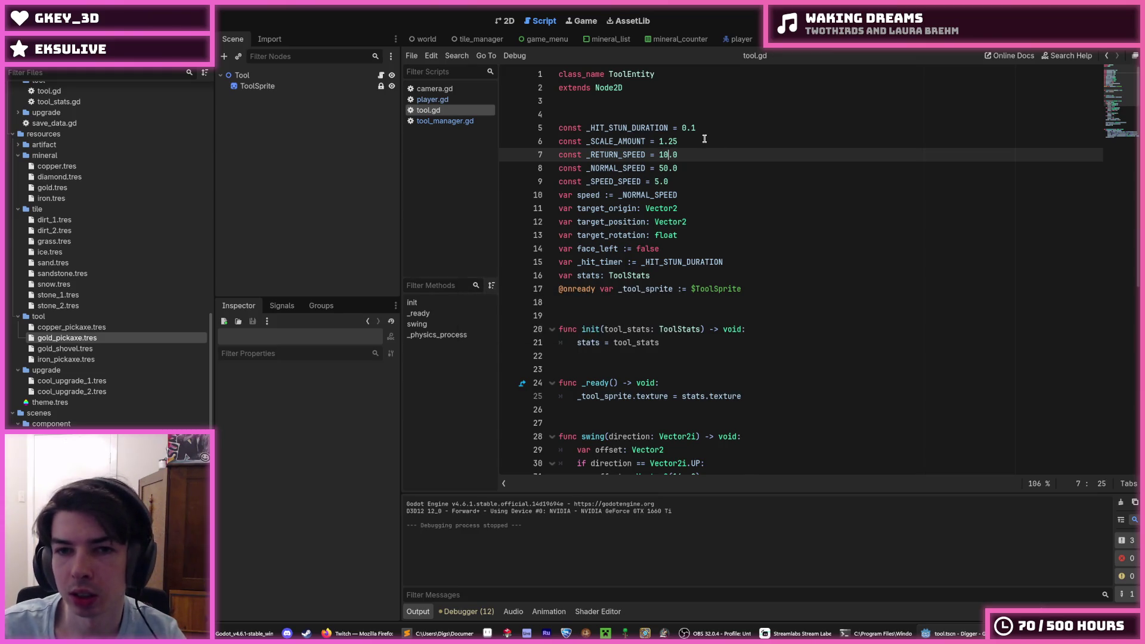
click(713, 142)
click(662, 154)
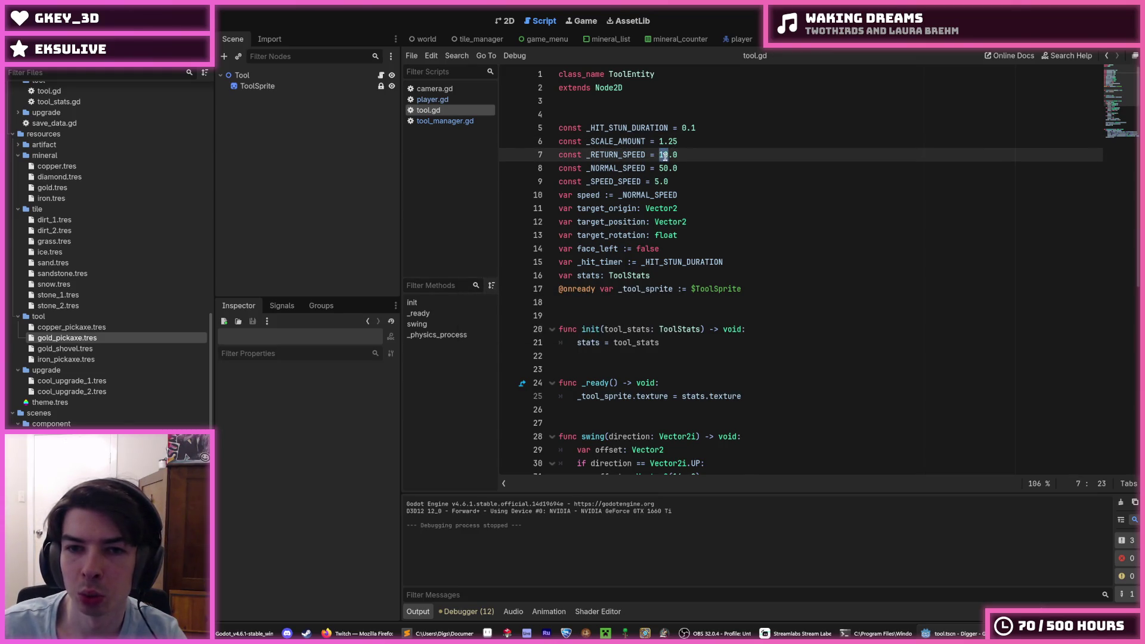
text(3)
click(680, 142)
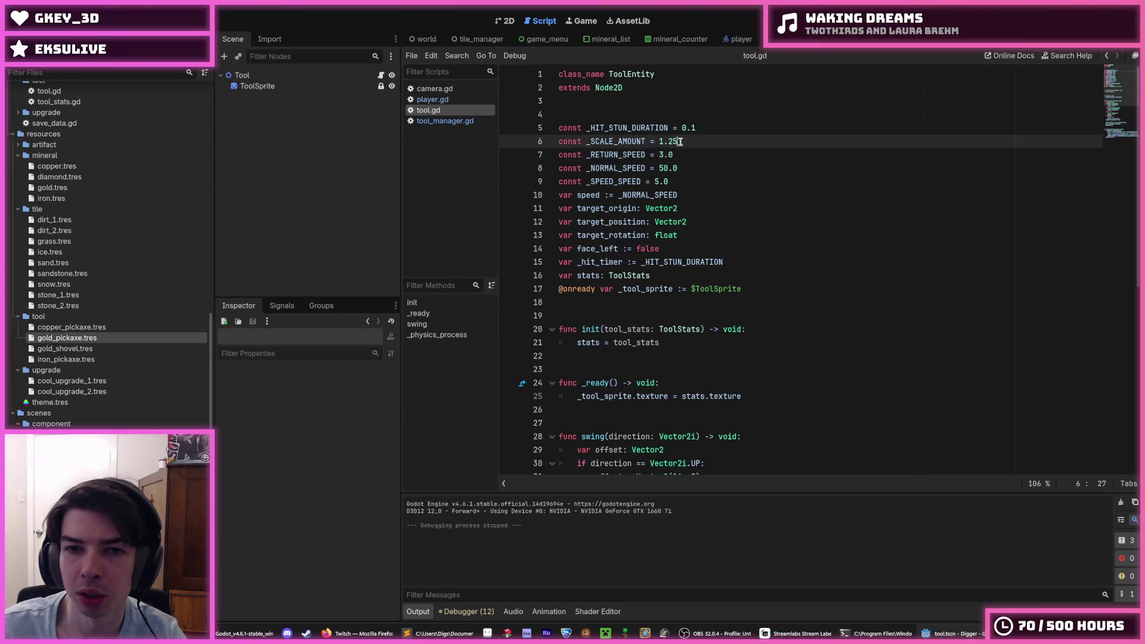
Step: Playtest the new values twice, digging down once, stopping each run
key(F5)
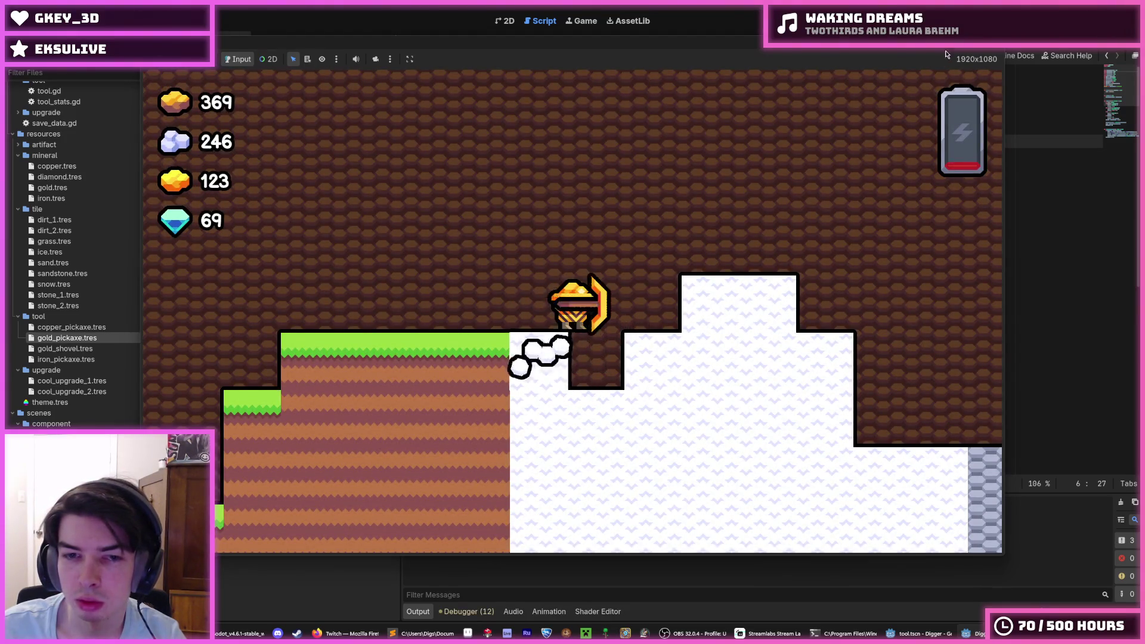
key(F8)
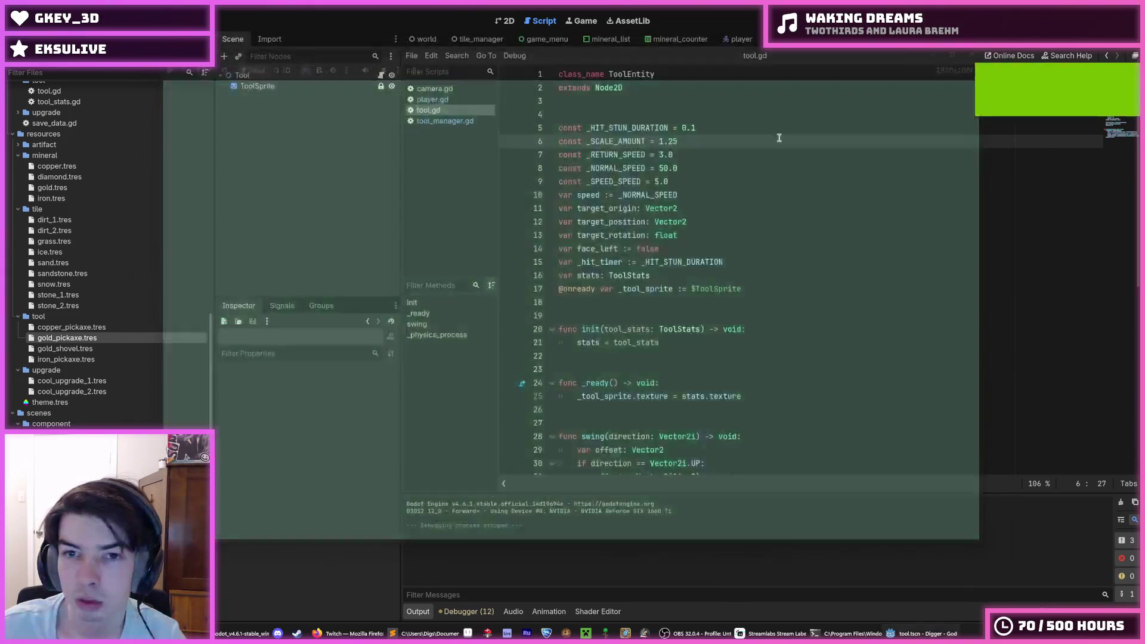
click(662, 154)
key(F5)
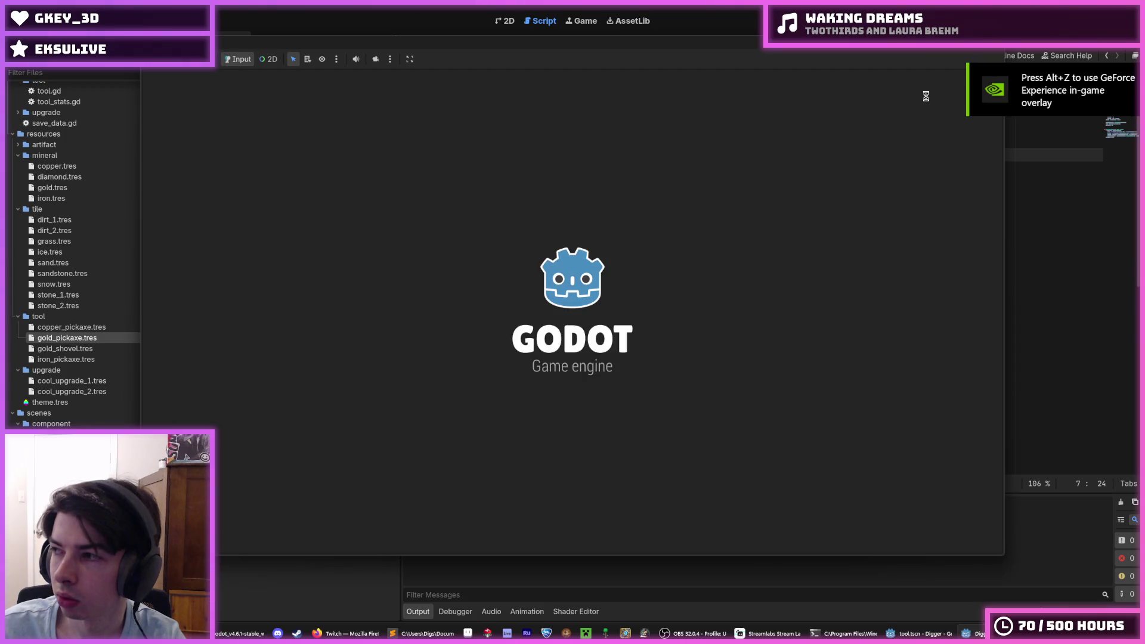
key(Down)
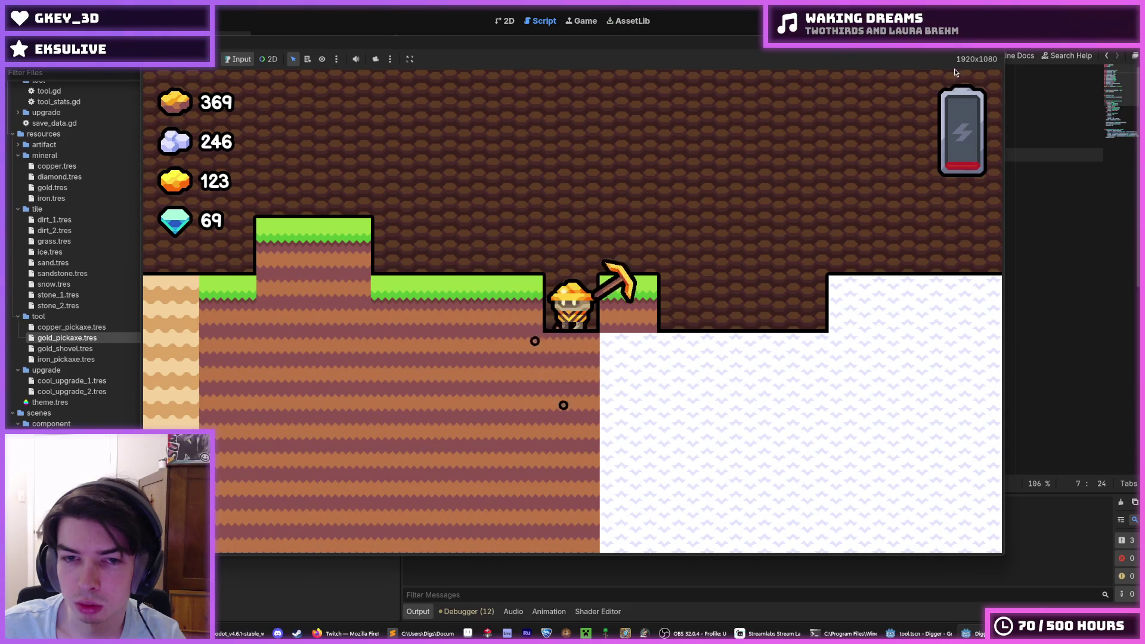
key(F8)
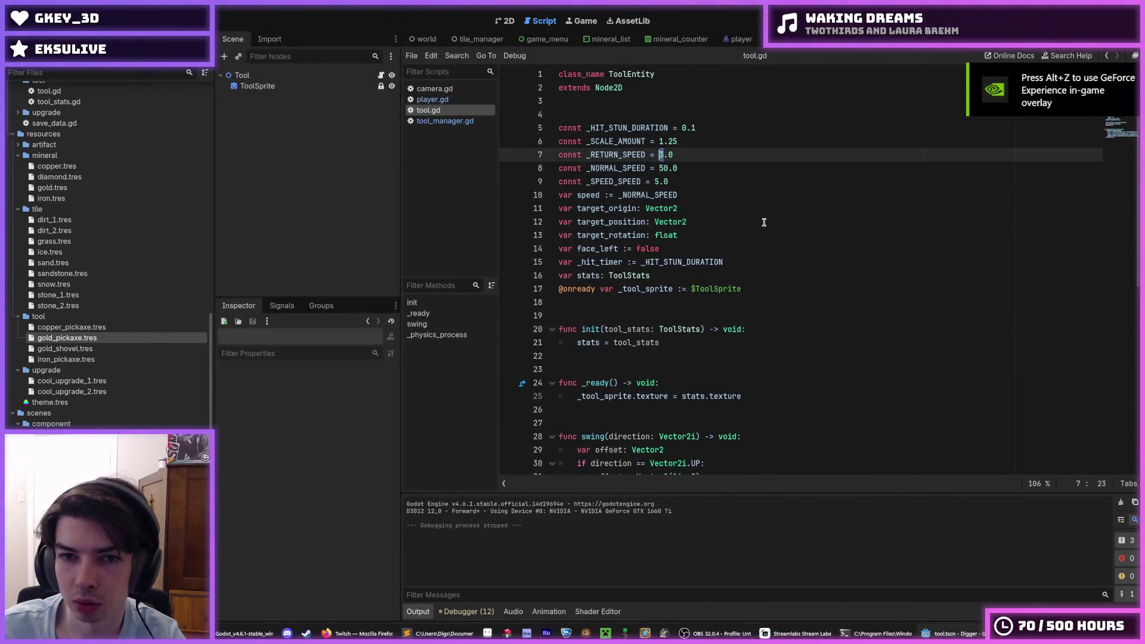
Step: Set _NORMAL_SPEED to 20.0, then 25.0, playtesting the pickaxe swing after each change
click(667, 168)
text(2)
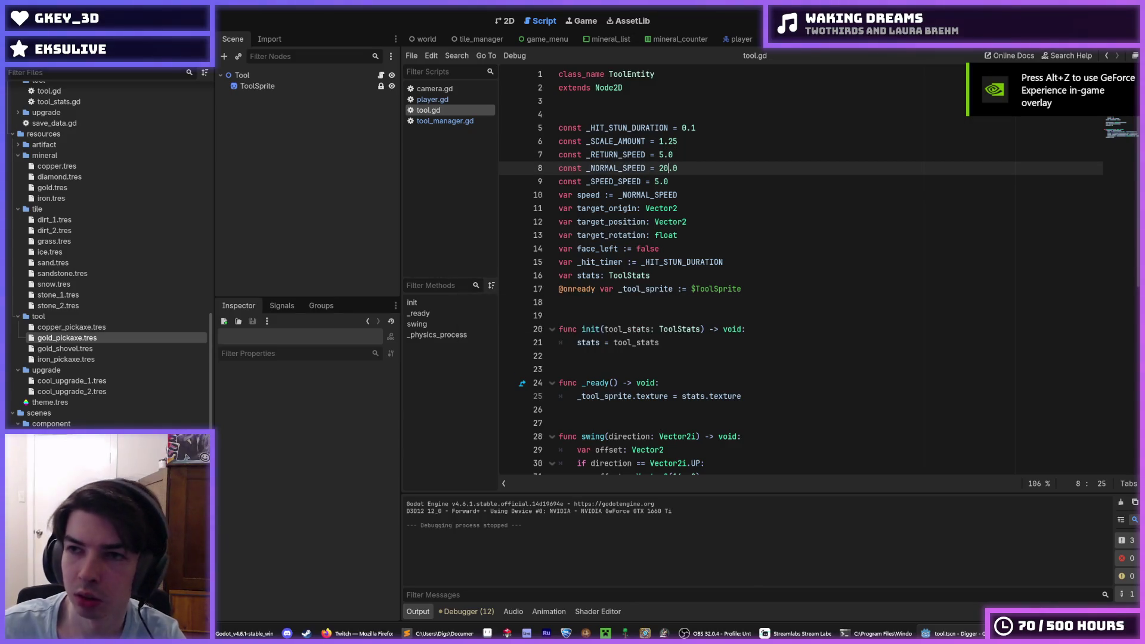
key(F5)
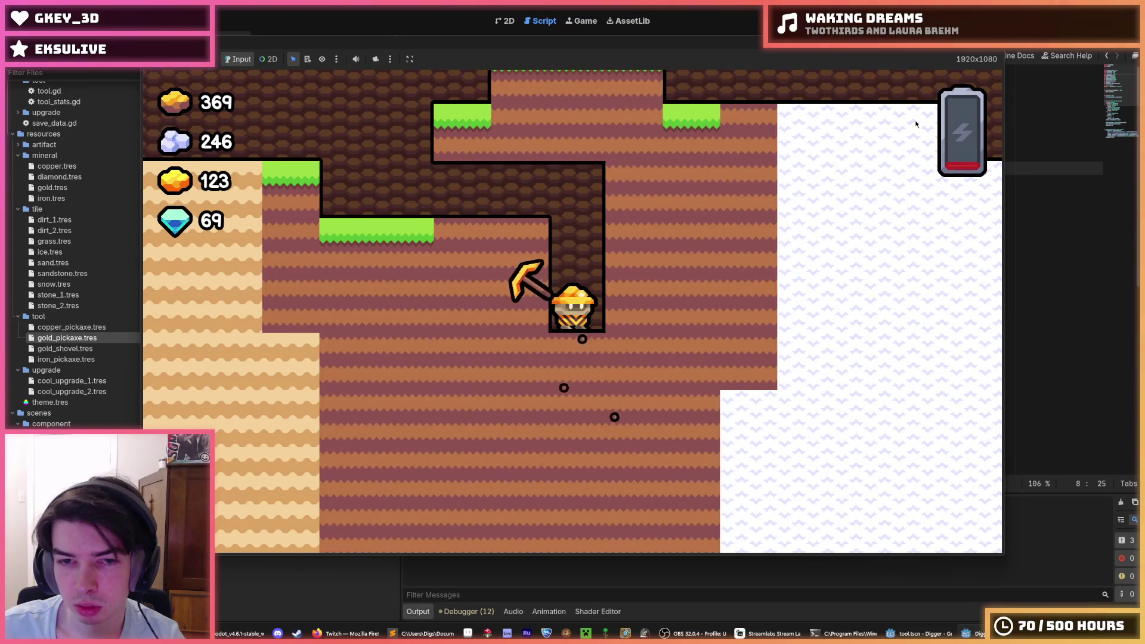
key(F8)
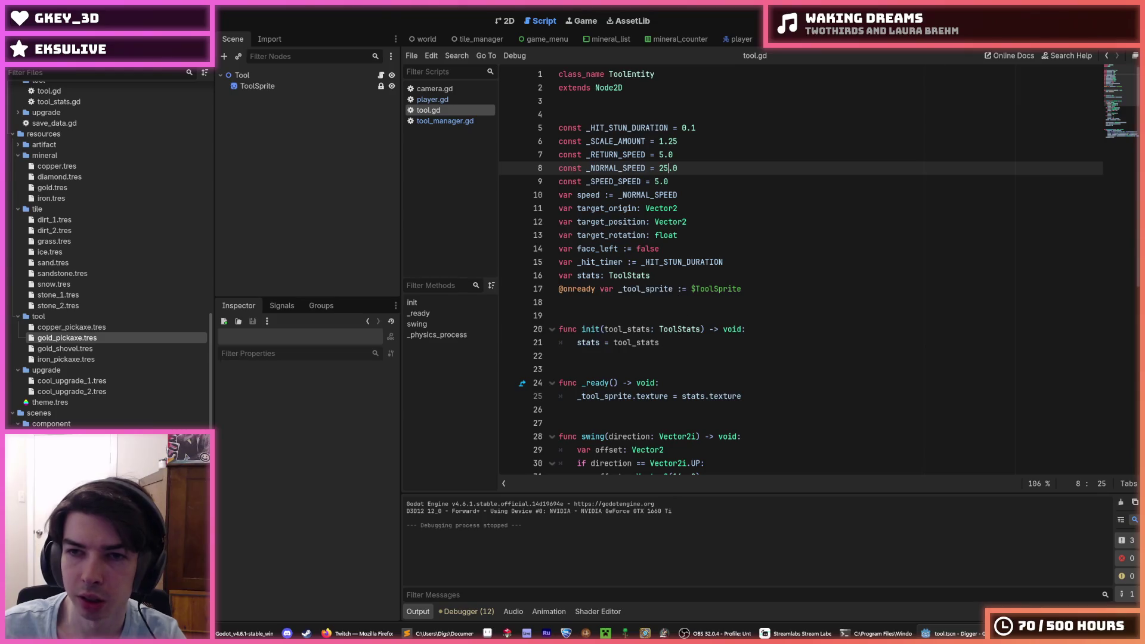
key(F5)
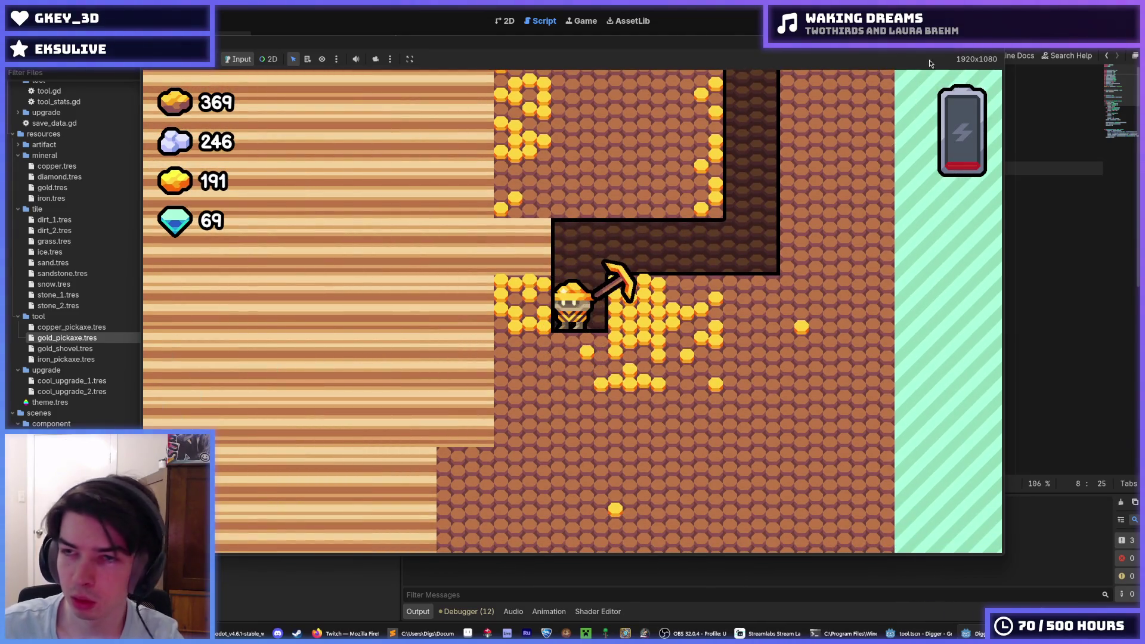
key(F8)
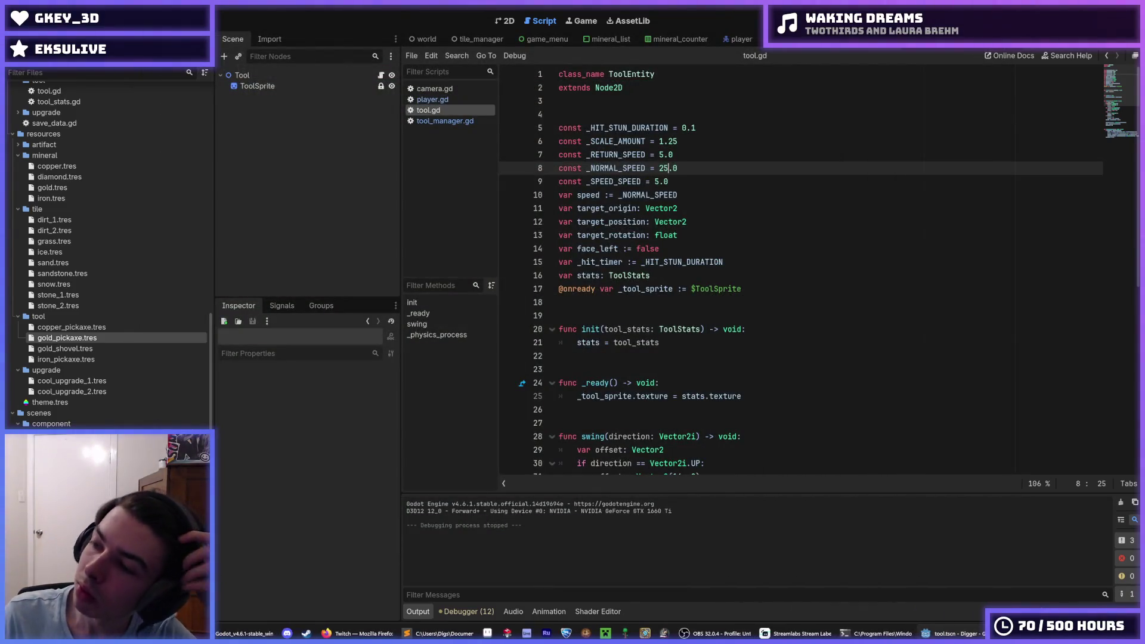
Step: Adjust _RETURN_SPEED on line 7 and playtest it in two runs
click(662, 155)
text(10)
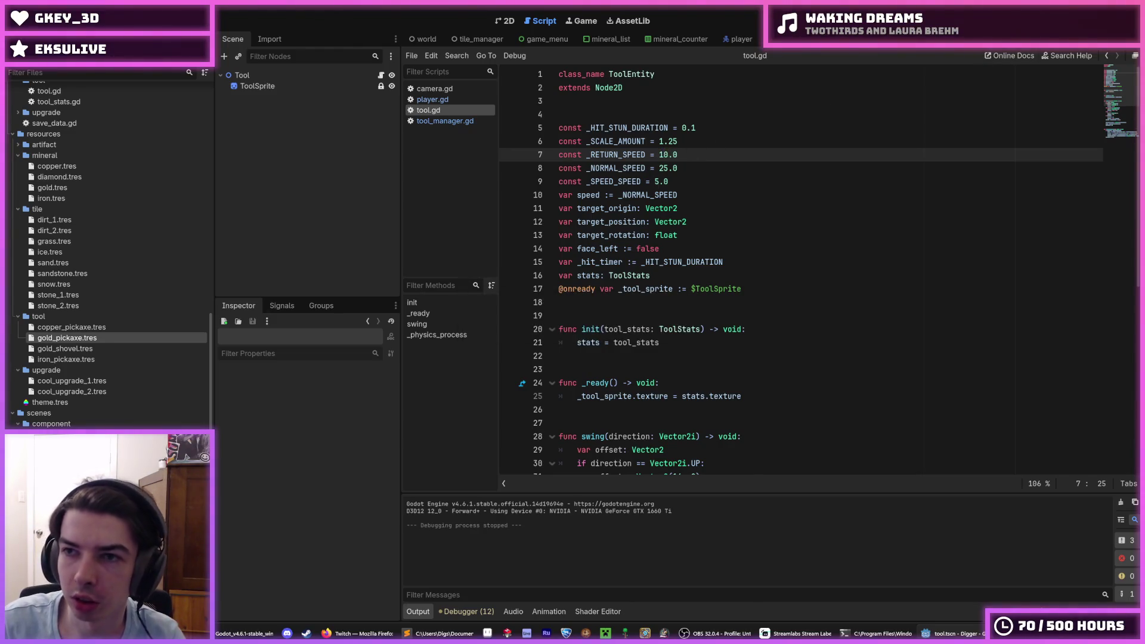
key(F5)
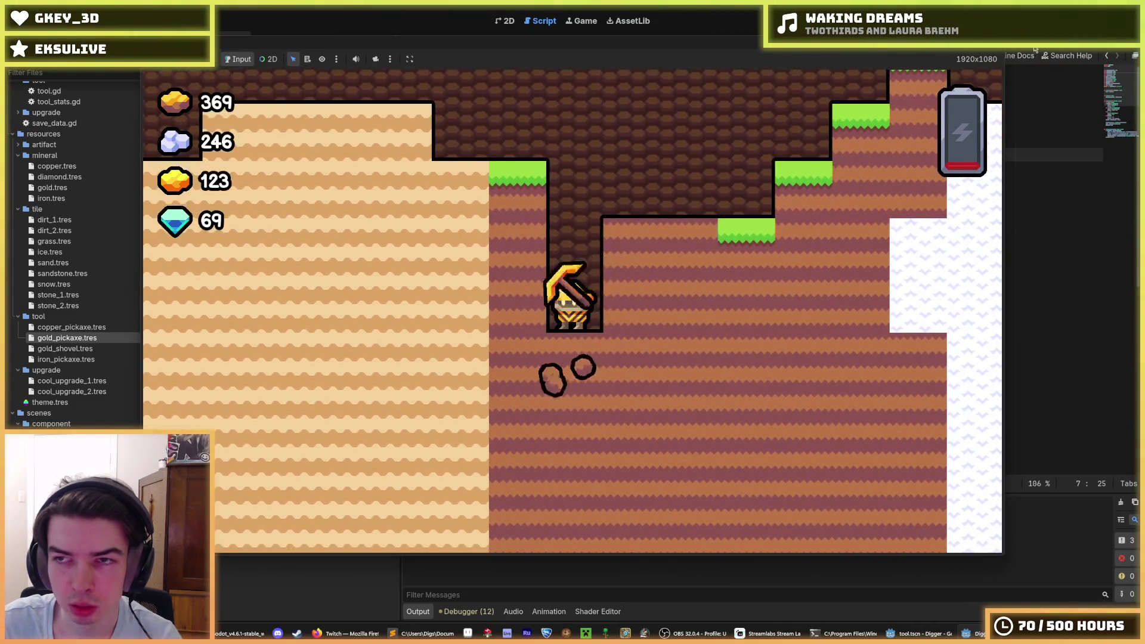
key(F8)
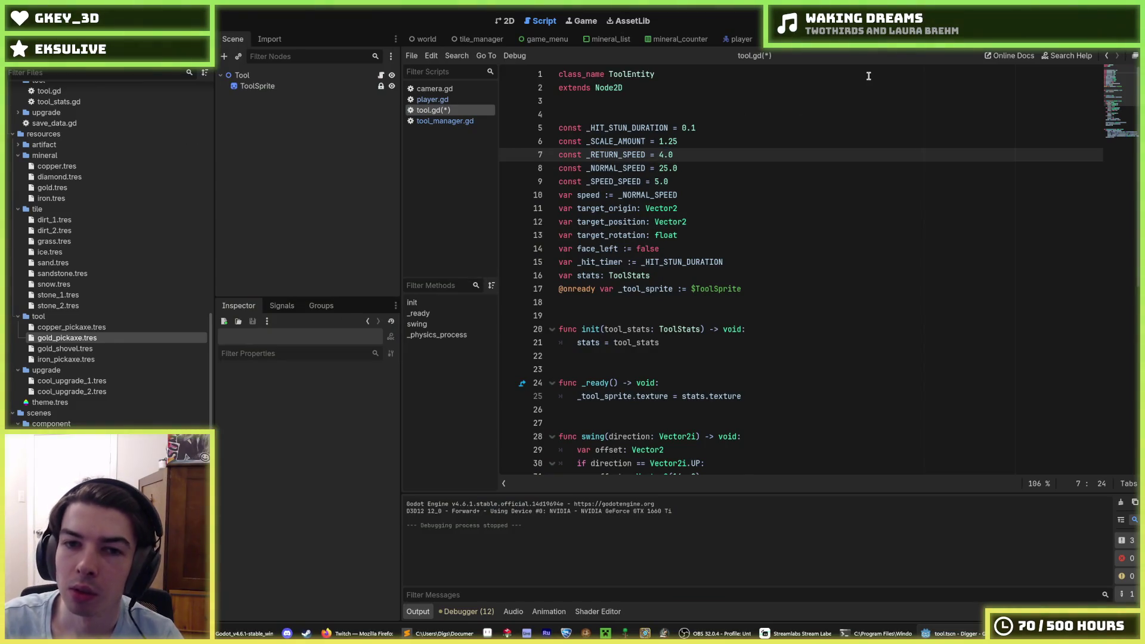
key(F5)
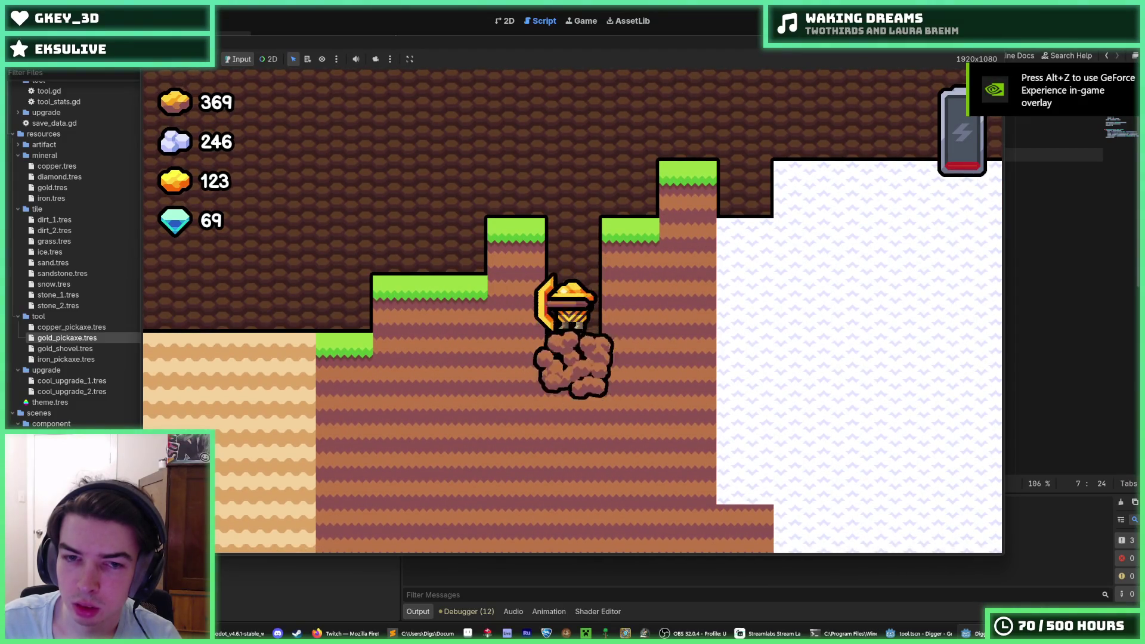
key(F8)
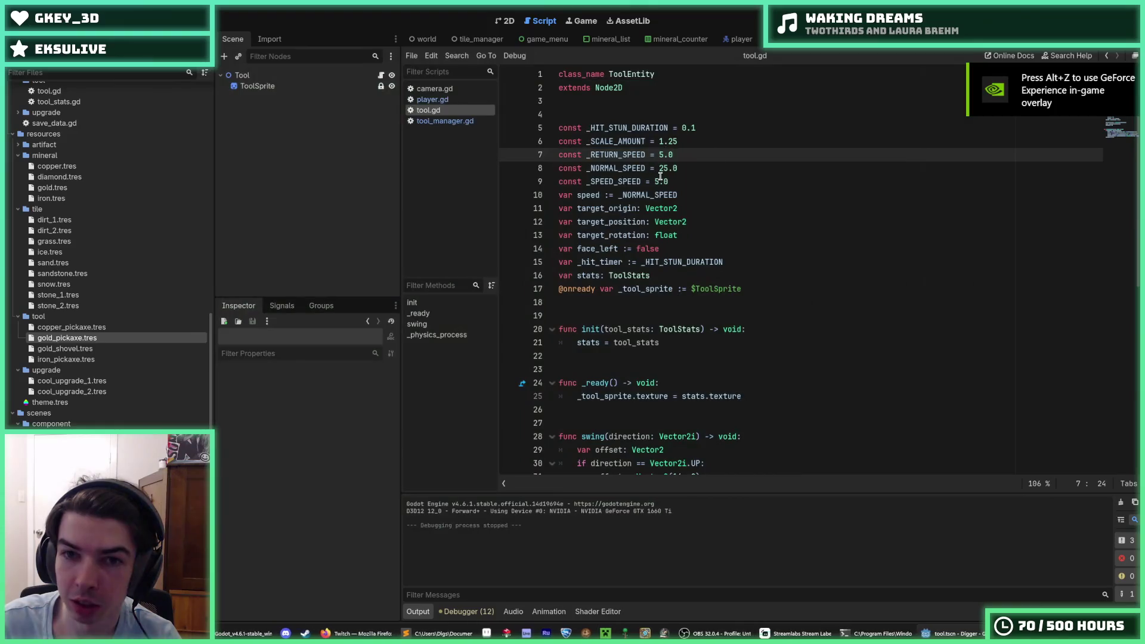
Step: Tweak the _SPEED_SPEED and _RETURN_SPEED values, then launch the game
click(657, 182)
click(661, 155)
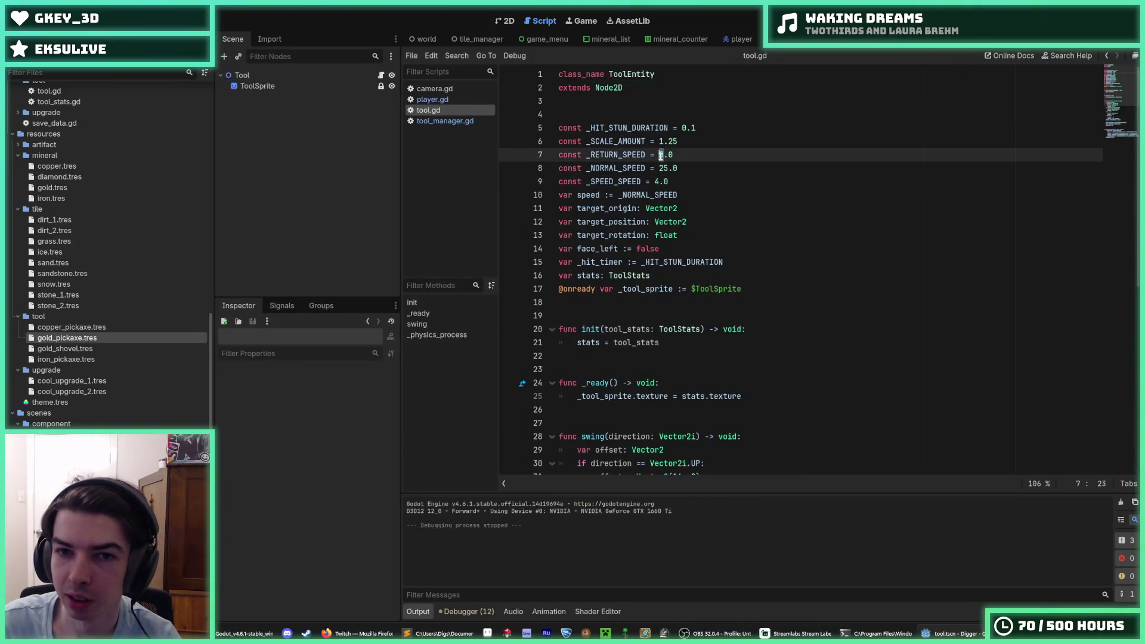
text(4)
key(F5)
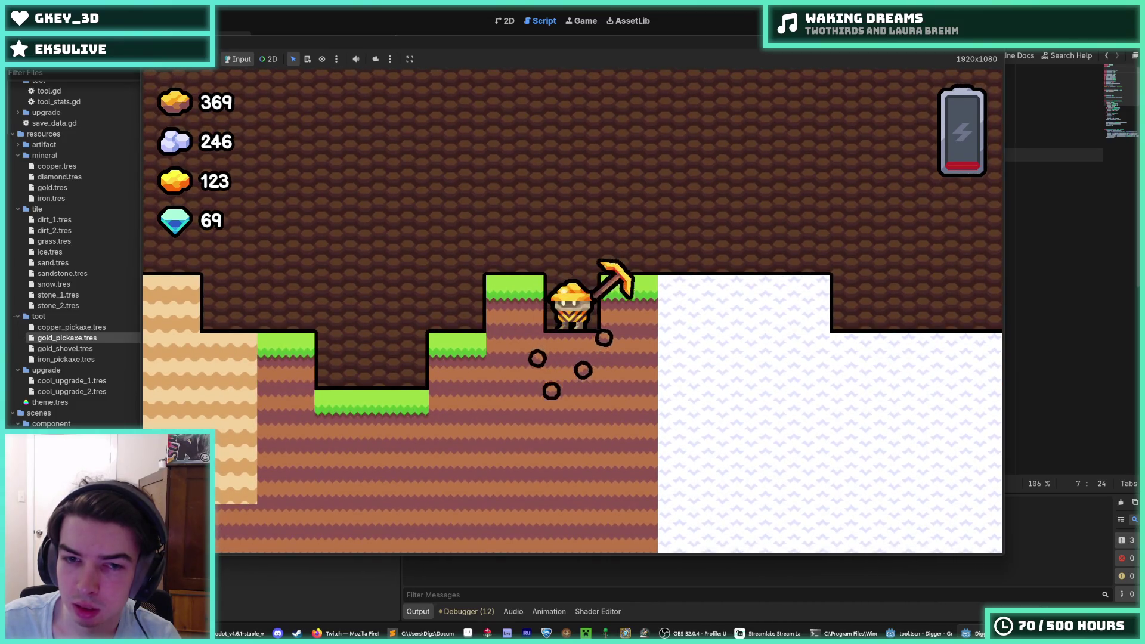
Step: Dig down and right, fly the miner upward, and dig into the sand wall on the left
key(Down)
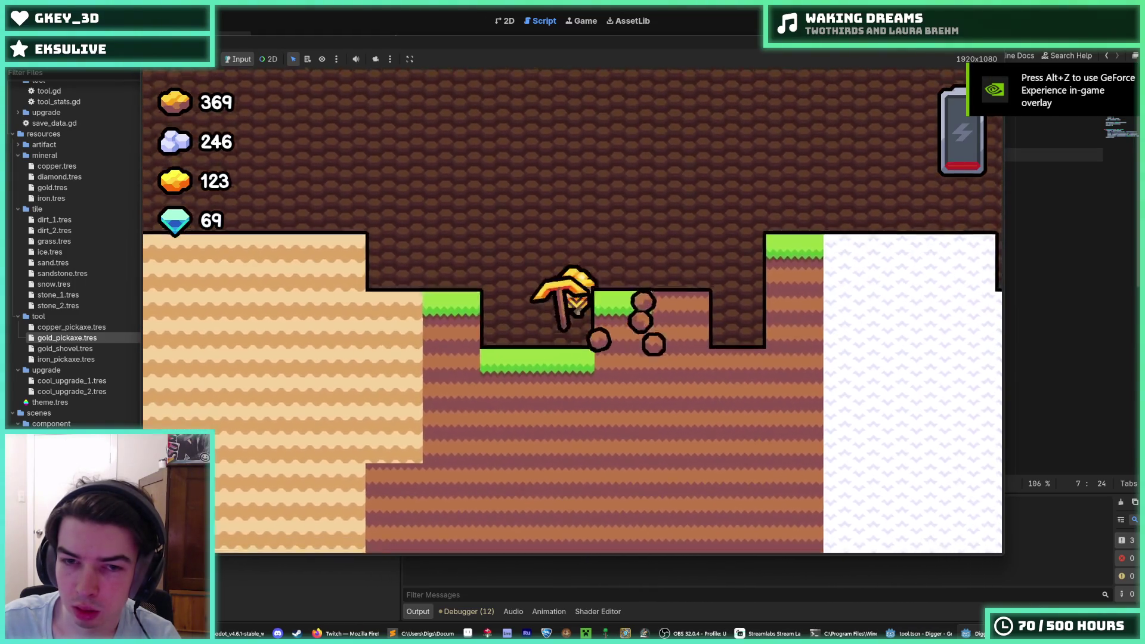
key(Right)
key(Right)
key(Right)
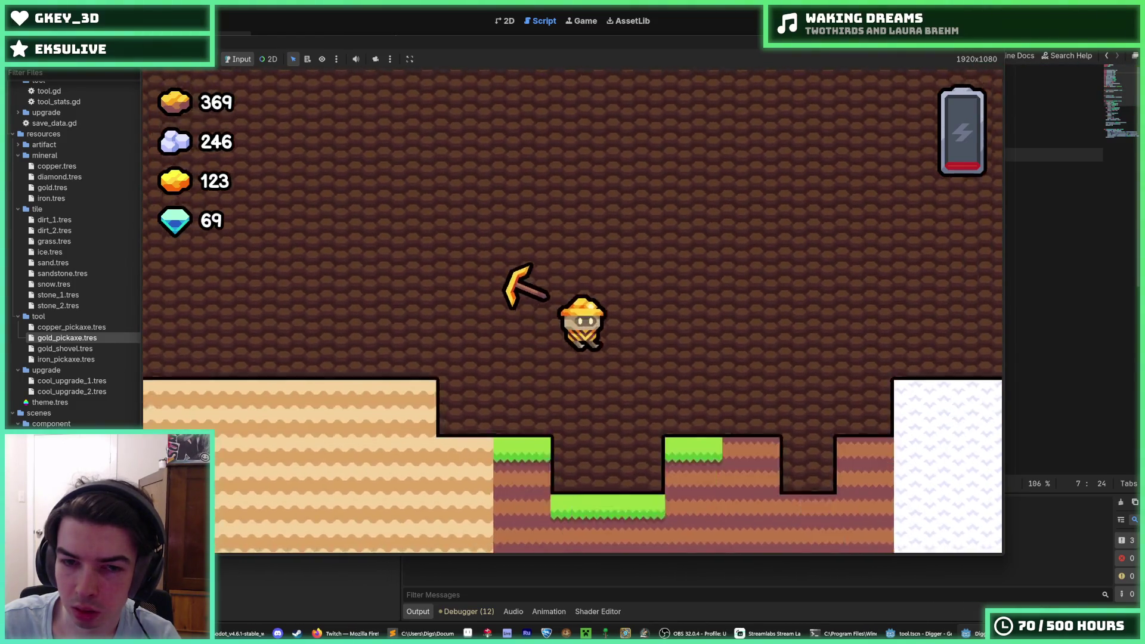
key(a)
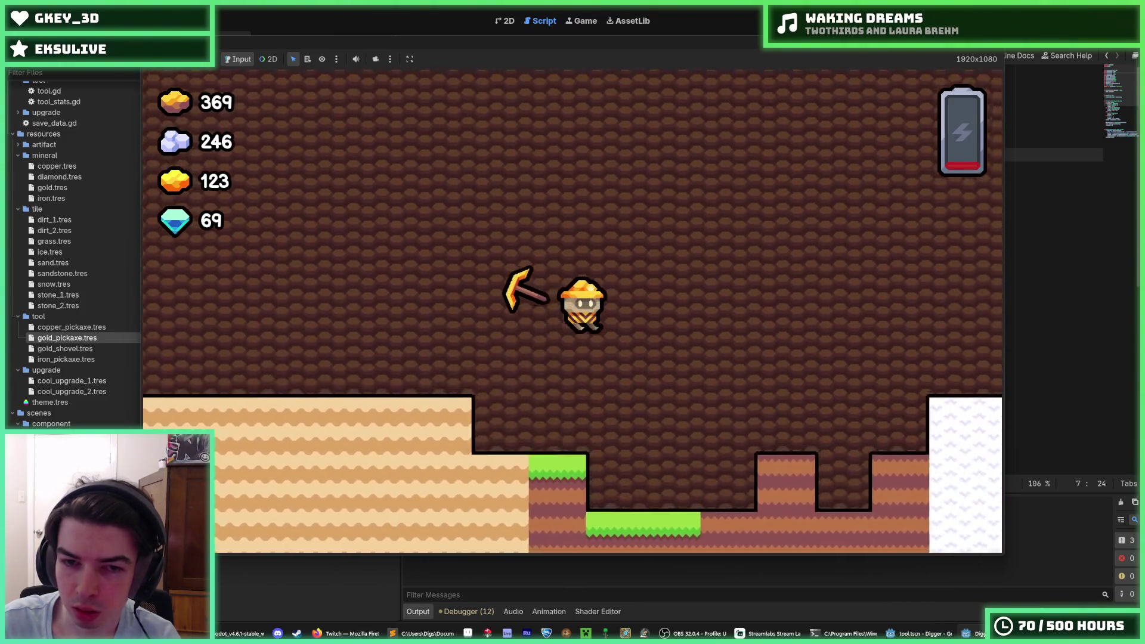
key(d)
key(space)
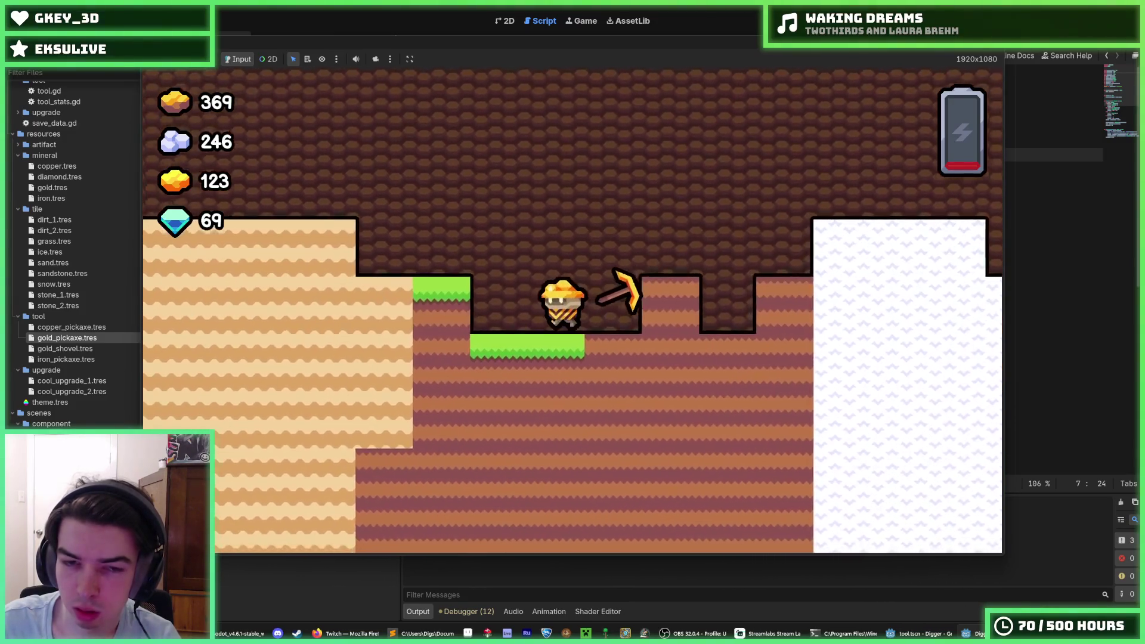
key(space)
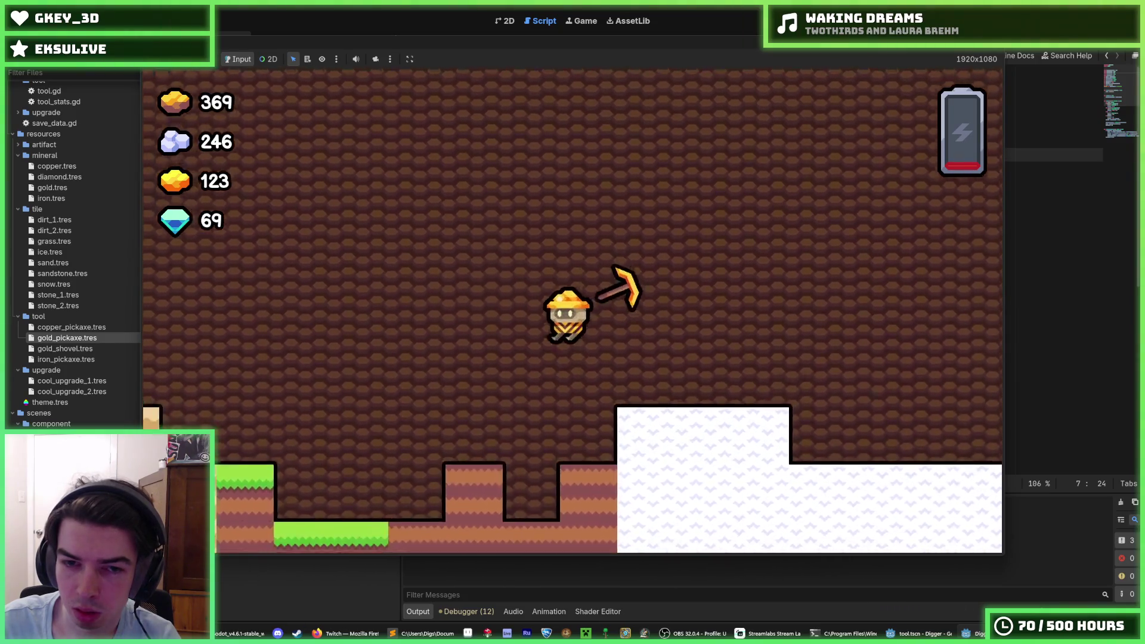
key(space)
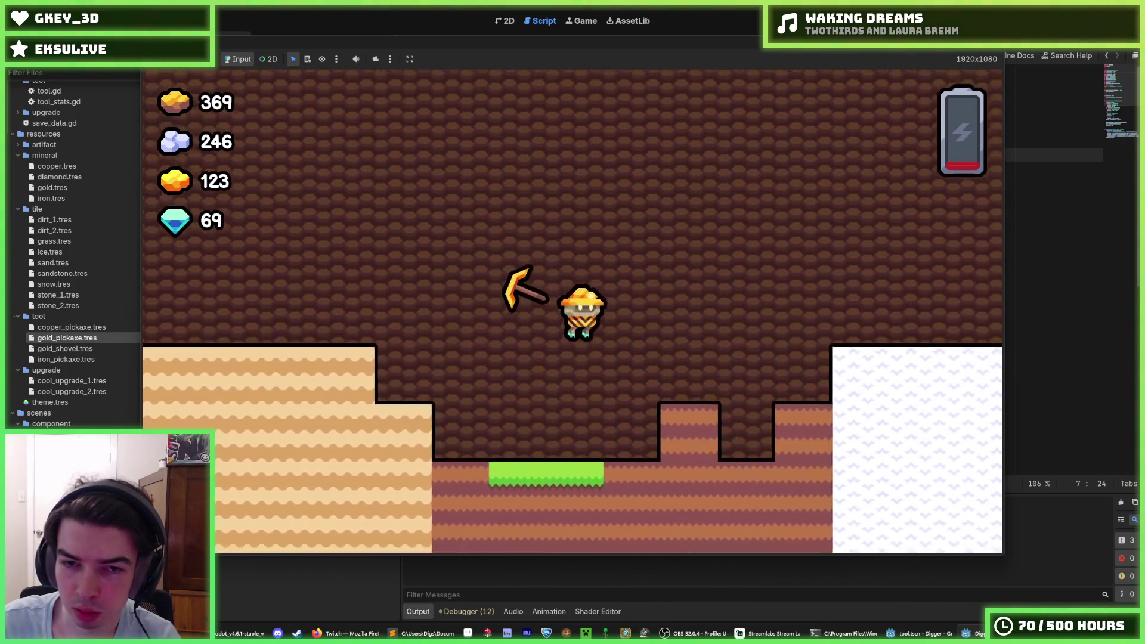
key(Left)
key(space)
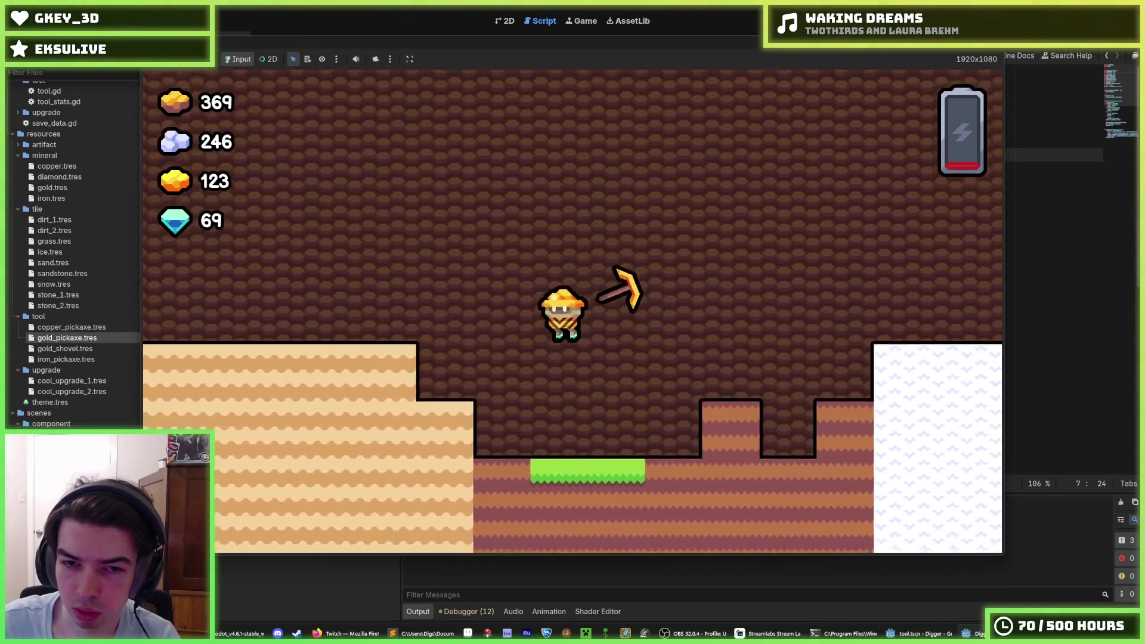
key(Left)
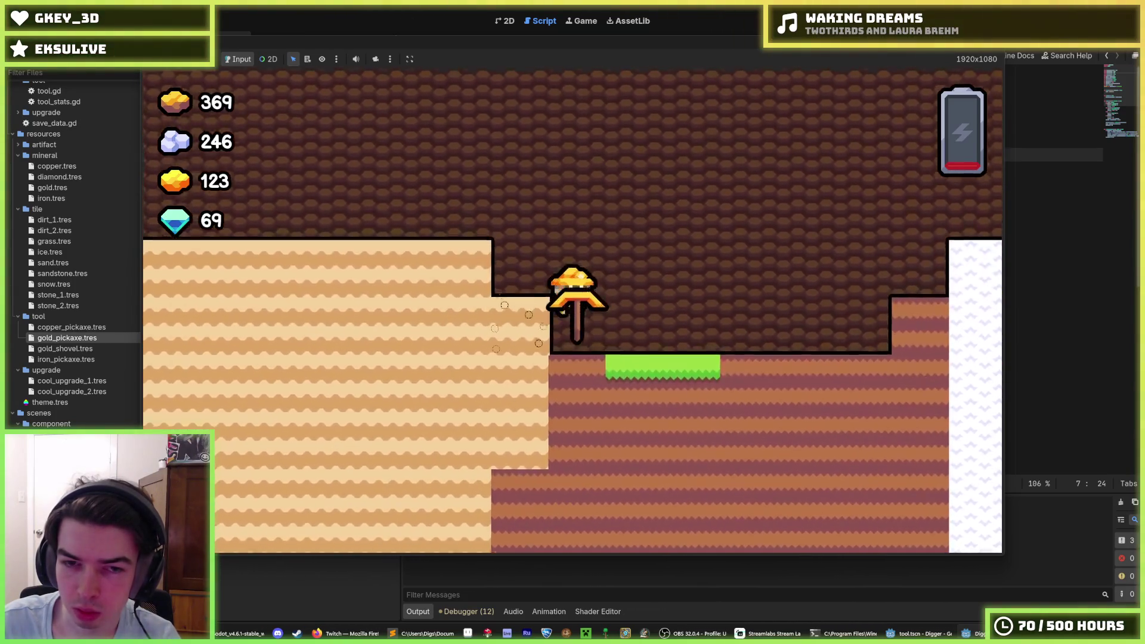
key(Right)
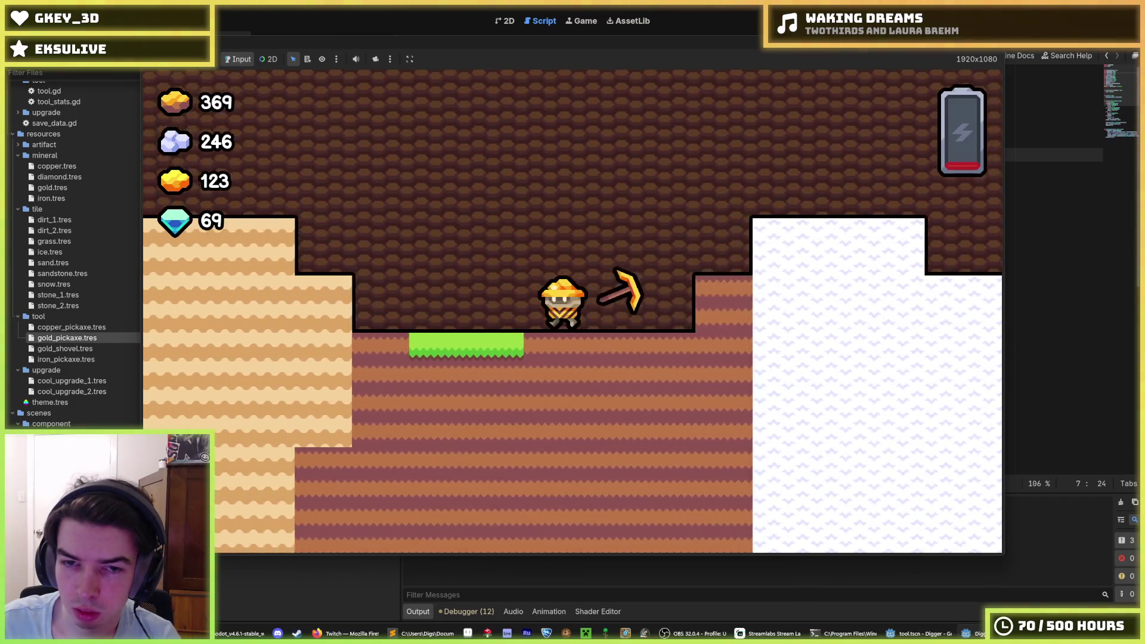
key(Left)
key(space)
key(Right)
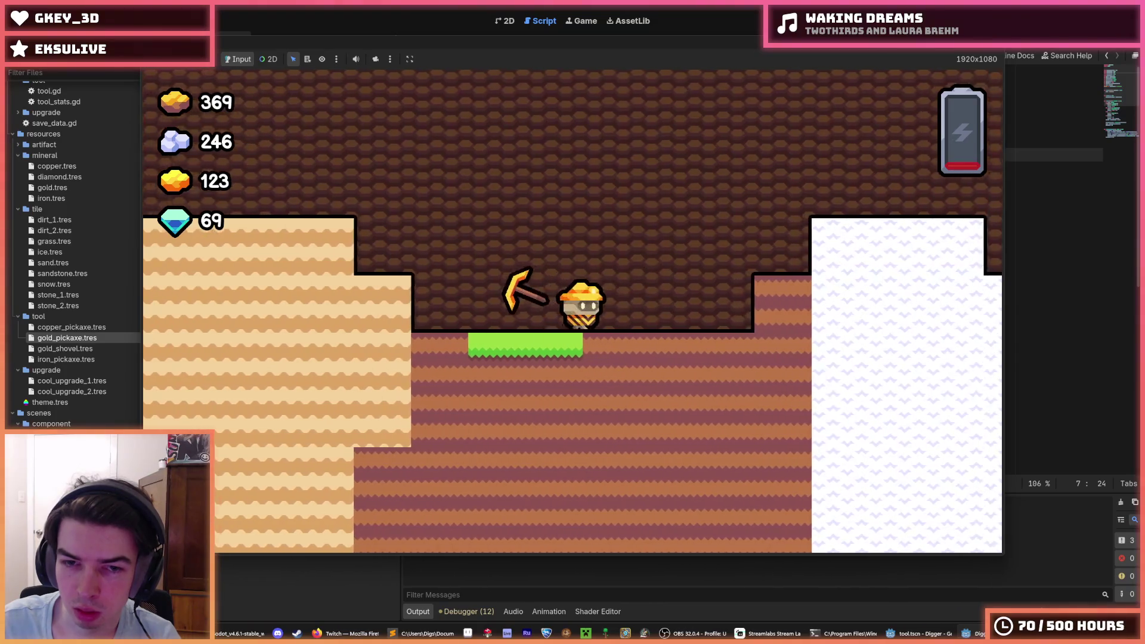
Step: Walk the miner, jump out of its hole, dig below, and move across the snow block
key(Left)
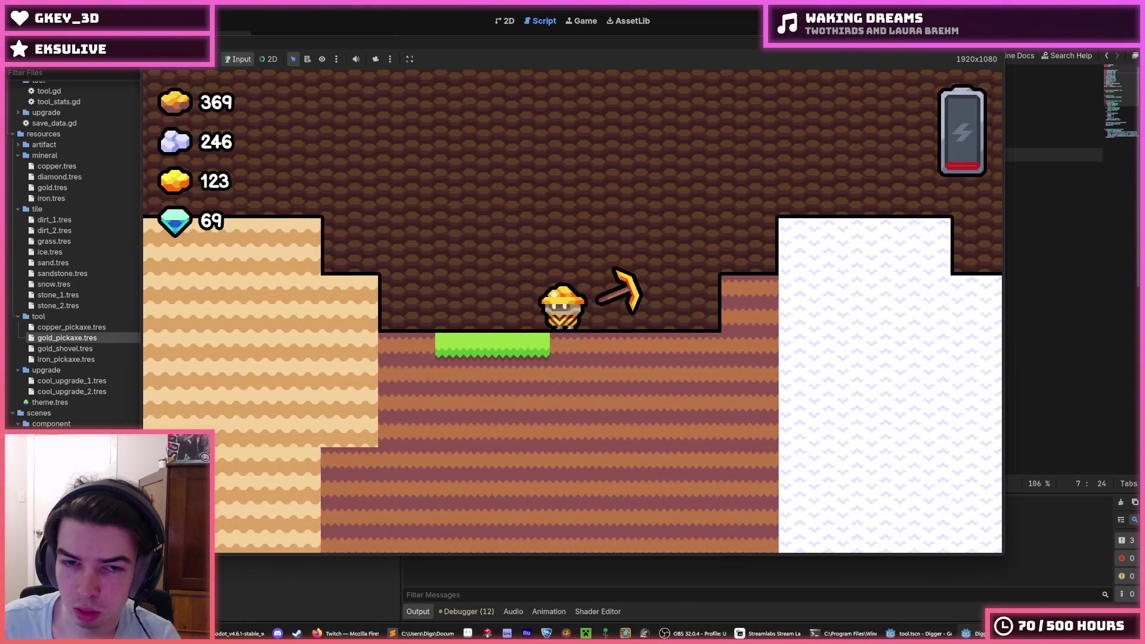
key(Right)
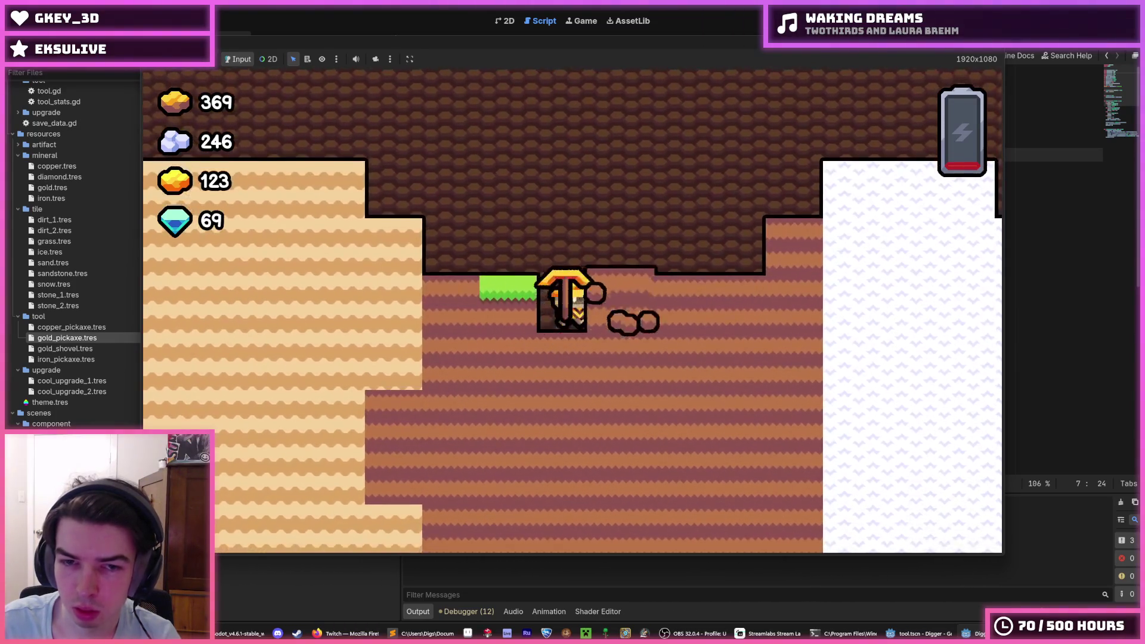
key(Up)
key(Right)
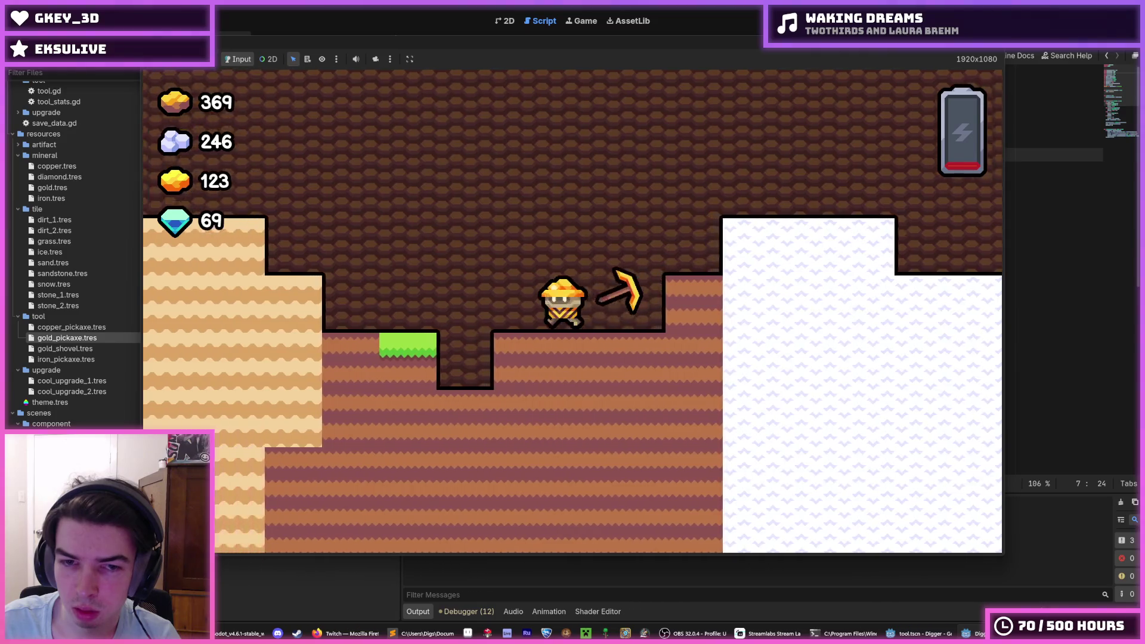
key(Down)
key(Up)
key(Right)
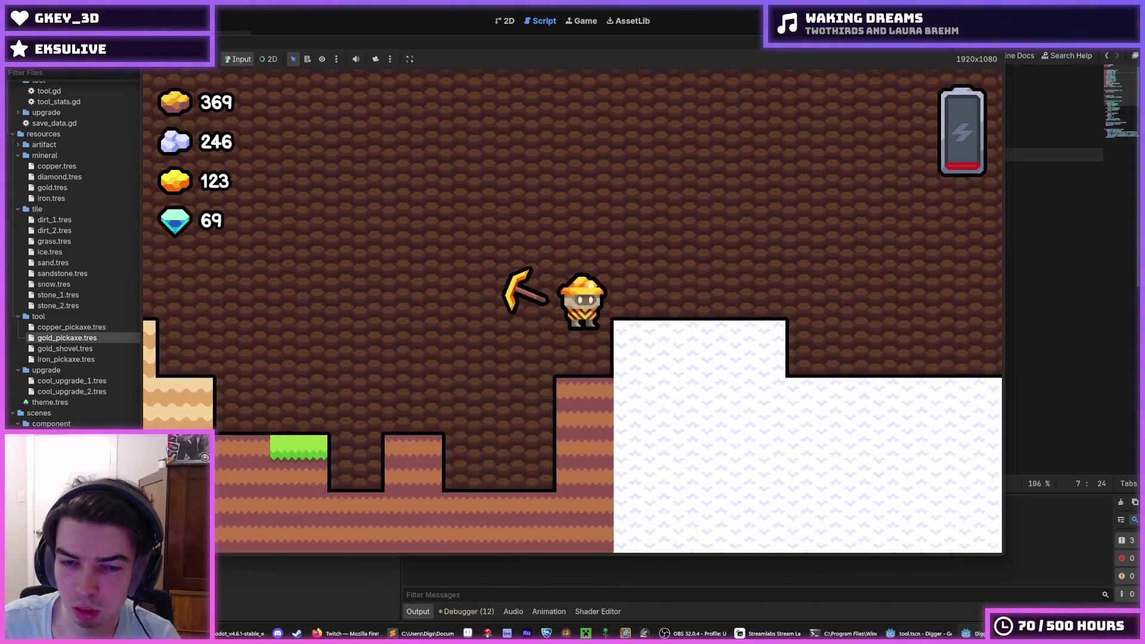
key(Up)
key(Left)
key(Right)
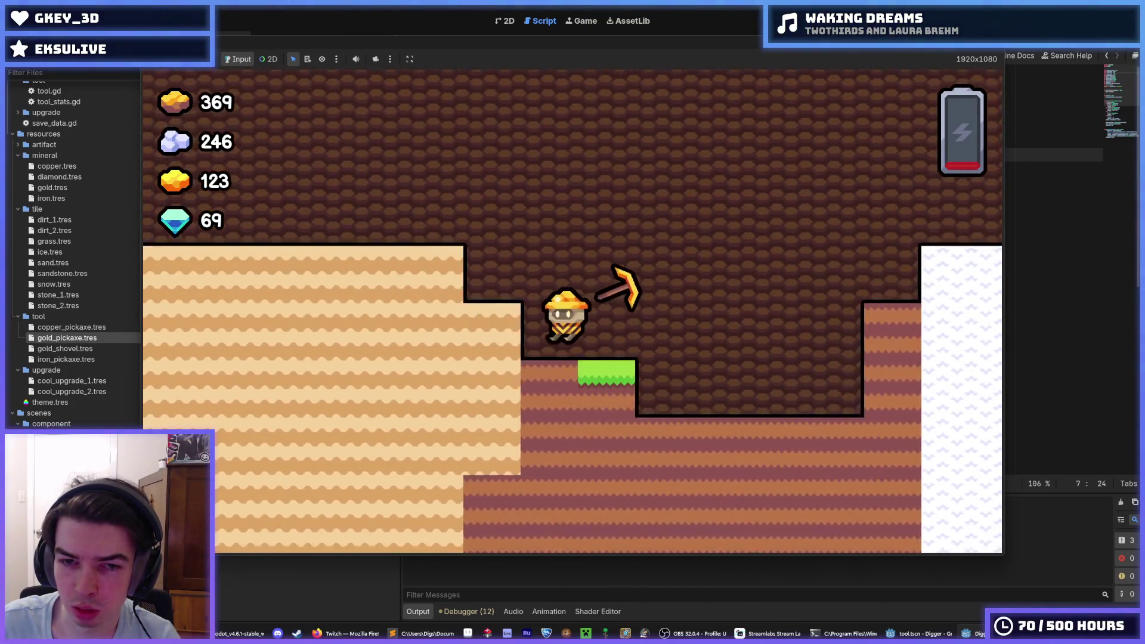
key(Right)
key(Left)
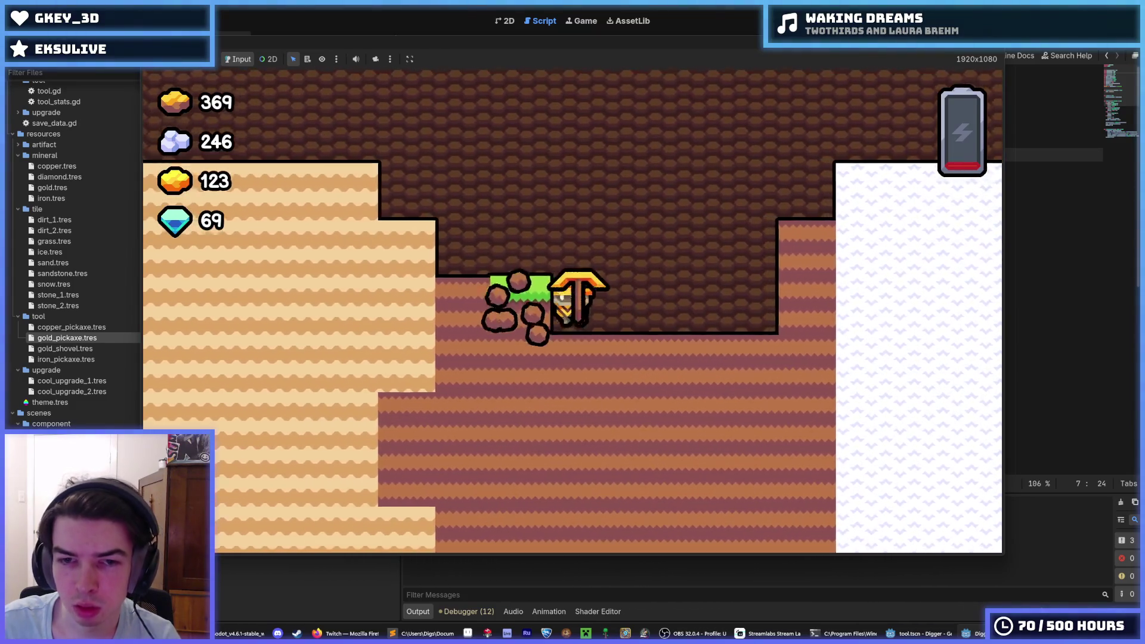
key(Up)
key(Right)
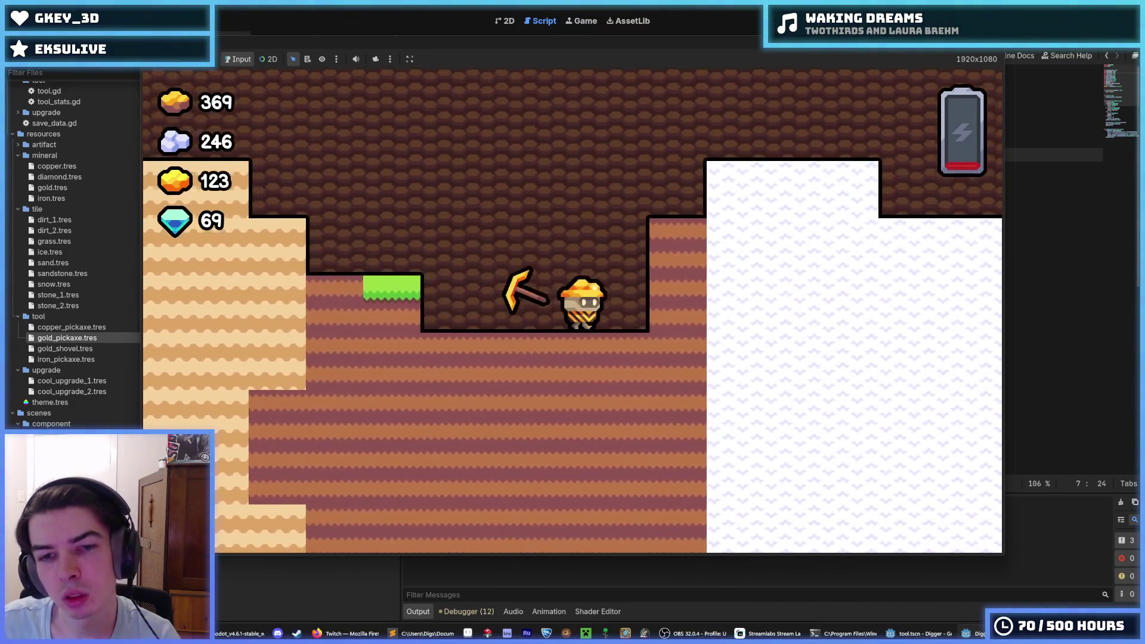
key(Left)
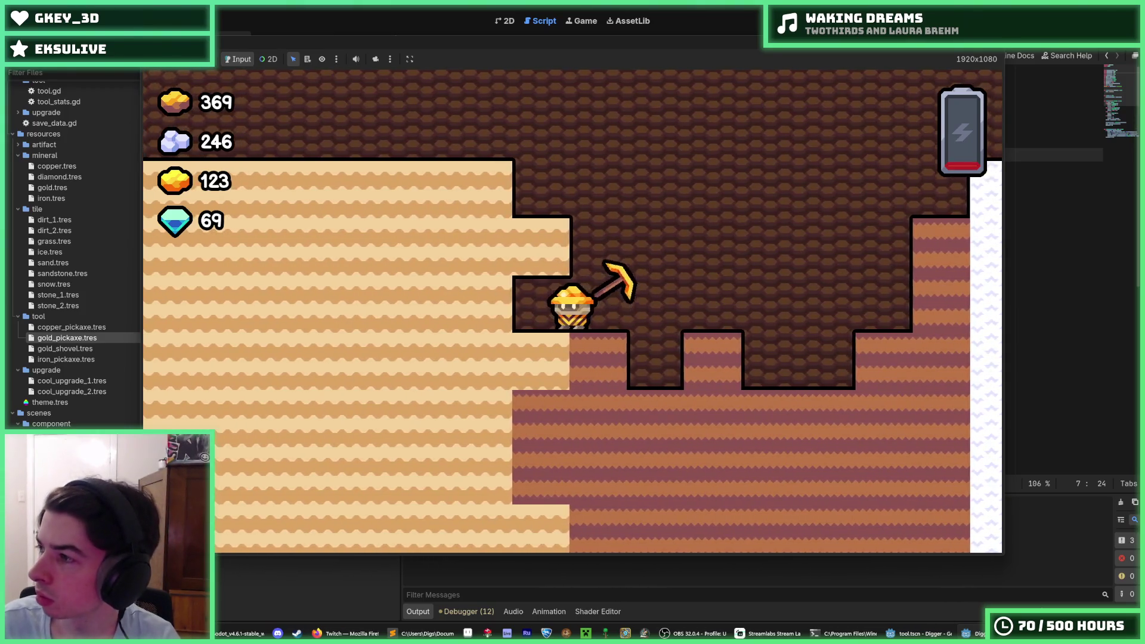
Step: Walk the miner right along the tunnel off the sand ledge, then stop the game
key(d)
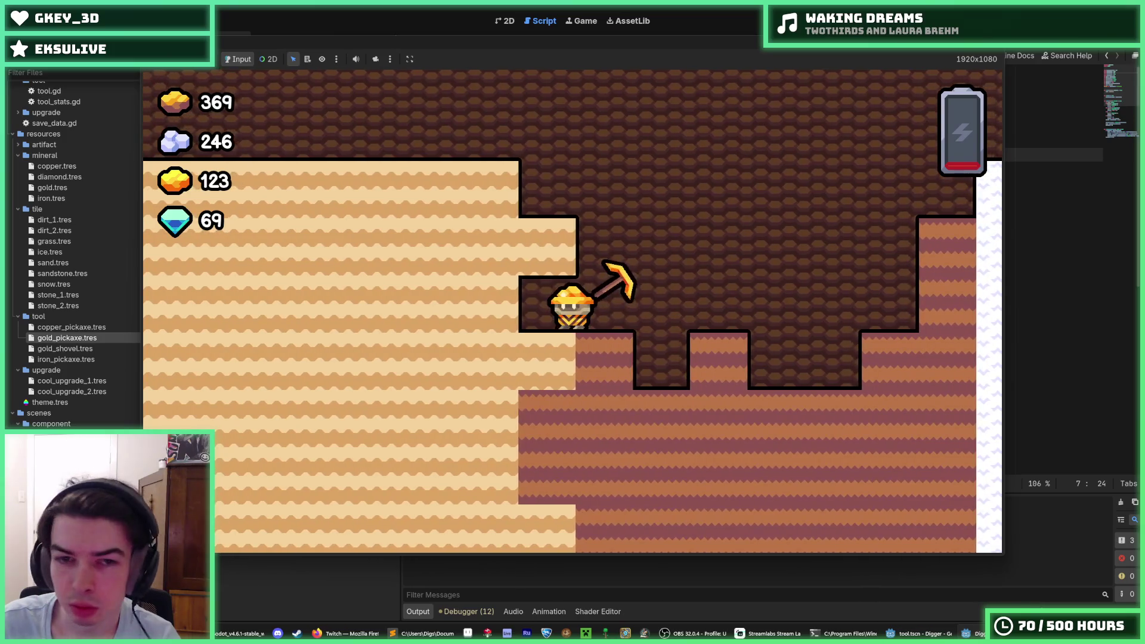
key(d)
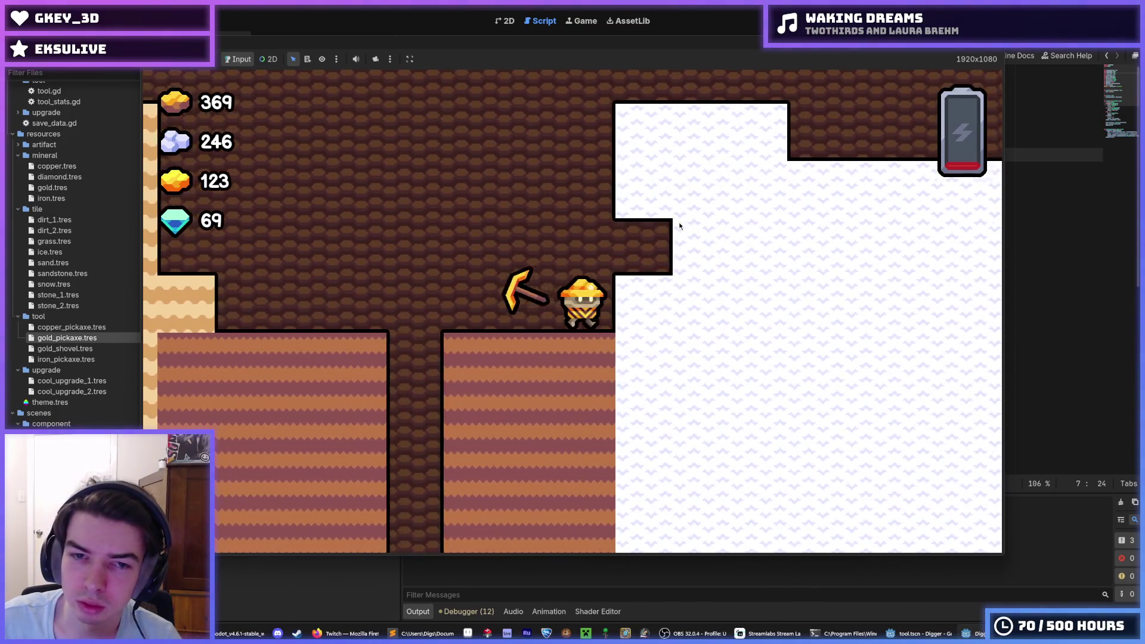
key(F8)
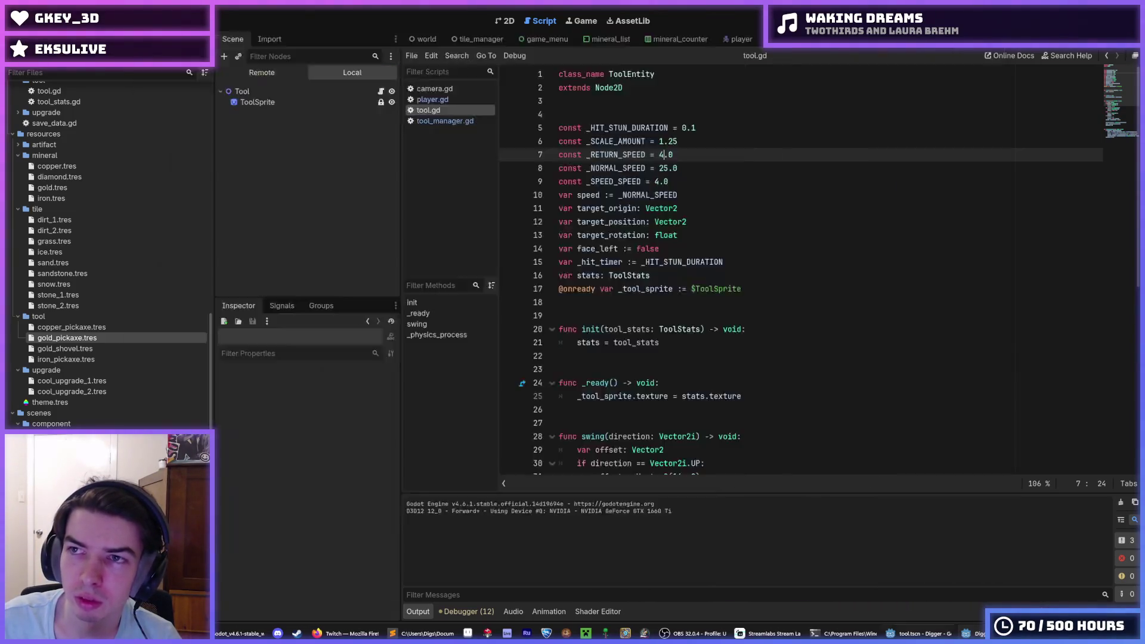
Step: Add a print(position) line in player.gd after the player_position assignment and save
click(740, 38)
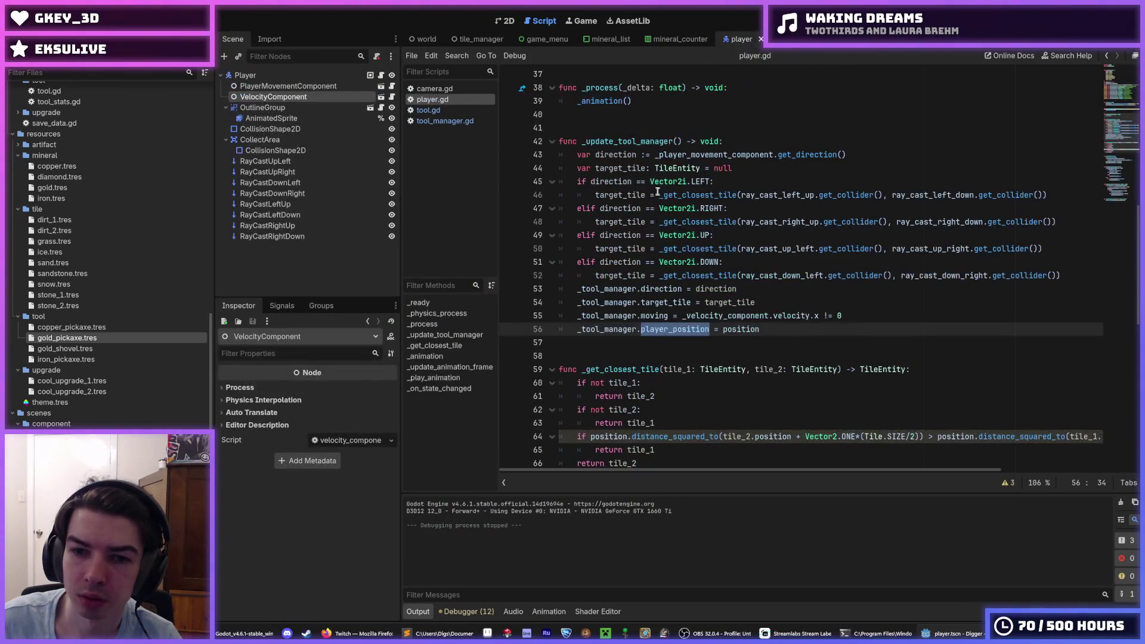
key(Return)
text(print(player)
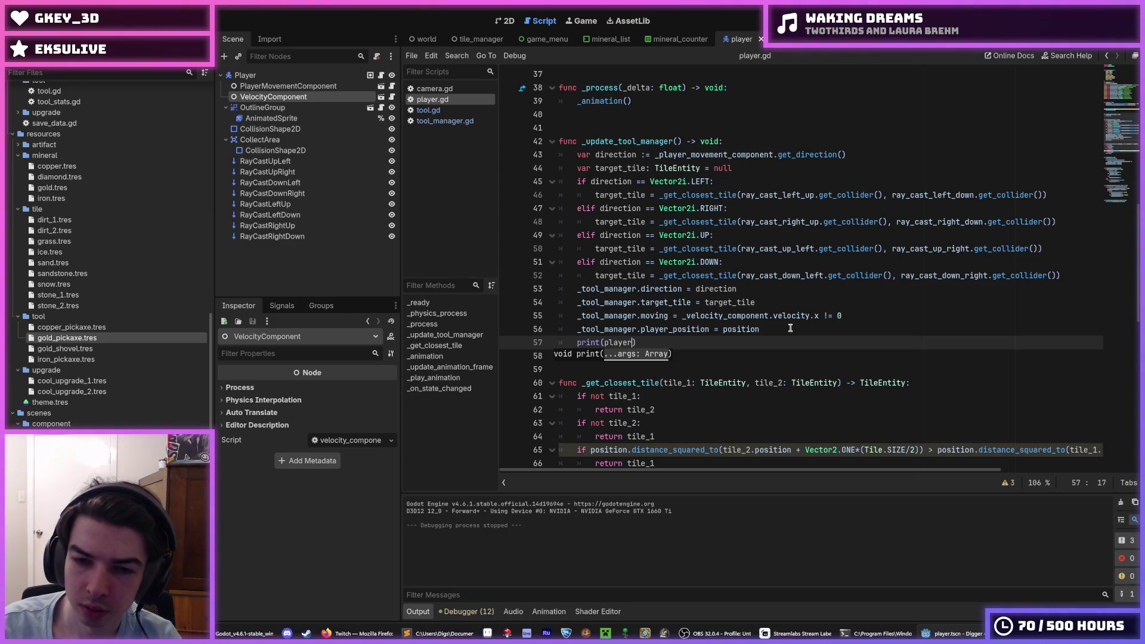
text(_position)
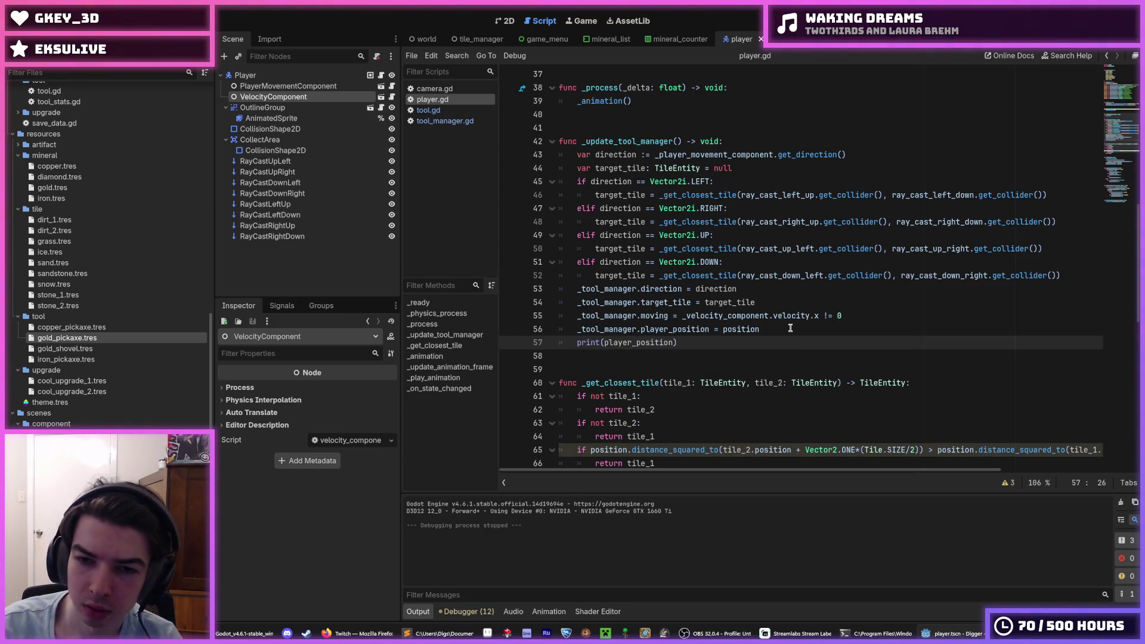
key(ctrl+BackSpace)
text(position)
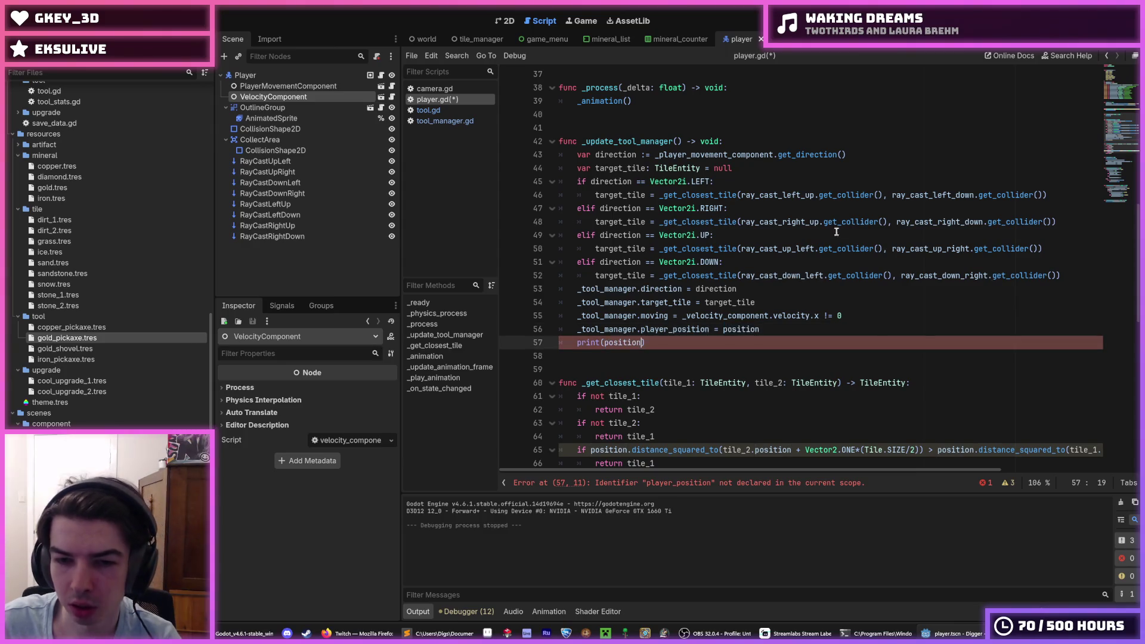
key(ctrl+s)
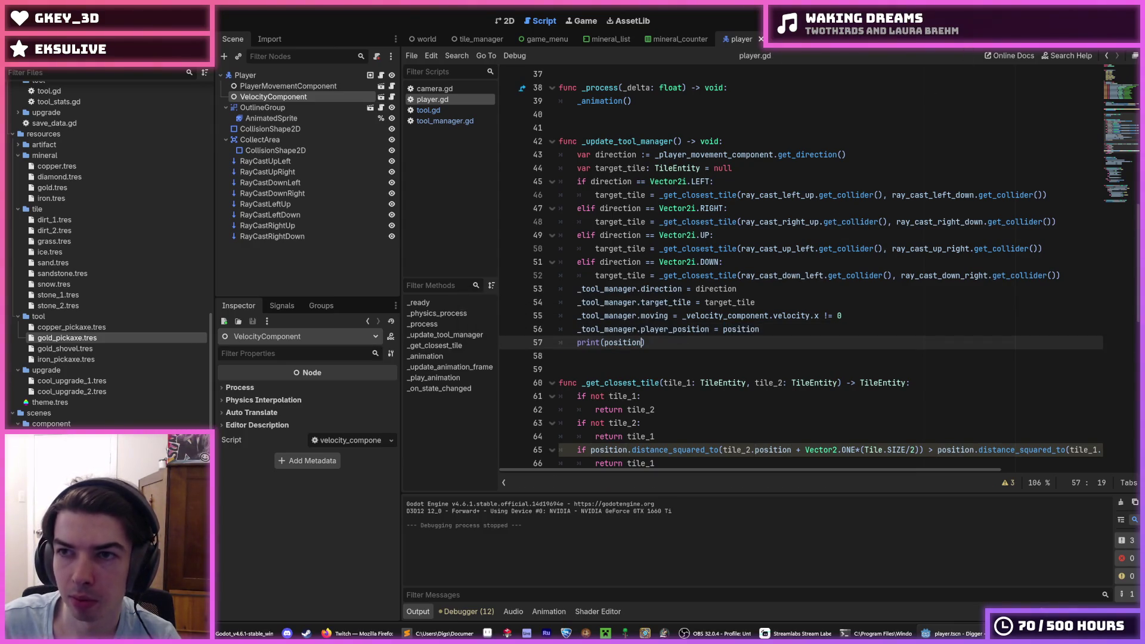
Step: Run the game, dig two dirt tiles to the left, and stop it
key(F5)
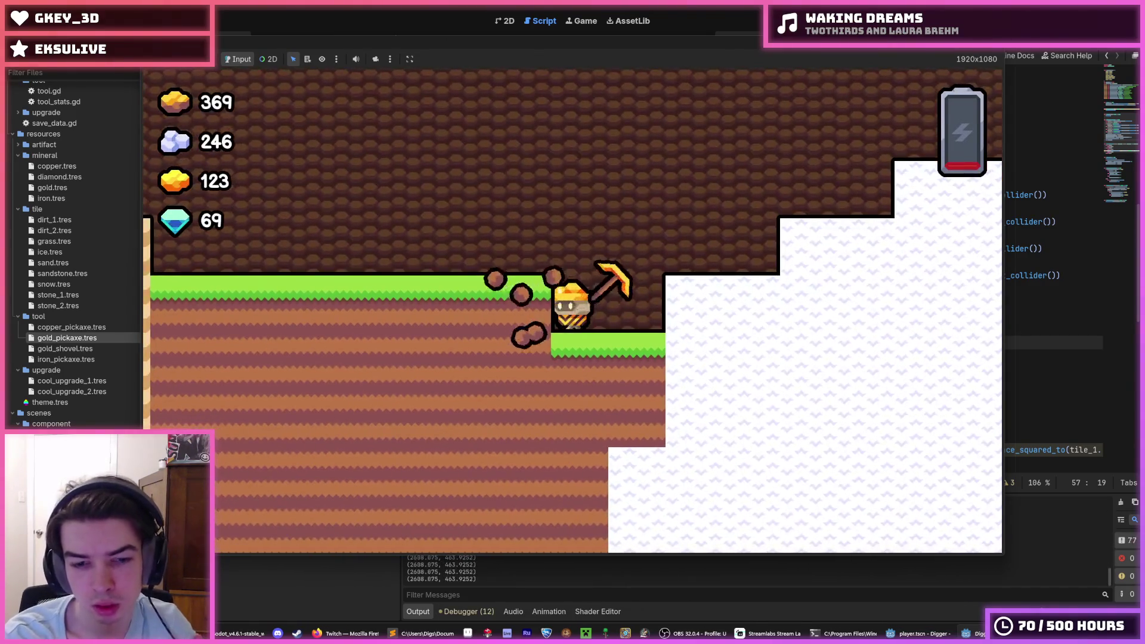
key(a)
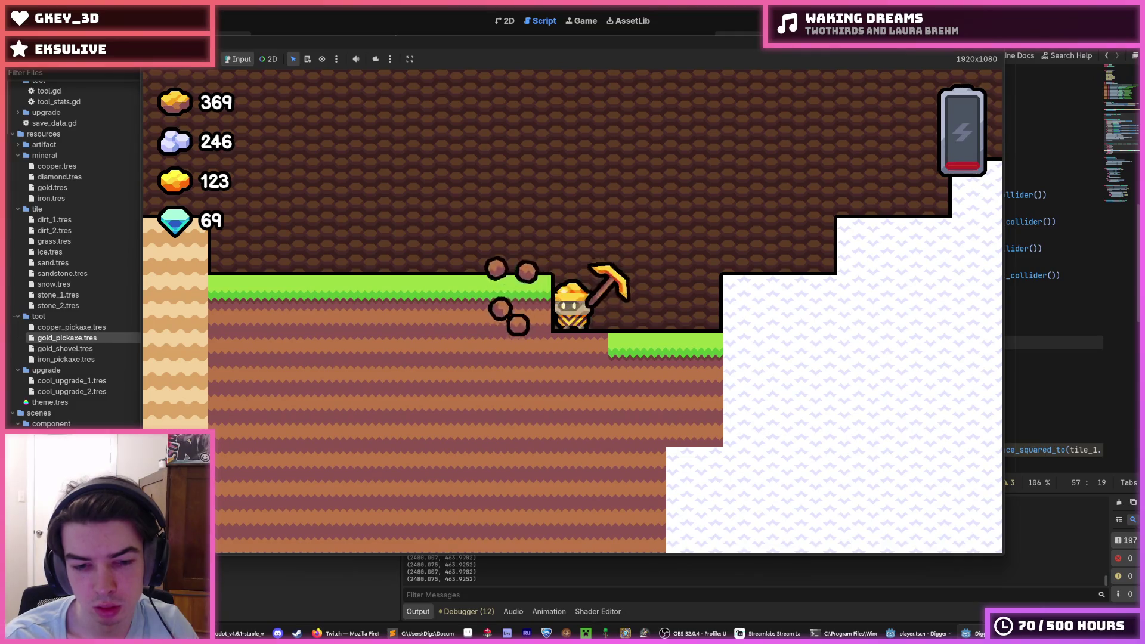
key(a)
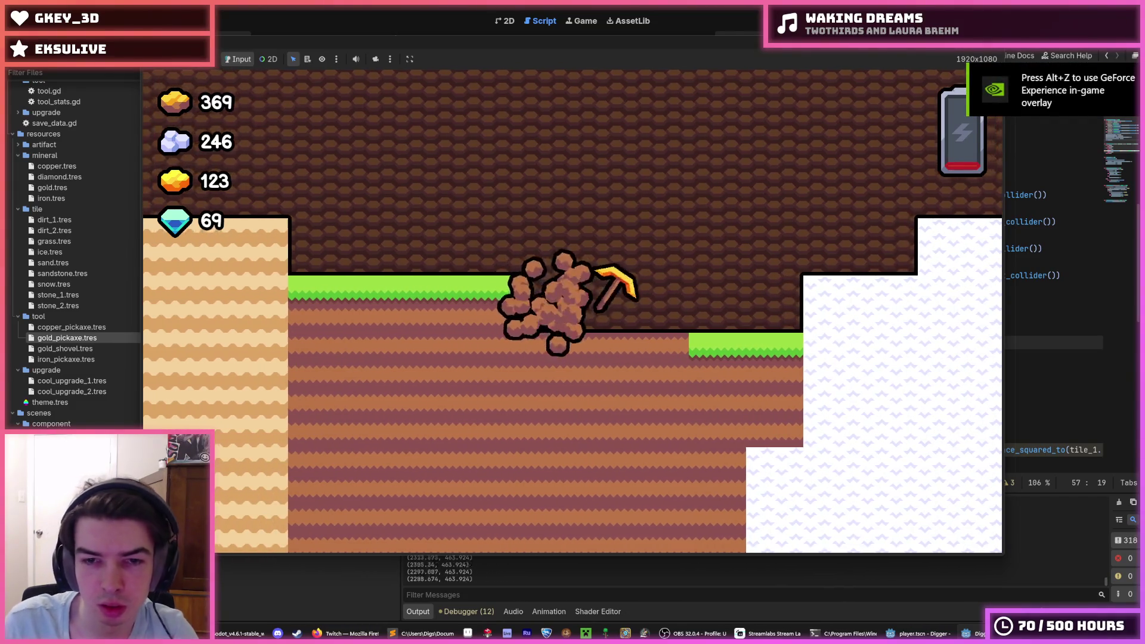
key(F8)
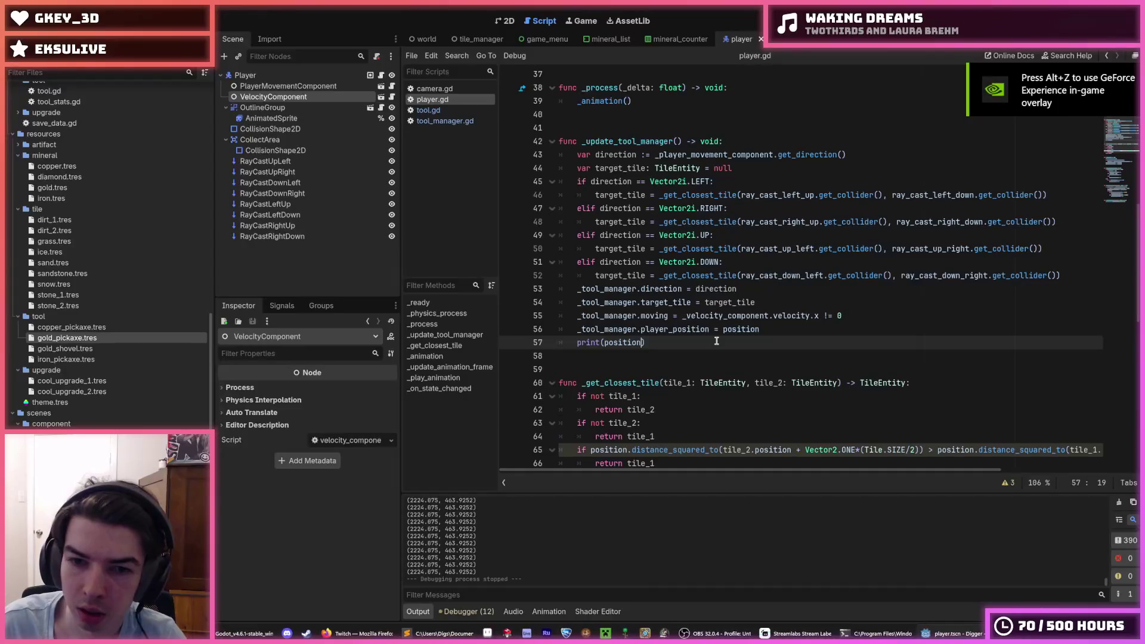
Step: Delete the print line and wrap the assigned position in round(), saving player.gd
drag(717, 341, 770, 330)
key(Delete)
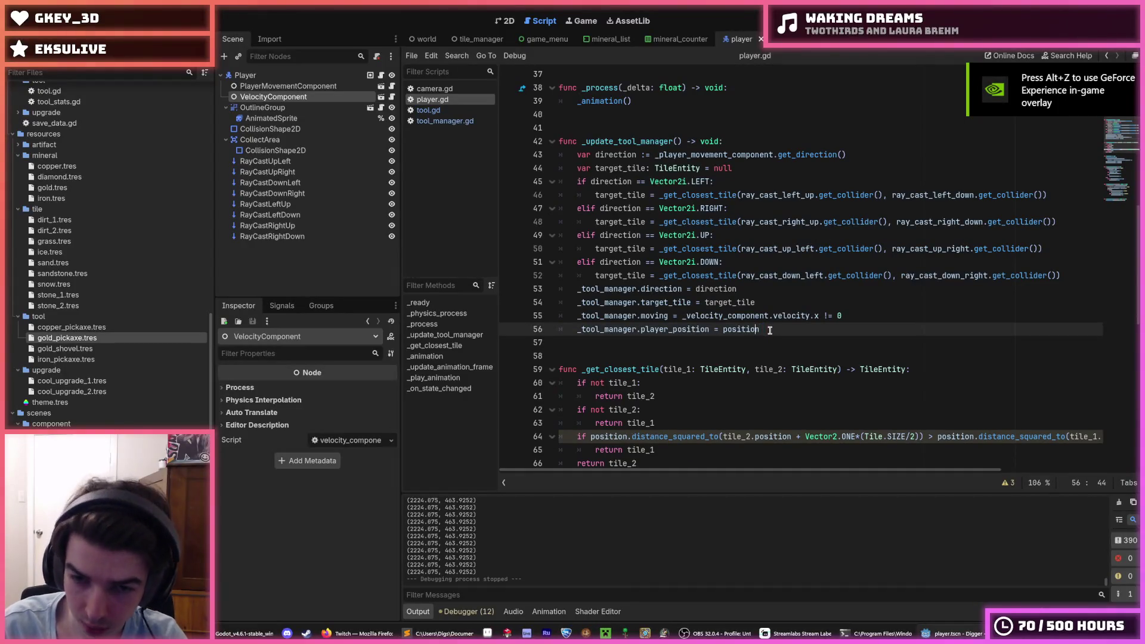
key(Left)
text(round()
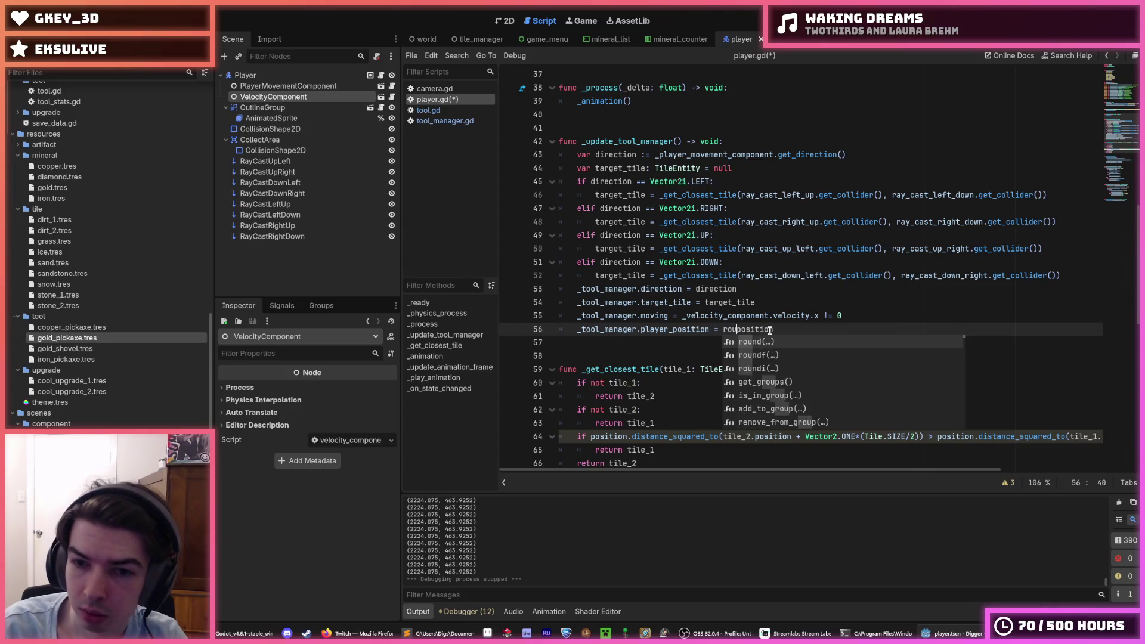
key(End)
text())
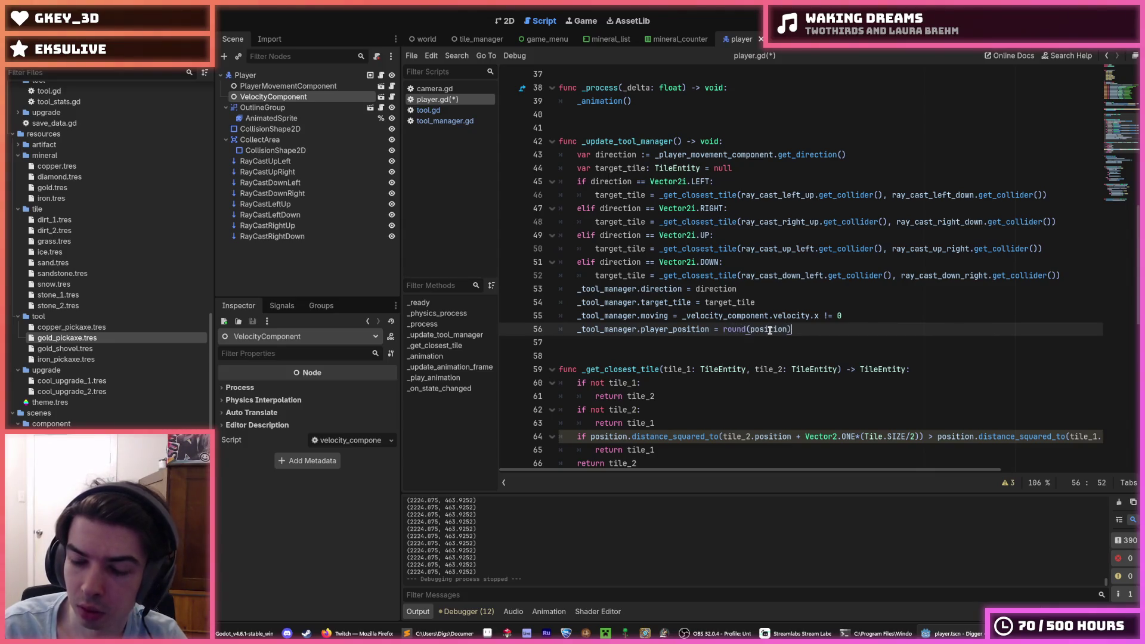
key(ctrl+s)
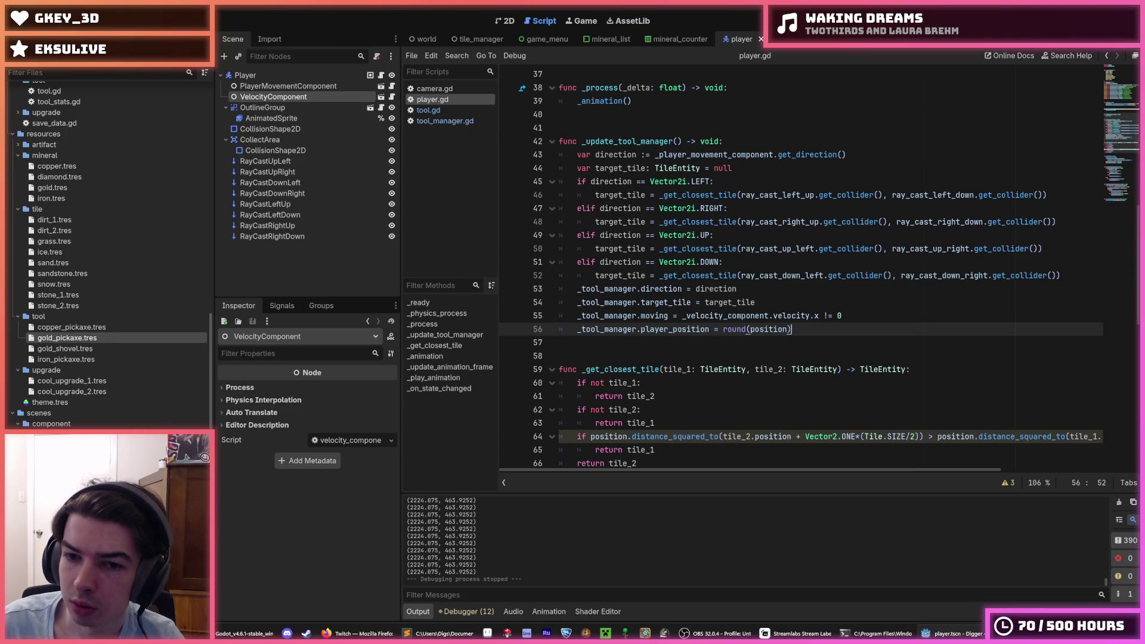
Step: Undo the round() wrapping so plain position is passed, and save player.gd
key(BackSpace)
key(Left)
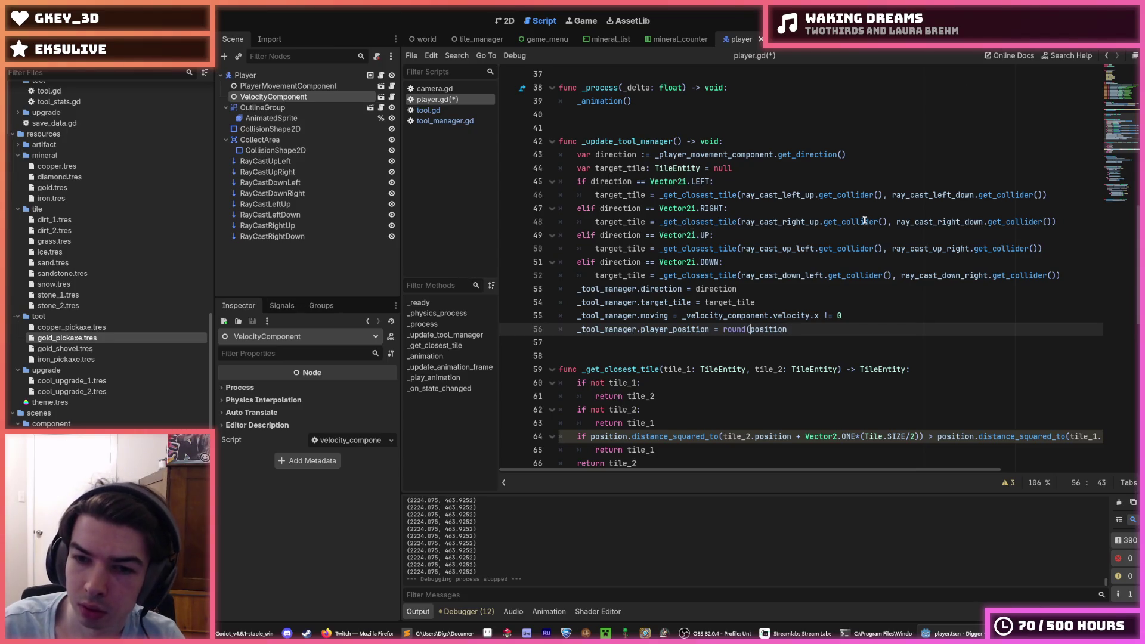
key(BackSpace)
key(BackSpace)
key(BackSpace)
key(ctrl+s)
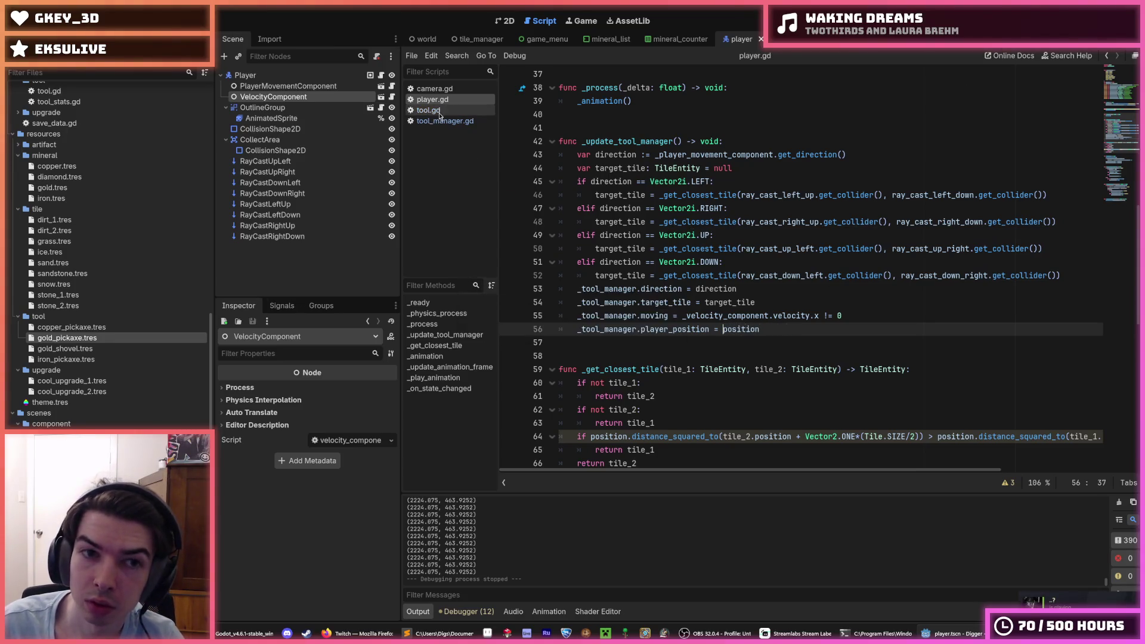
Step: Open tool_manager.gd and start wrapping line 37's player_position in round(
click(439, 112)
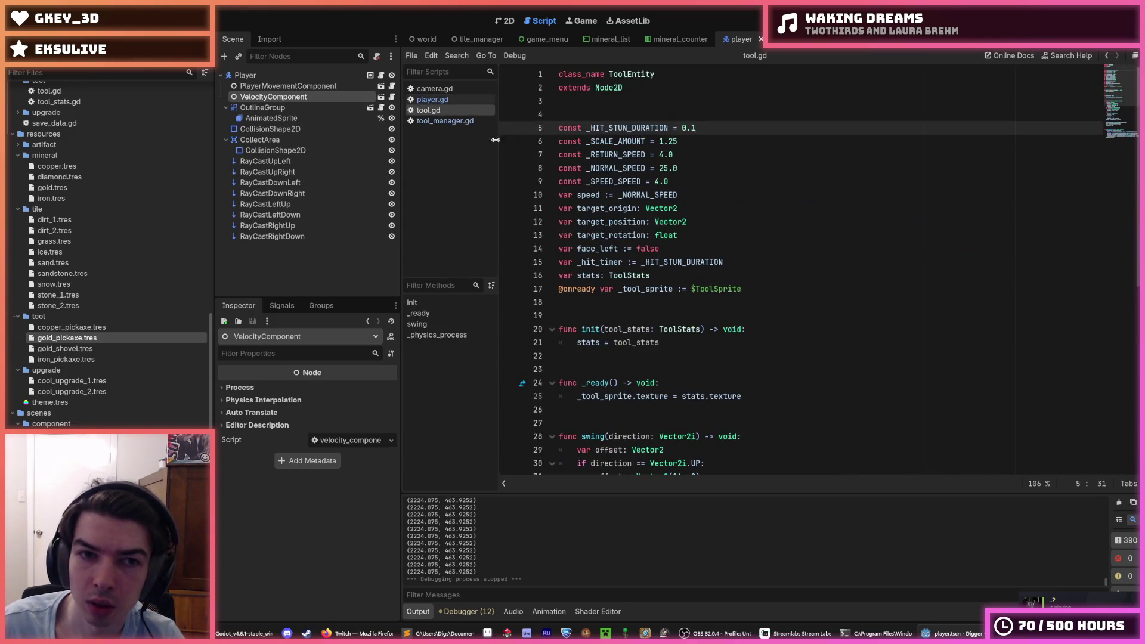
click(445, 121)
scroll(714, 290, down, 4)
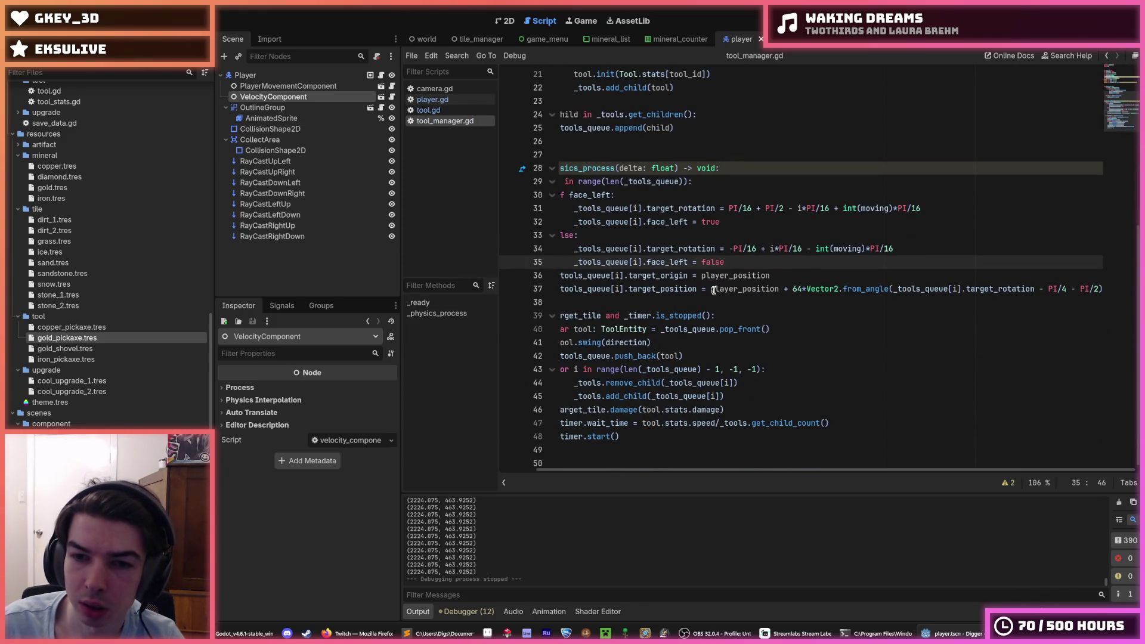
click(713, 289)
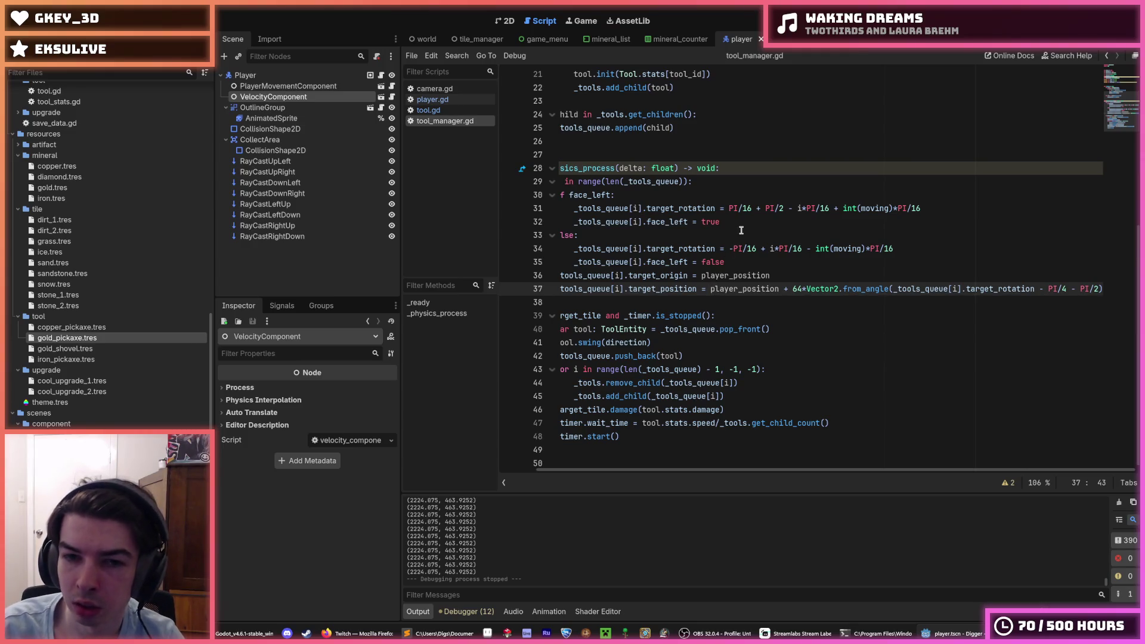
text(round)
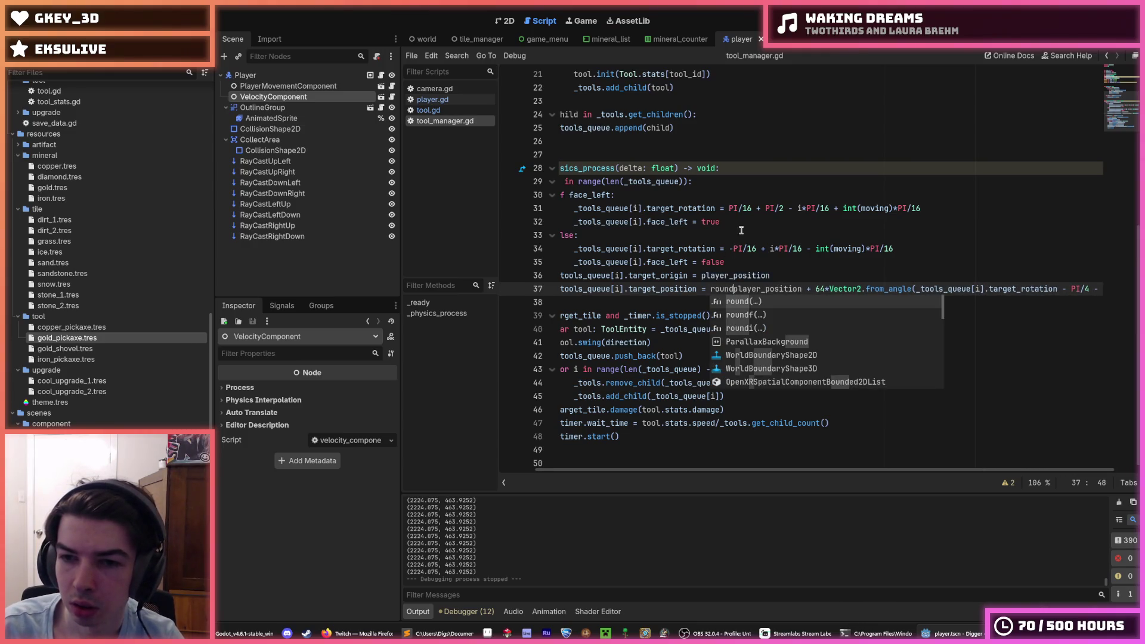
text(()
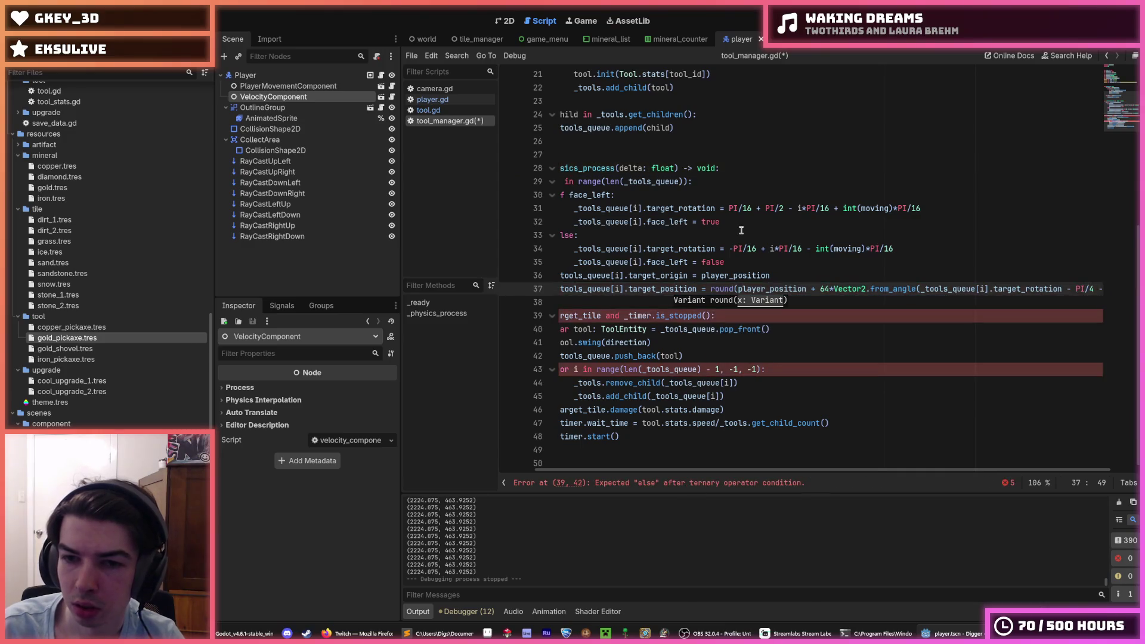
key(BackSpace)
key(BackSpace)
key(BackSpace)
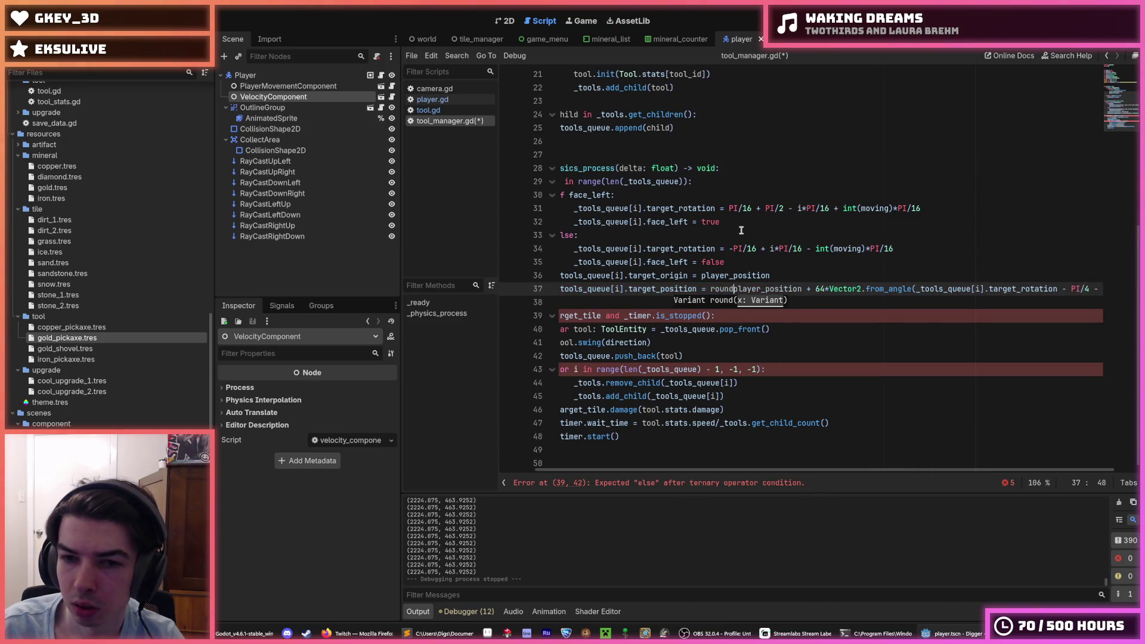
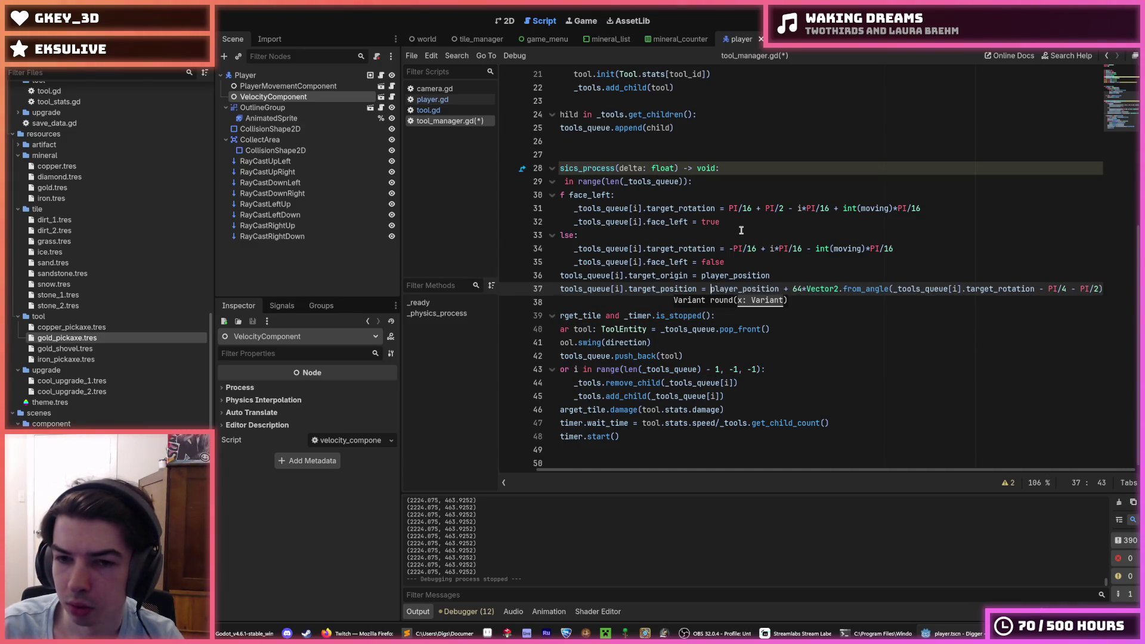
Step: Wrap player_position in round() on line 37 of tool_manager.gd and save the script
text(round()
key(End)
text())
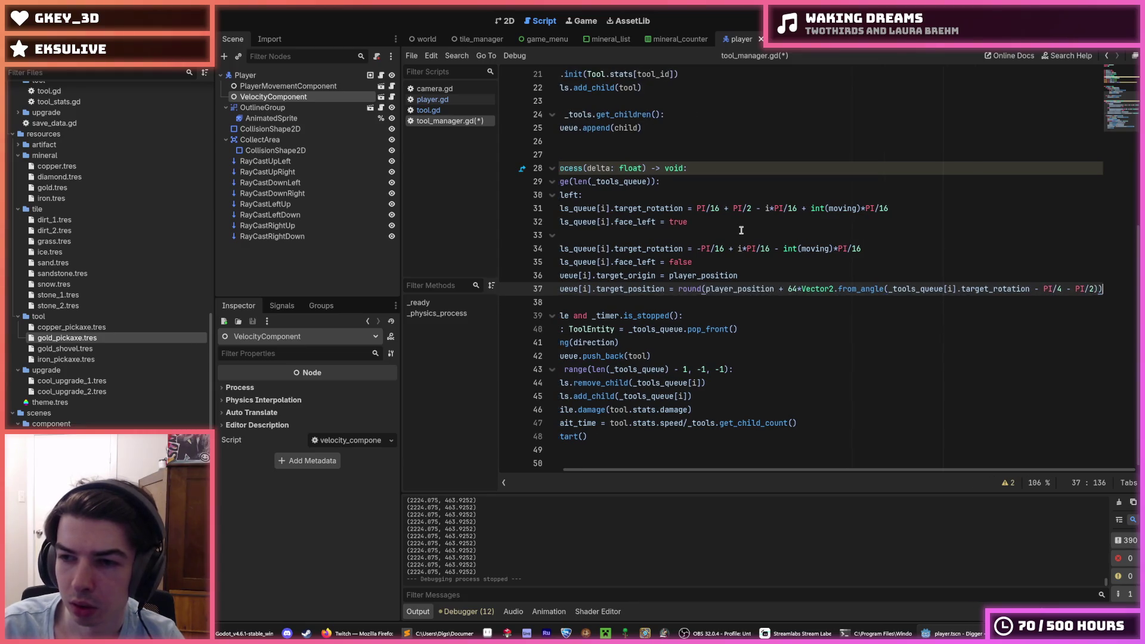
key(ctrl+s)
click(671, 275)
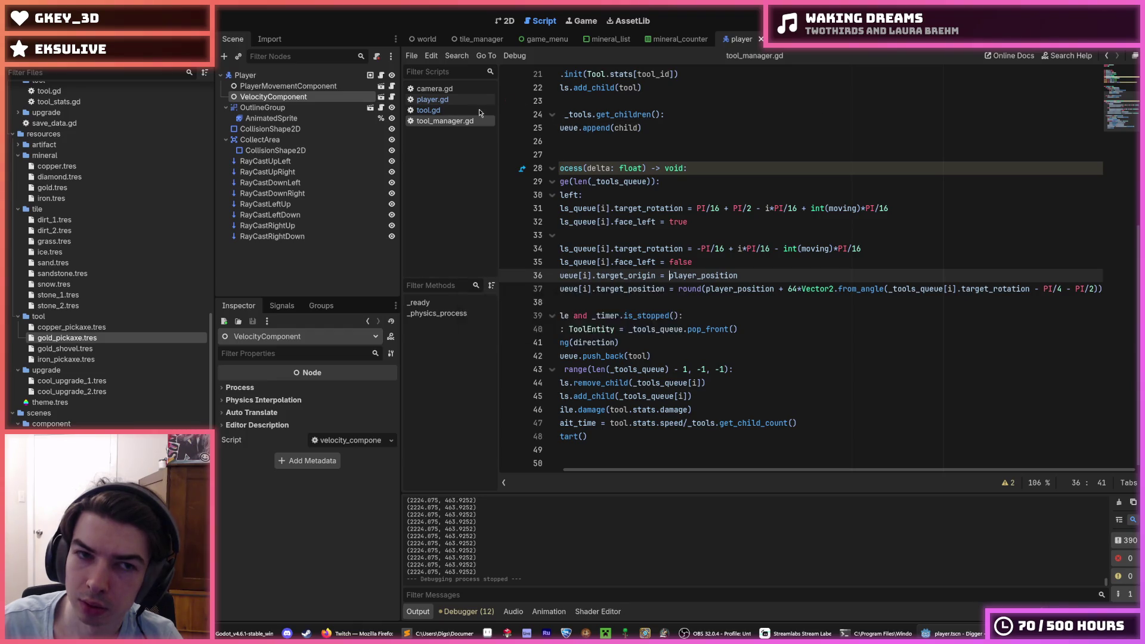
Step: Playtest the game, moving the miner and digging snow tiles with the pickaxe, then stop it
key(F5)
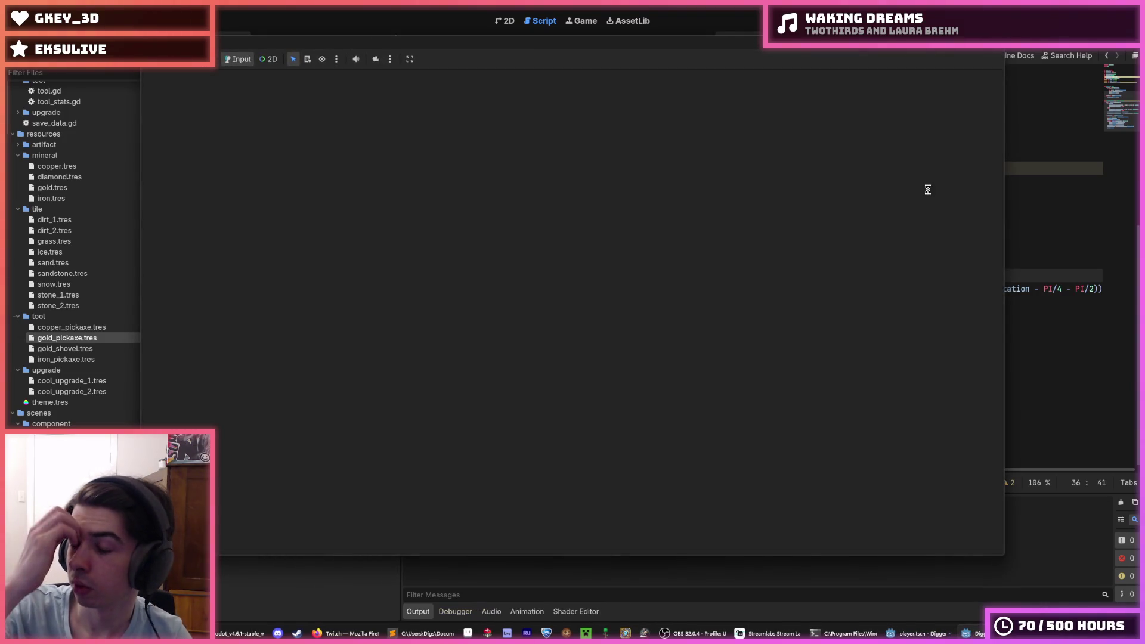
key(d)
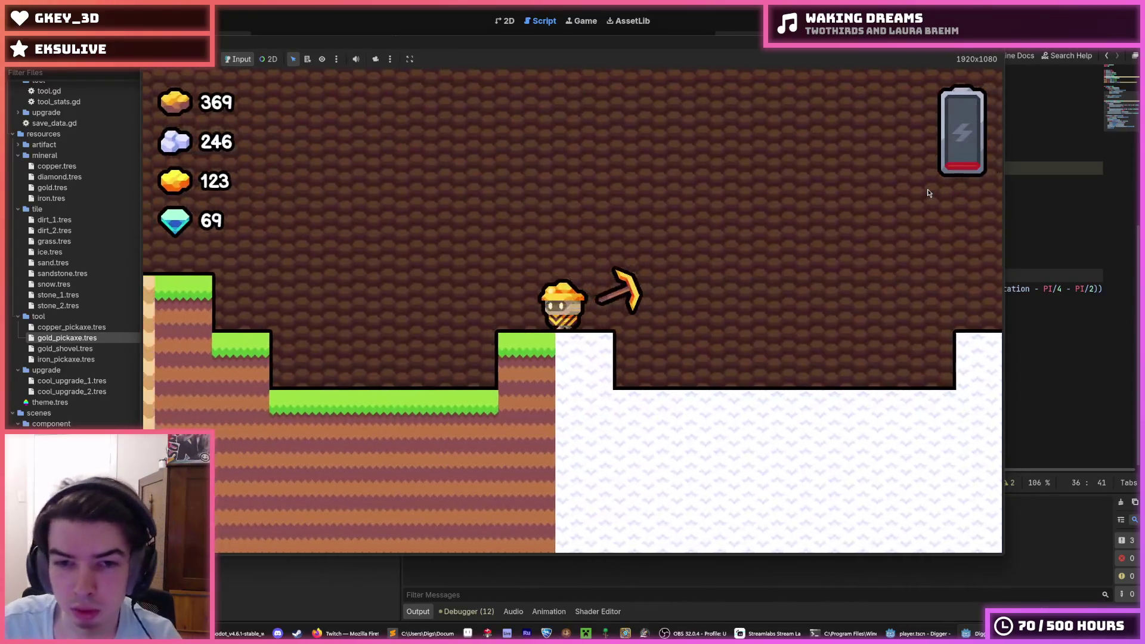
key(a)
key(s)
key(d)
key(a)
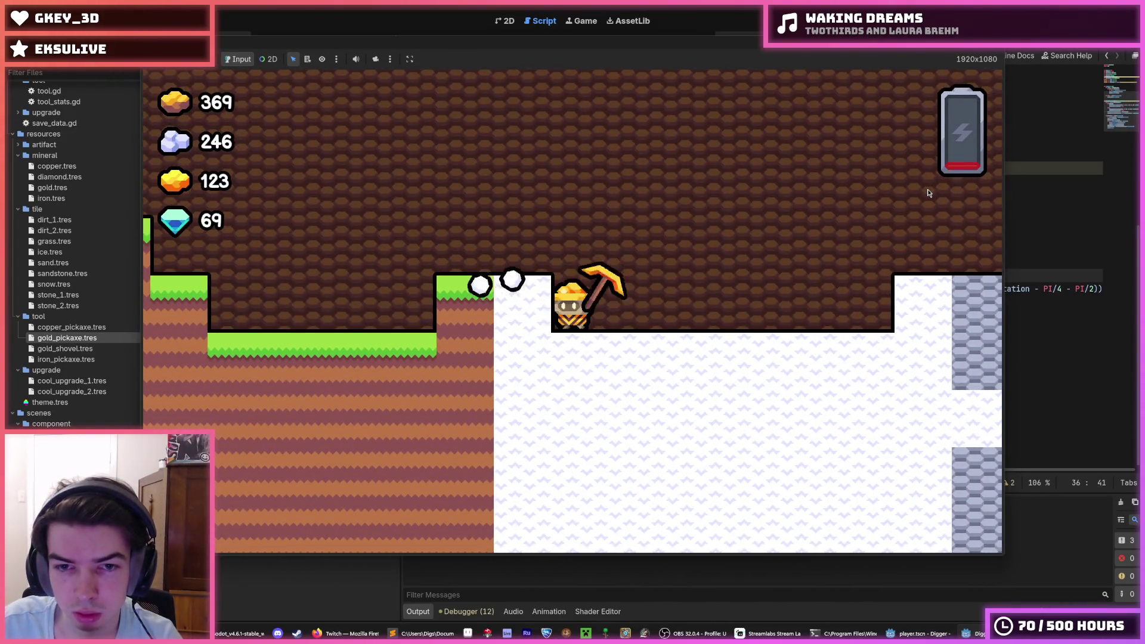
key(F8)
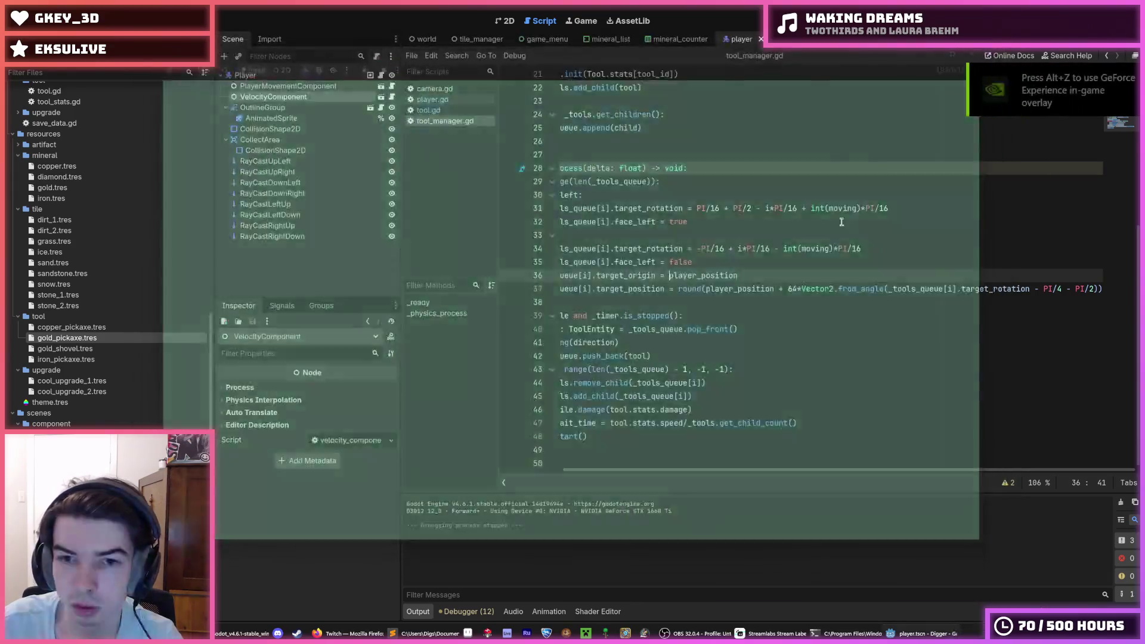
Step: Wrap player_position in round() on both lines 36 and 37 of tool_manager.gd
double_click(690, 288)
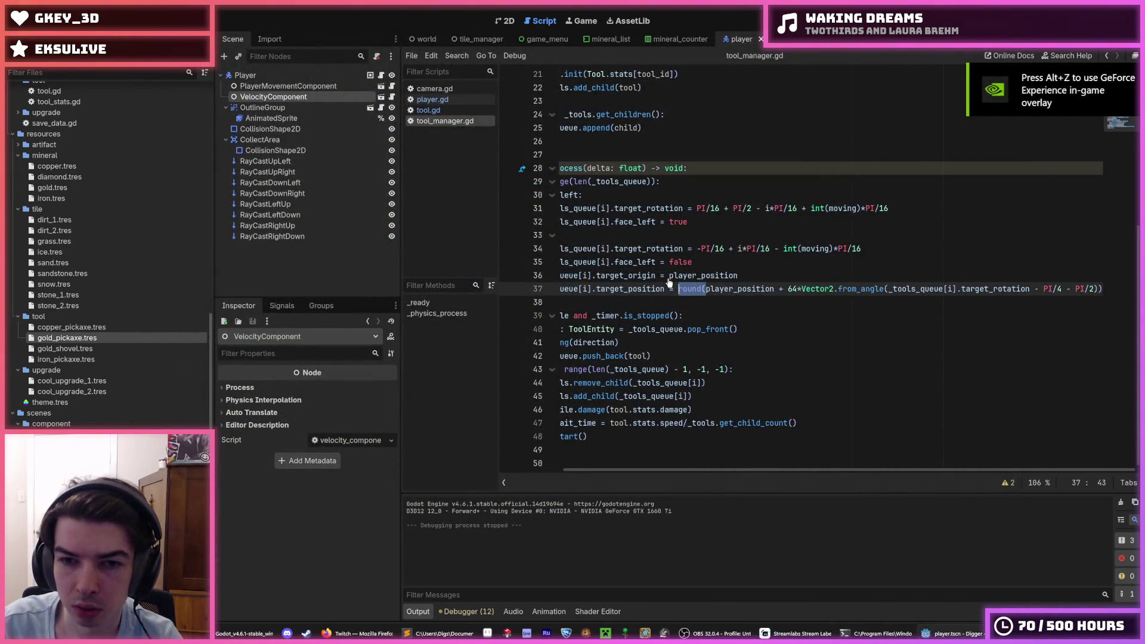
key(End)
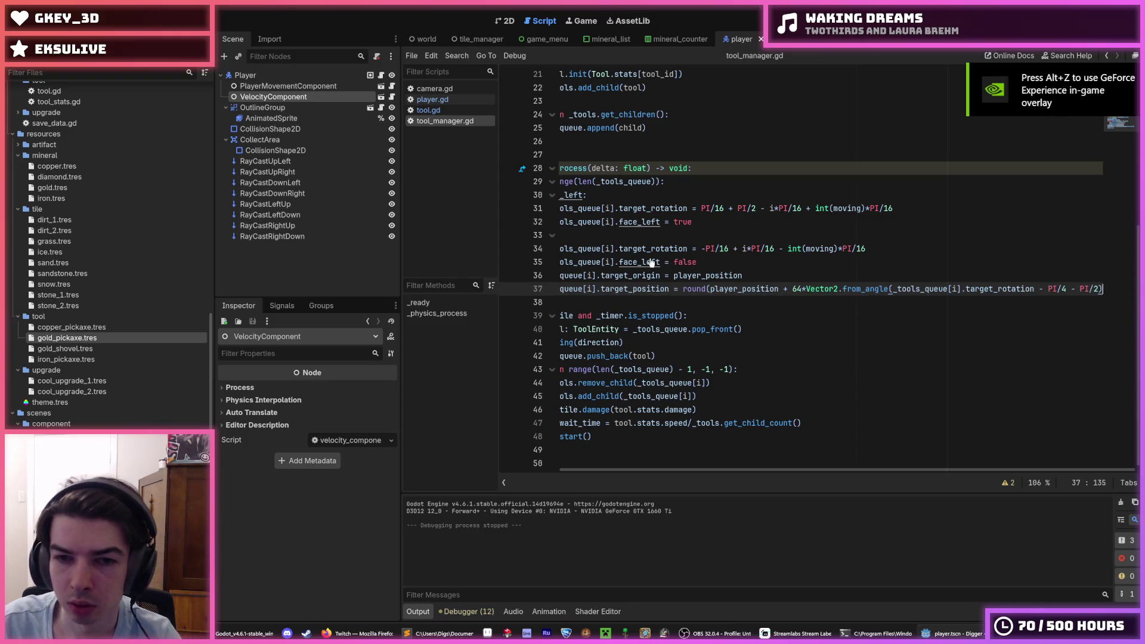
text())
click(669, 273)
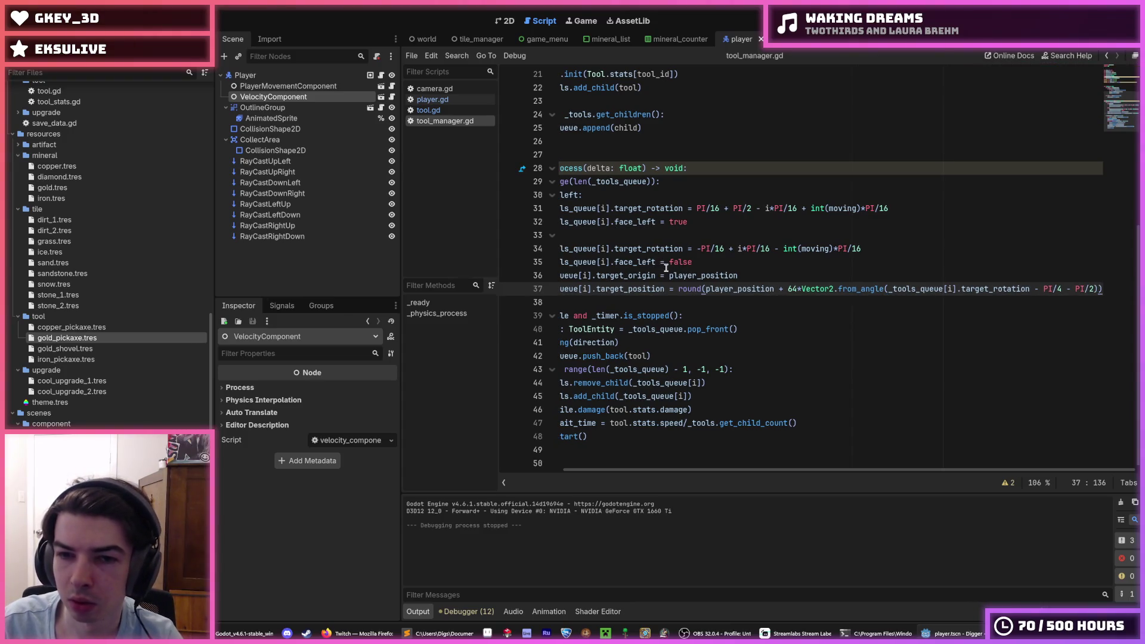
text(round()
text())
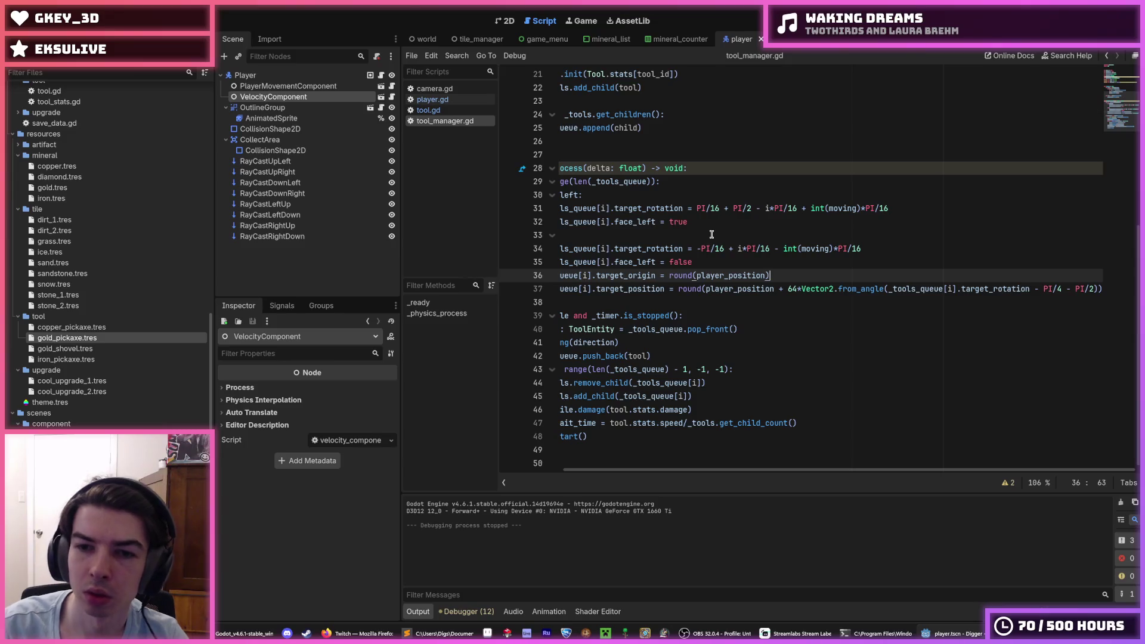
Step: Run the game again, dig through two snow tiles to the right, and stop it
key(F5)
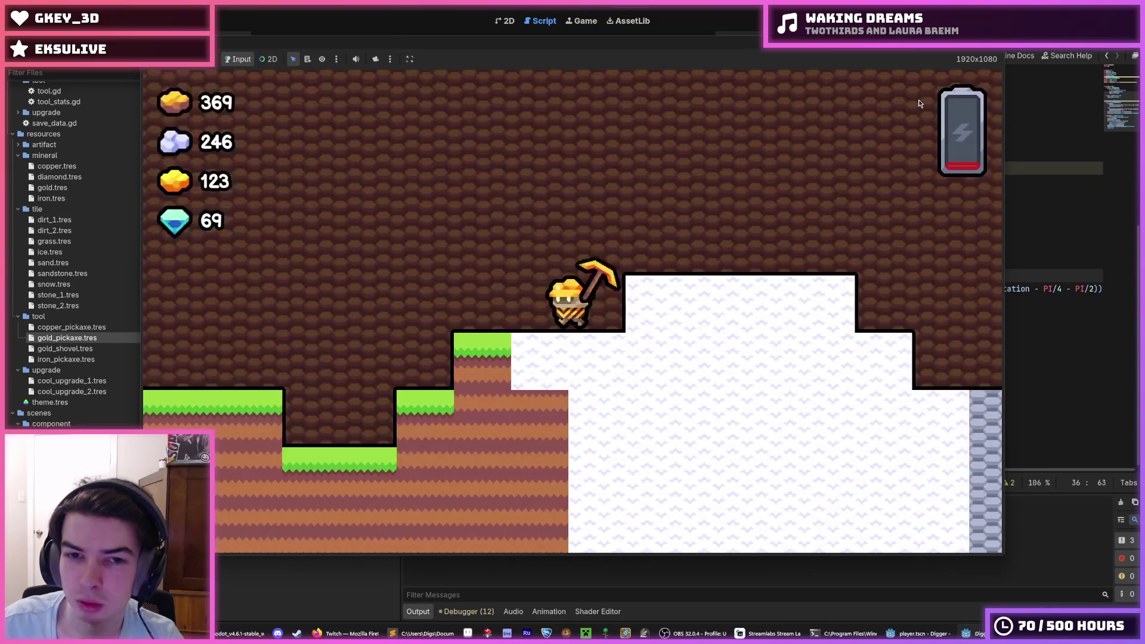
key(Right)
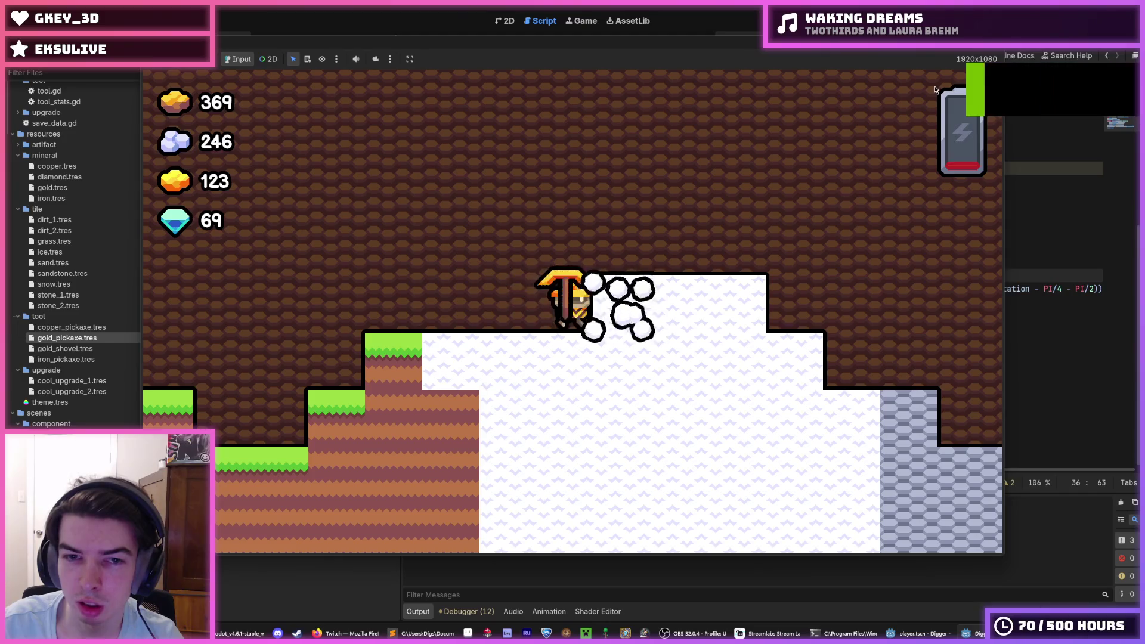
key(Right)
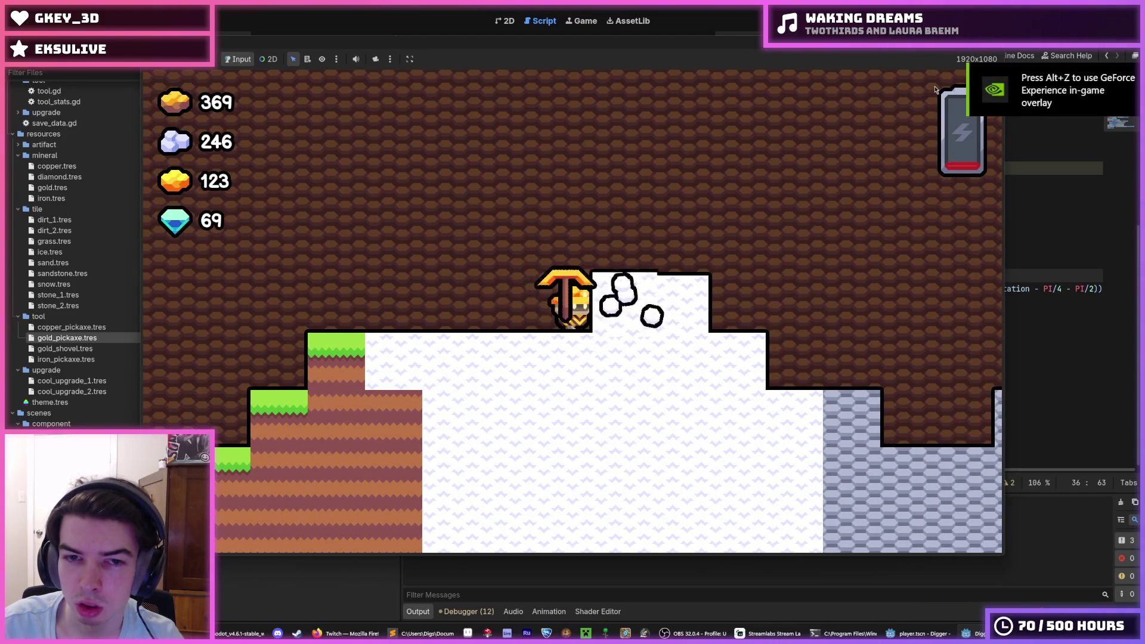
key(F8)
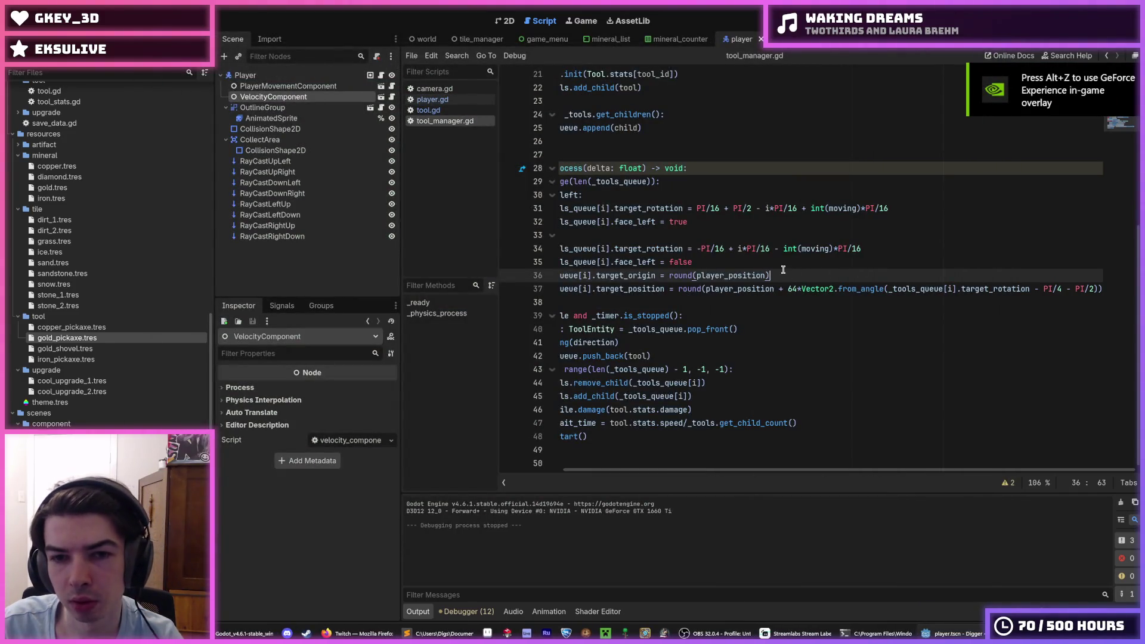
Step: Inspect lines 36 and 34 of tool_manager.gd, then switch to the player.gd script
drag(784, 275, 510, 280)
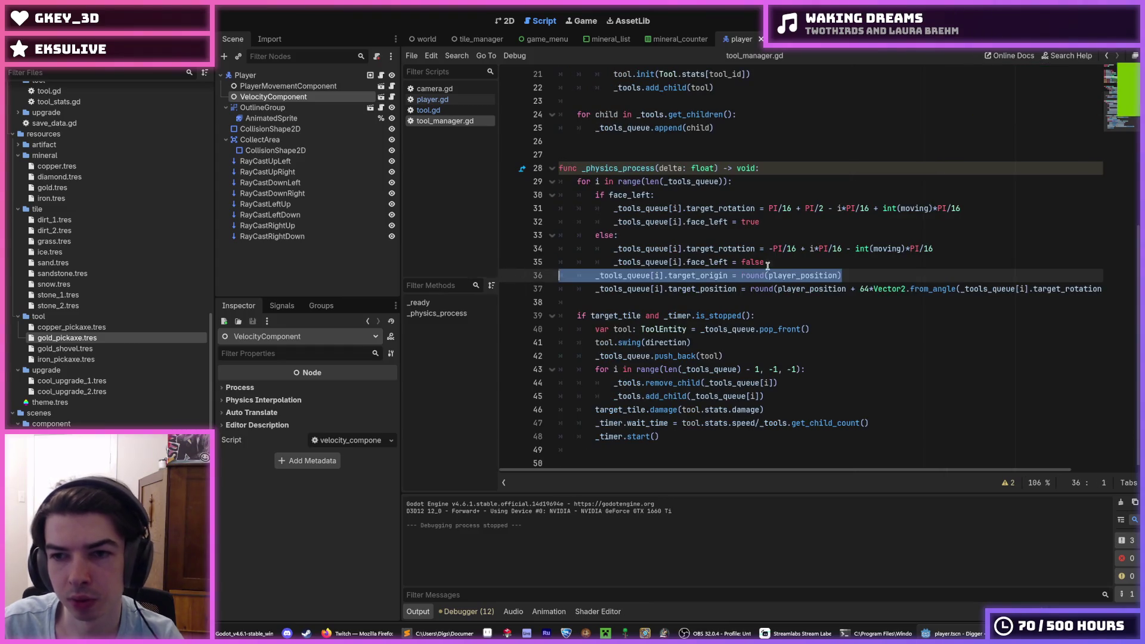
click(885, 274)
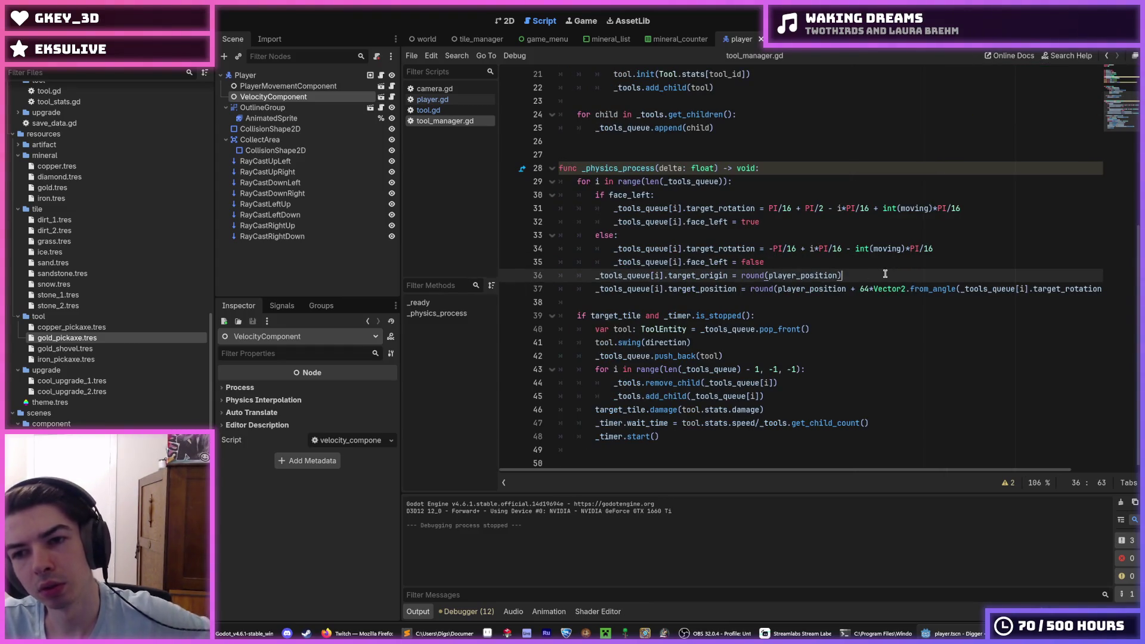
double_click(886, 251)
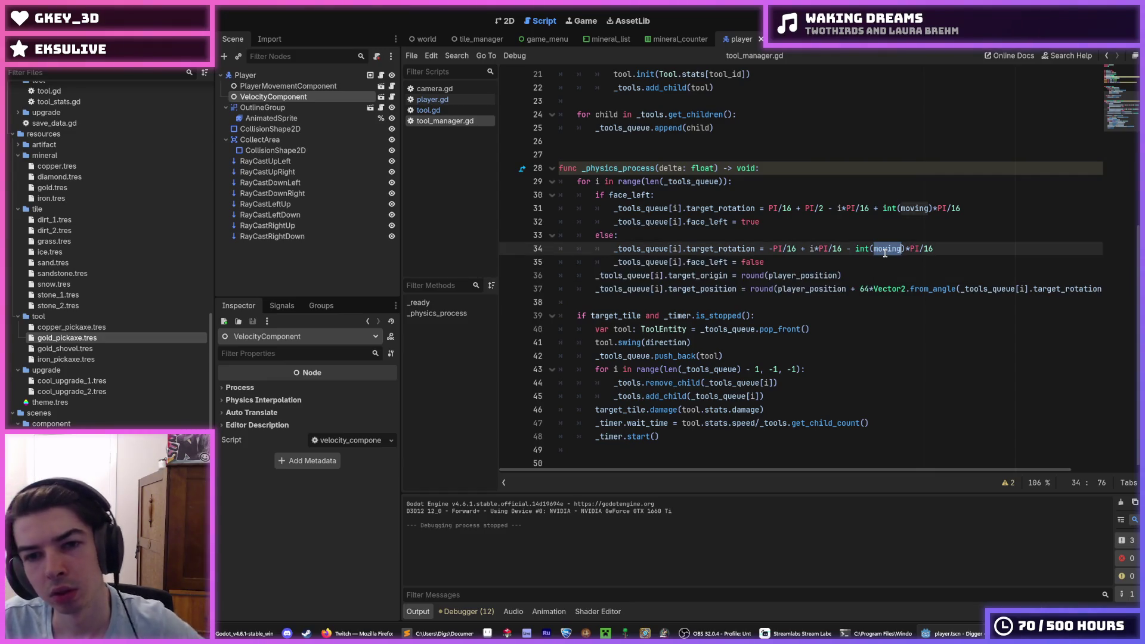
key(shift+Home)
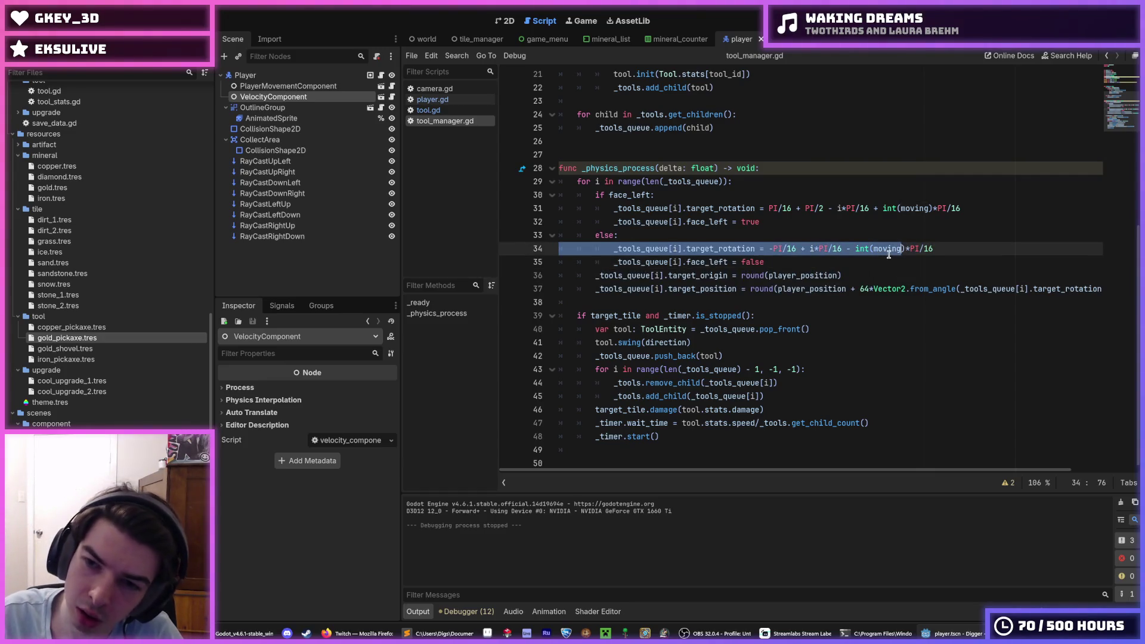
double_click(887, 250)
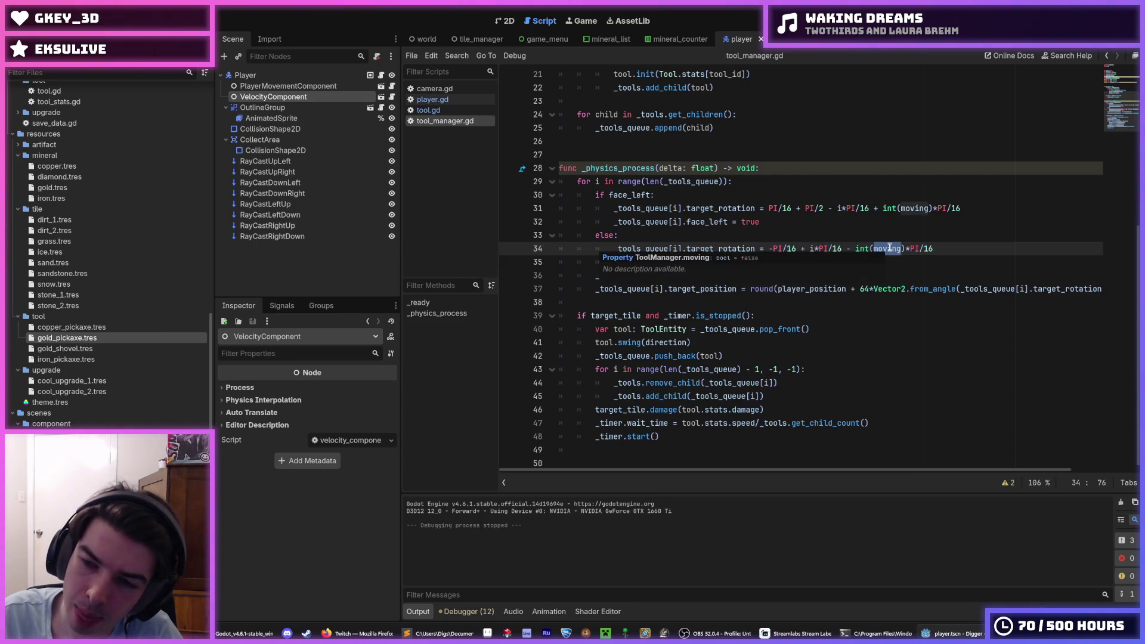
click(436, 110)
click(439, 100)
Step: In player.gd, insert is_zero_approx before _velocity_component on line 55
click(441, 110)
click(444, 100)
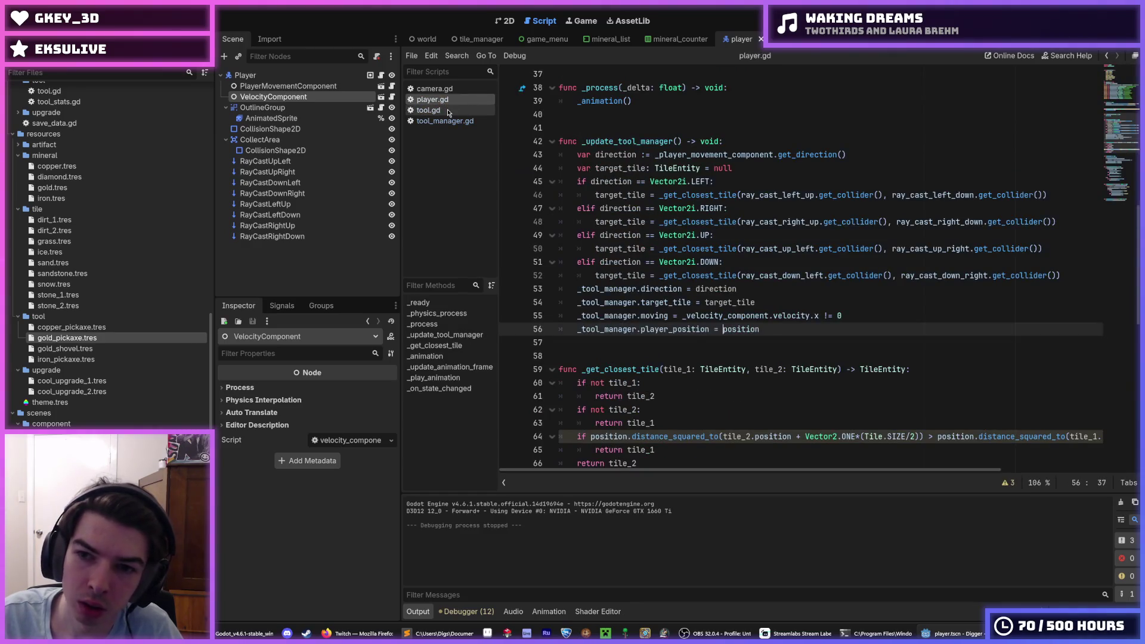
click(444, 109)
click(444, 101)
click(444, 109)
click(444, 99)
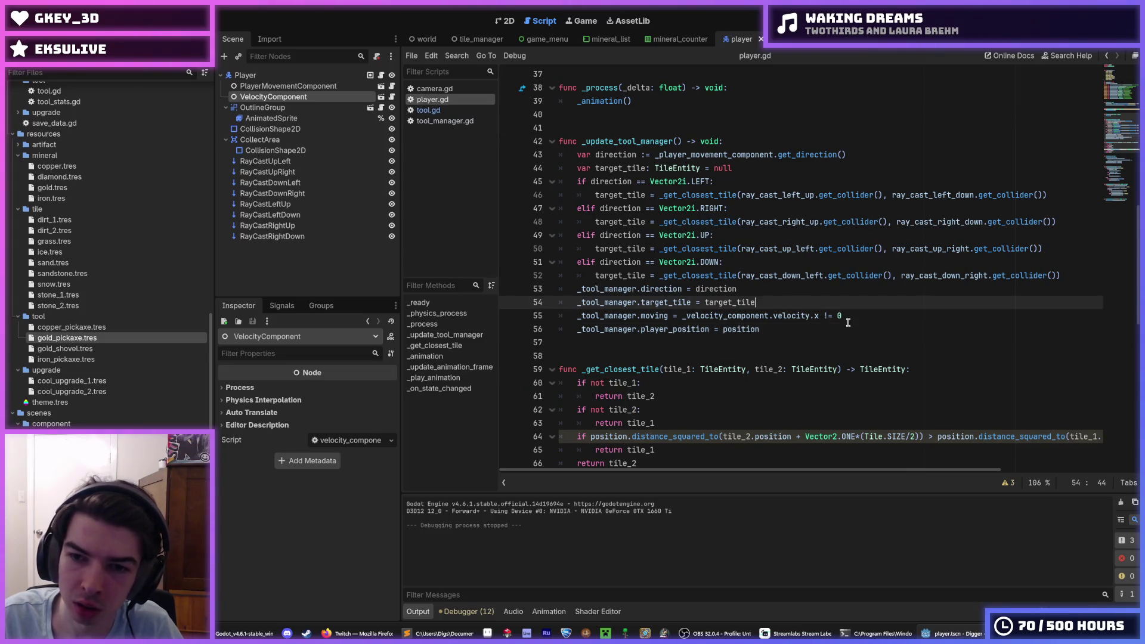
mouse_move(833, 316)
mouse_down()
mouse_move(808, 317)
mouse_move(819, 318)
mouse_up()
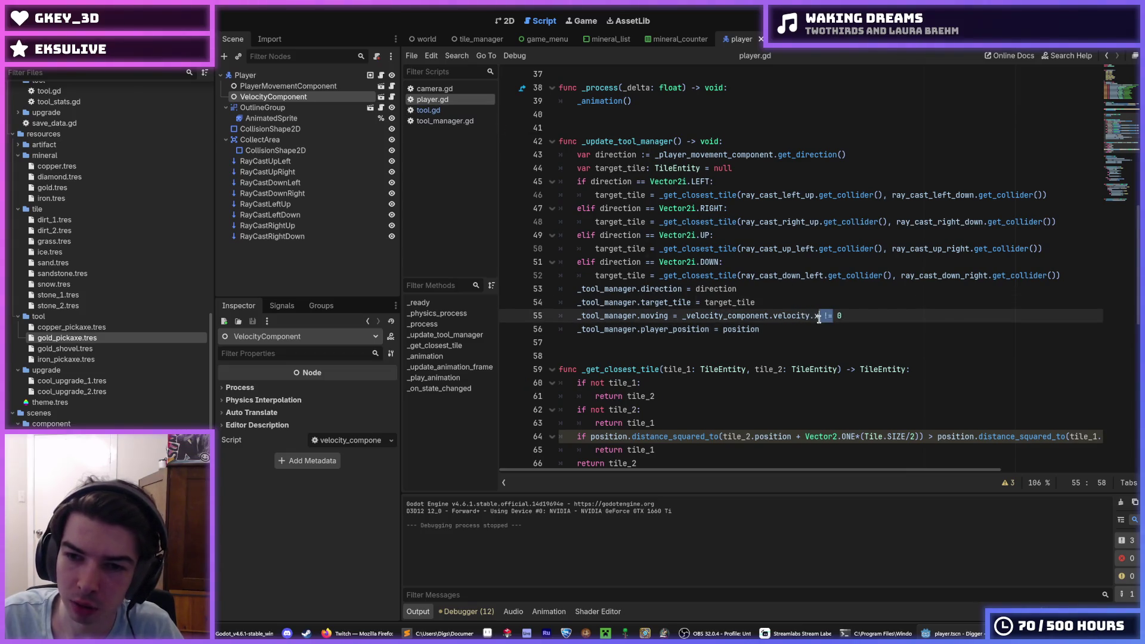
click(680, 315)
text(approx)
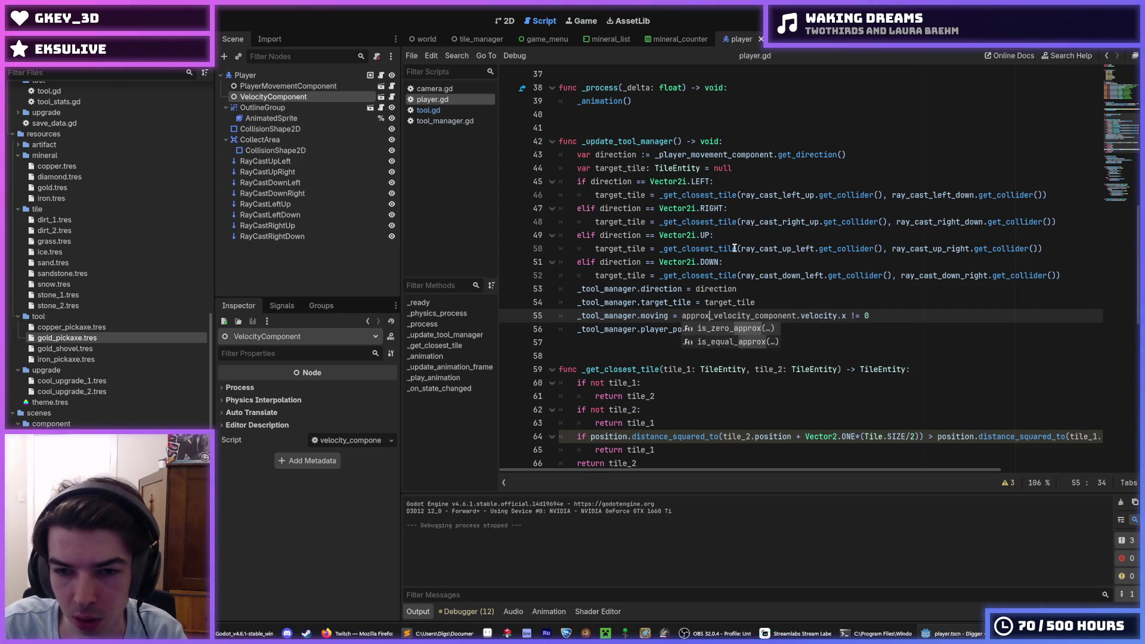
key(Tab)
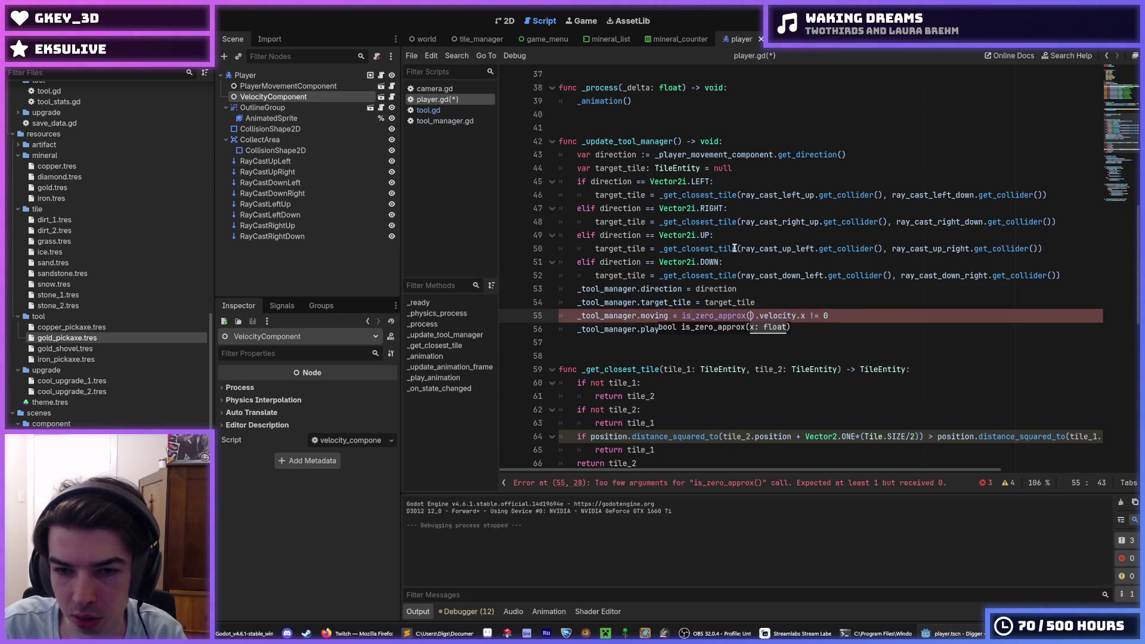
Step: Redo line 55 as not is_zero_approx(_velocity_component.velocity.x), dropping the old != comparison
key(ctrl+z)
key(ctrl+z)
key(ctrl+z)
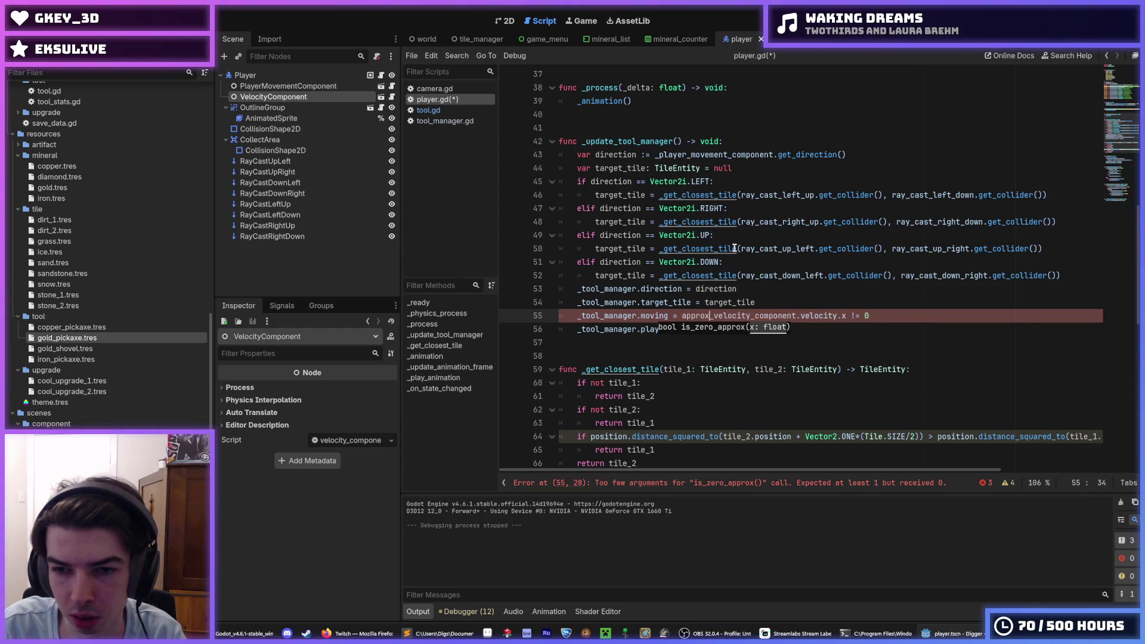
key(ctrl+shift+z)
key(ctrl+shift+z)
key(ctrl+shift+z)
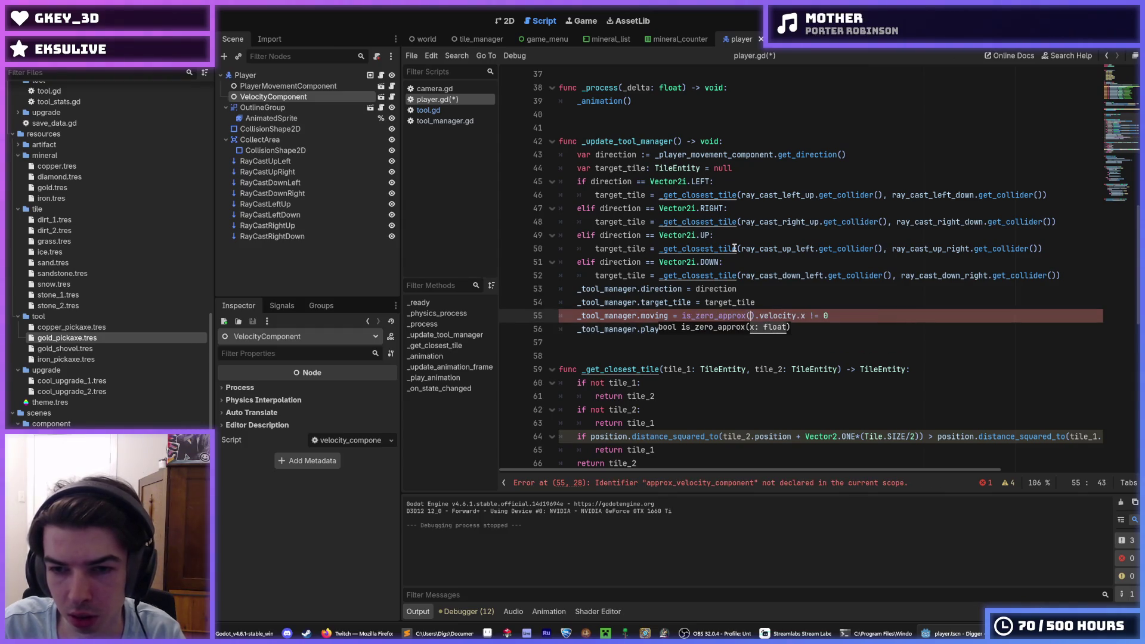
key(ctrl+z)
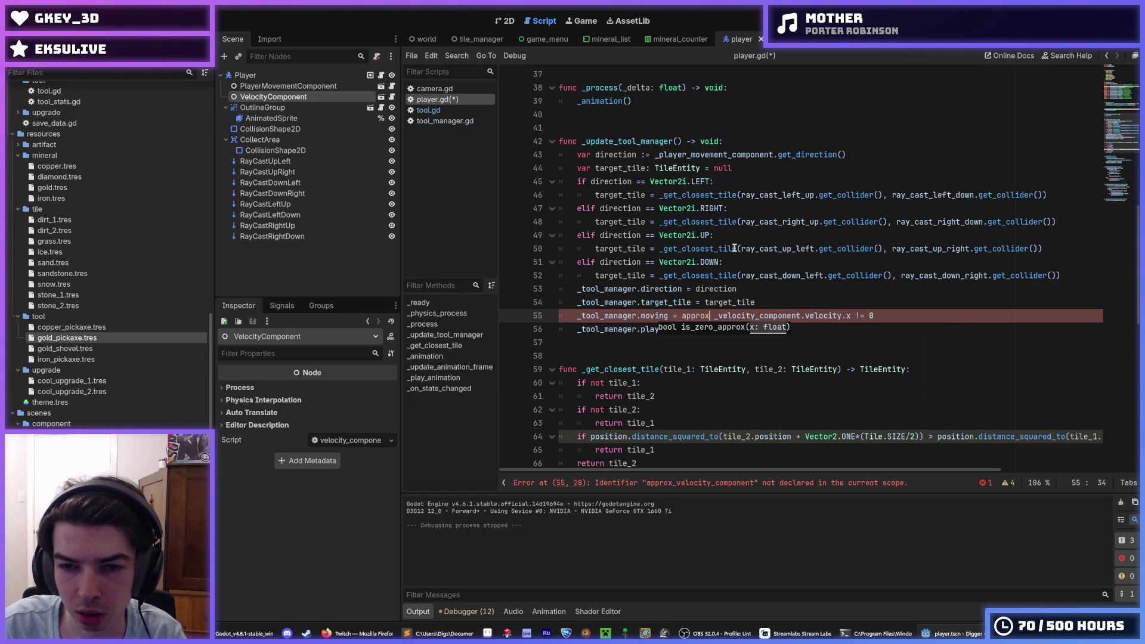
key(BackSpace)
key(BackSpace)
key(BackSpace)
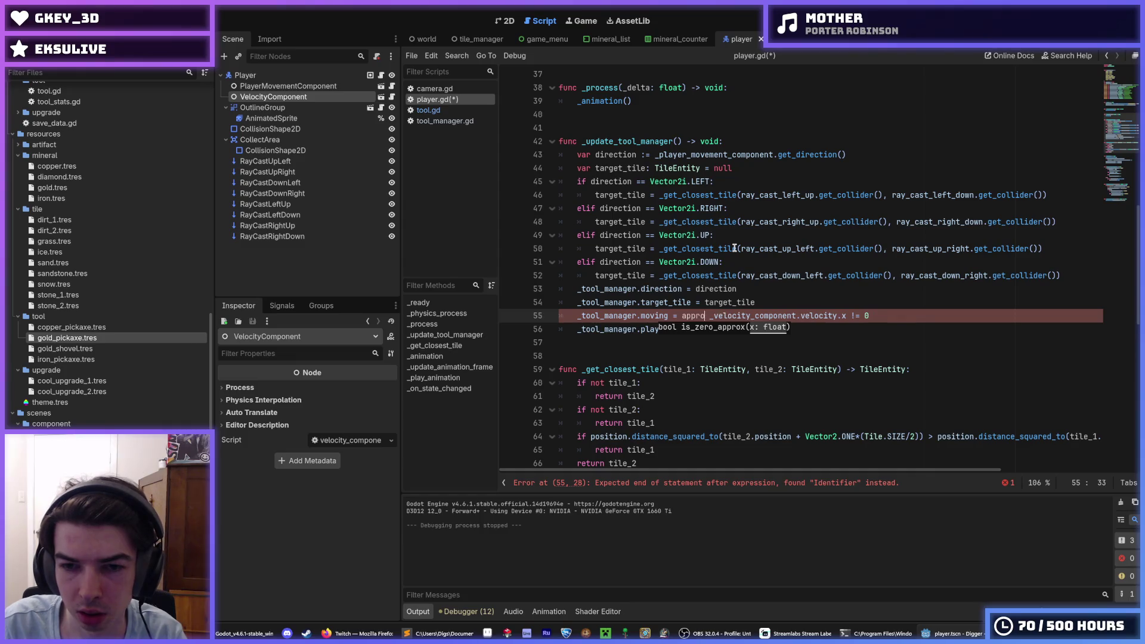
text(is_)
text(z)
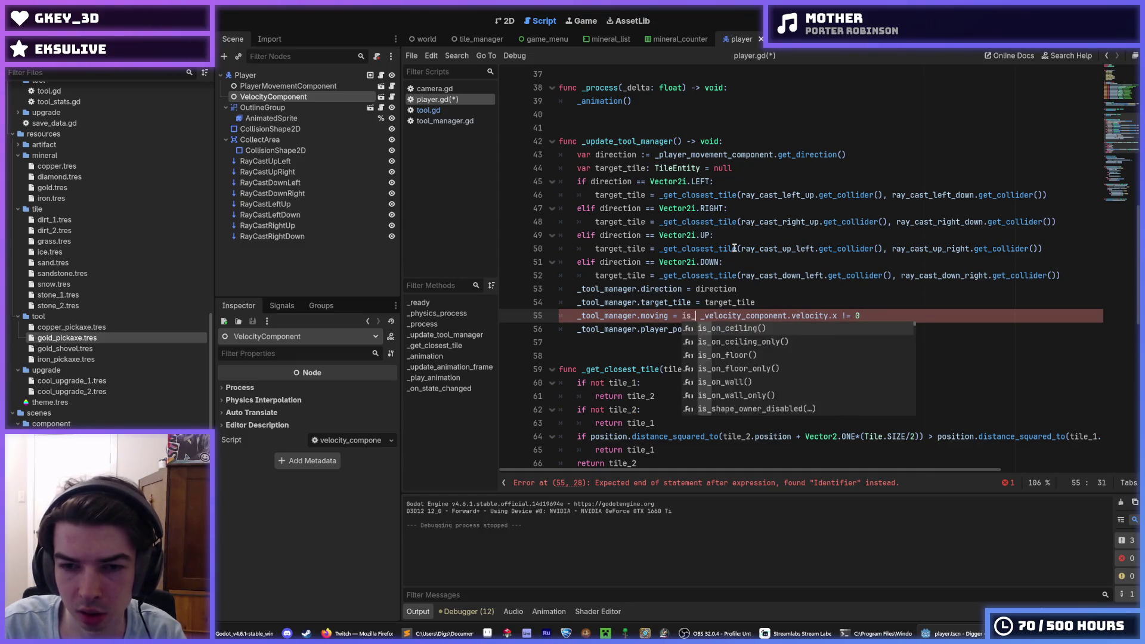
key(Return)
key(Delete)
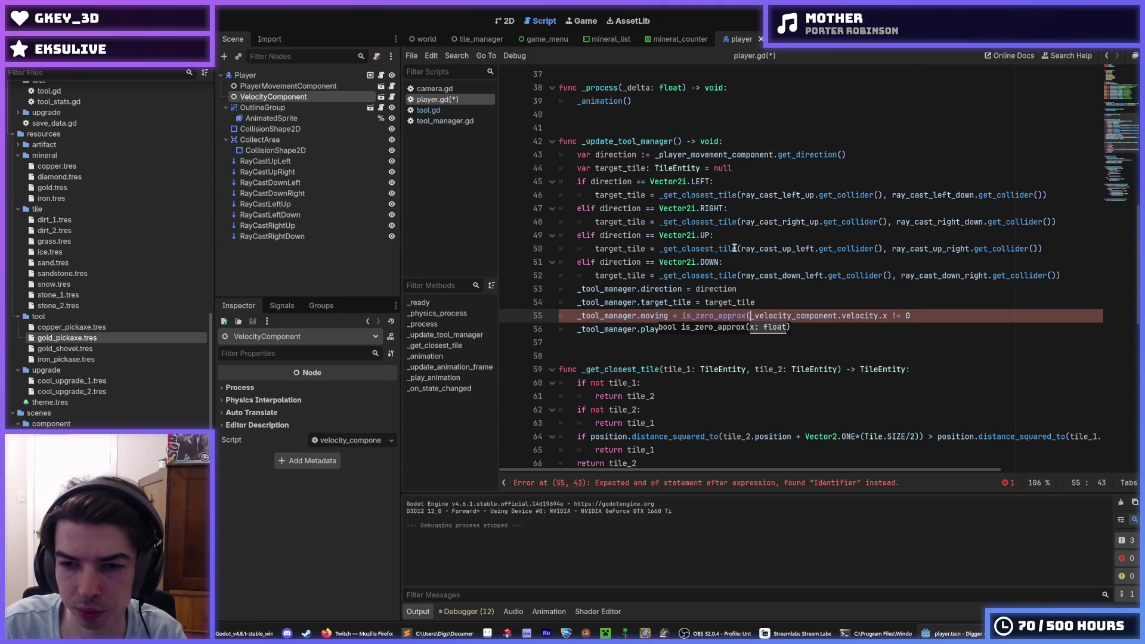
key(End)
key(BackSpace)
key(BackSpace)
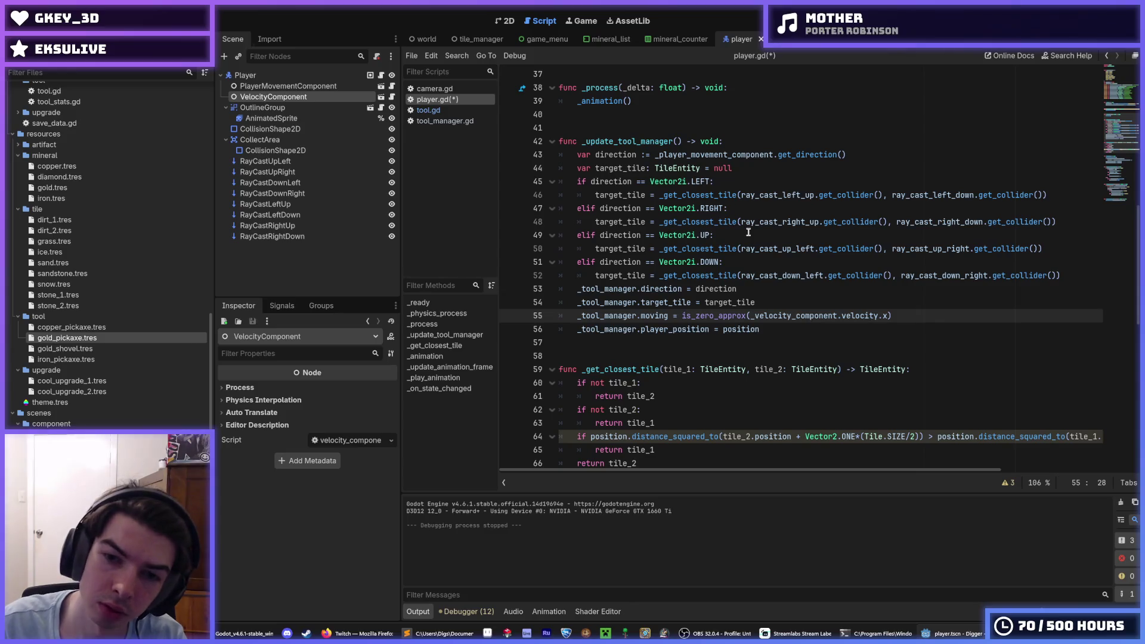
text(not)
Step: Save player.gd with the new moving condition
key(Down)
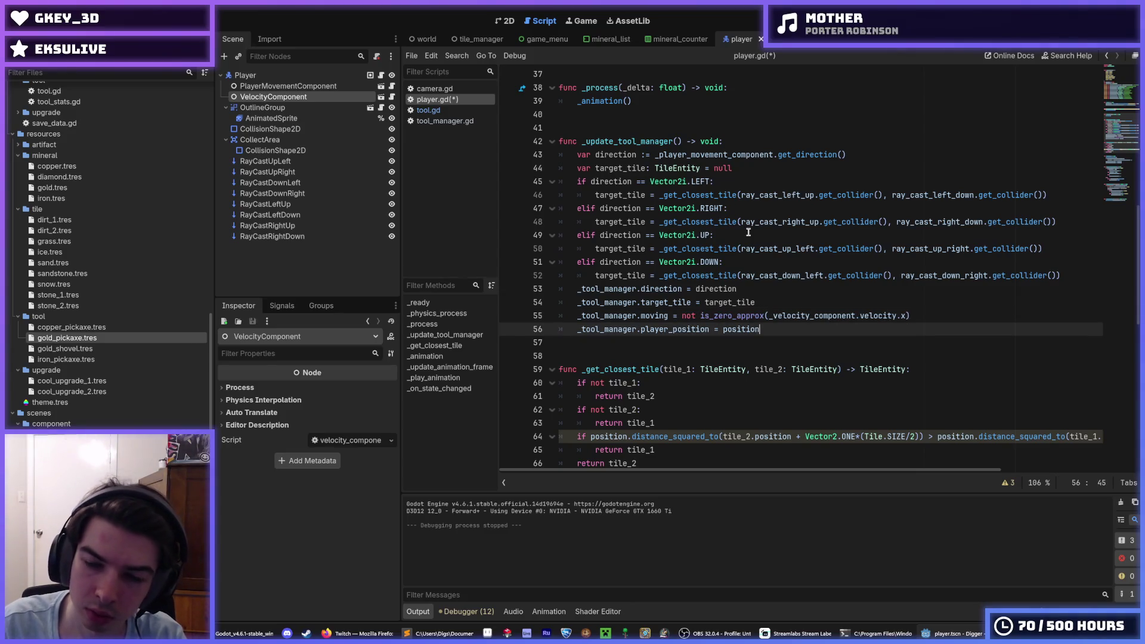
key(ctrl+s)
click(428, 109)
click(432, 99)
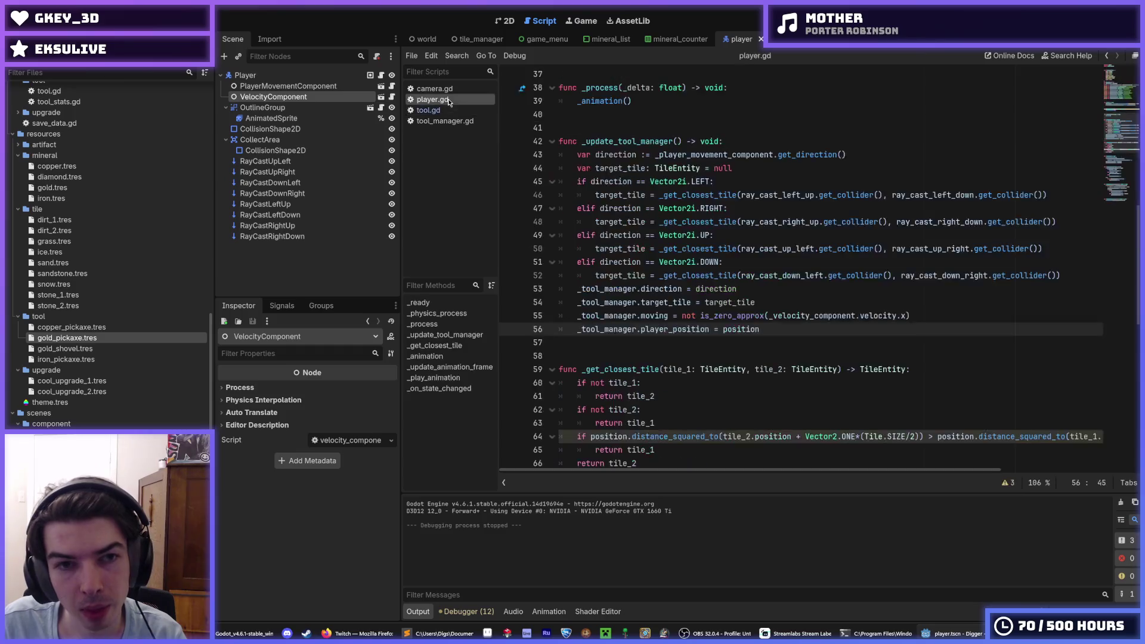
Step: Strip the round() wrappers from the target origin and target position lines 36–37 in tool_manager.gd
click(436, 89)
click(662, 325)
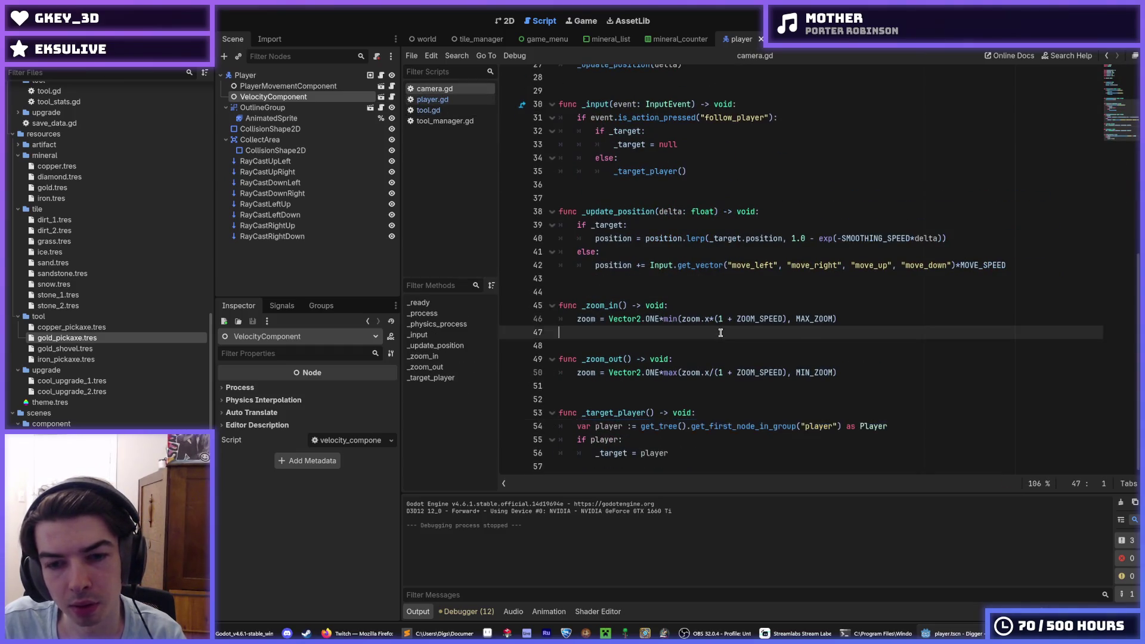
click(435, 121)
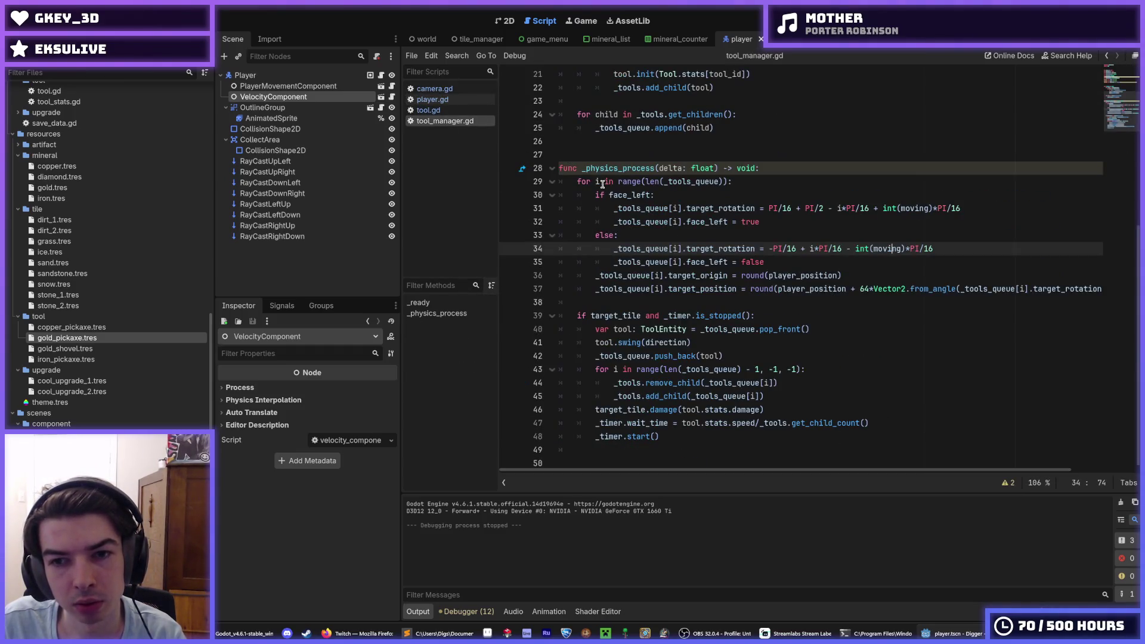
click(797, 269)
key(End)
key(BackSpace)
mouse_move(776, 276)
mouse_down()
mouse_move(741, 277)
mouse_move(779, 289)
mouse_up()
key(BackSpace)
key(BackSpace)
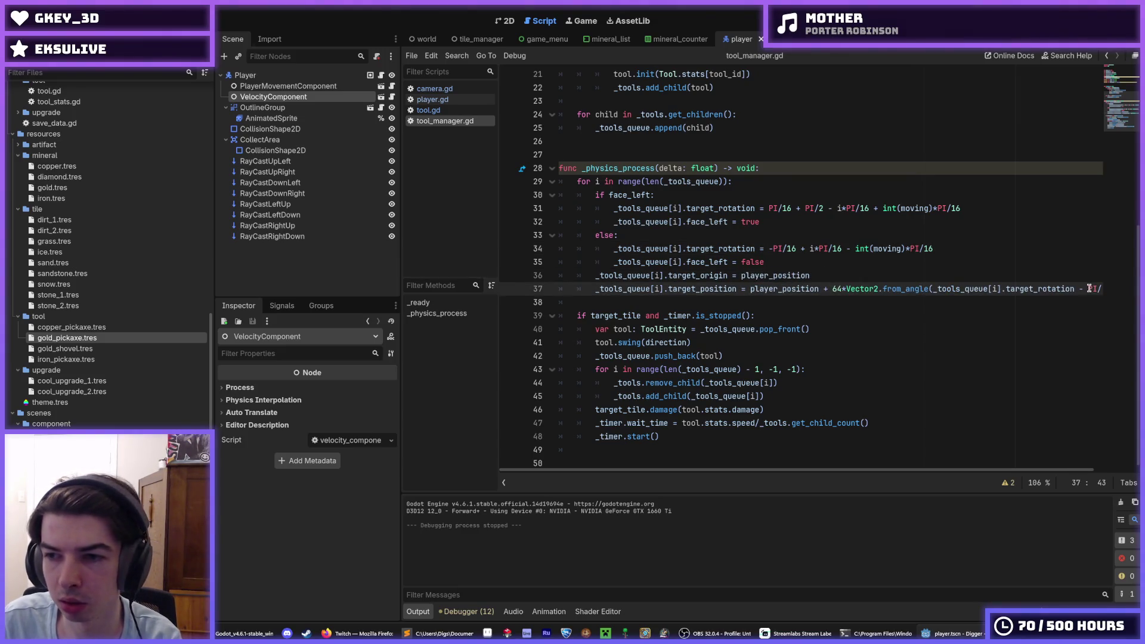
triple_click(1089, 289)
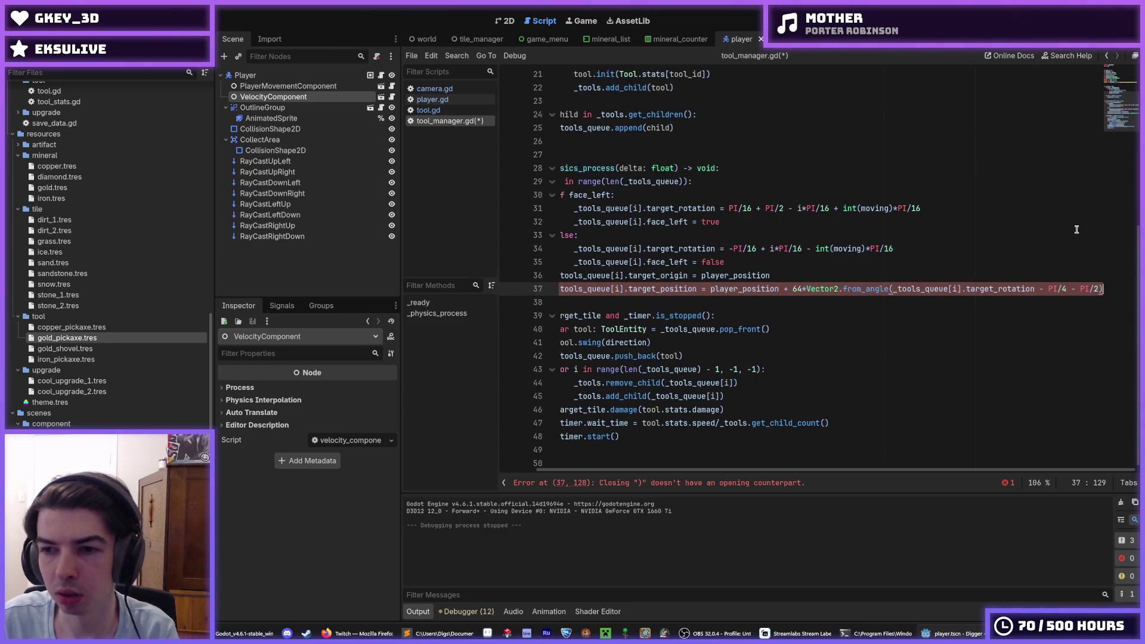
Step: Playtest the game, walking and digging left through the grass tile, then stop it
key(F5)
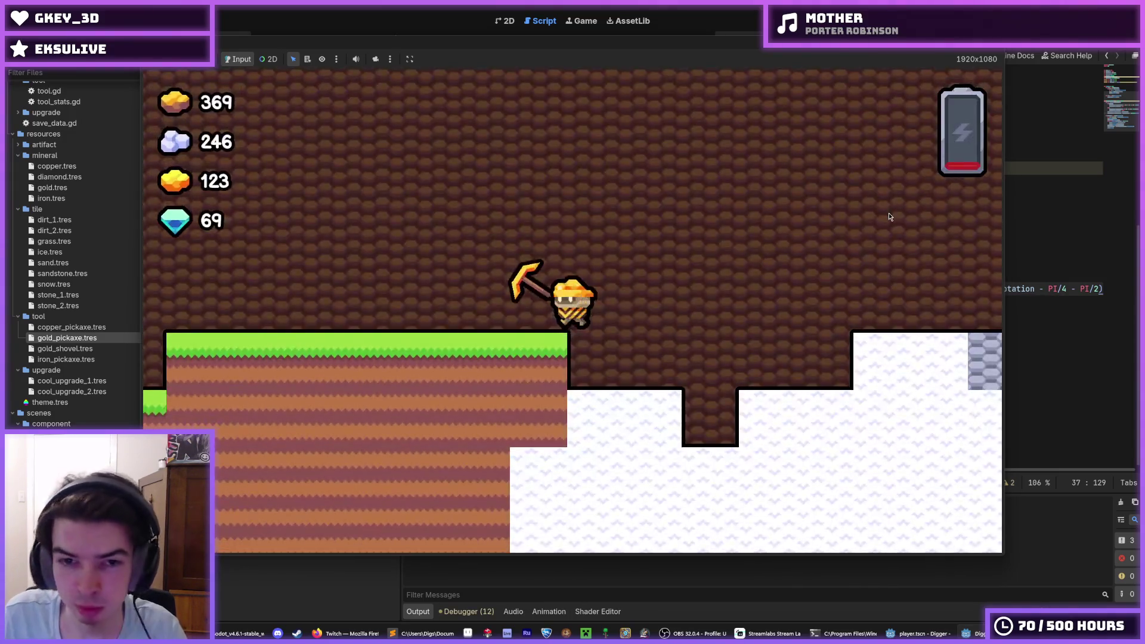
key(d)
key(a)
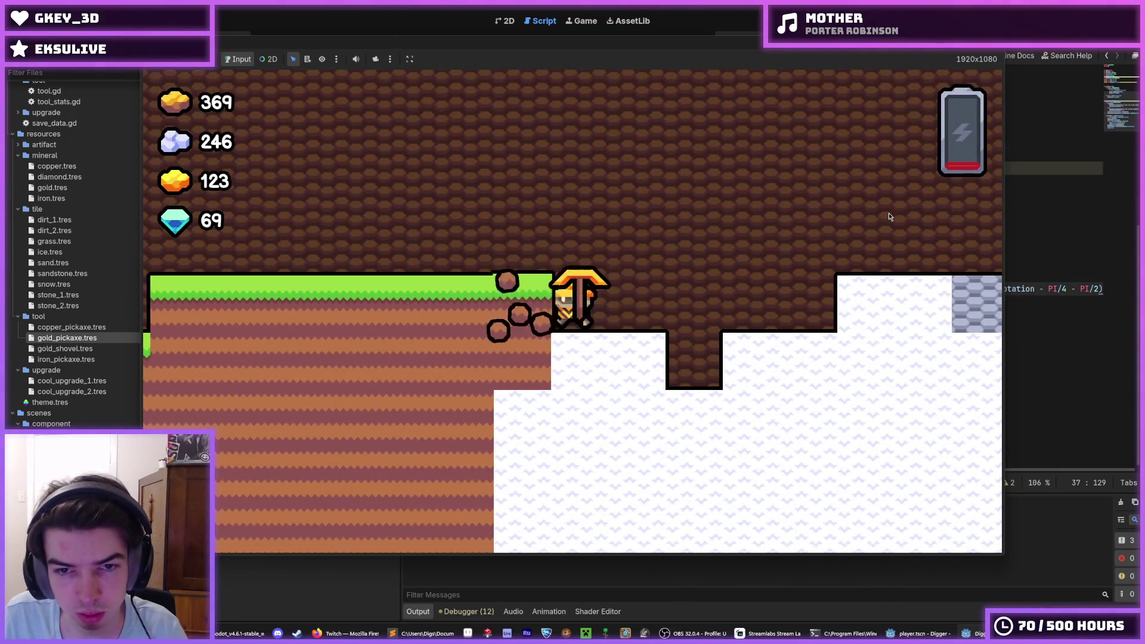
key(a)
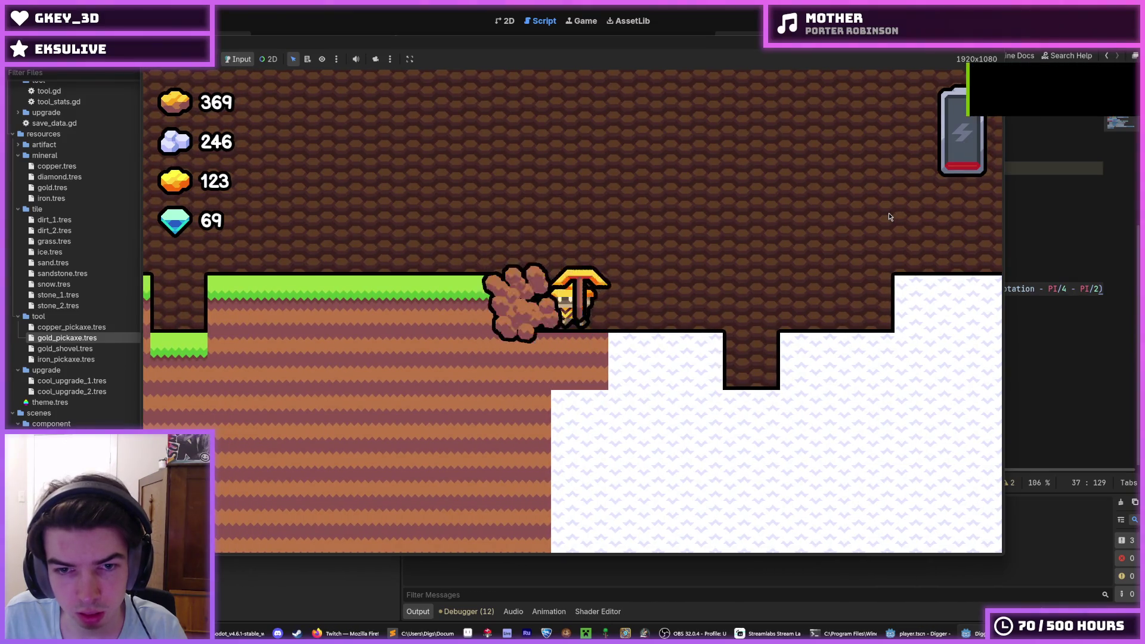
key(a)
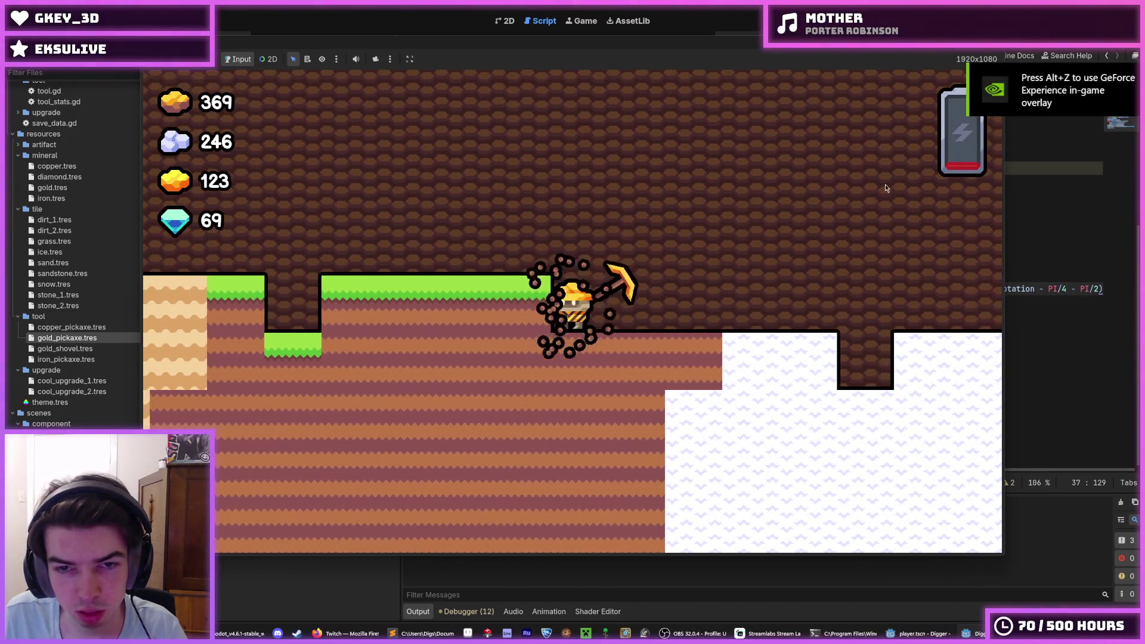
key(F8)
Step: Add print(moving) at the top of the _physics_process for loop and run the game to log it
double_click(874, 208)
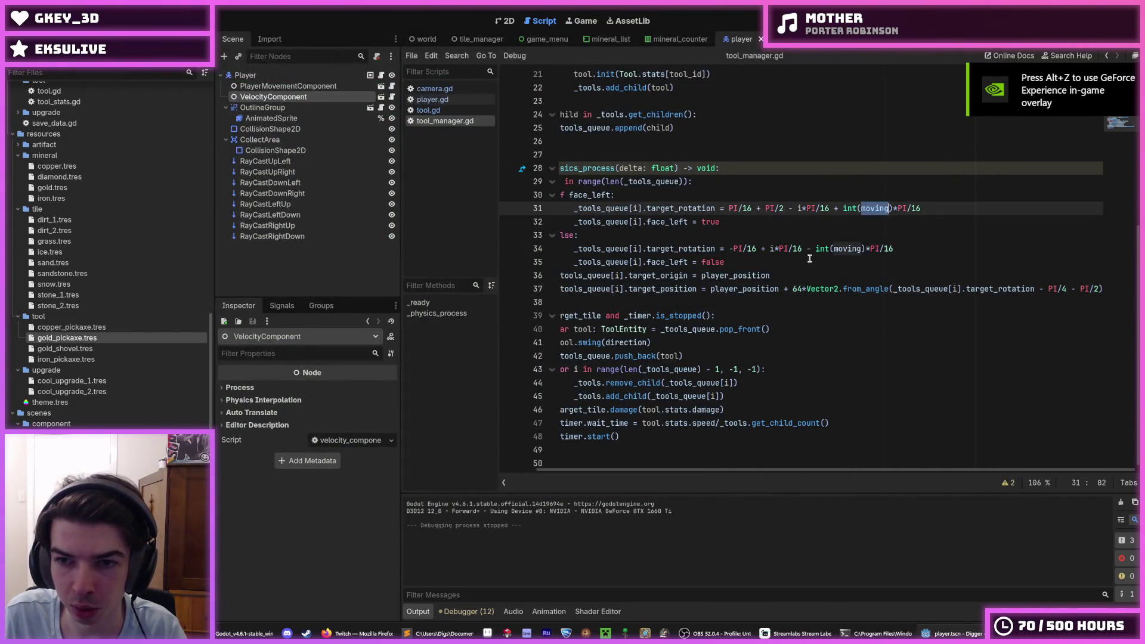
click(706, 182)
key(Return)
text(print(moving)
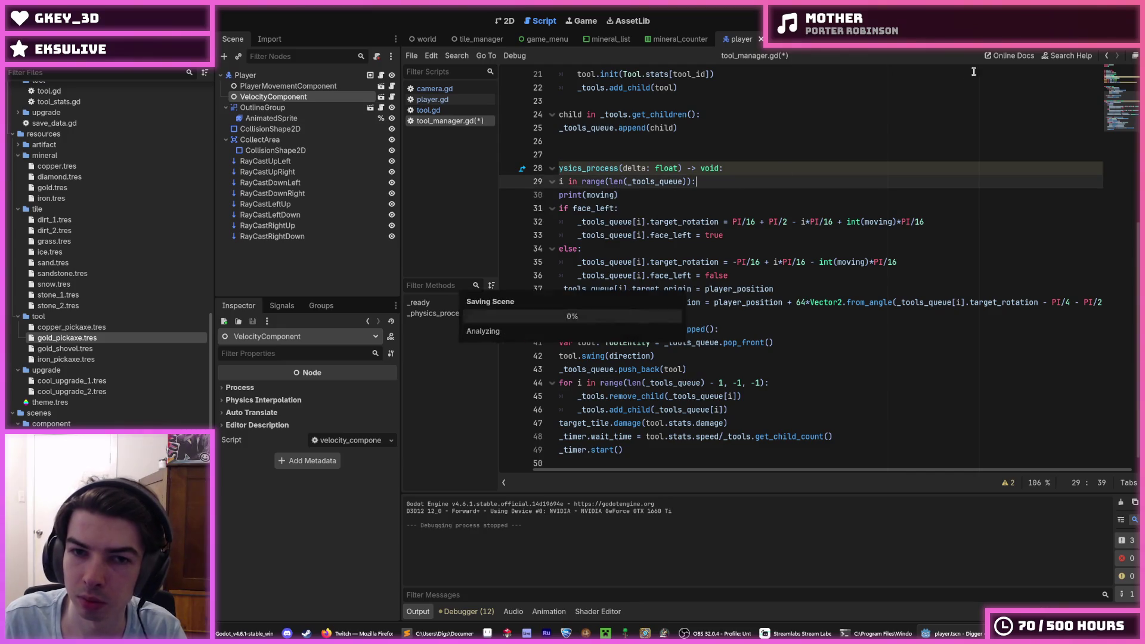
key(F5)
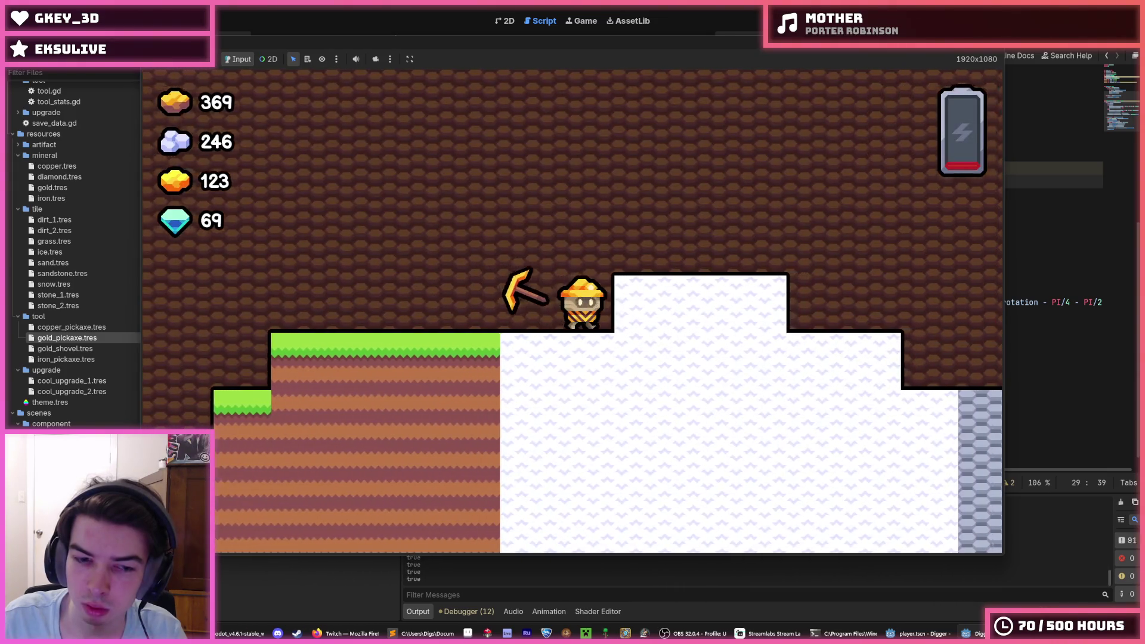
key(d)
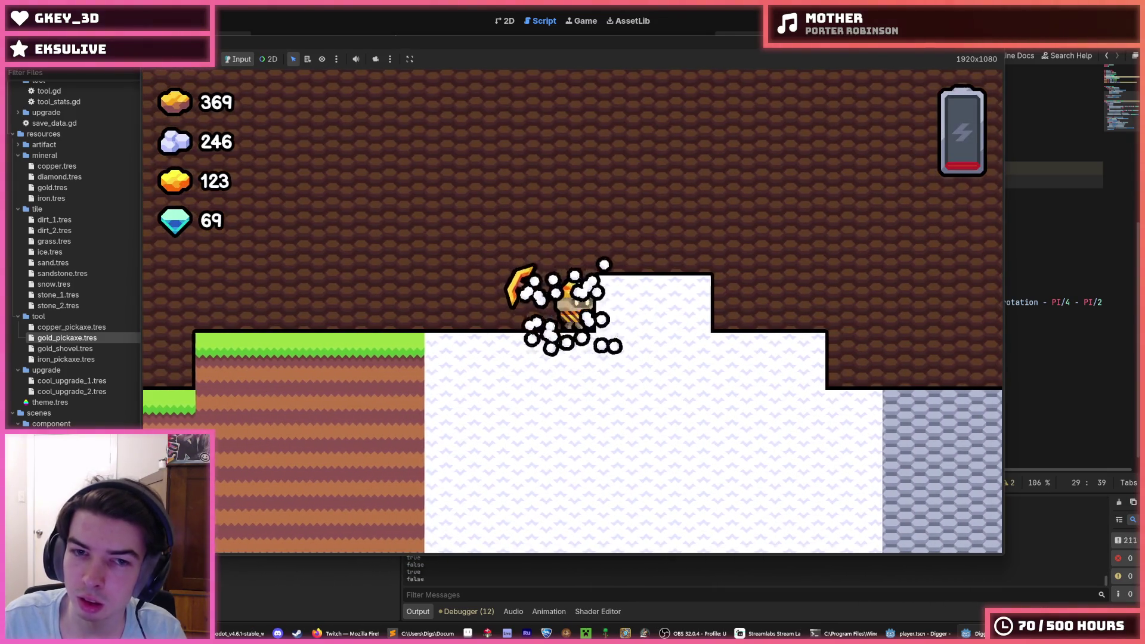
key(F8)
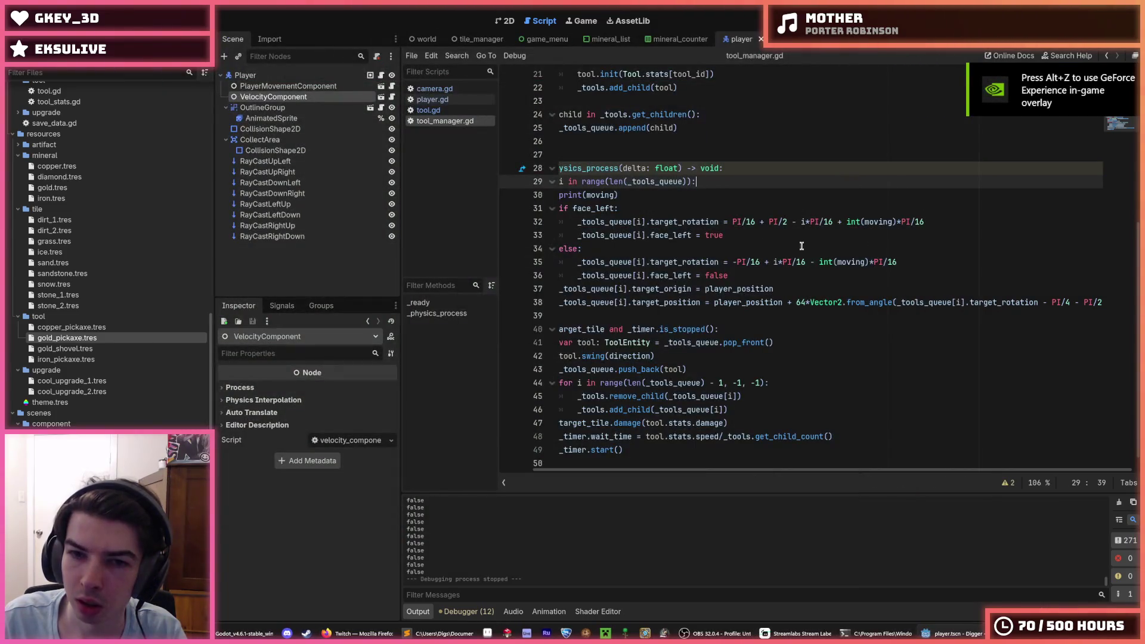
Step: Delete the print(moving) debug line and remove not is_zero_approx from line 55 of player.gd
mouse_move(621, 196)
mouse_down()
mouse_move(561, 197)
mouse_move(587, 193)
mouse_up()
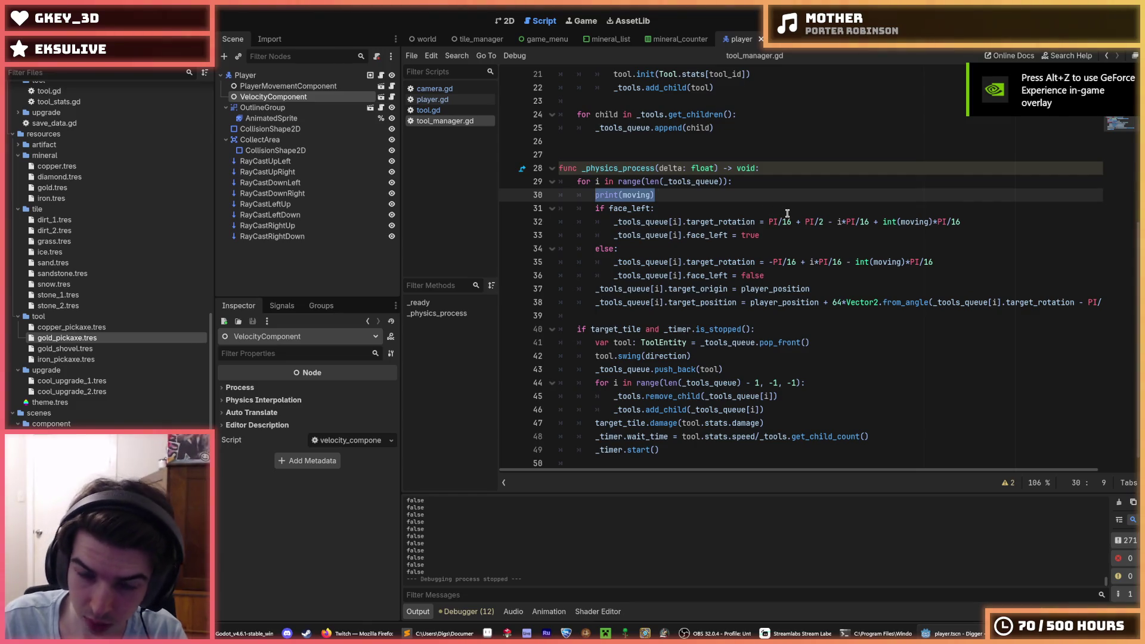
drag(732, 197, 760, 184)
key(BackSpace)
click(448, 100)
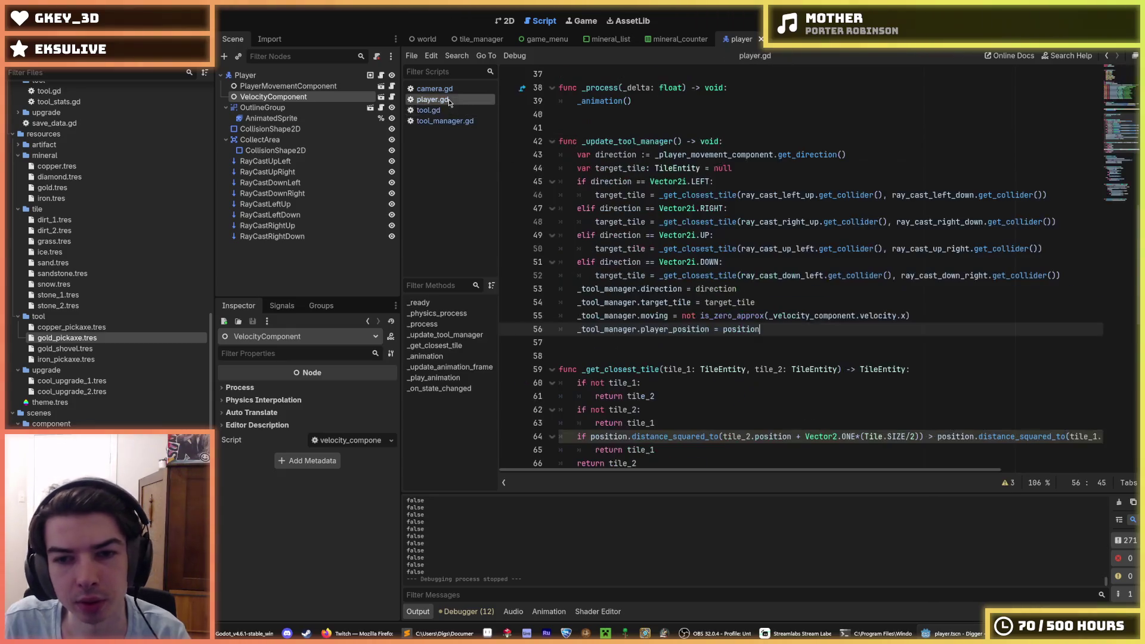
drag(773, 316, 678, 315)
key(BackSpace)
Step: Rewrite the moving line as abs(_velocity_component.velocity.x) > 0.1
click(837, 316)
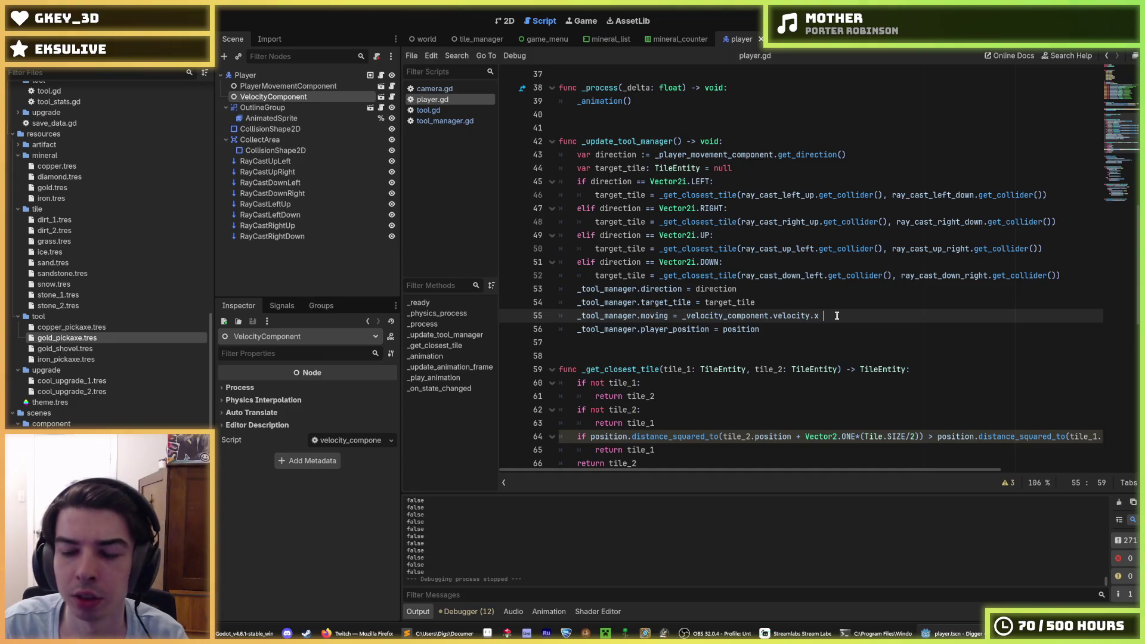
text(abs()
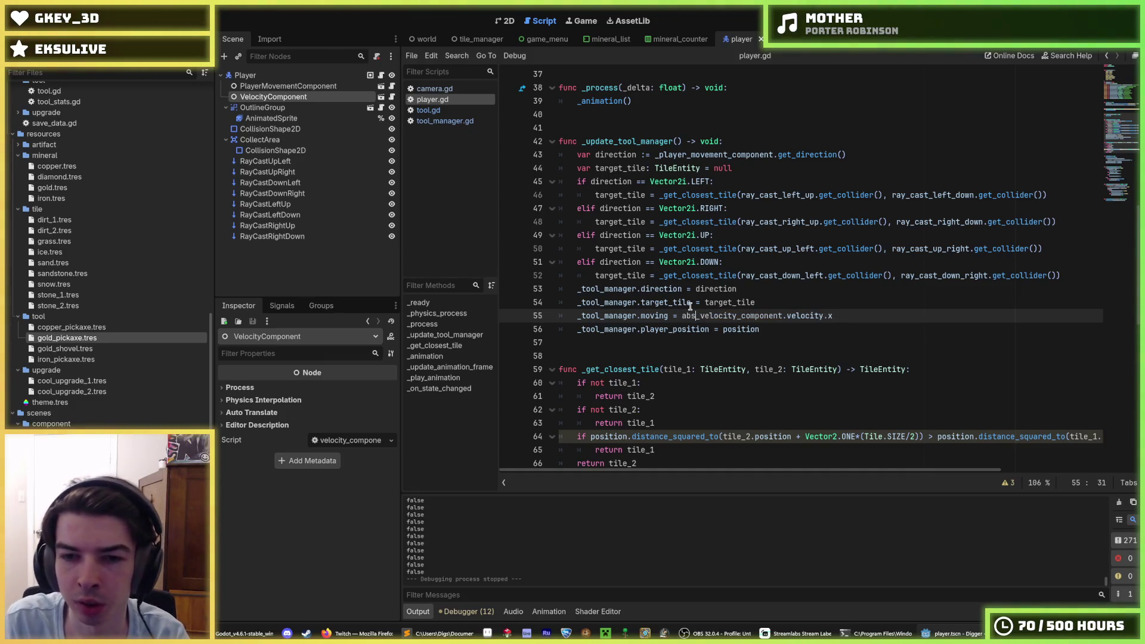
key(End)
text())
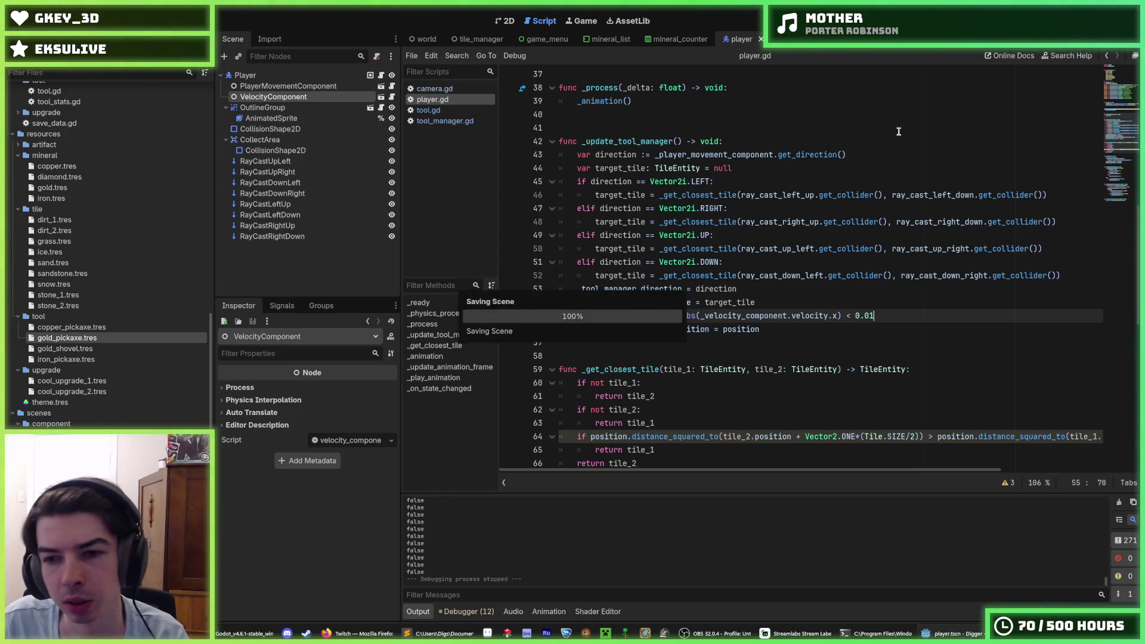
click(846, 315)
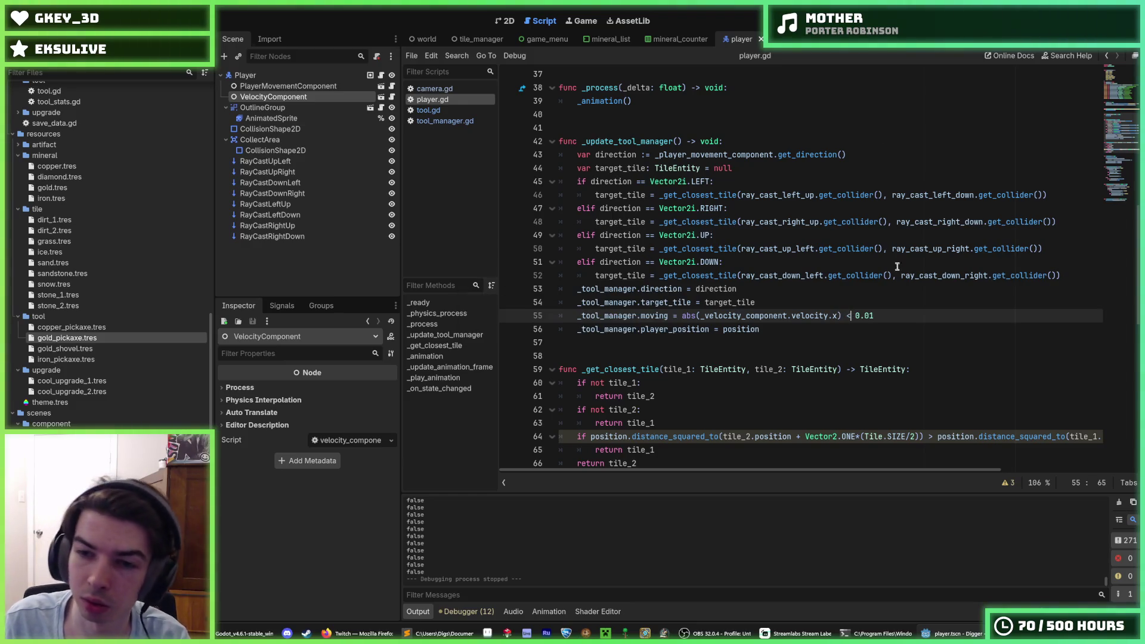
key(BackSpace)
text(>)
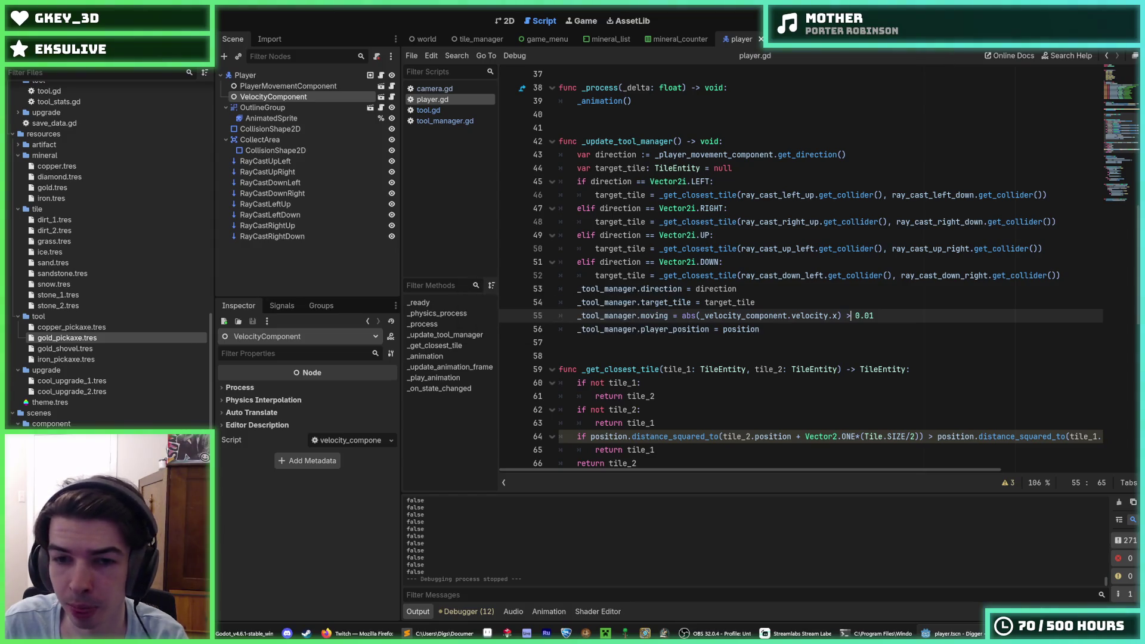
Step: Run the game and test mining left and right with the new velocity threshold
key(F5)
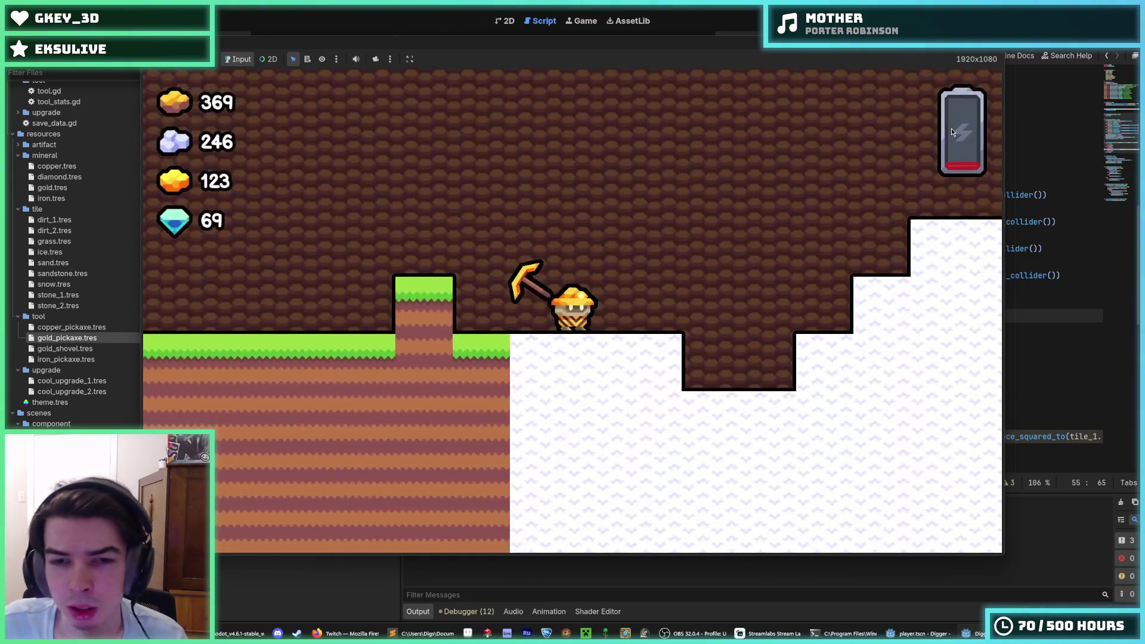
key(a)
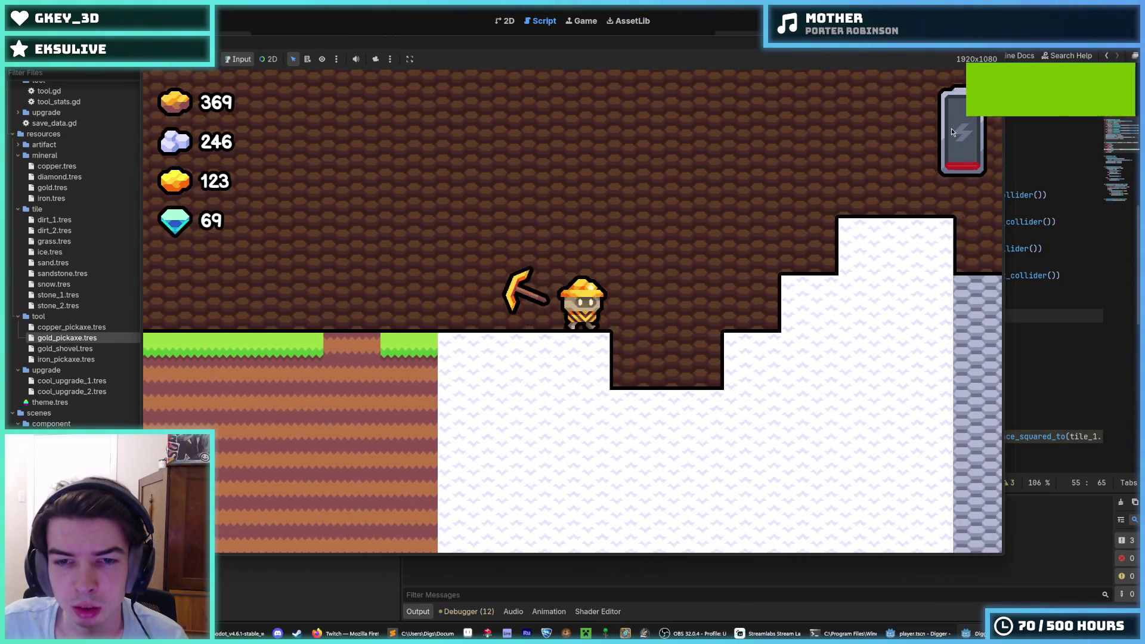
key(d)
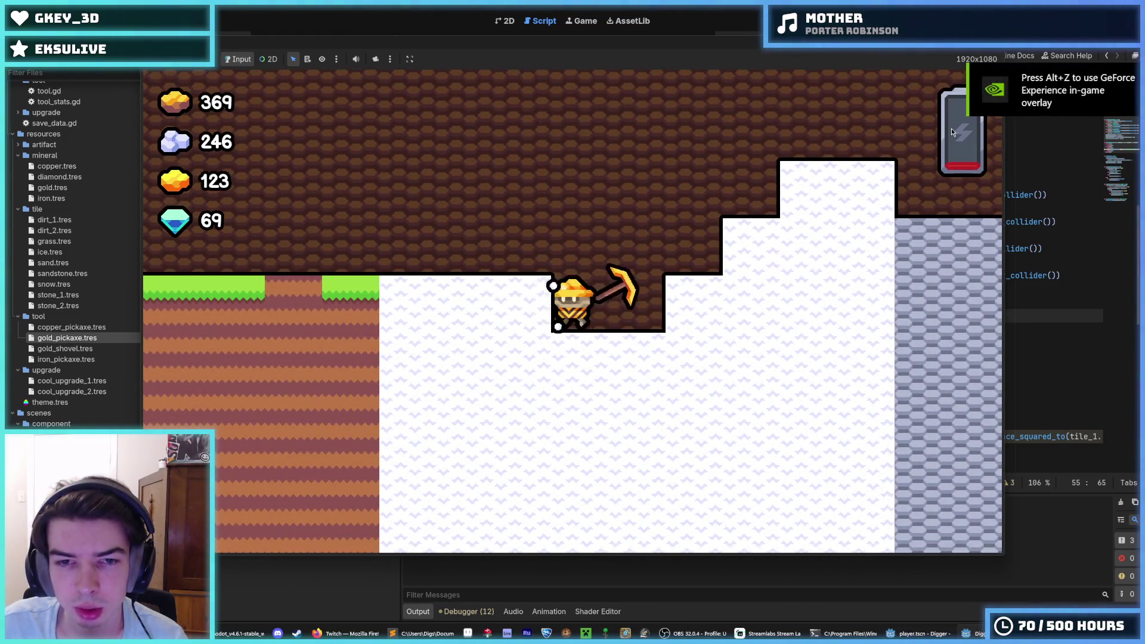
key(a)
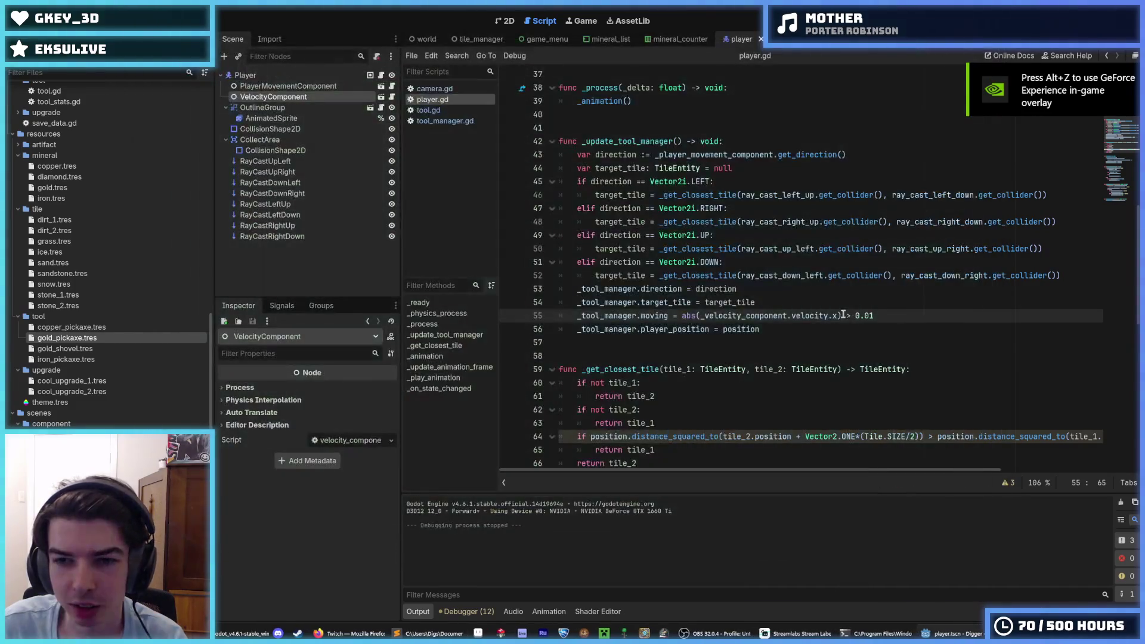
Step: Run the game again, dig downward and move one tile left, then stop it
click(869, 316)
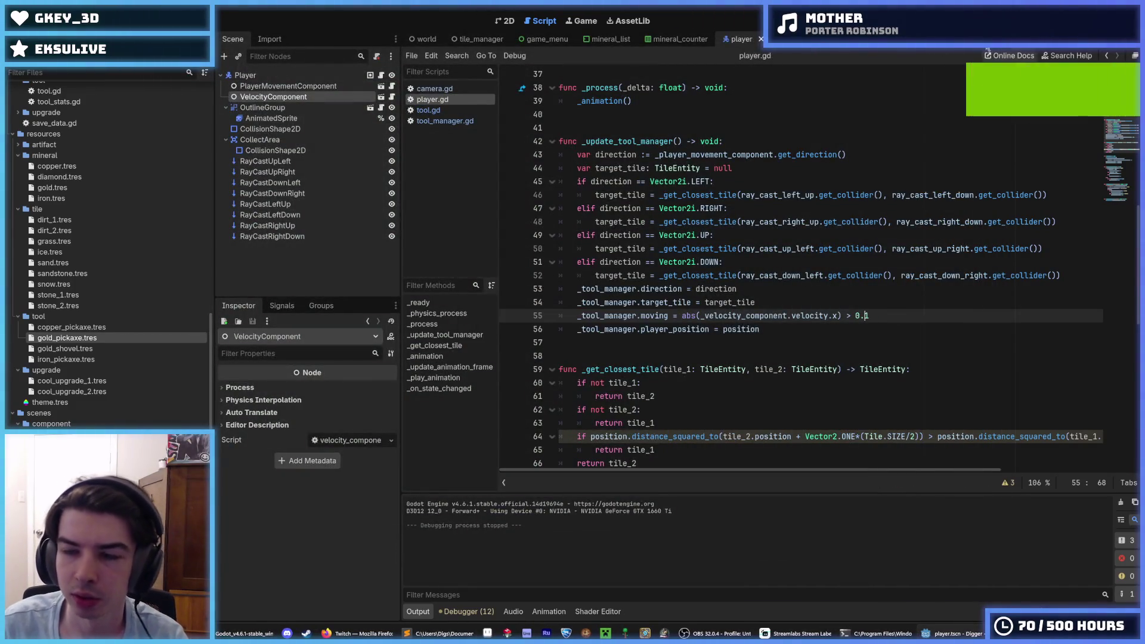
key(F5)
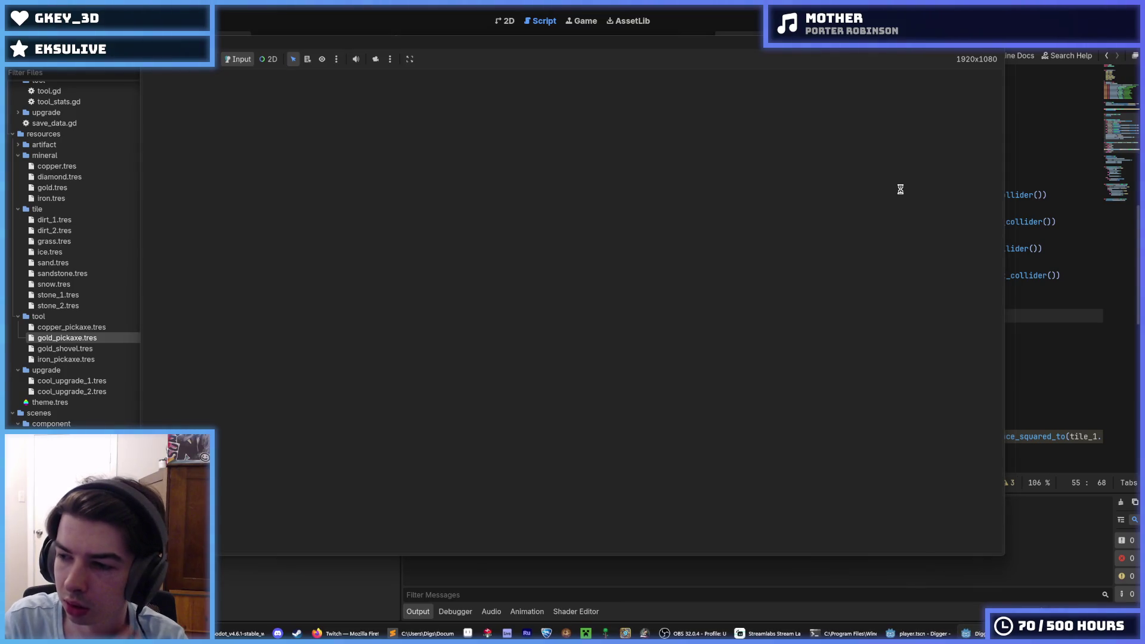
key(d)
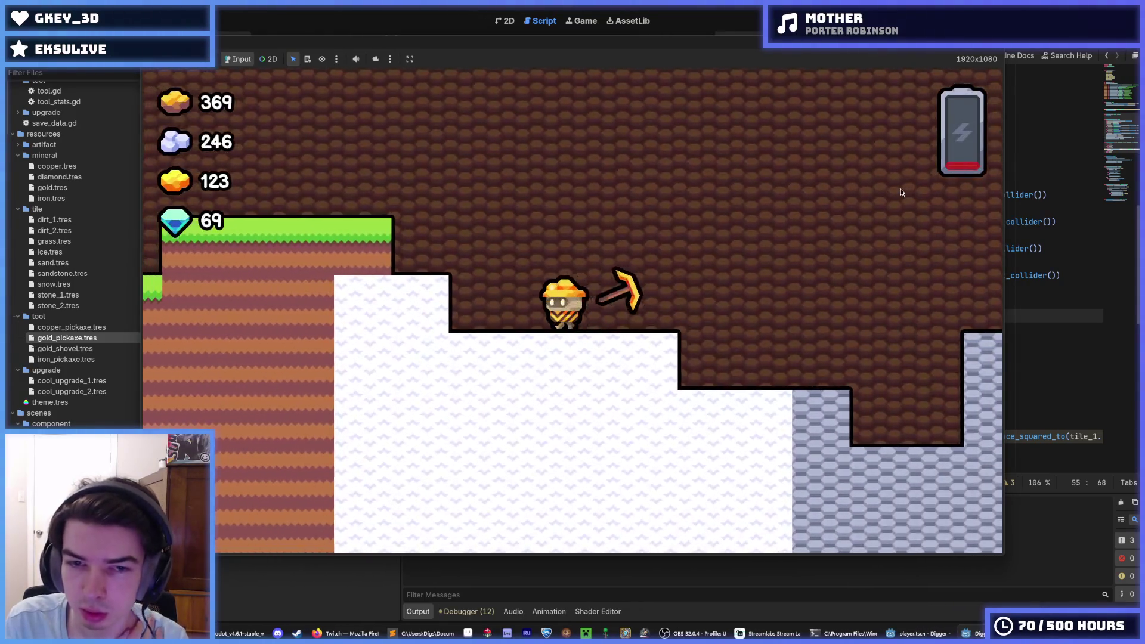
key(s)
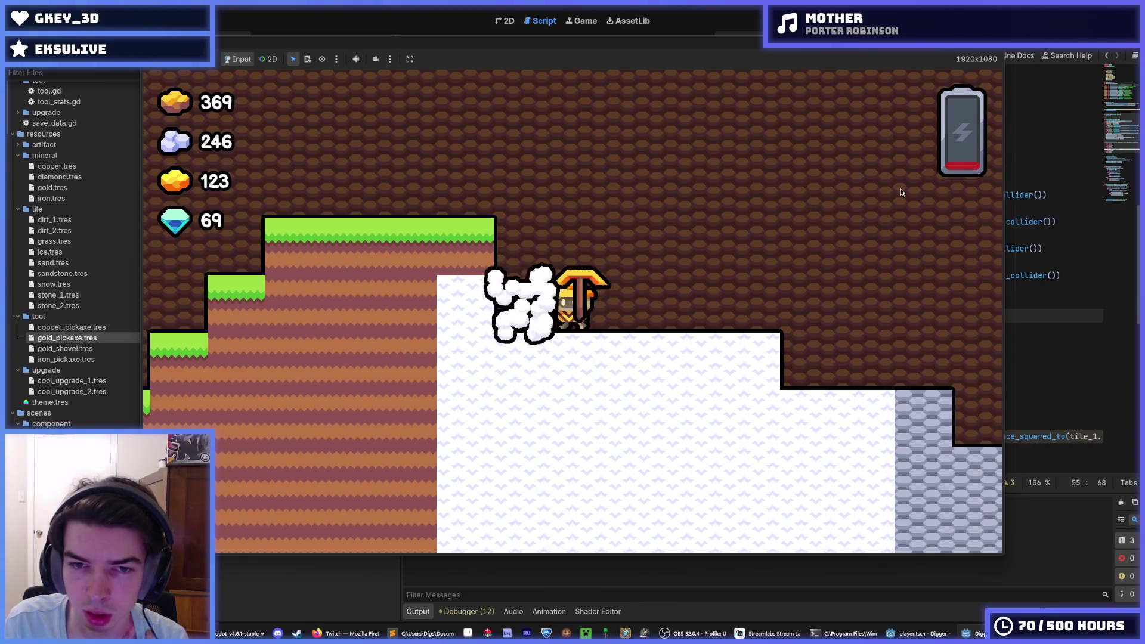
key(a)
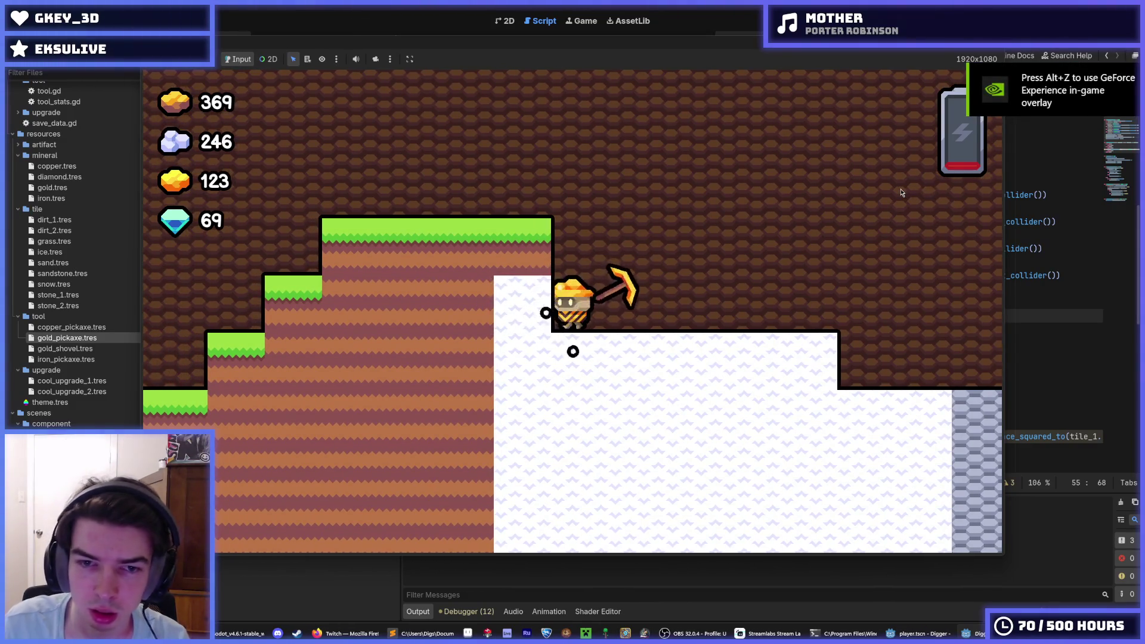
key(F8)
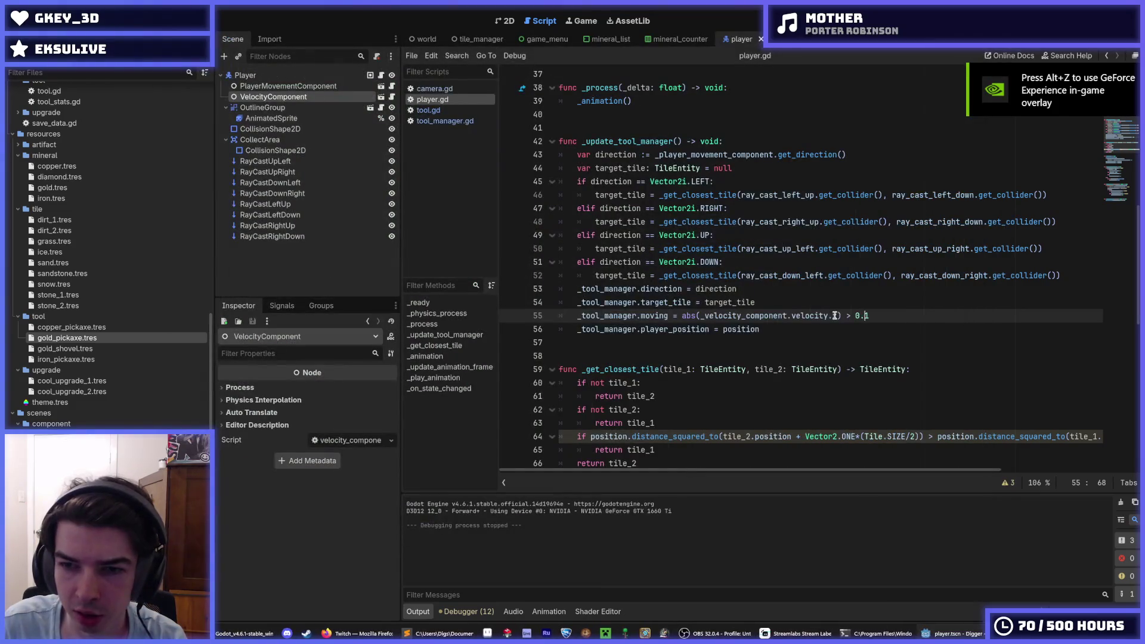
Step: Add print(_velocity_component.velocity.x) on line 56 of player.gd and run the game to log velocity
mouse_move(838, 316)
mouse_down()
mouse_move(686, 317)
mouse_move(700, 320)
mouse_up()
key(ctrl+c)
click(892, 315)
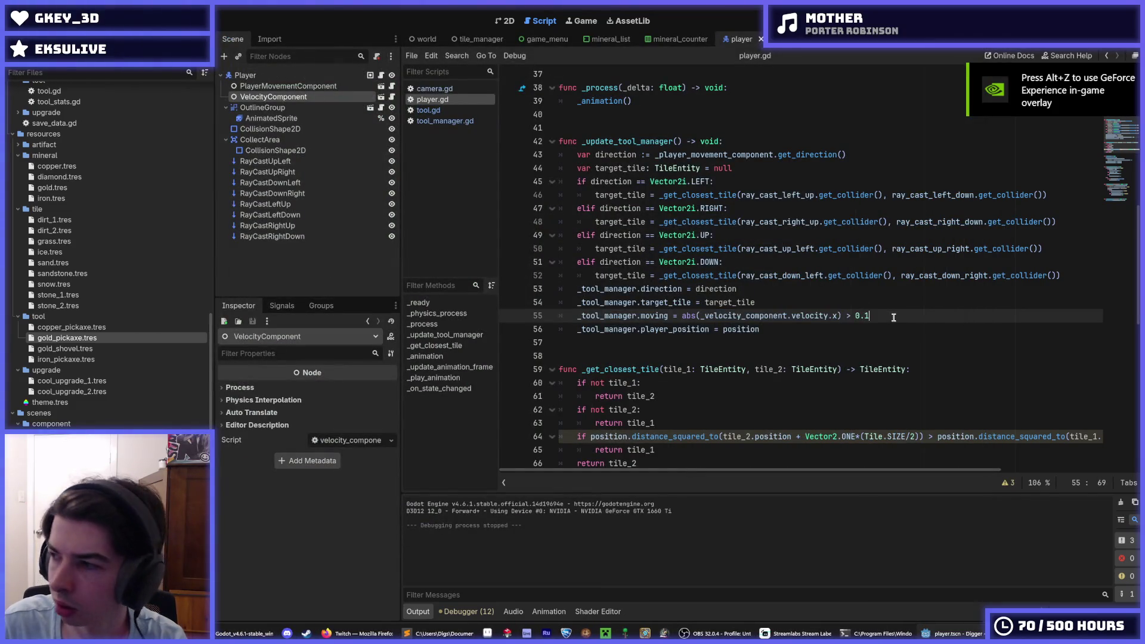
key(Return)
text(print()
key(ctrl+v)
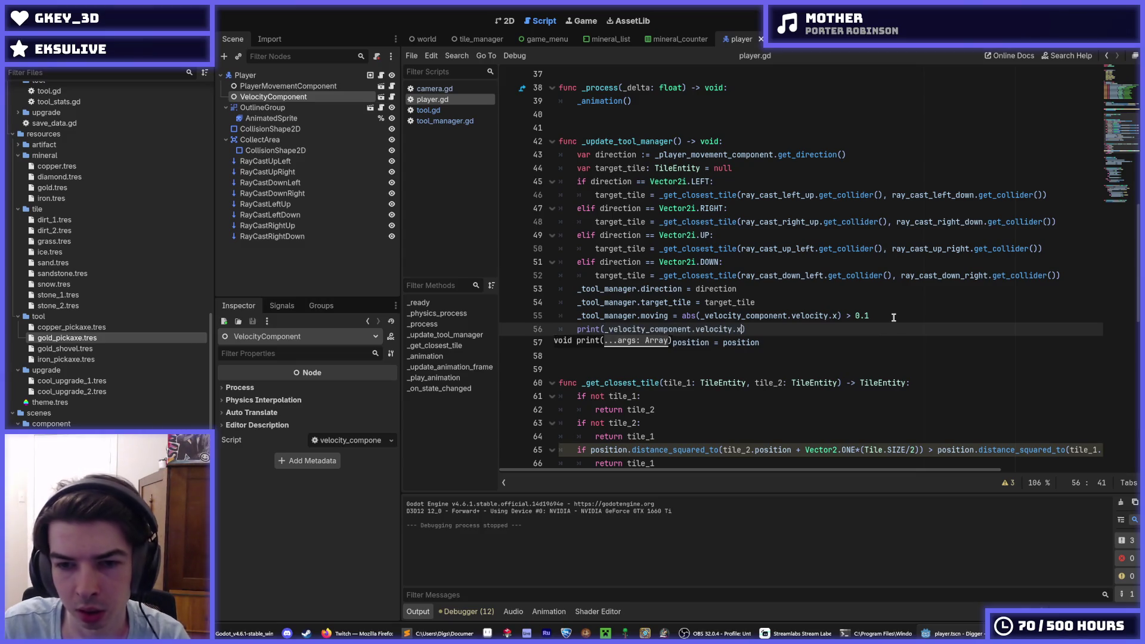
key(F5)
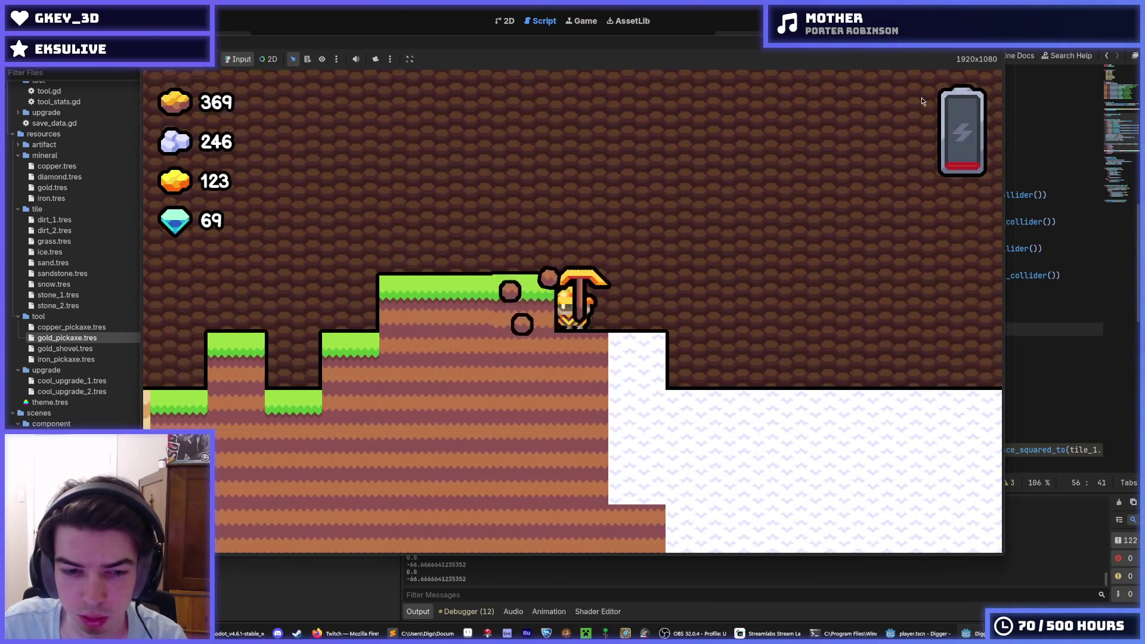
Step: Stop and rerun the game, then select the 0.1 threshold on line 55
key(F8)
key(F5)
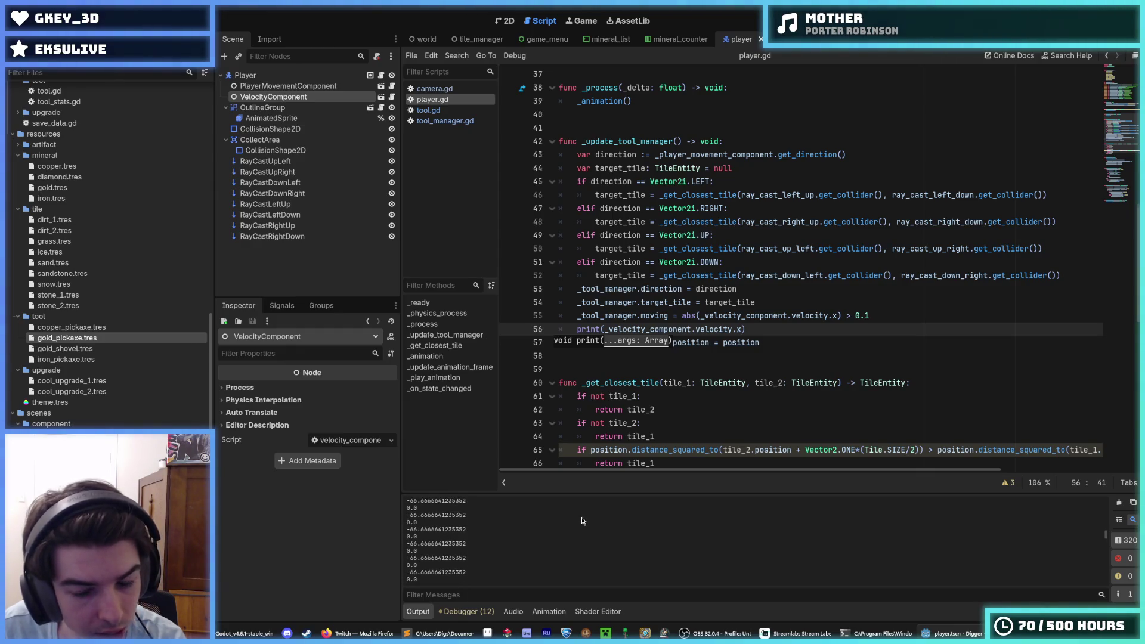
double_click(859, 316)
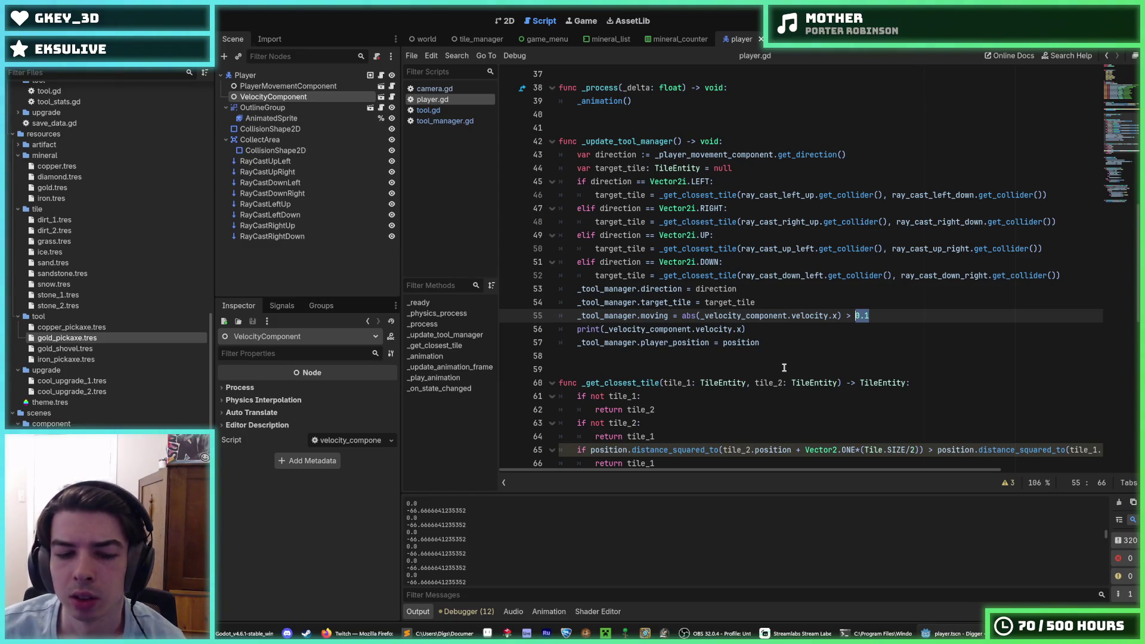
Step: Set the movement threshold to 100 in player.gd, save, and launch the game
text(100)
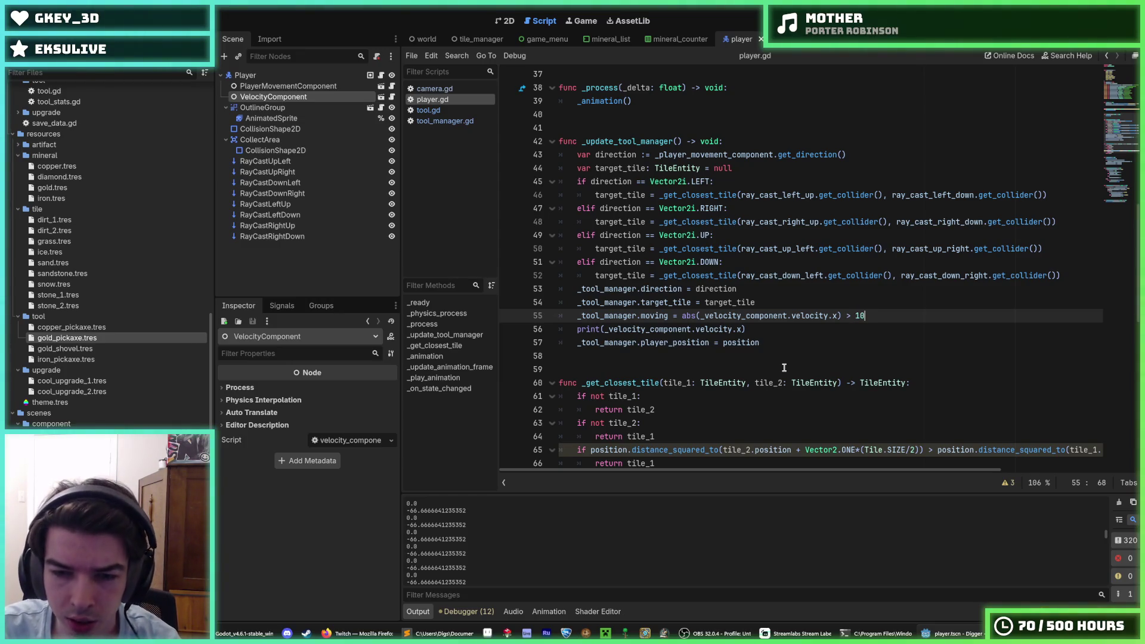
key(ctrl+s)
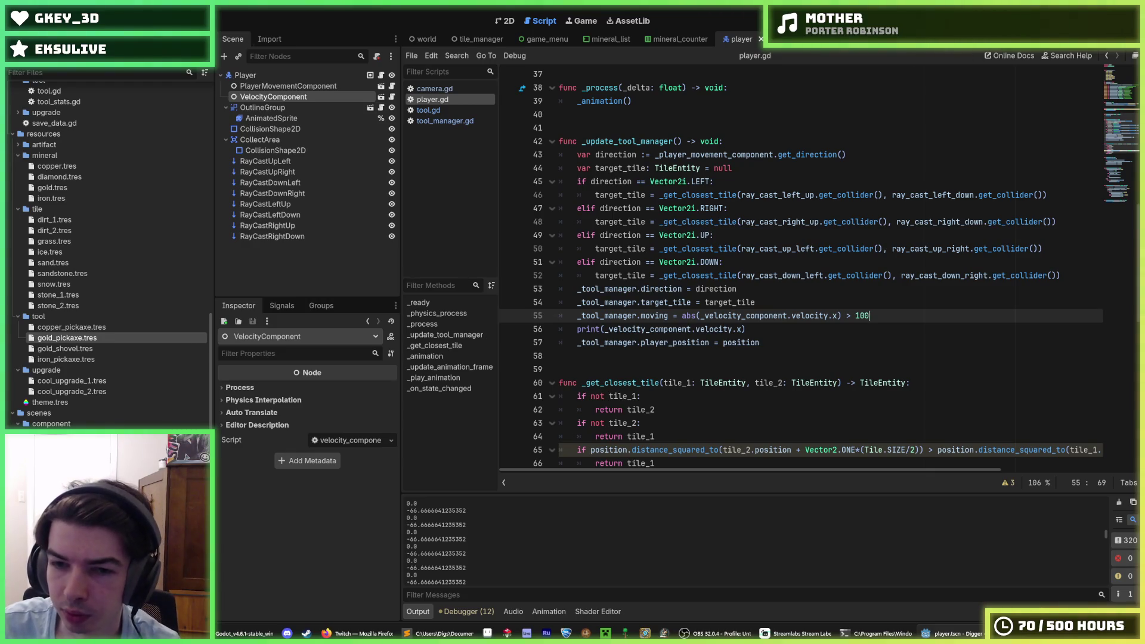
key(F5)
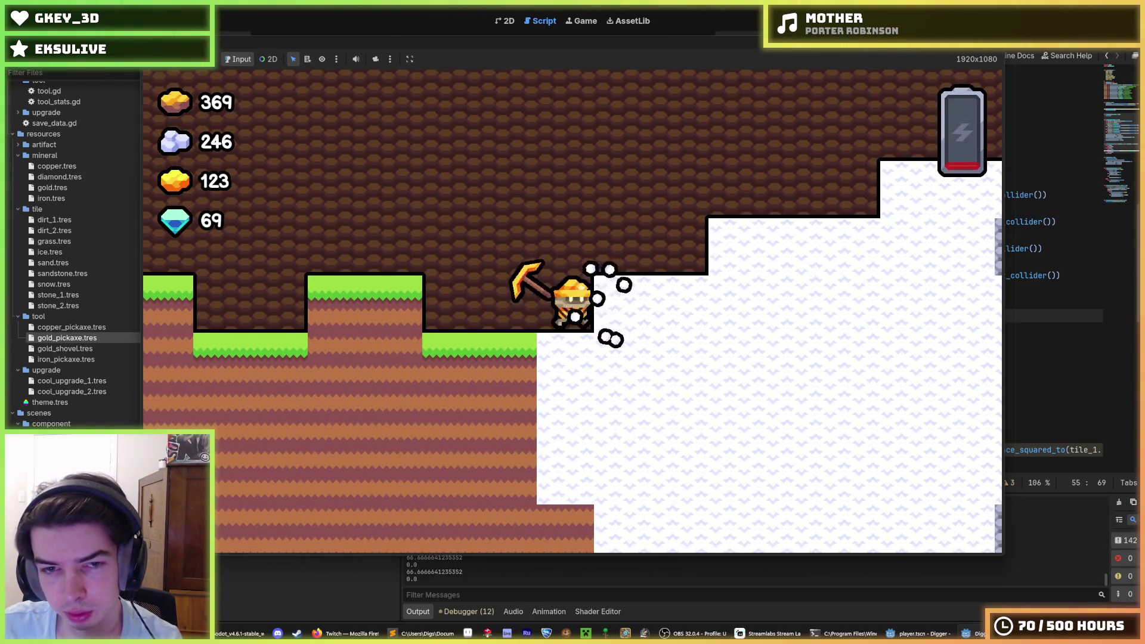
Step: Walk the miner left and right, dig down a shaft and climb back out
key(d)
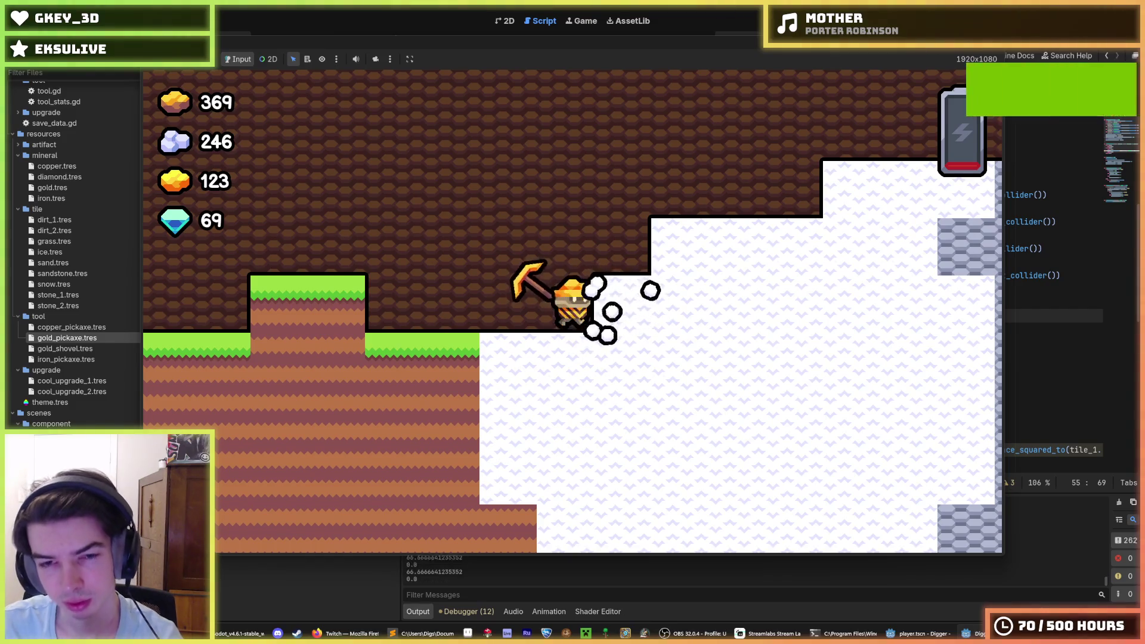
key(d)
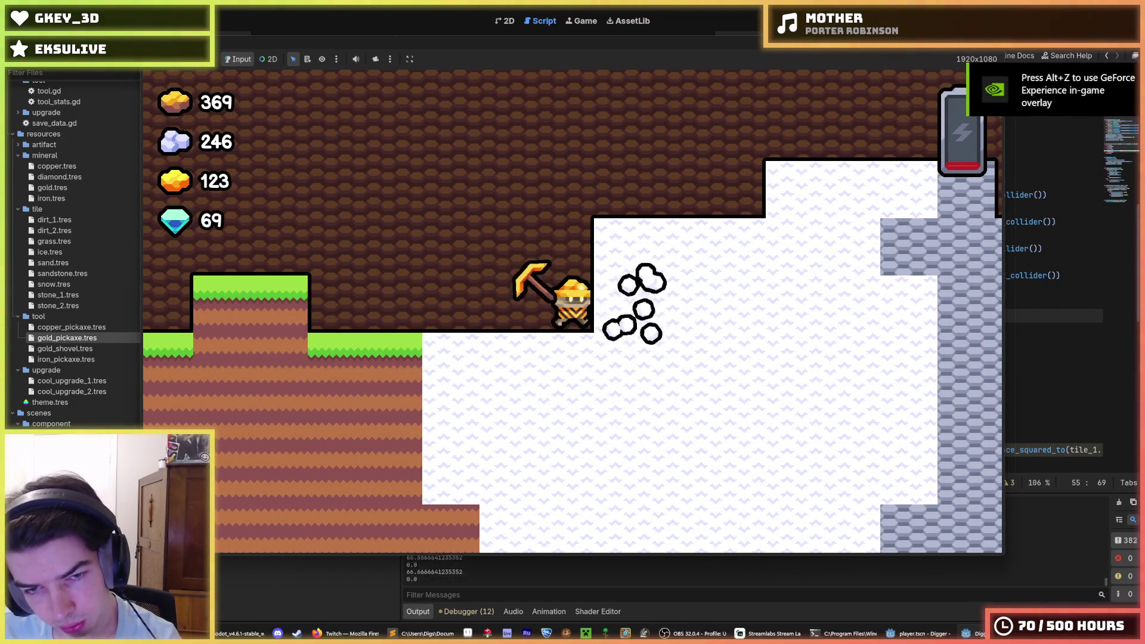
key(a)
key(d)
key(a)
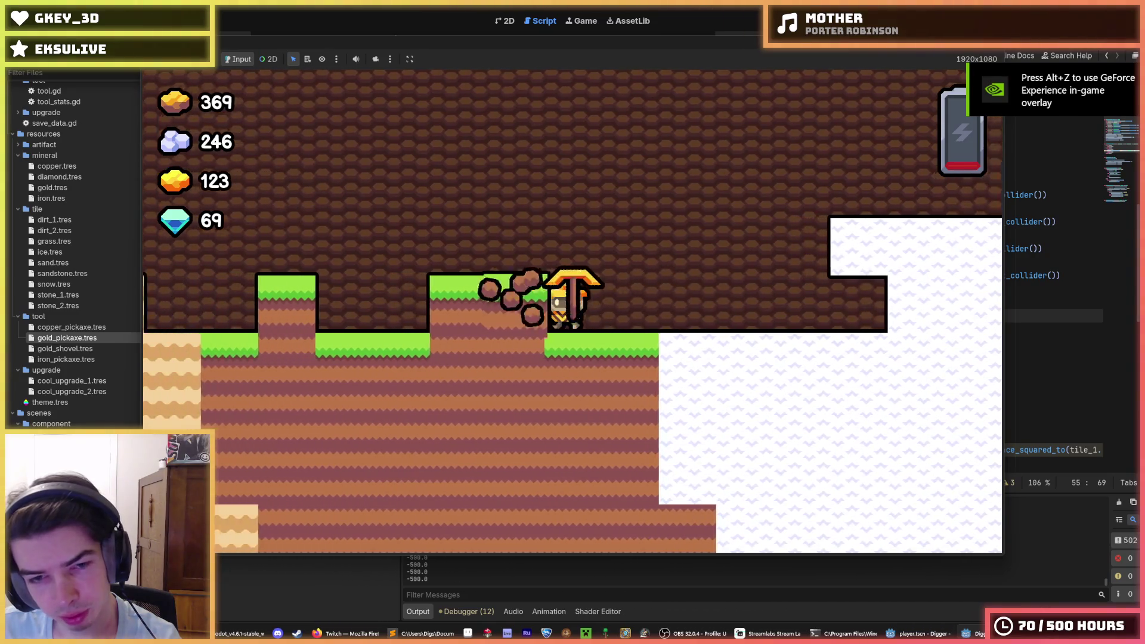
key(d)
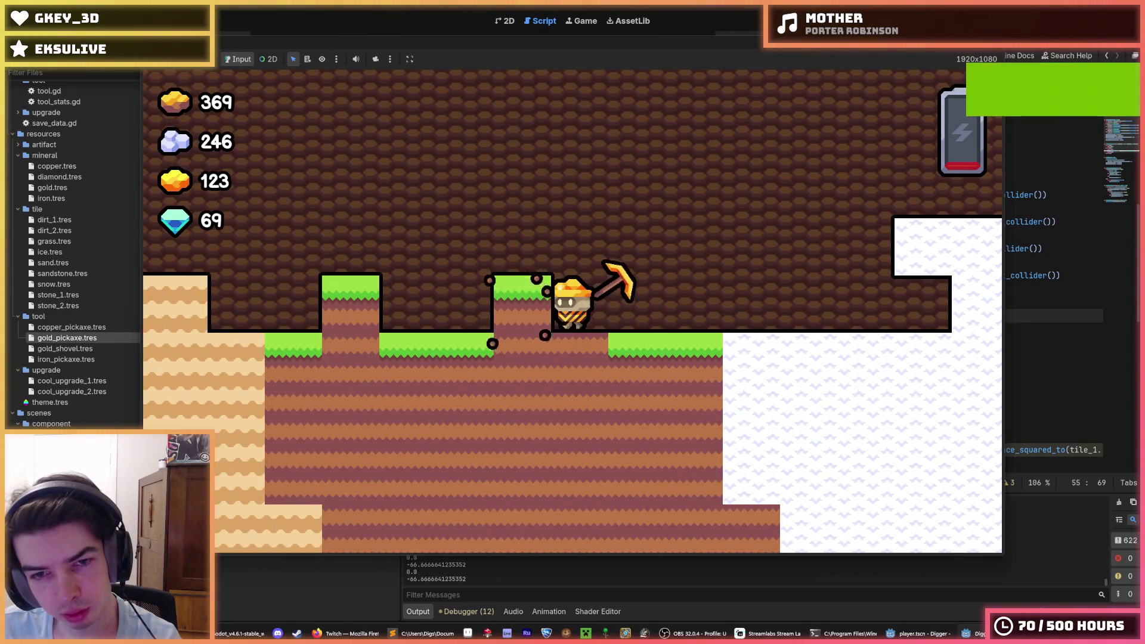
key(a)
key(a)
key(s)
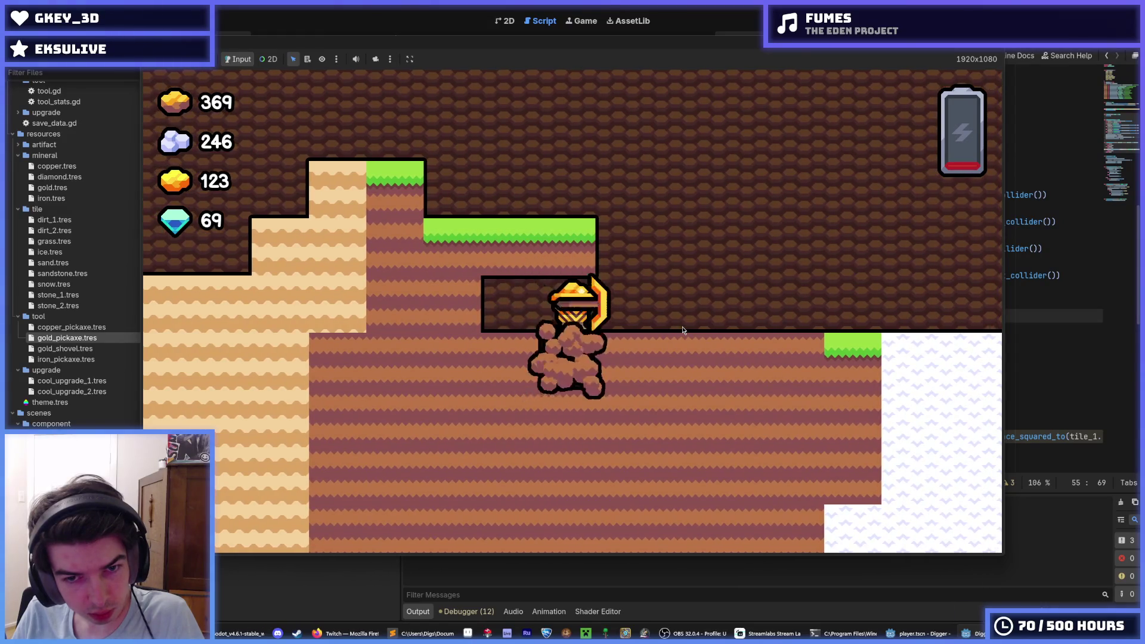
key(a)
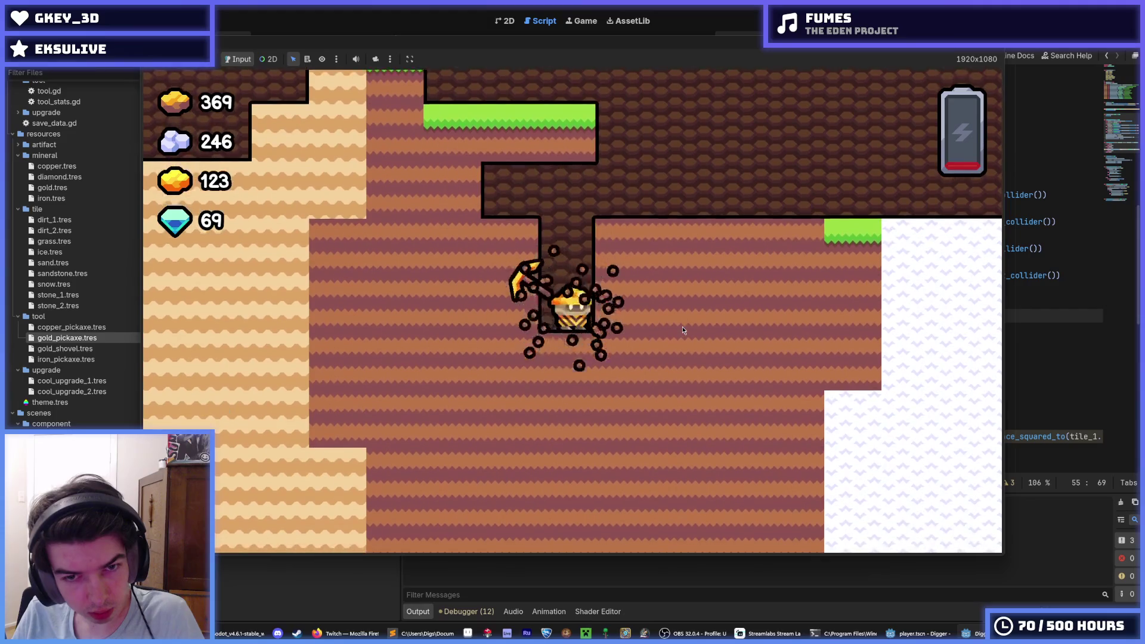
key(s)
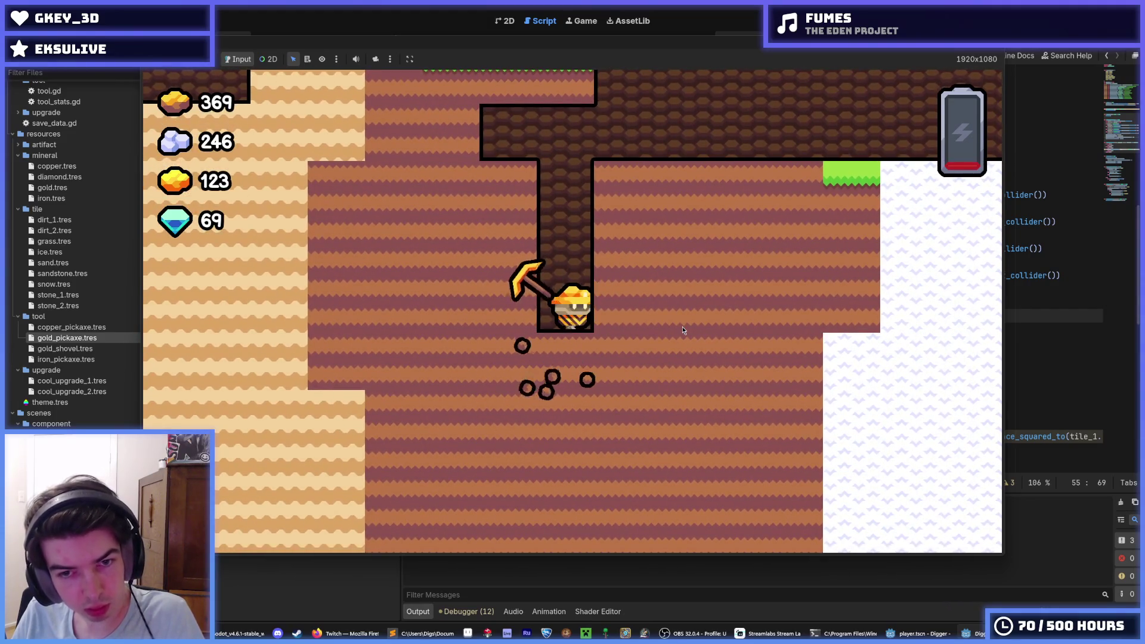
key(d)
key(w)
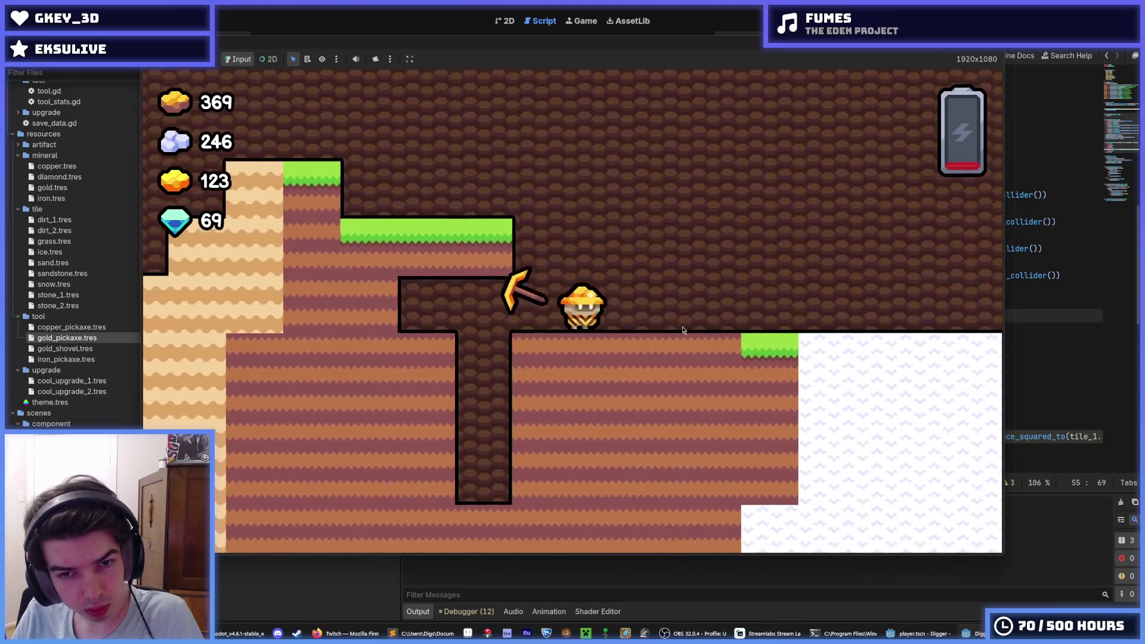
key(a)
key(d)
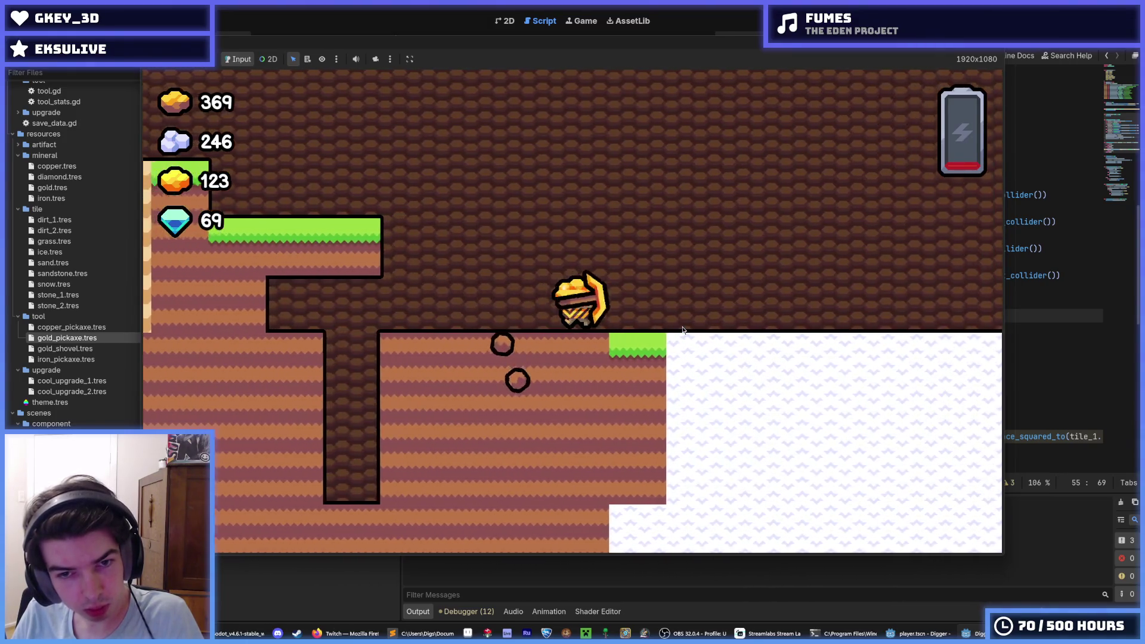
key(a)
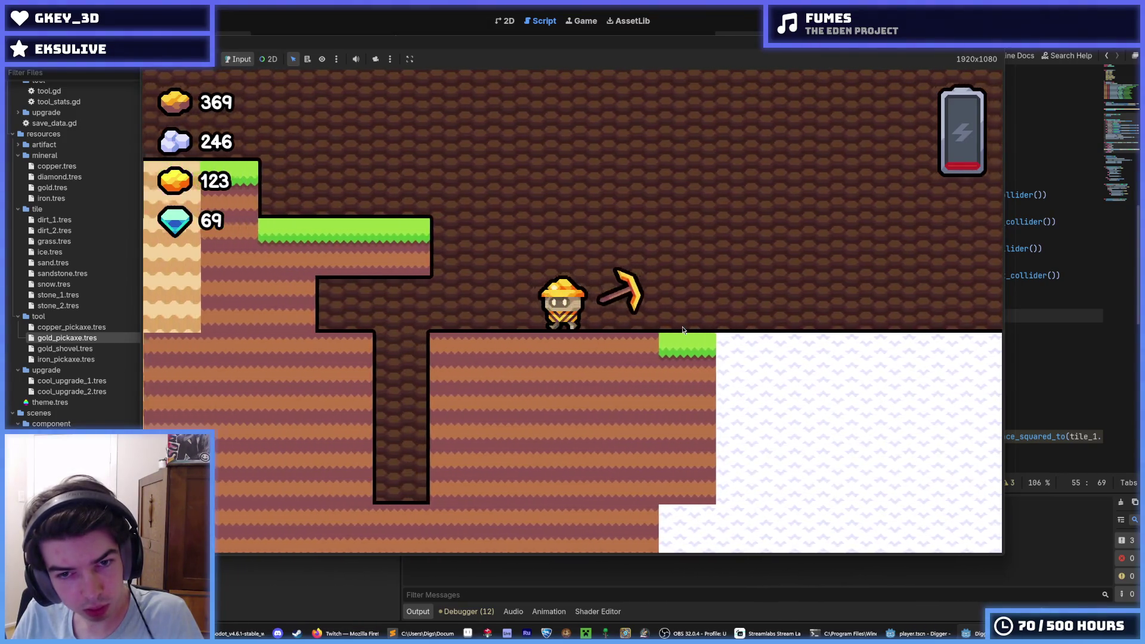
key(d)
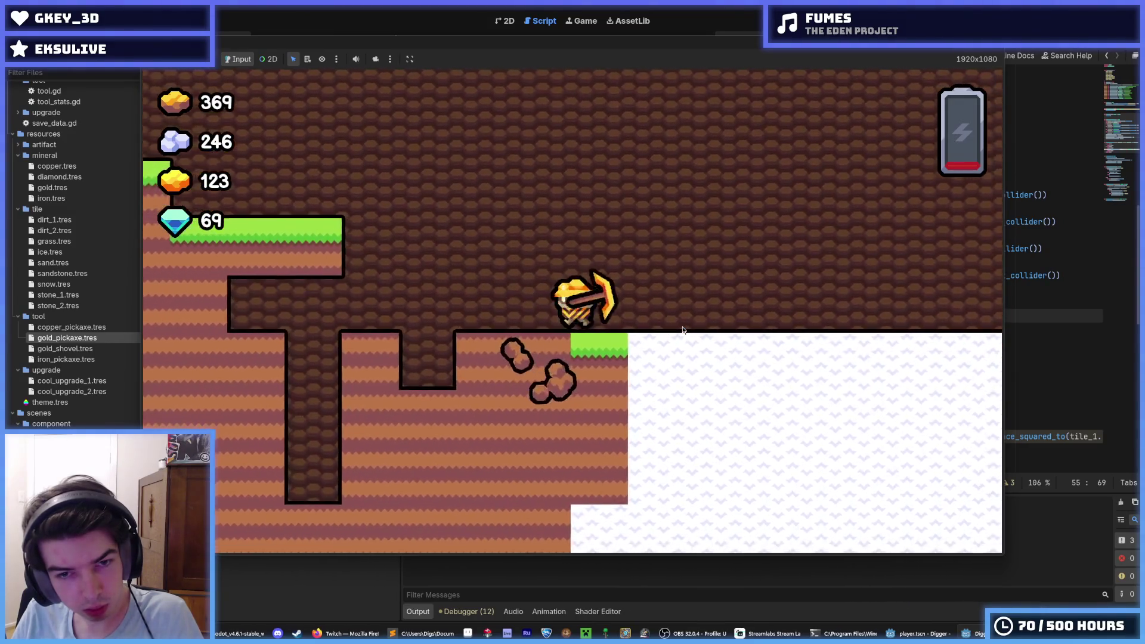
key(d)
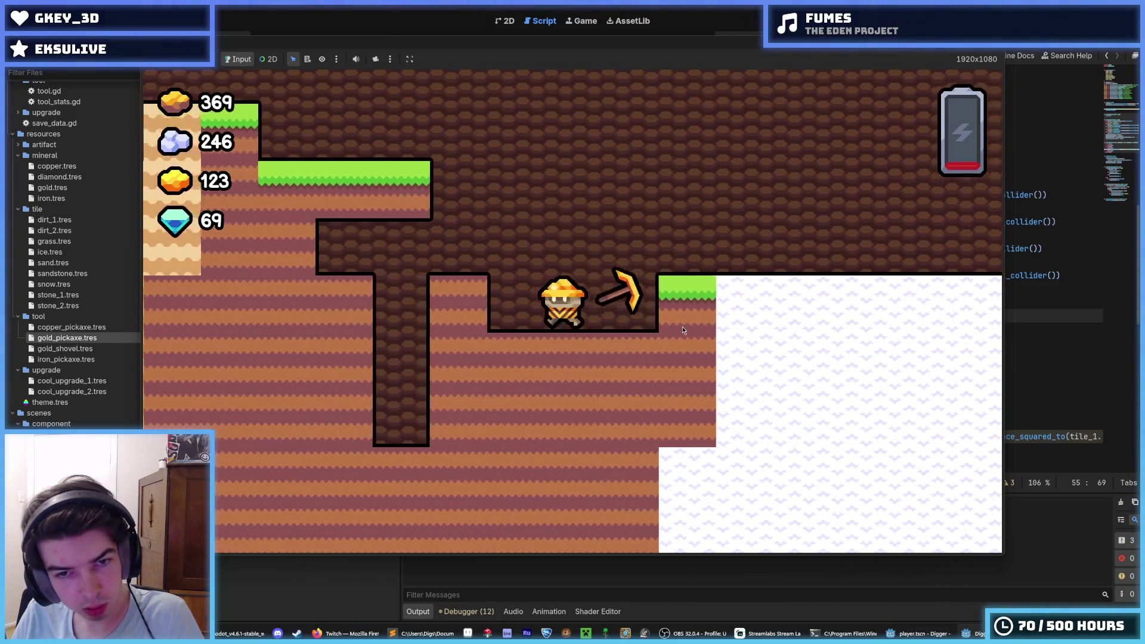
key(d)
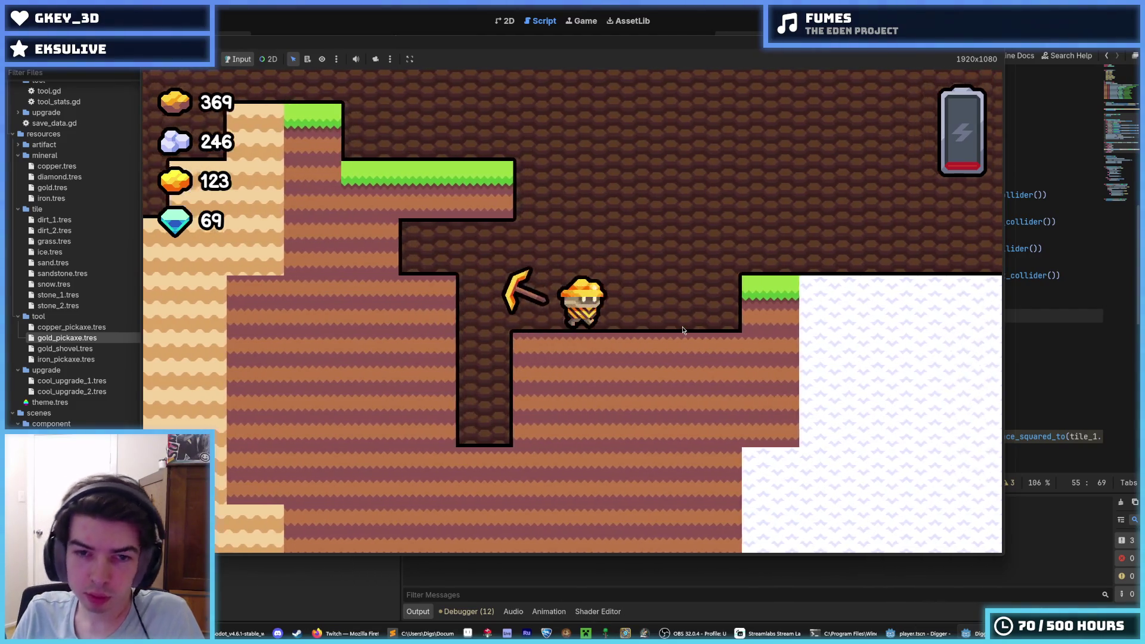
key(w)
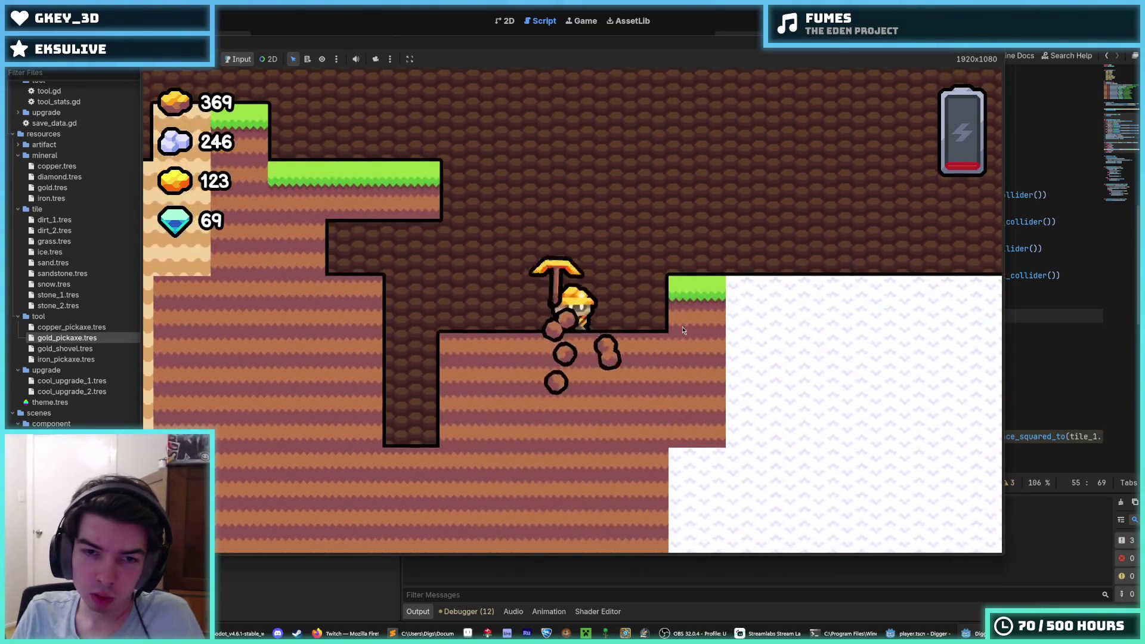
Step: Dig down, left, right and up through several blocks, then stop the game
key(Down)
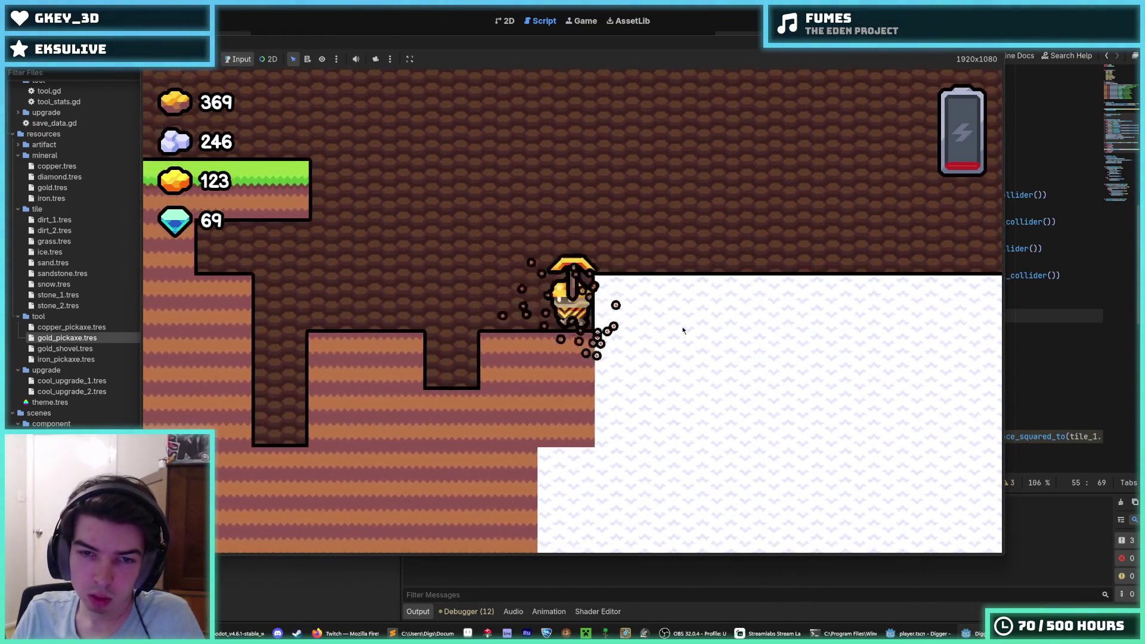
key(Right)
key(Down)
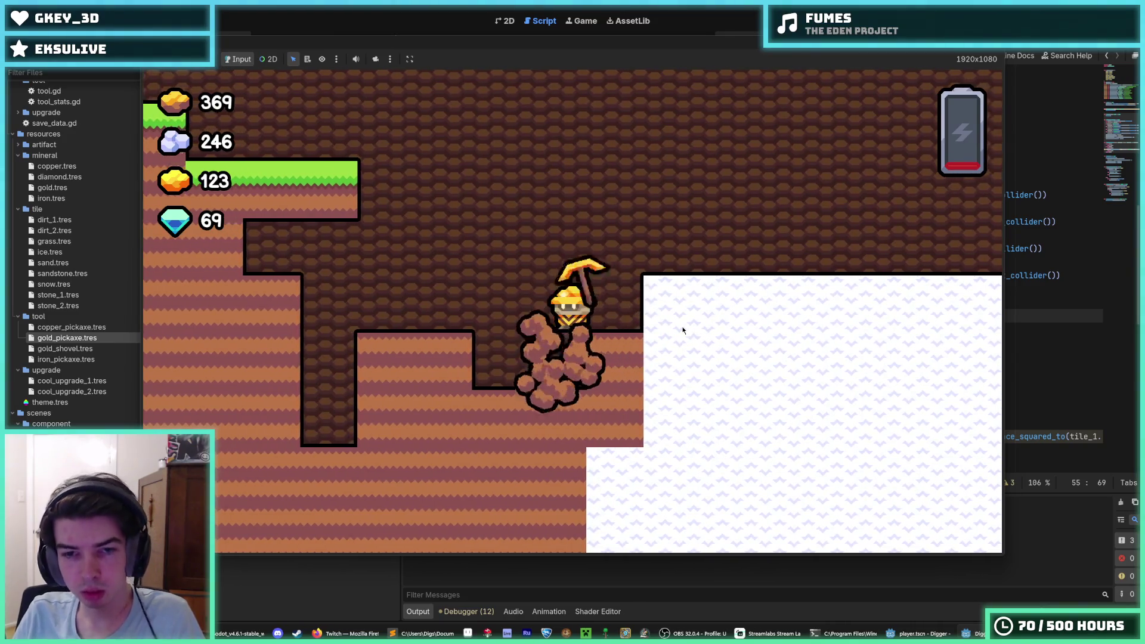
key(Left)
key(Left)
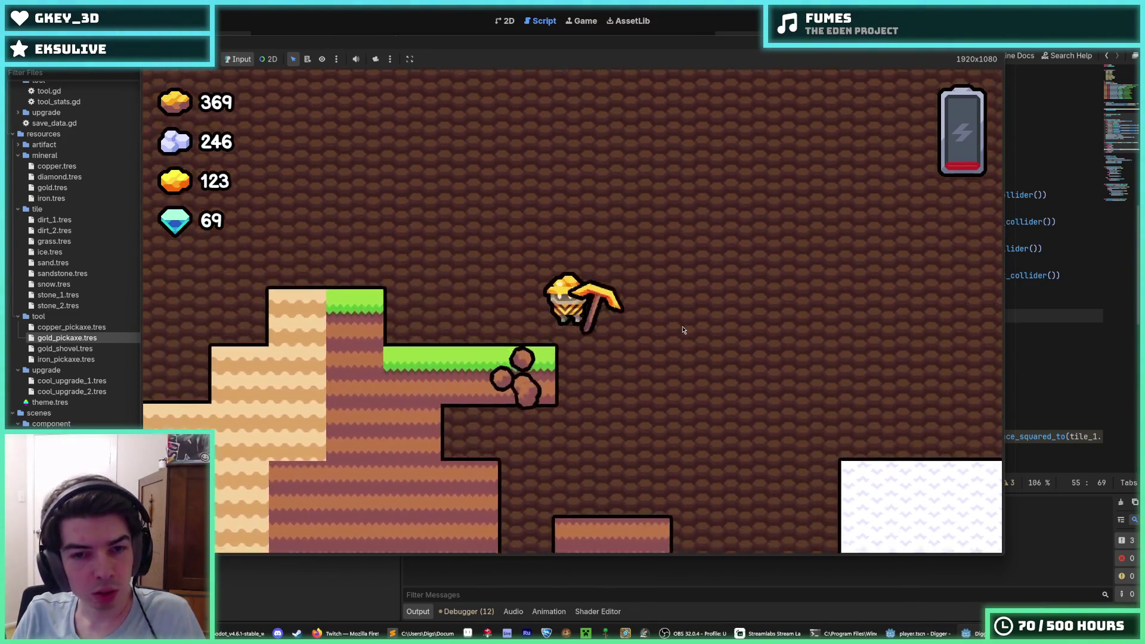
key(Down)
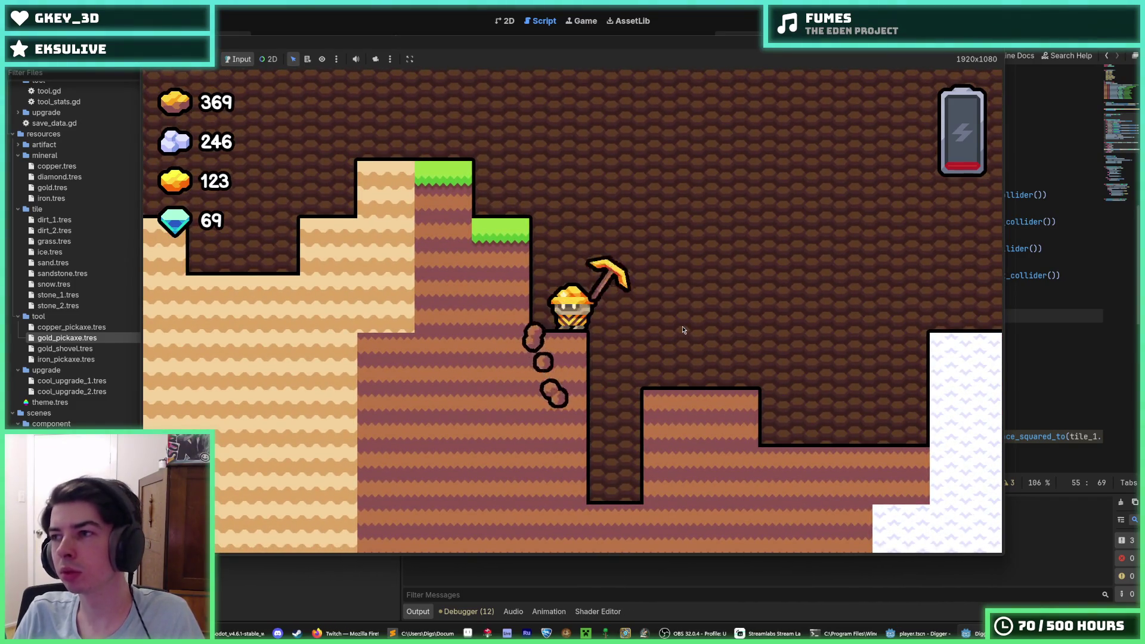
key(Down)
key(Down)
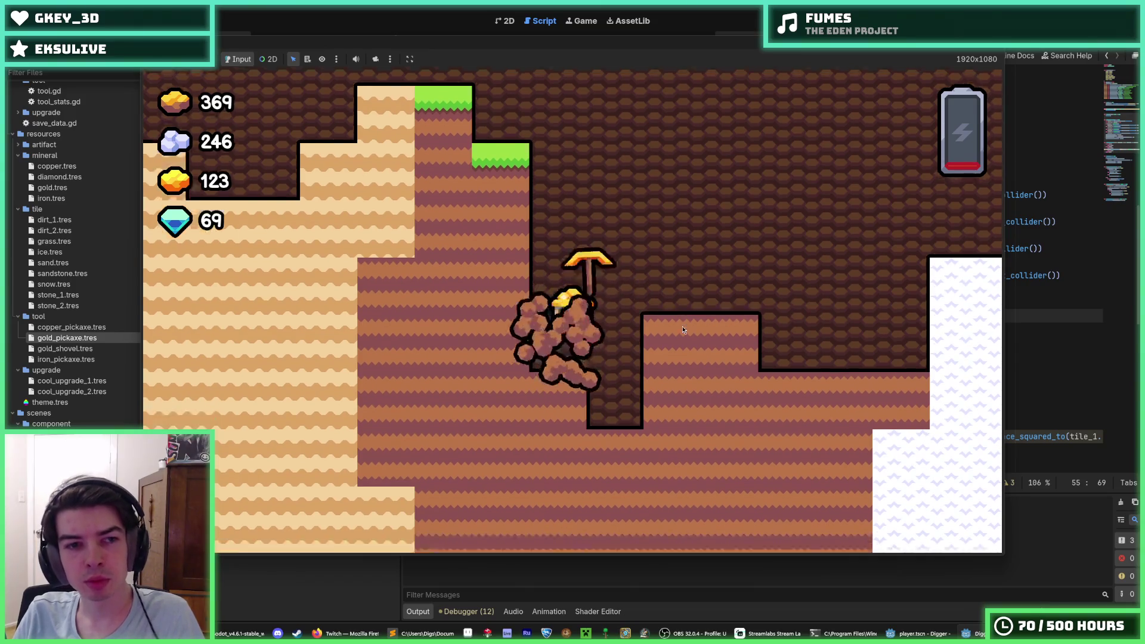
key(Left)
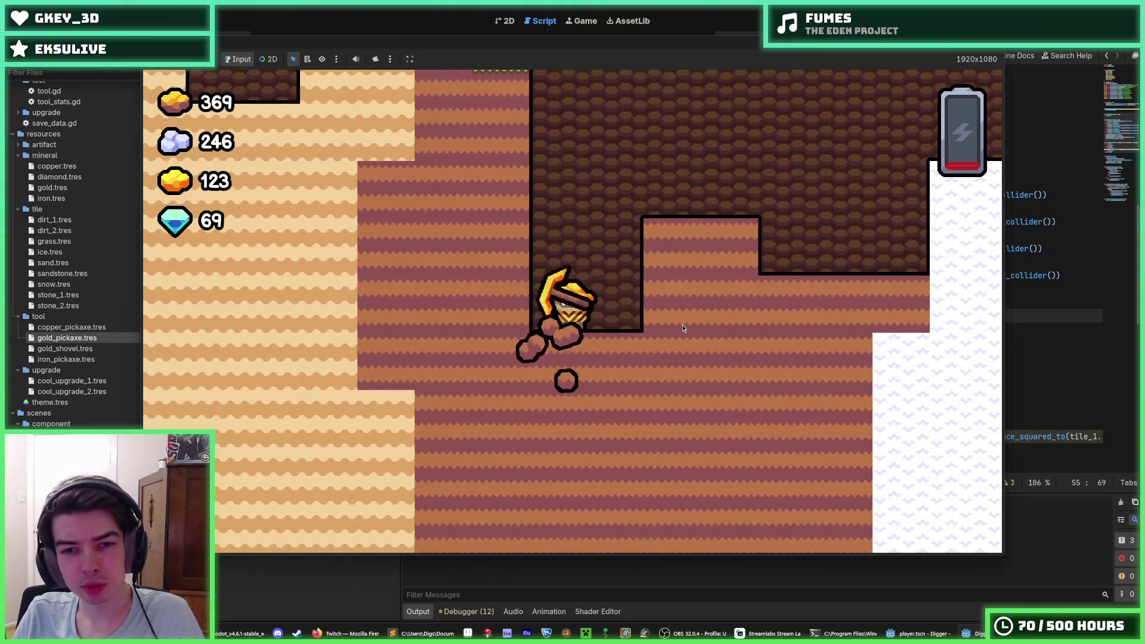
key(Left)
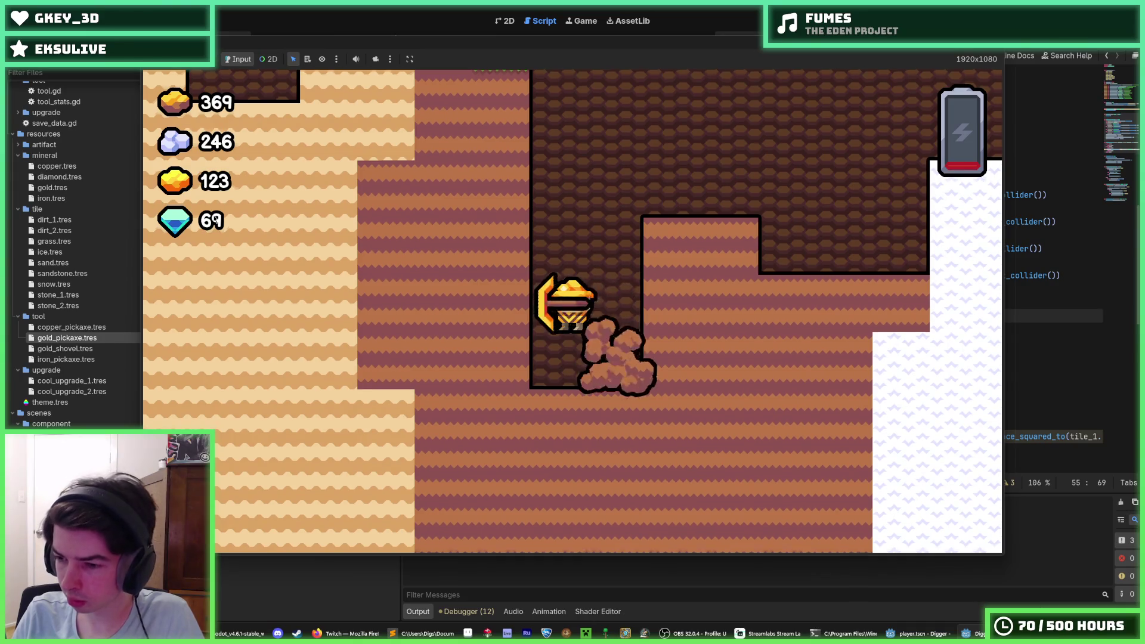
key(Right)
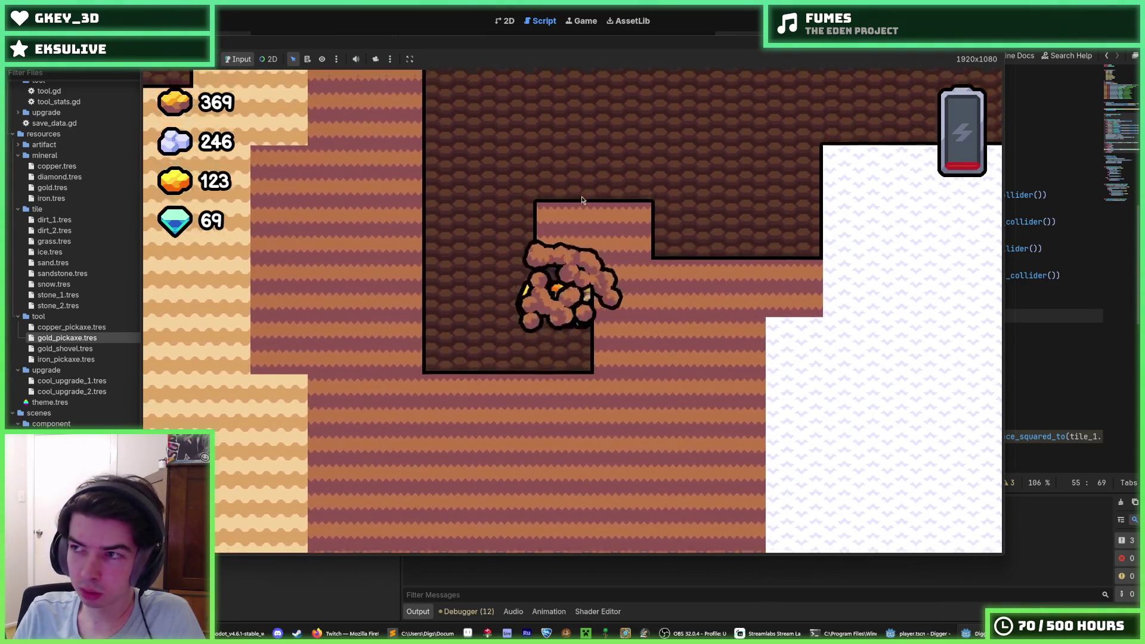
key(Up)
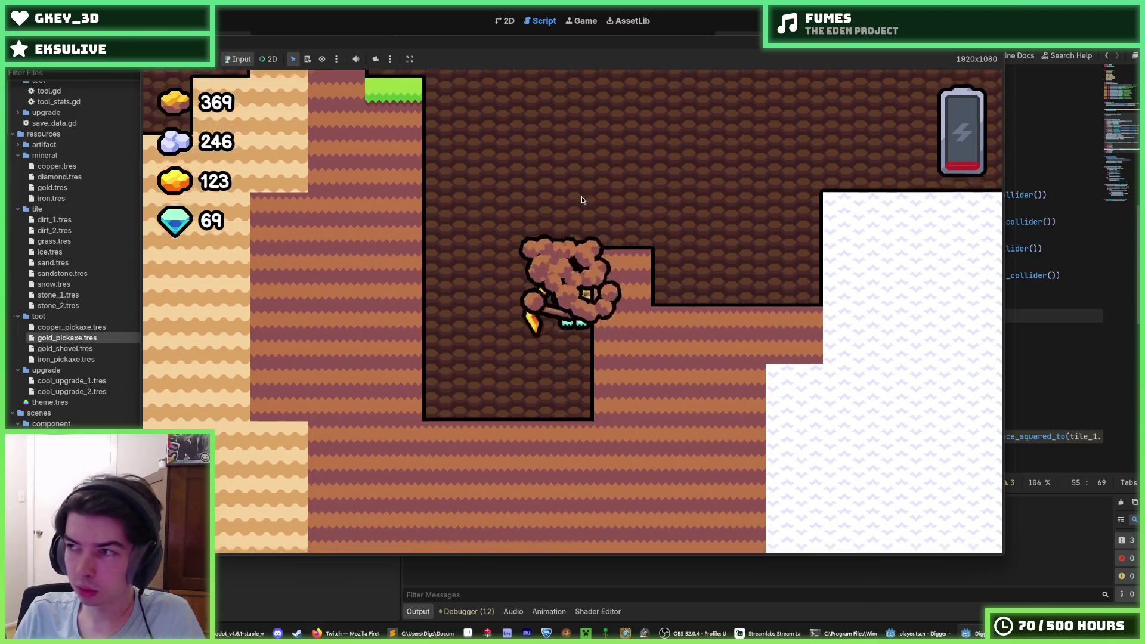
key(Right)
key(Down)
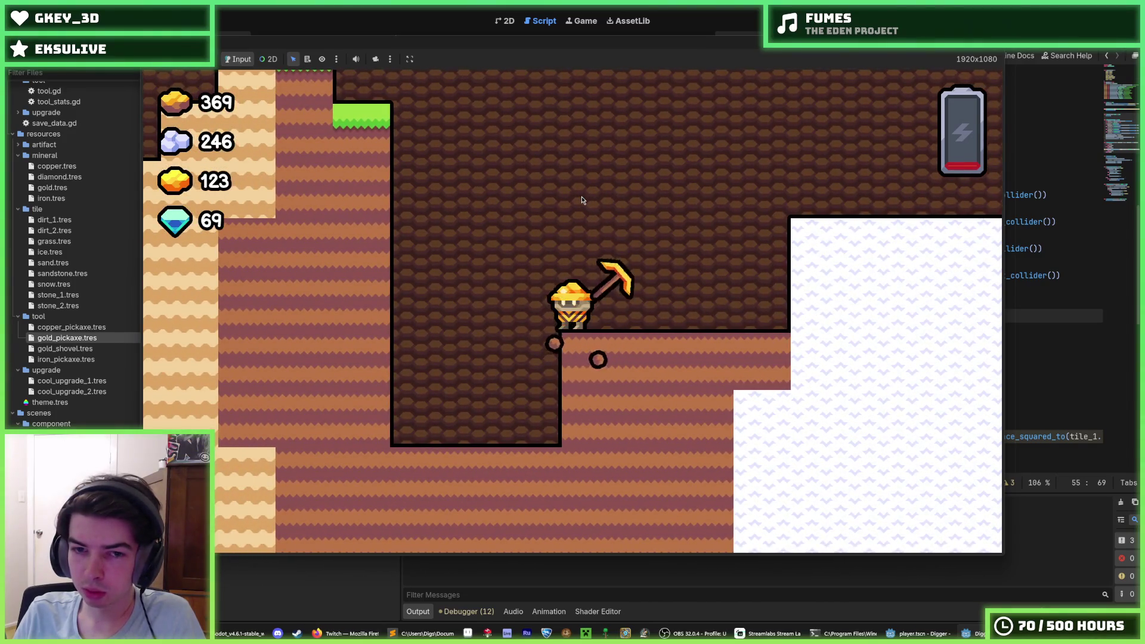
key(F8)
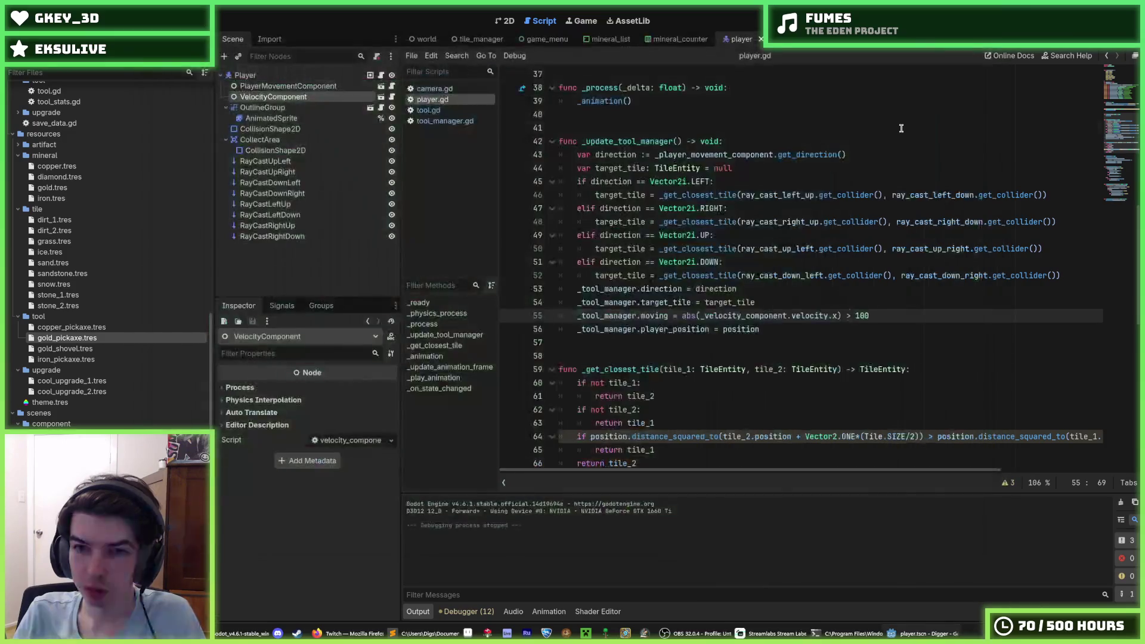
Step: Save, rename mineral_drop.gd's unused area parameter to _area, then open tile.gd's integer-division warning
click(901, 128)
key(ctrl+s)
click(482, 610)
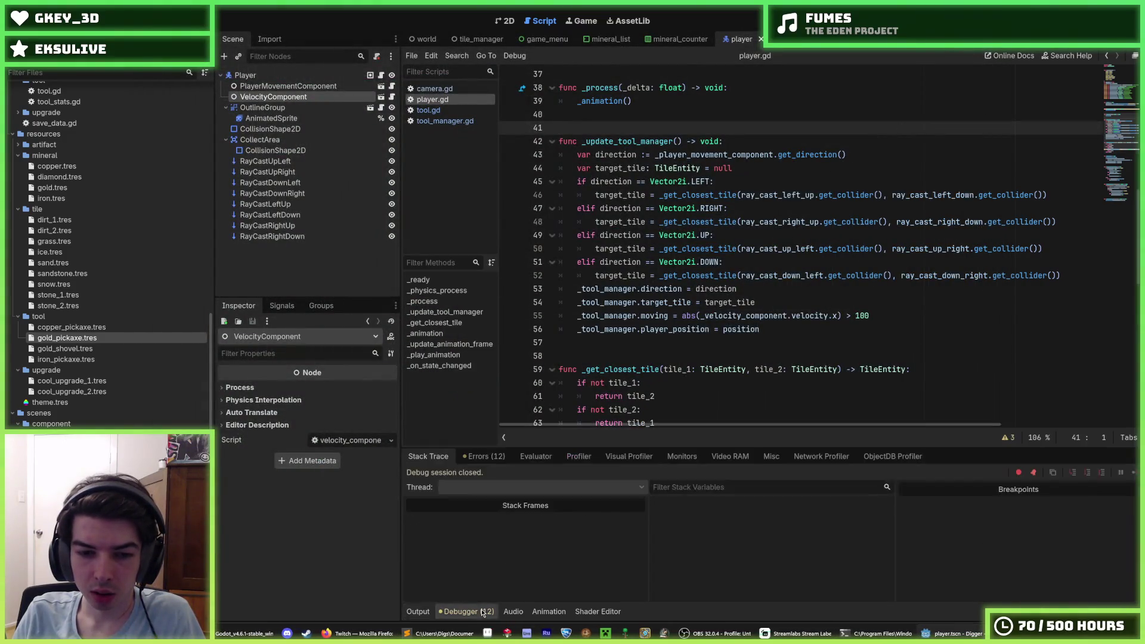
click(485, 456)
double_click(540, 494)
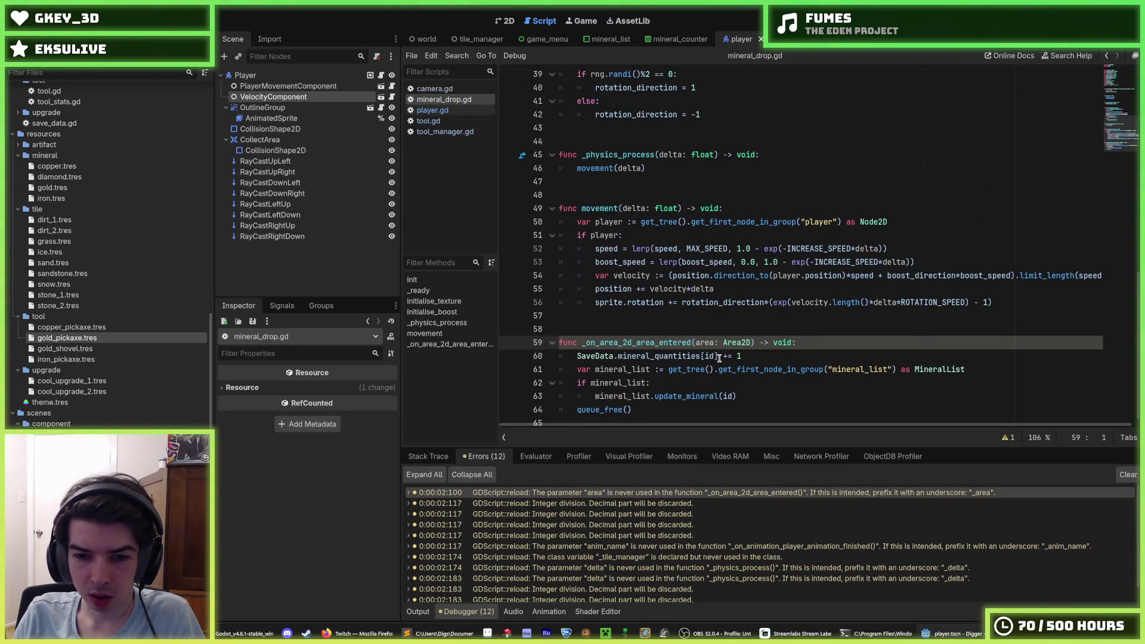
text(_)
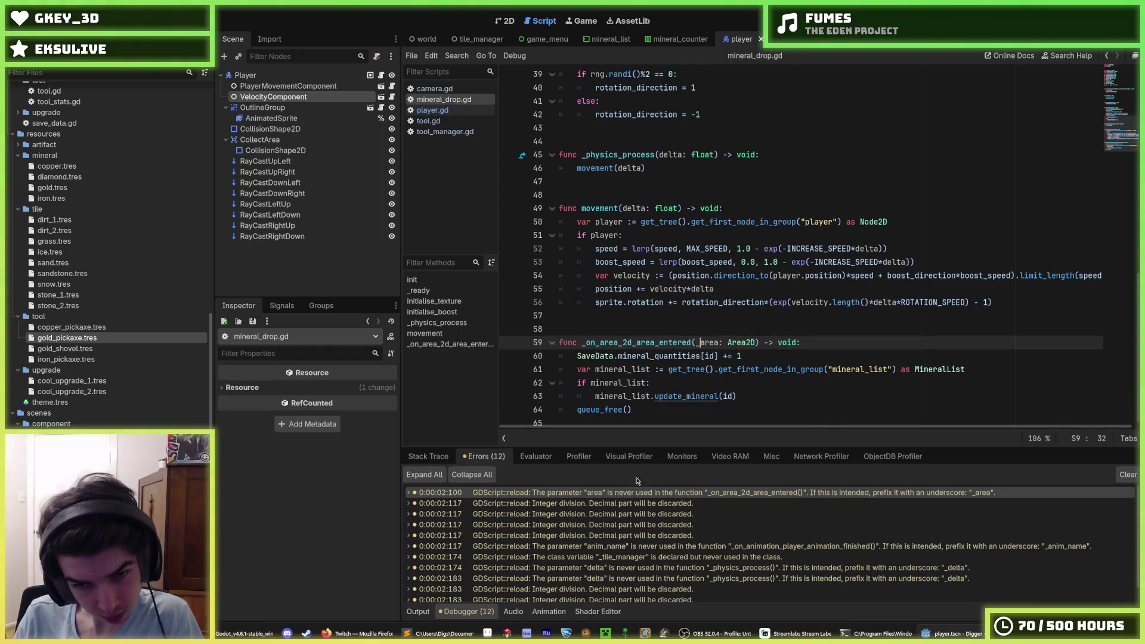
click(638, 503)
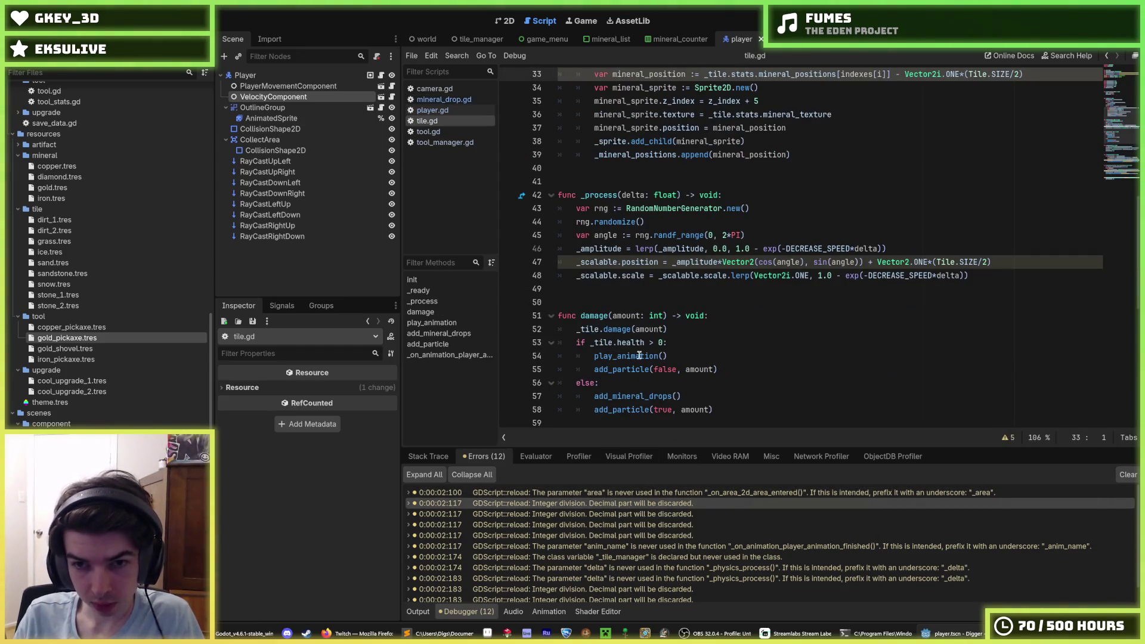
scroll(792, 271, up, 1)
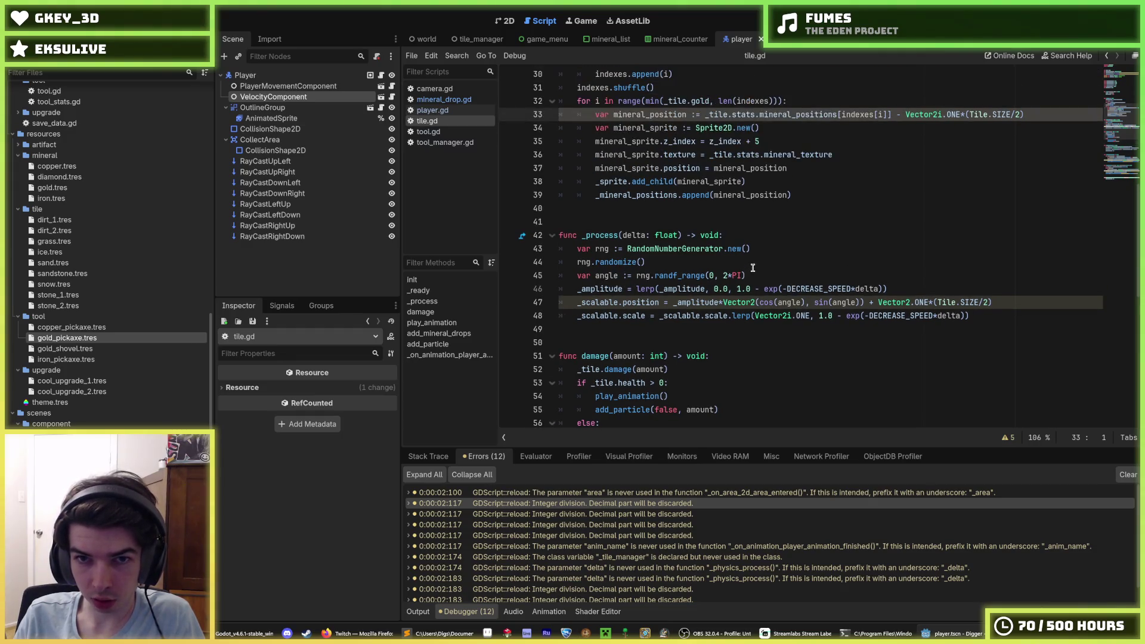
click(533, 506)
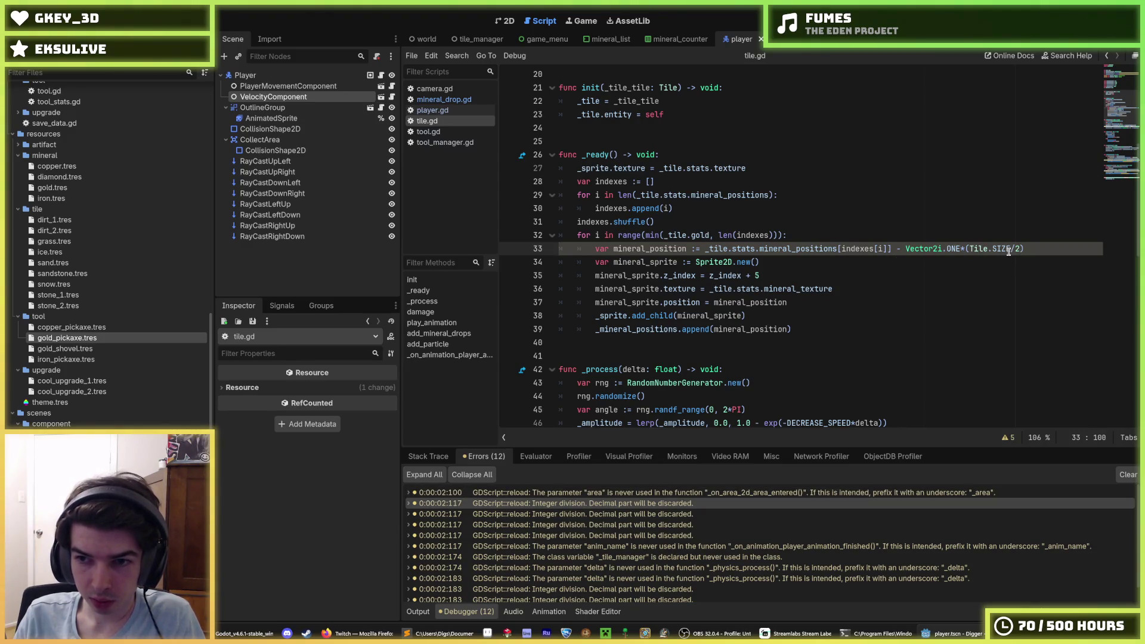
drag(1009, 250, 972, 250)
click(970, 250)
mouse_move(634, 504)
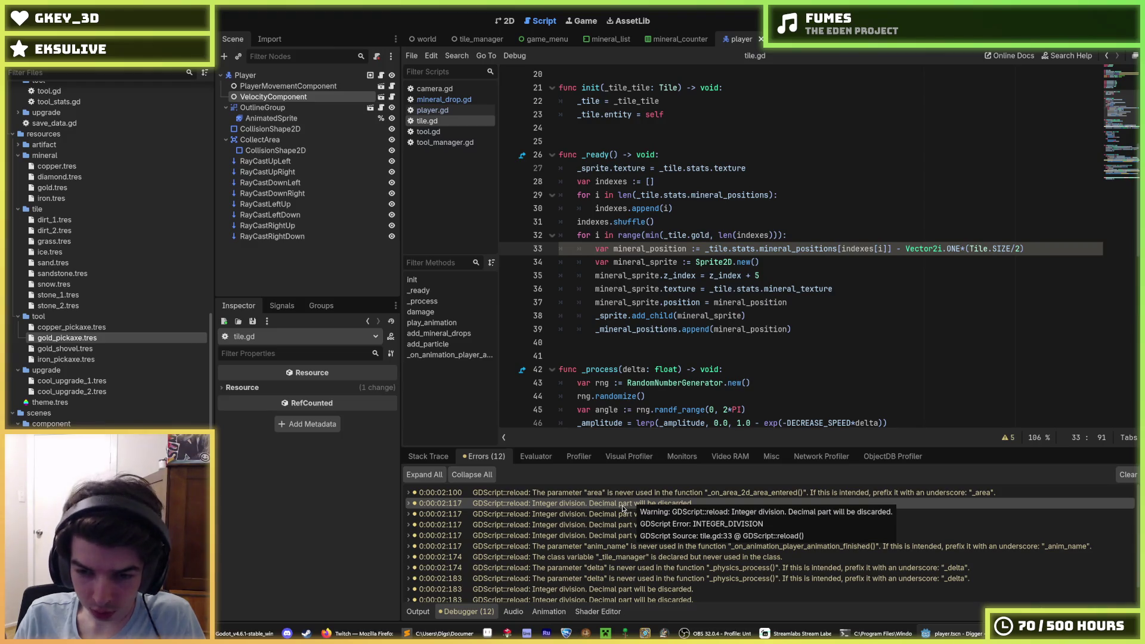
double_click(622, 504)
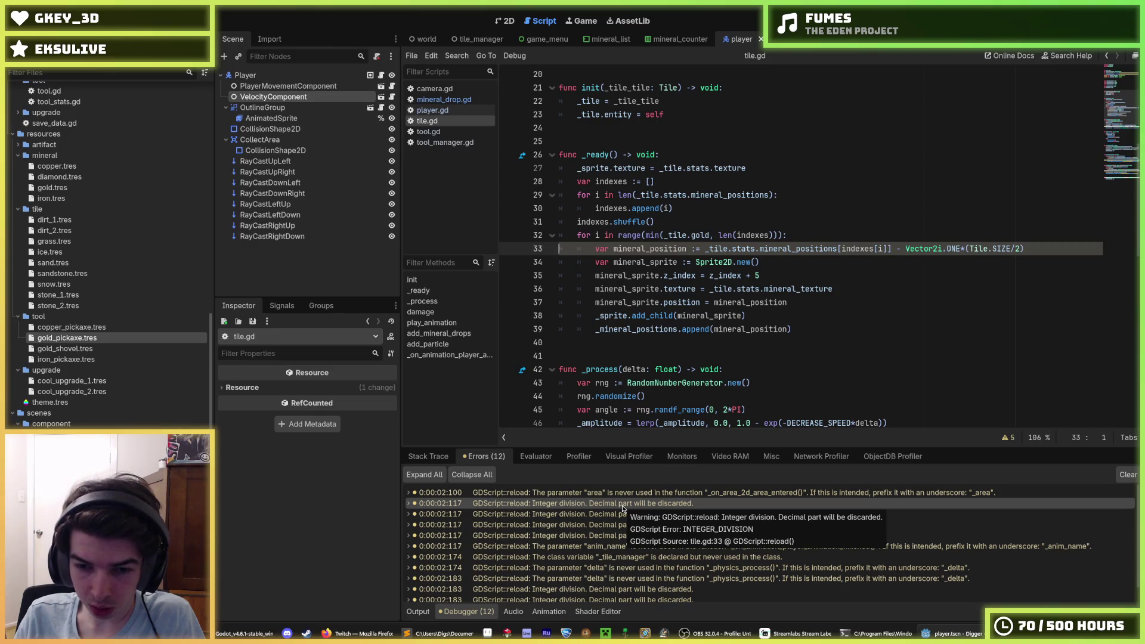
click(890, 303)
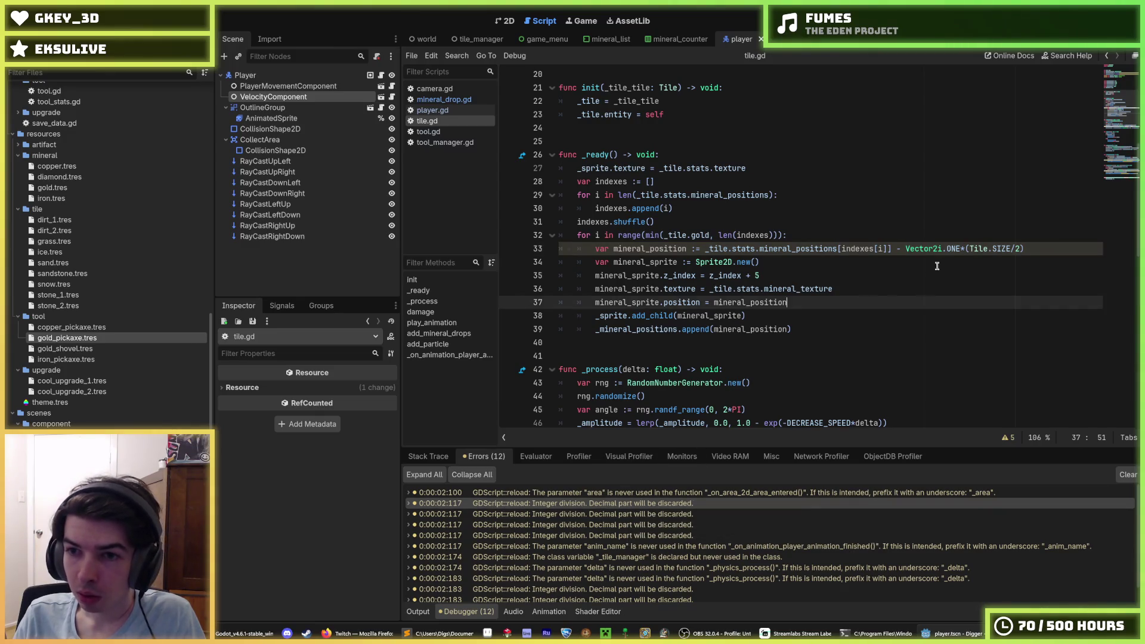
click(1012, 249)
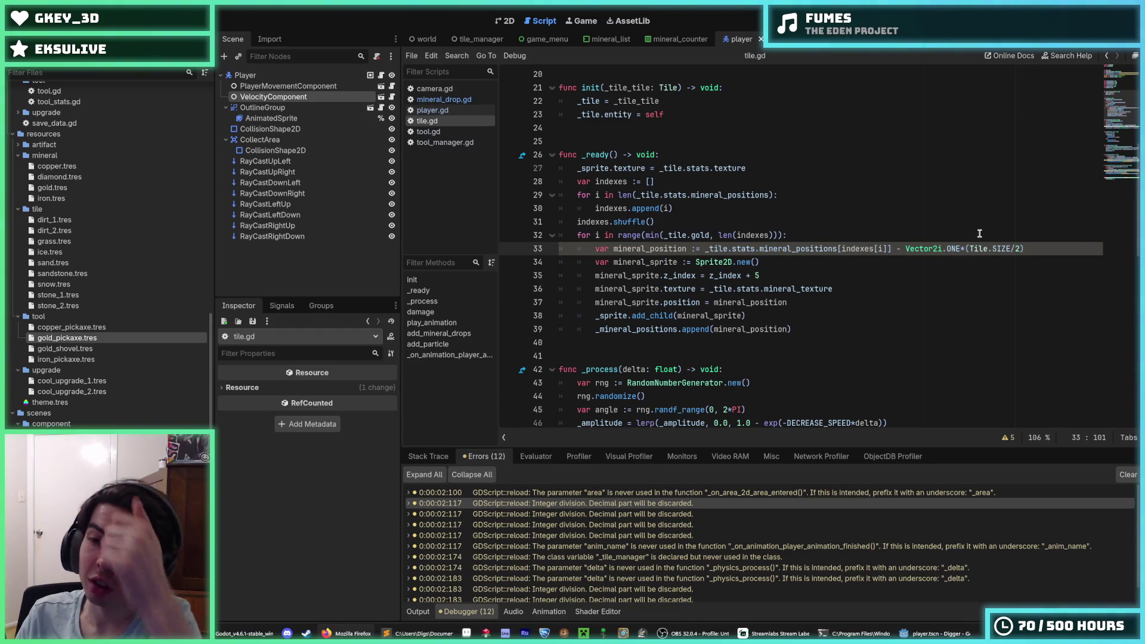
click(787, 235)
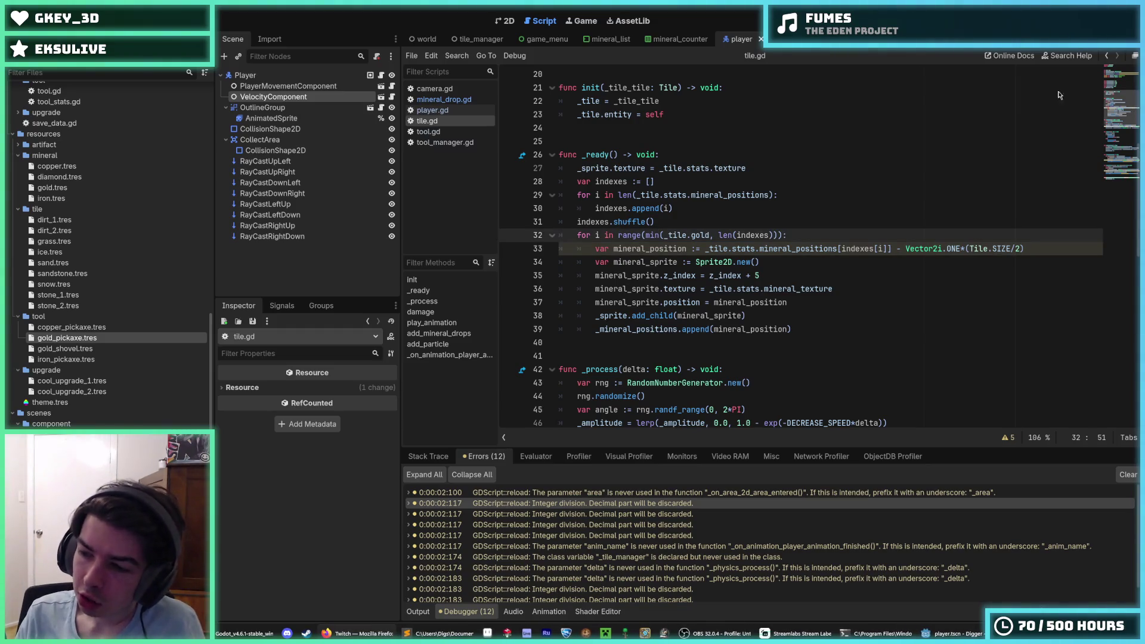
Step: Browse the Project Settings pages, including the autoloaded globals, then close the dialog
click(47, 21)
click(60, 42)
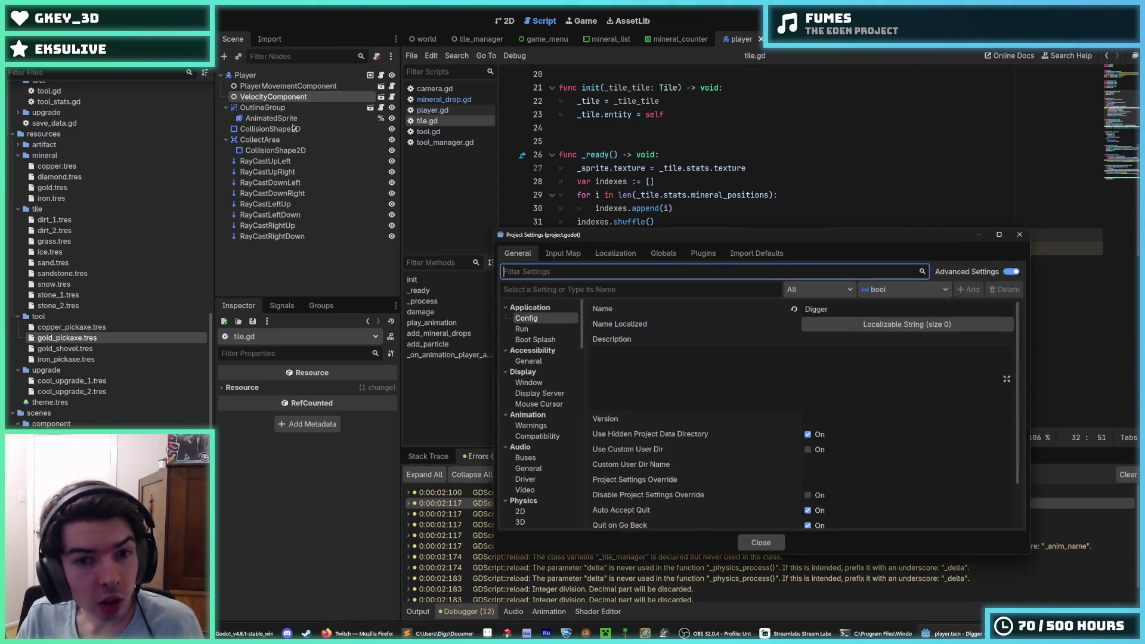
click(710, 254)
click(678, 257)
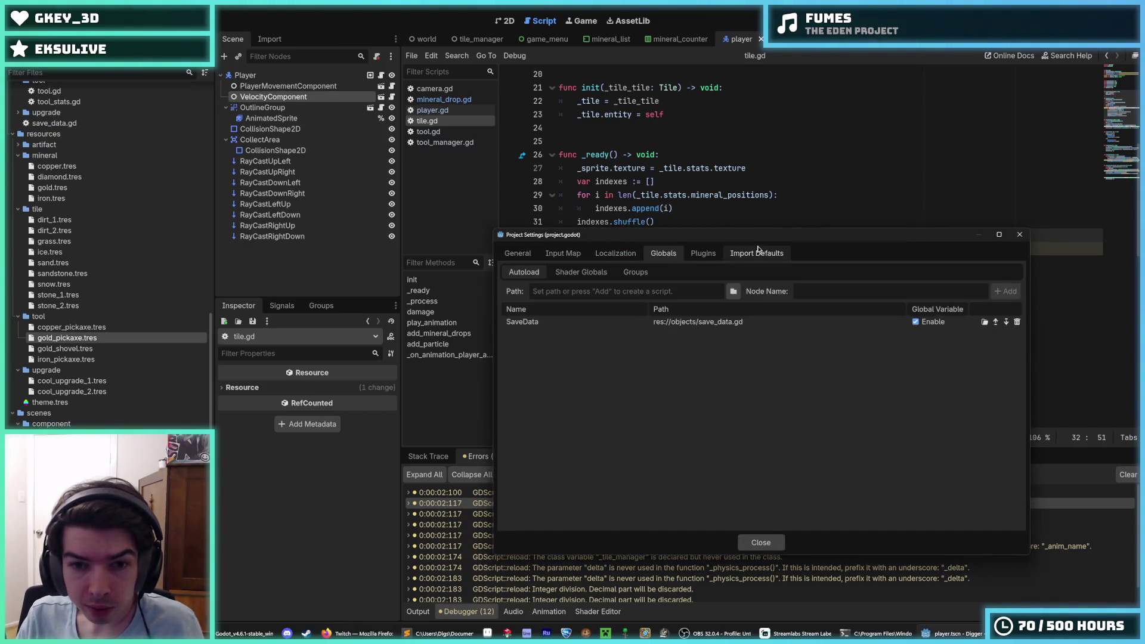
click(759, 255)
click(673, 255)
click(630, 256)
click(511, 257)
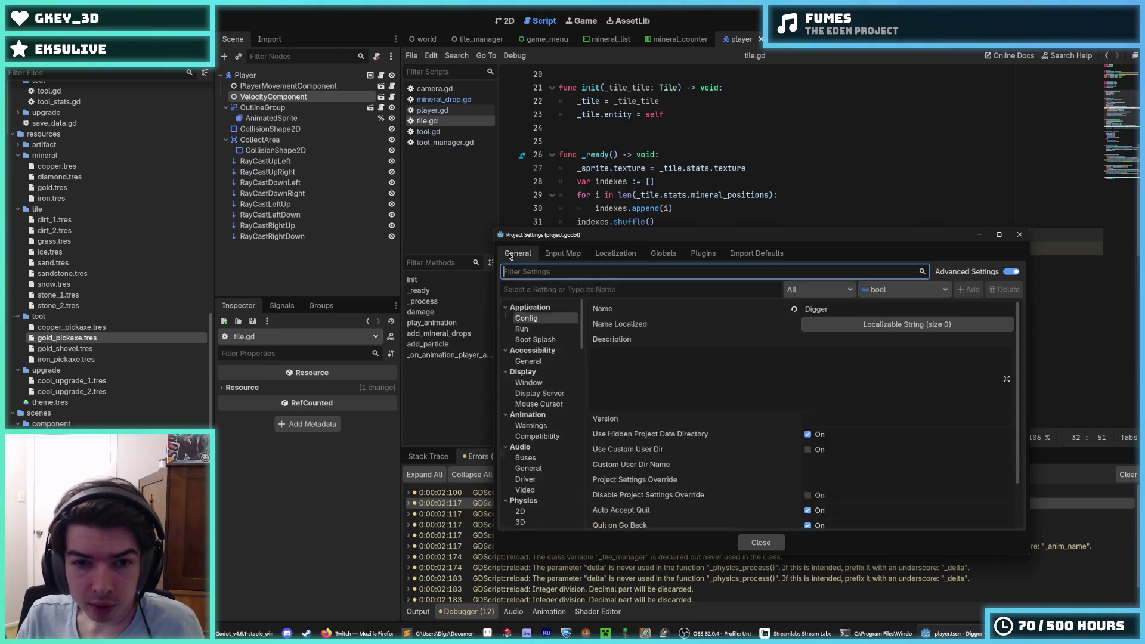
click(1020, 235)
Step: Search the Editor Settings for 'integer' and look through the matching options
click(107, 21)
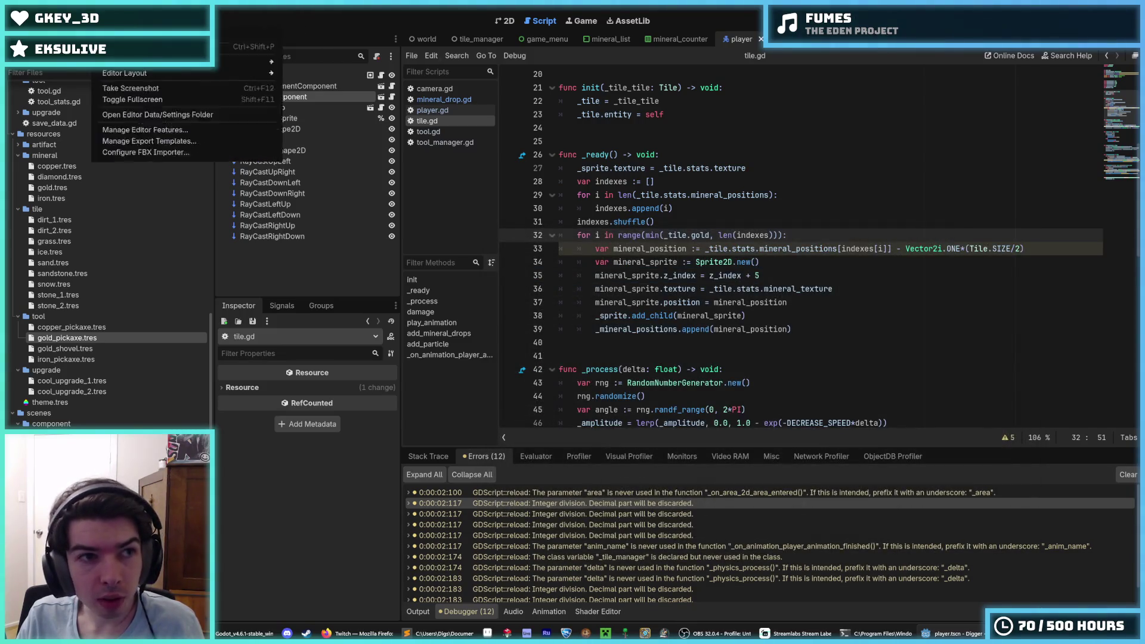
click(125, 35)
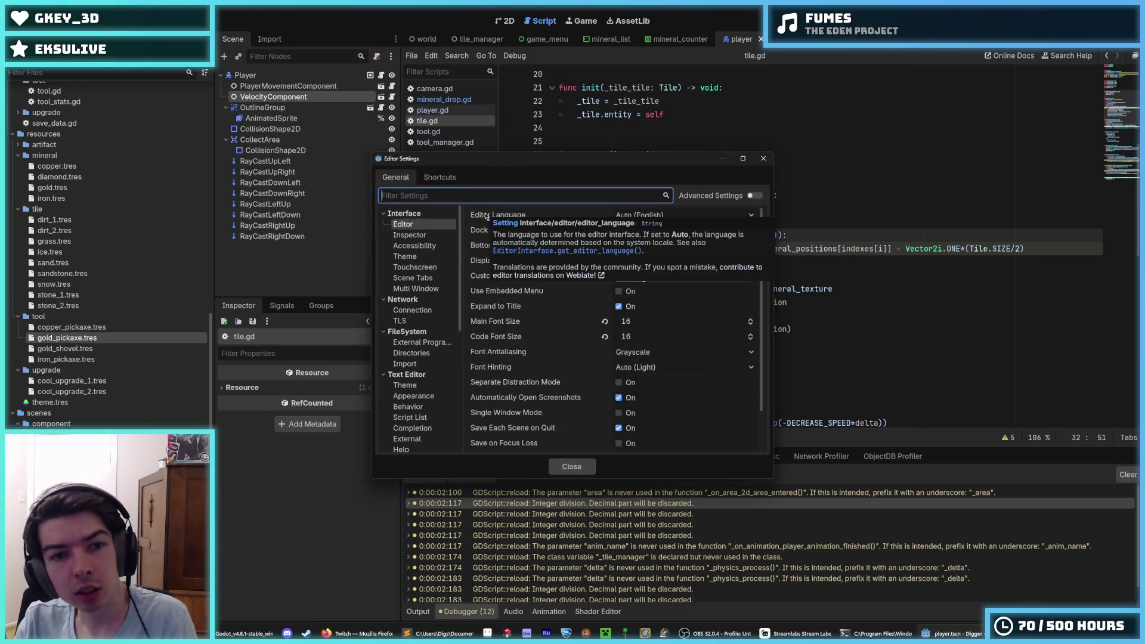
text(integer)
click(398, 246)
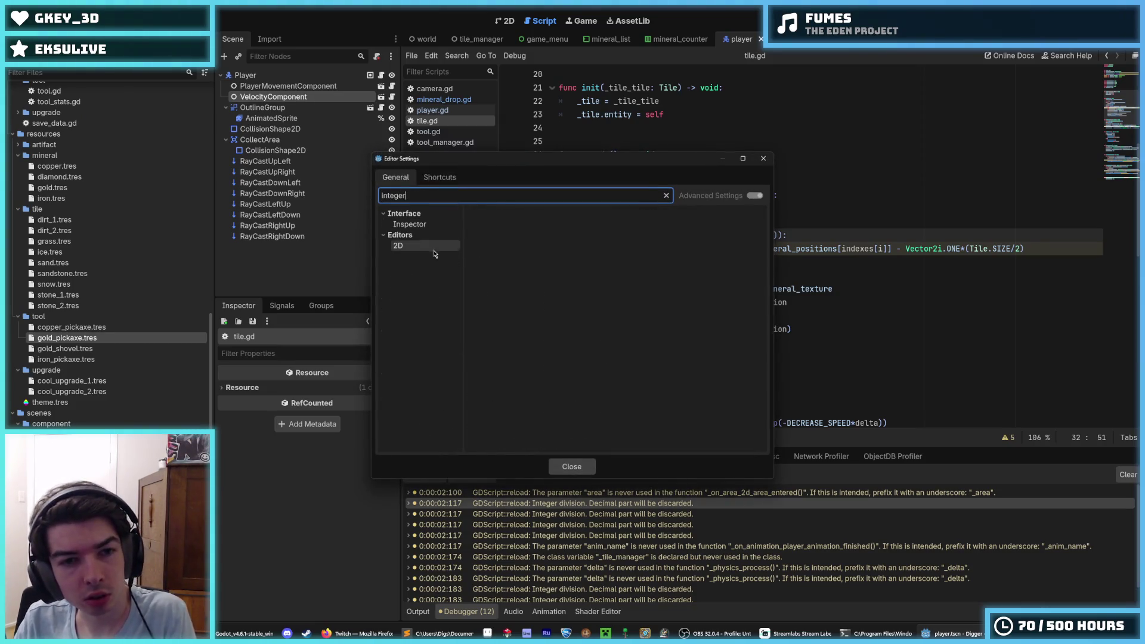
click(384, 235)
click(410, 225)
click(437, 178)
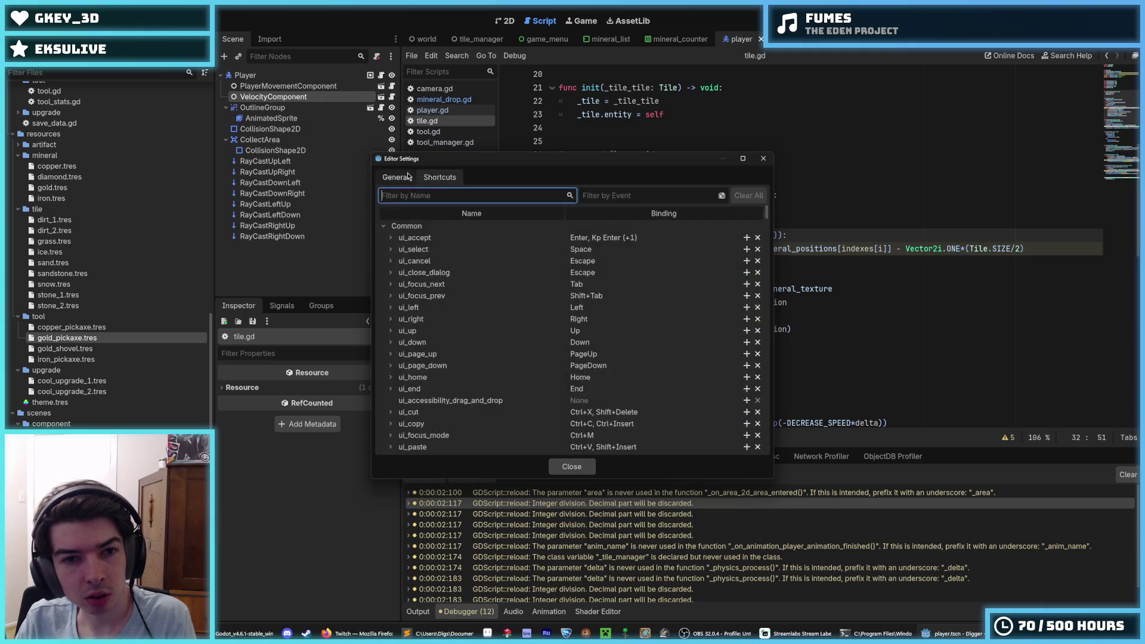
click(395, 177)
click(763, 159)
Step: In Project Settings, filter for 'integer' and set GDScript Integer Division warnings to Ignore
click(48, 11)
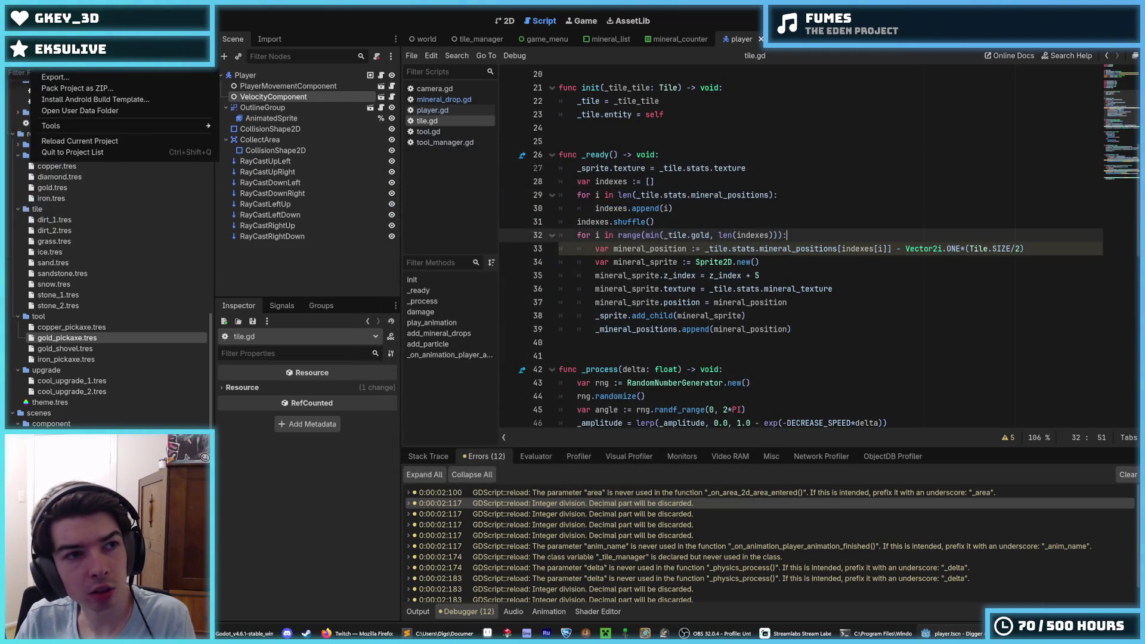
click(59, 74)
text(integer)
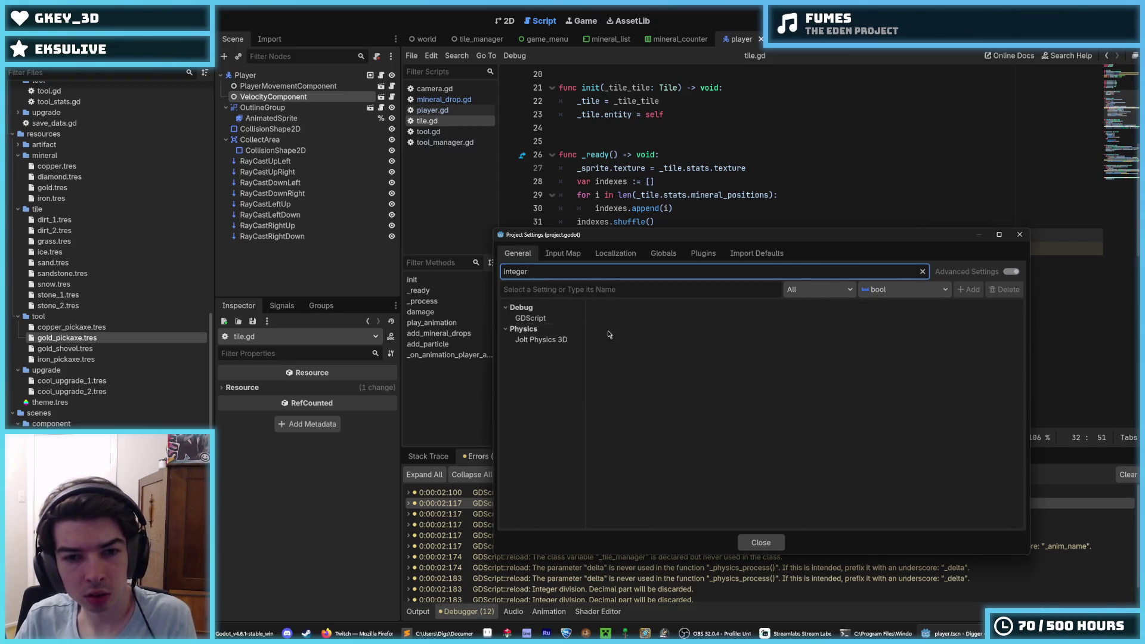
click(530, 318)
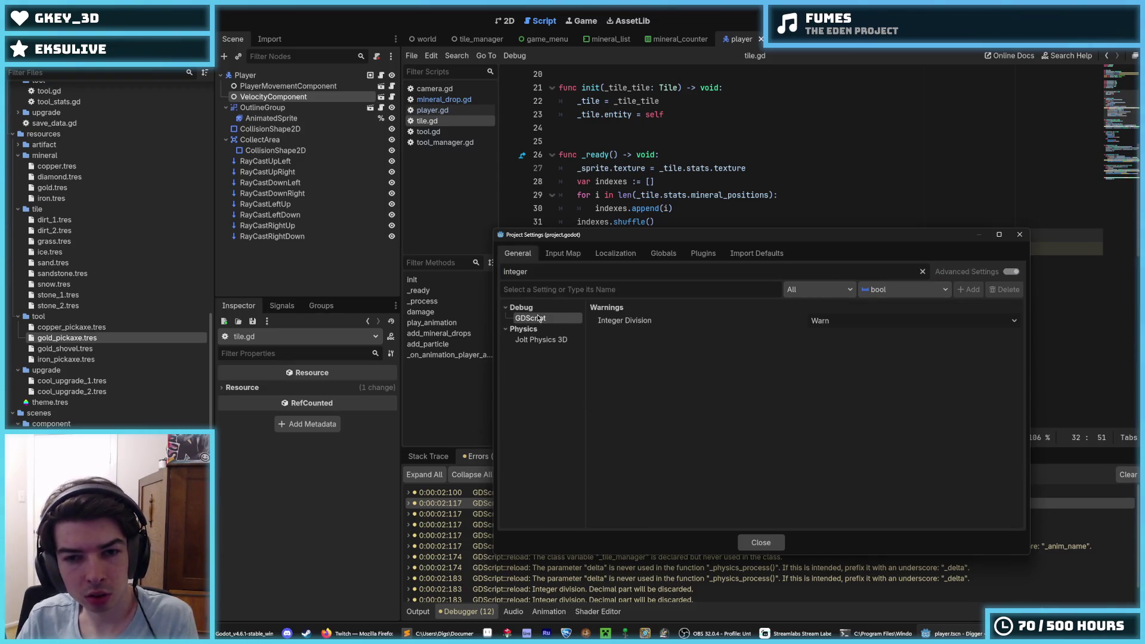
click(825, 322)
click(833, 337)
click(1019, 235)
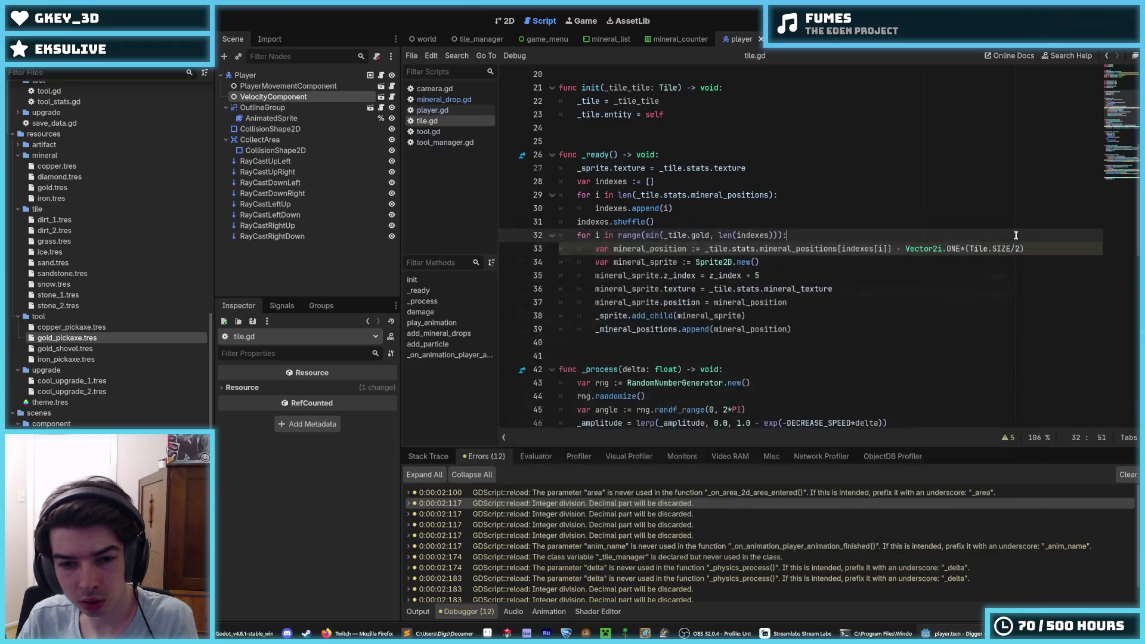
click(788, 364)
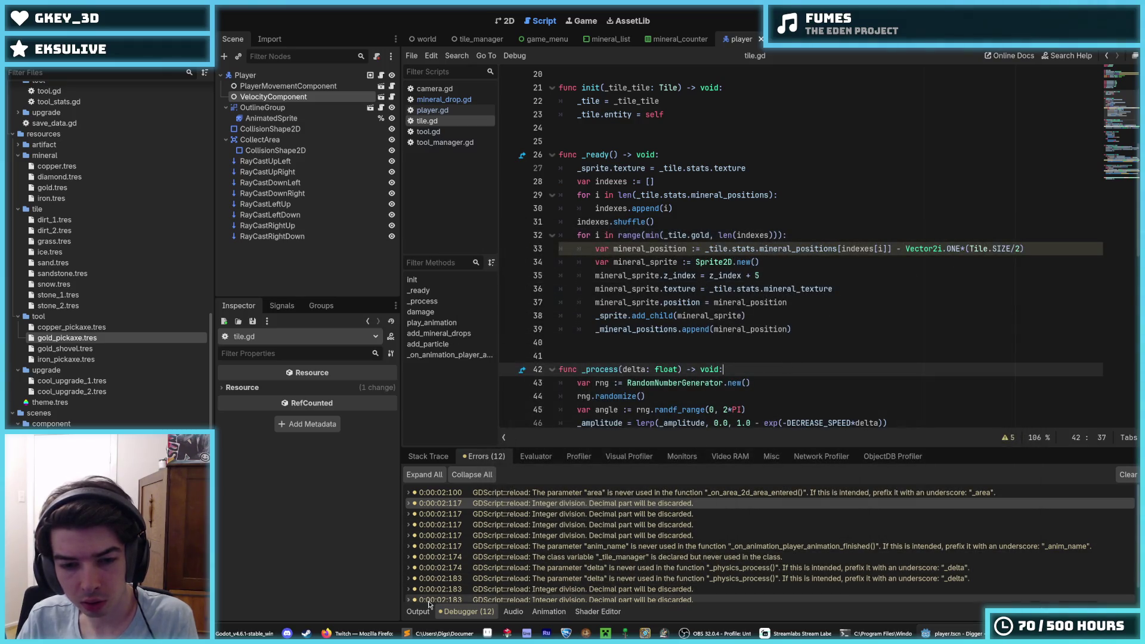
Step: Run the game, then prefix the unused anim_name parameter with an underscore
key(F5)
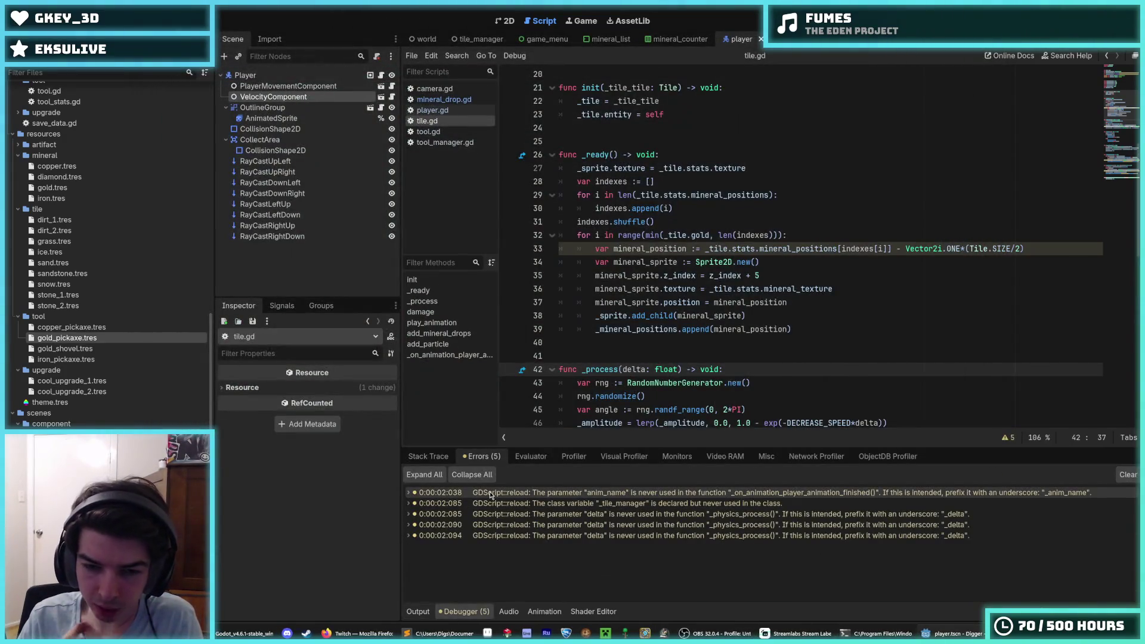
click(491, 495)
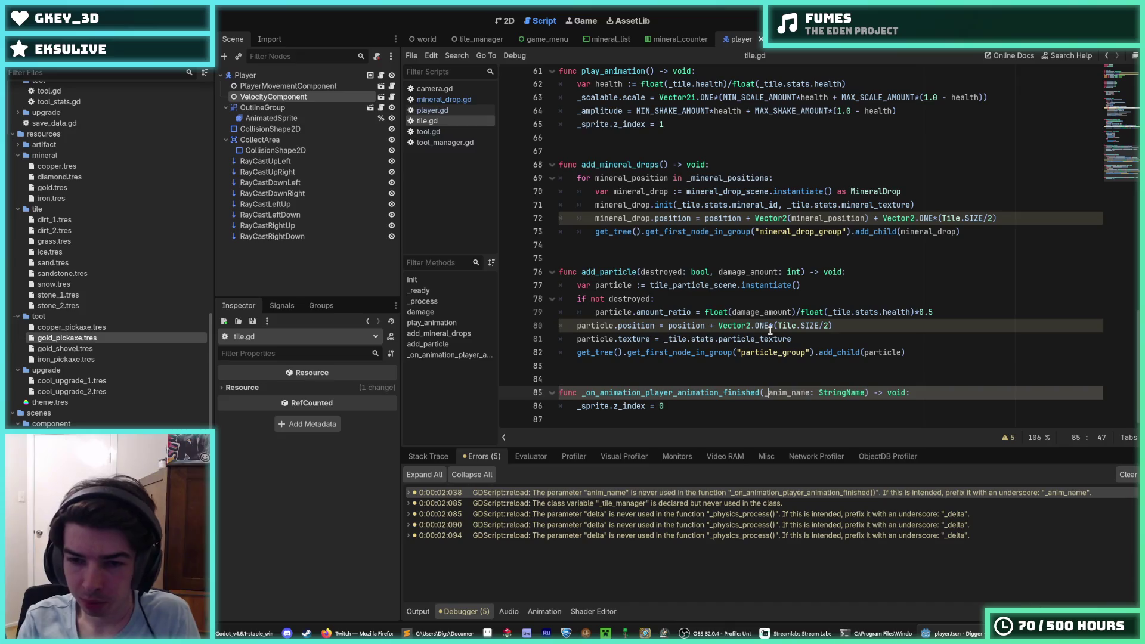
text(_)
Step: Delete the unused _tile_manager variable declaration in tool_manager.gd
click(674, 505)
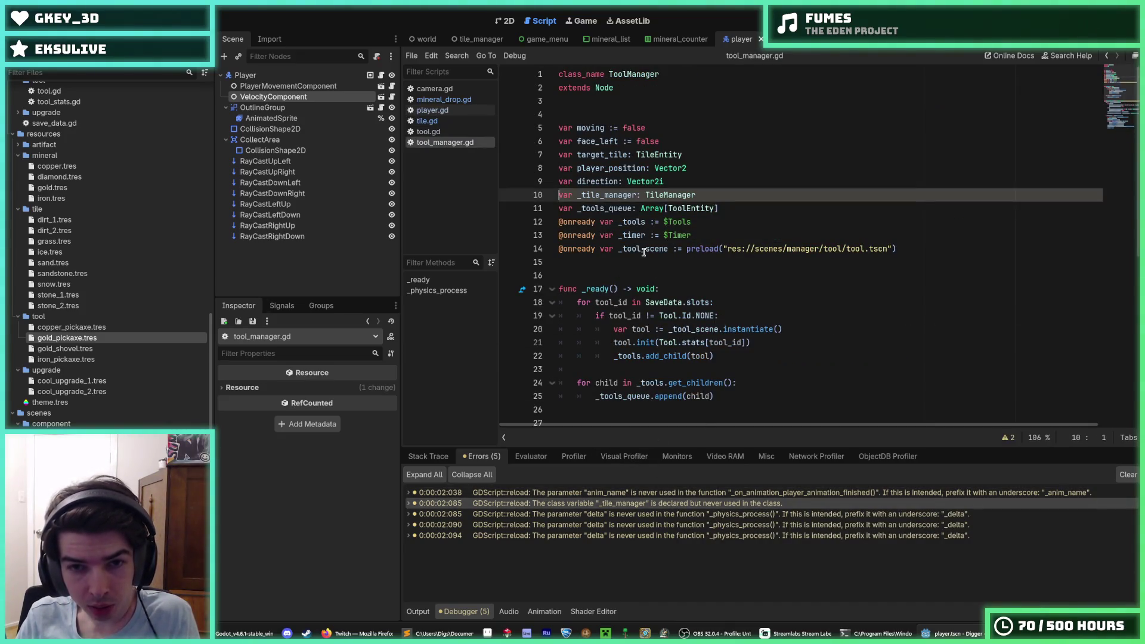
drag(727, 194, 709, 185)
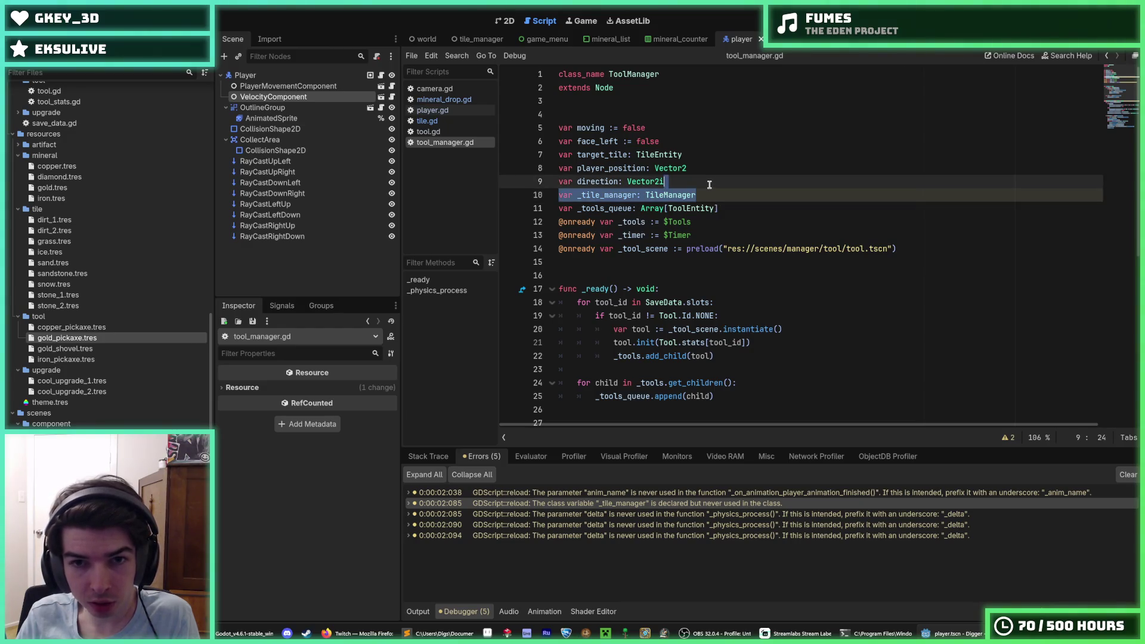
key(Delete)
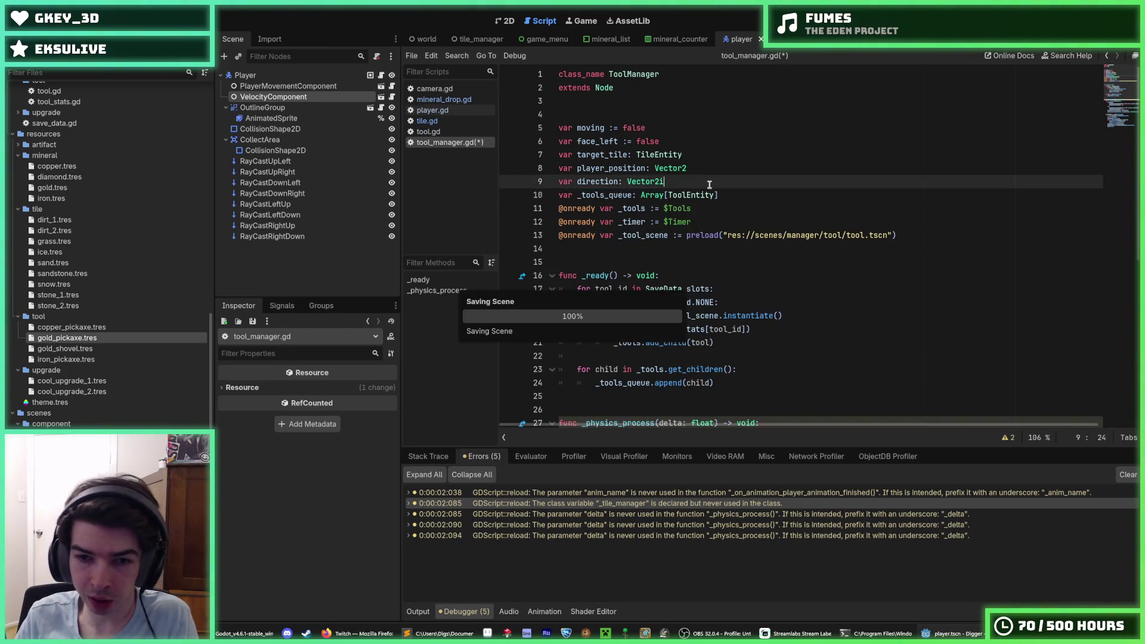
scroll(738, 271, down, 6)
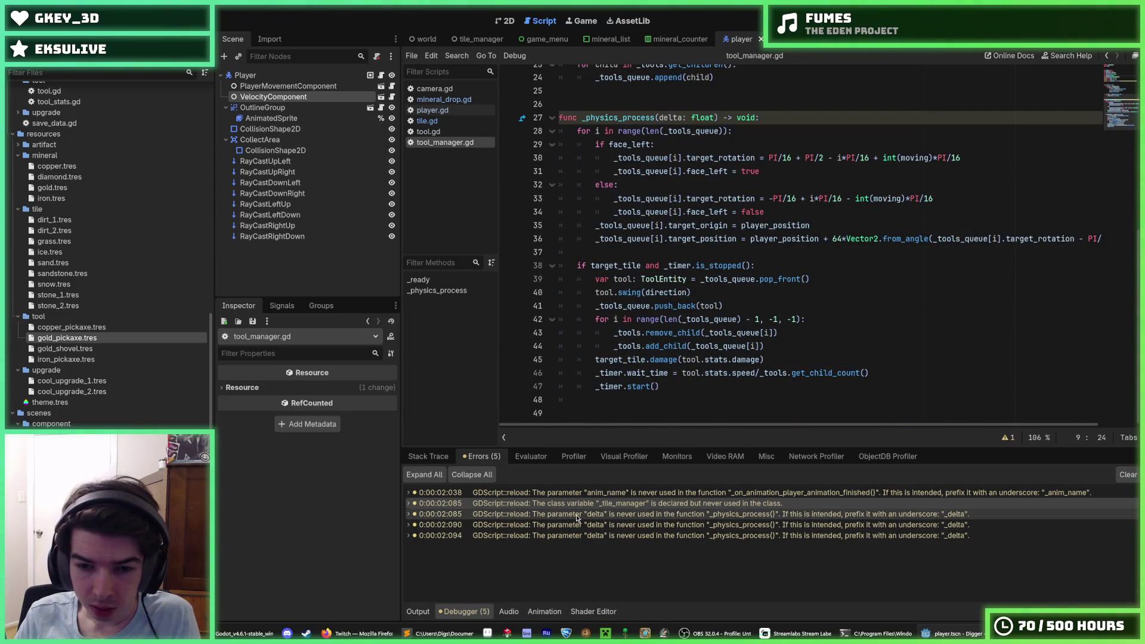
Step: Prefix the unused delta parameters in tool_manager.gd and tile_manager.gd with underscores, then rerun
click(577, 515)
click(658, 235)
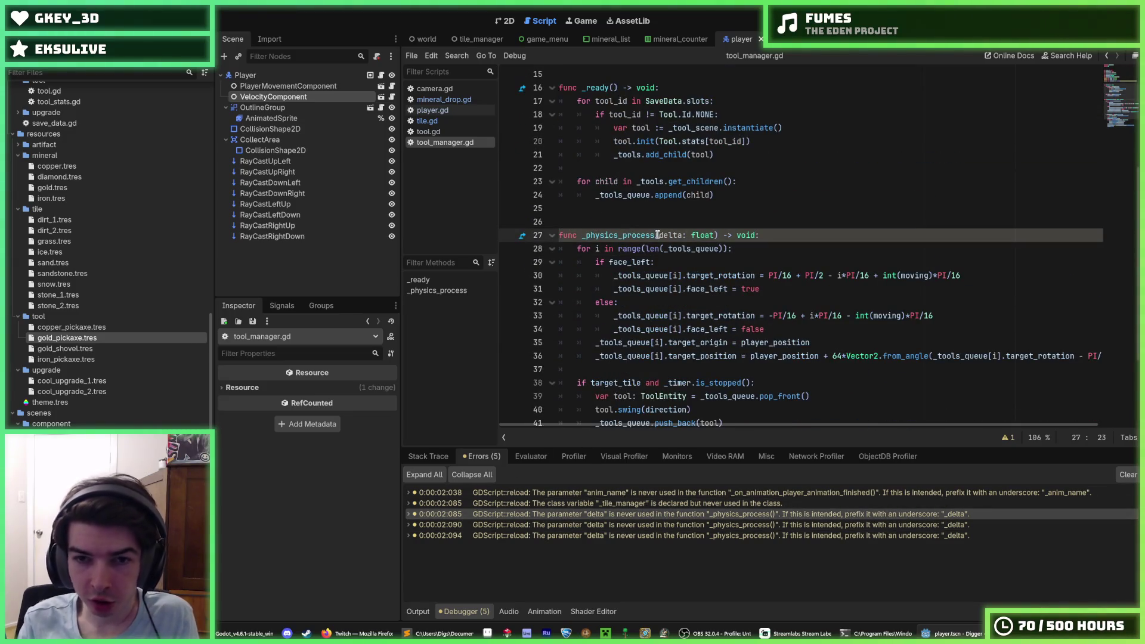
text(_)
click(674, 525)
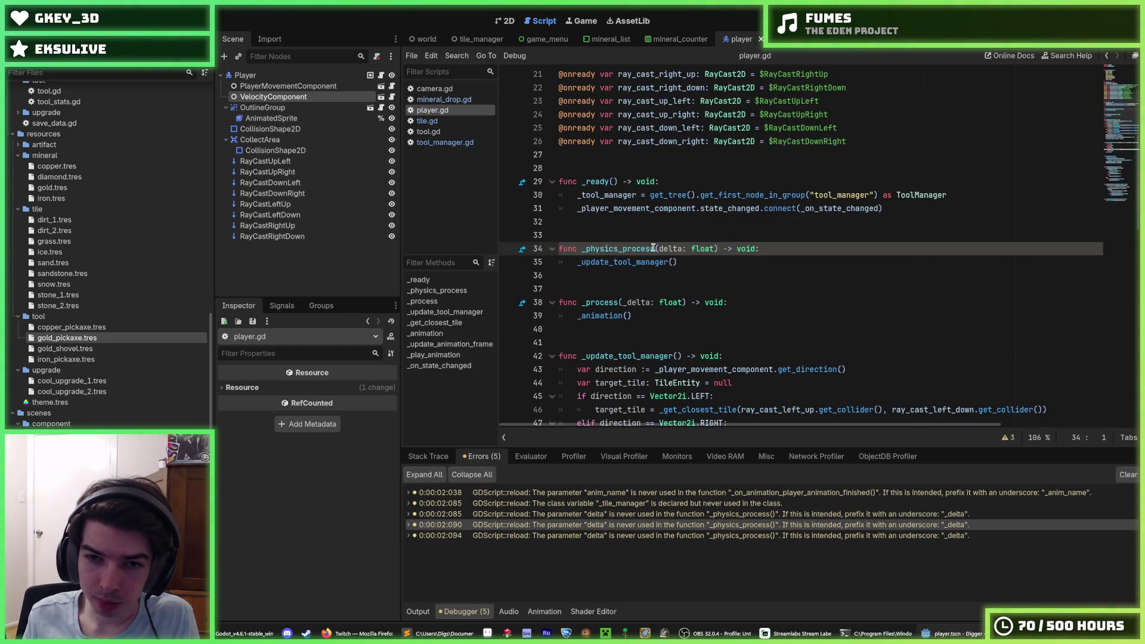
click(710, 536)
key(Right)
text(_)
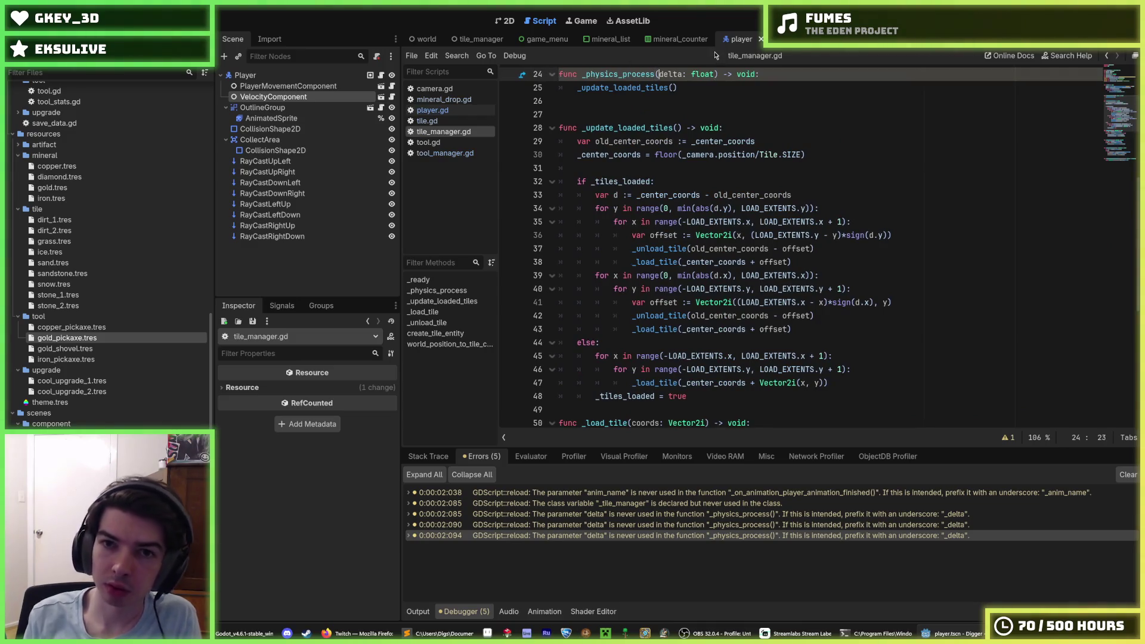
key(F5)
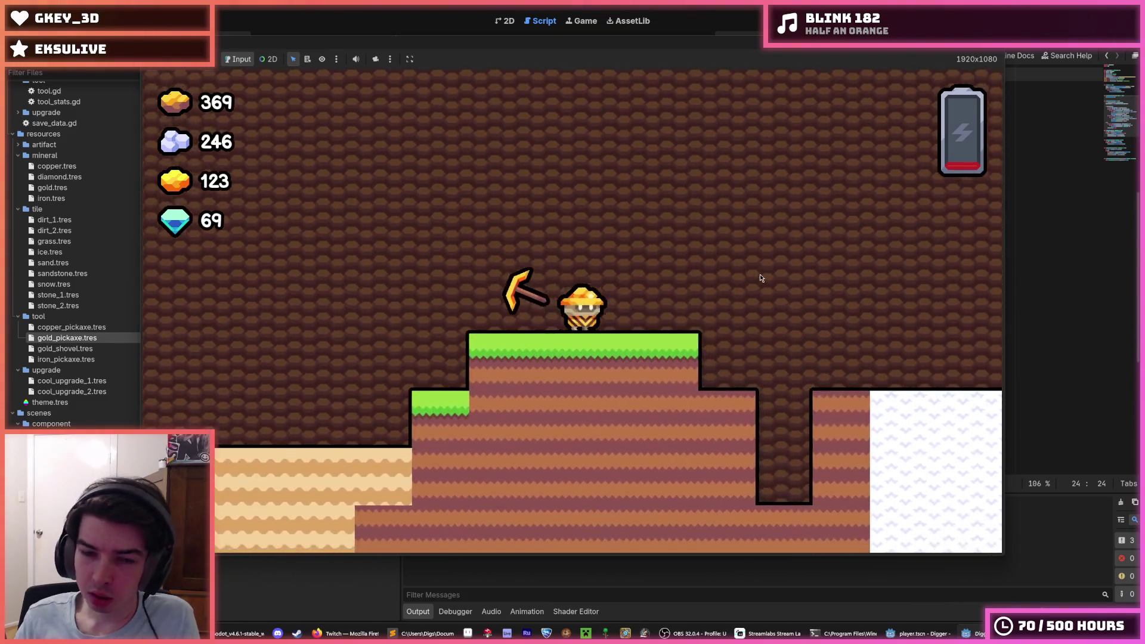
Step: Zoom the game view, walk the miner right mining through the ice pillar, then stop the game
scroll(760, 278, down, 5)
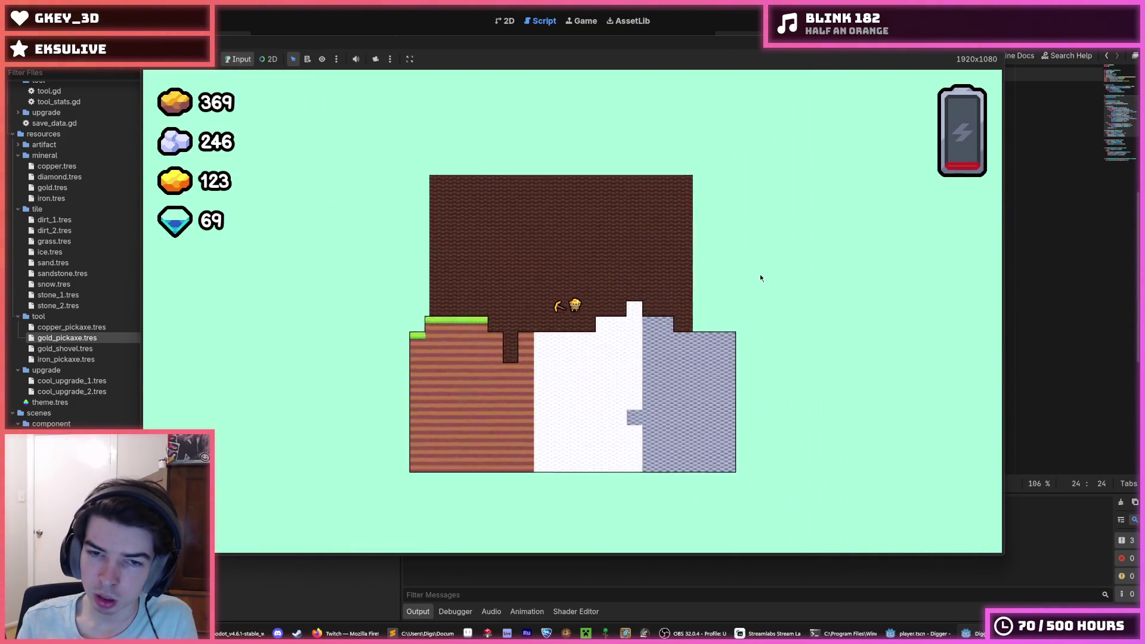
scroll(760, 278, up, 3)
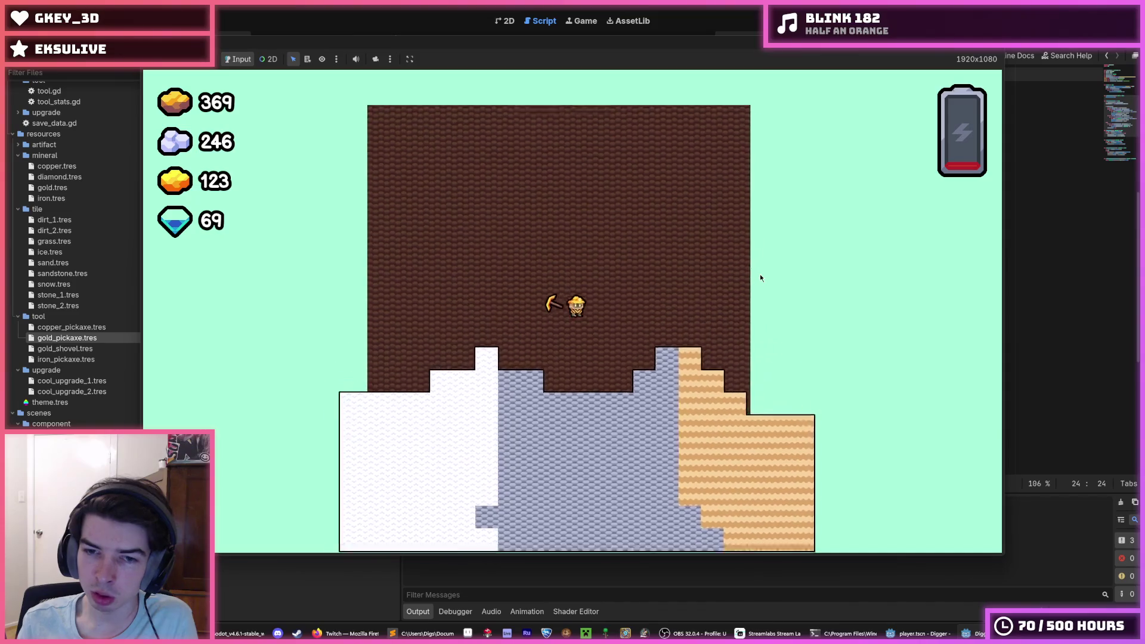
scroll(761, 277, up, 5)
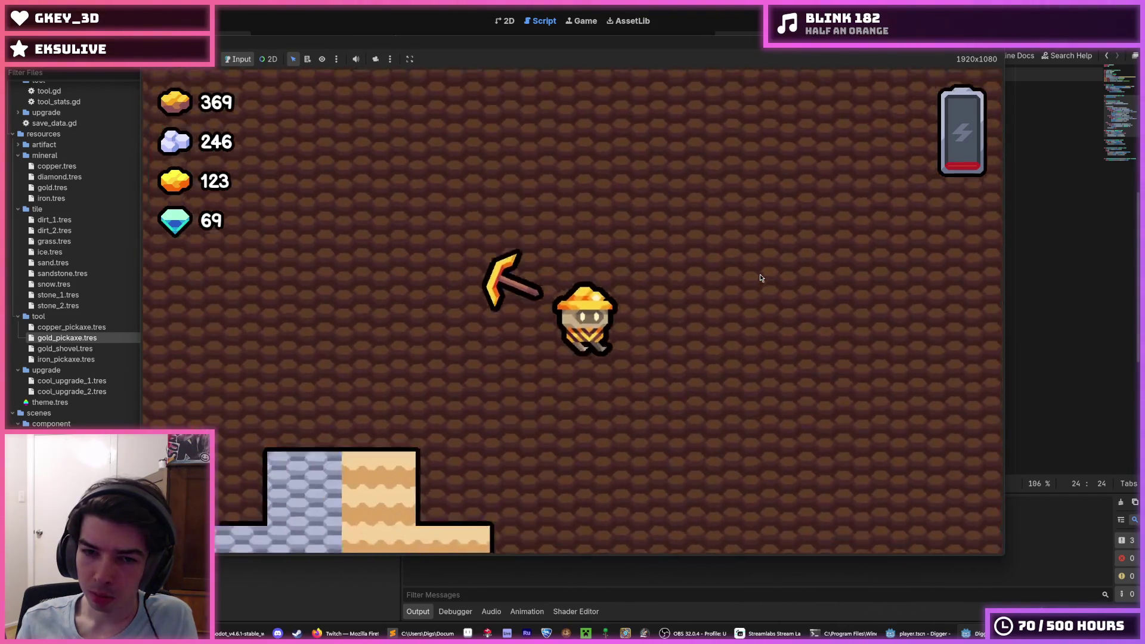
scroll(759, 278, down, 2)
scroll(760, 278, up, 5)
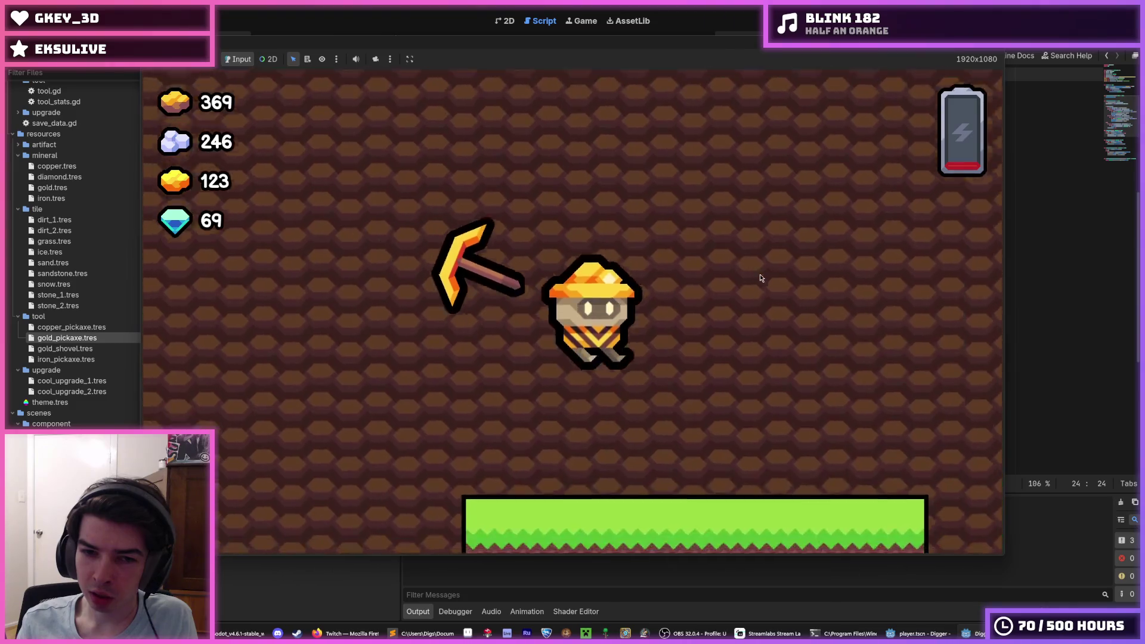
scroll(760, 278, down, 6)
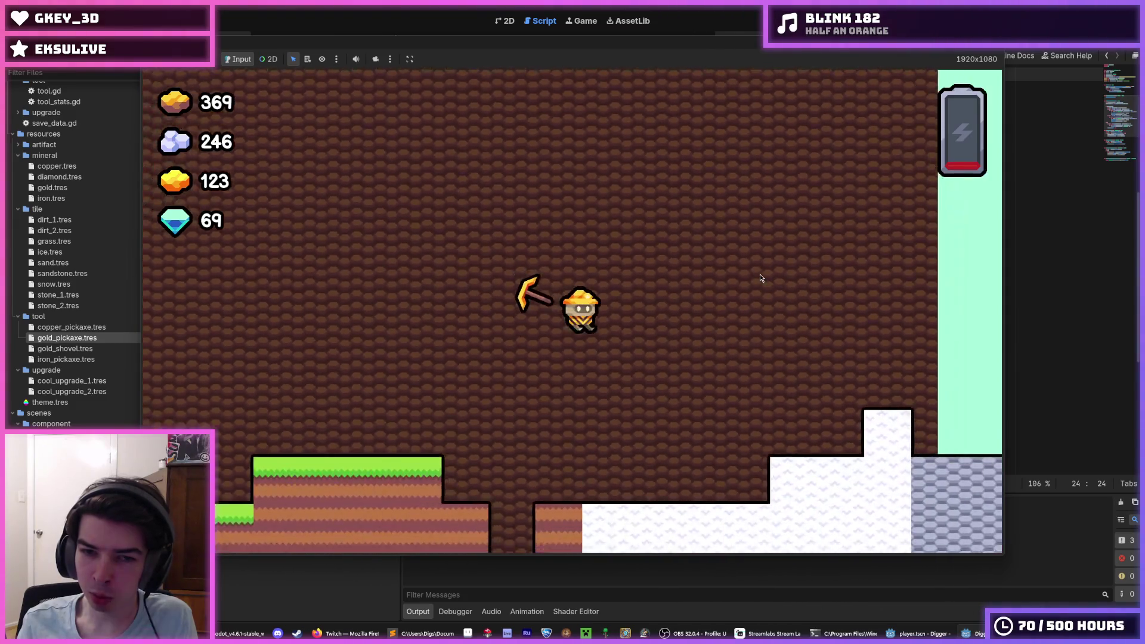
scroll(760, 278, up, 1)
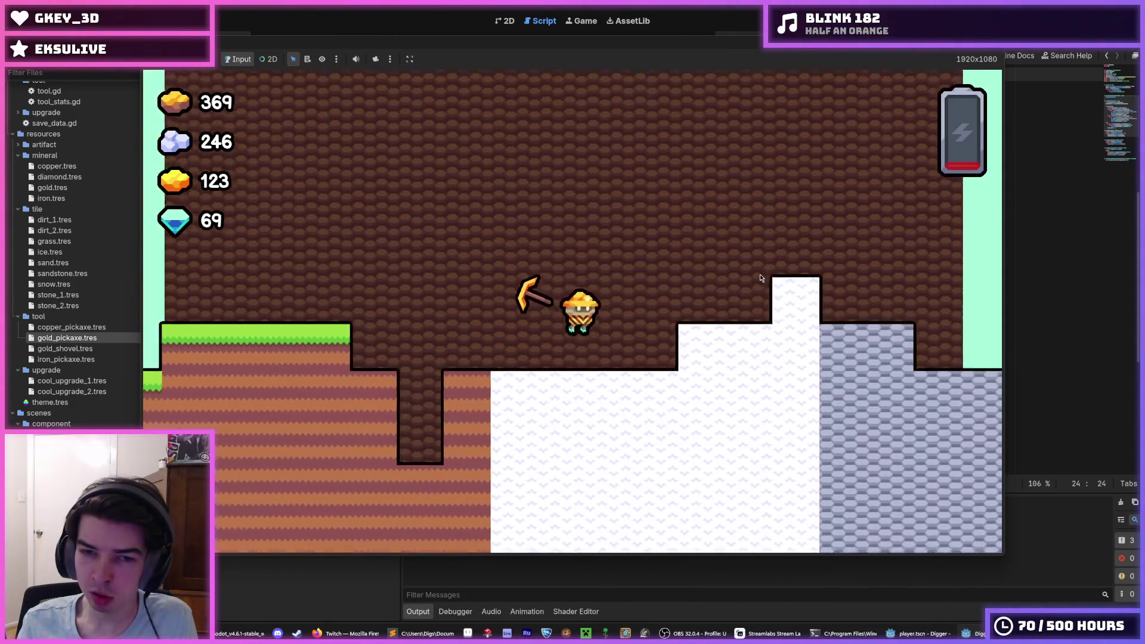
key(Right)
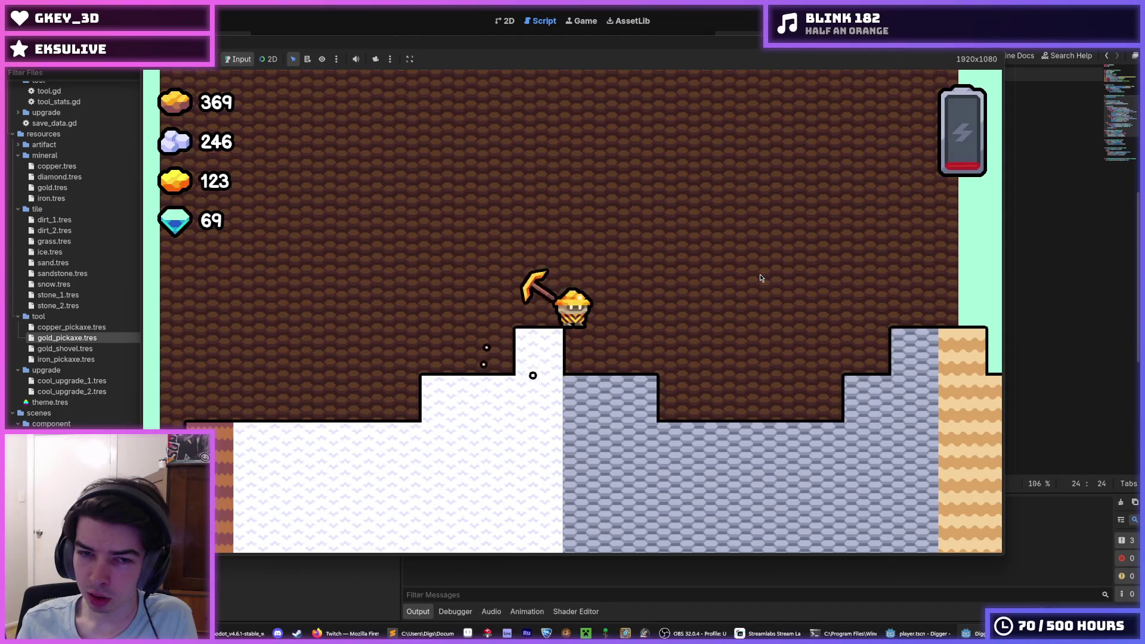
key(Right)
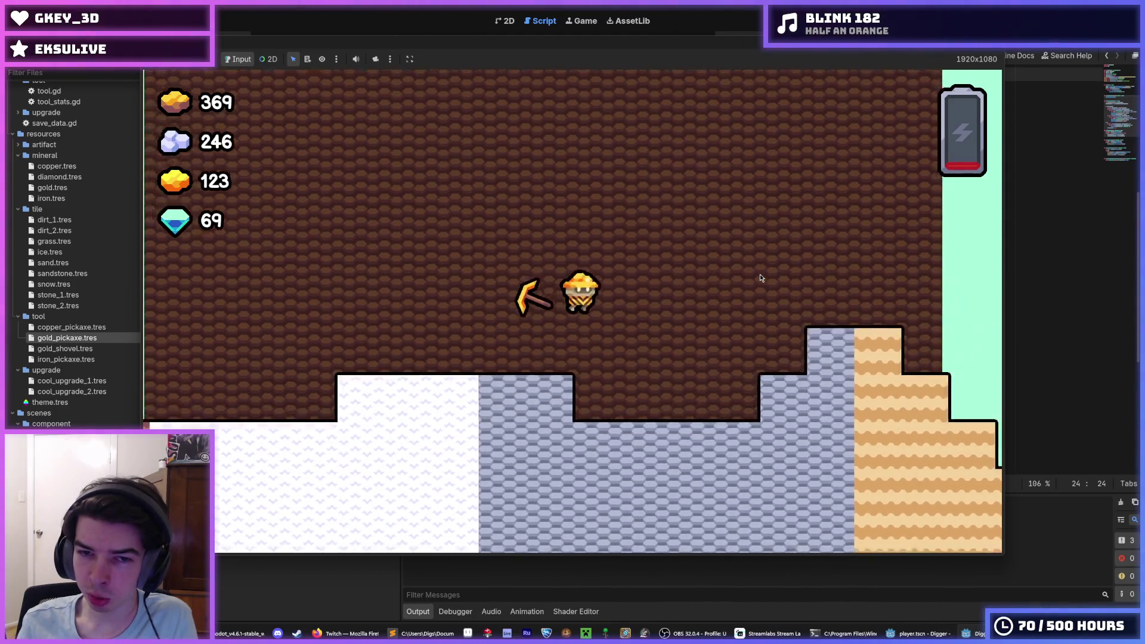
key(Right)
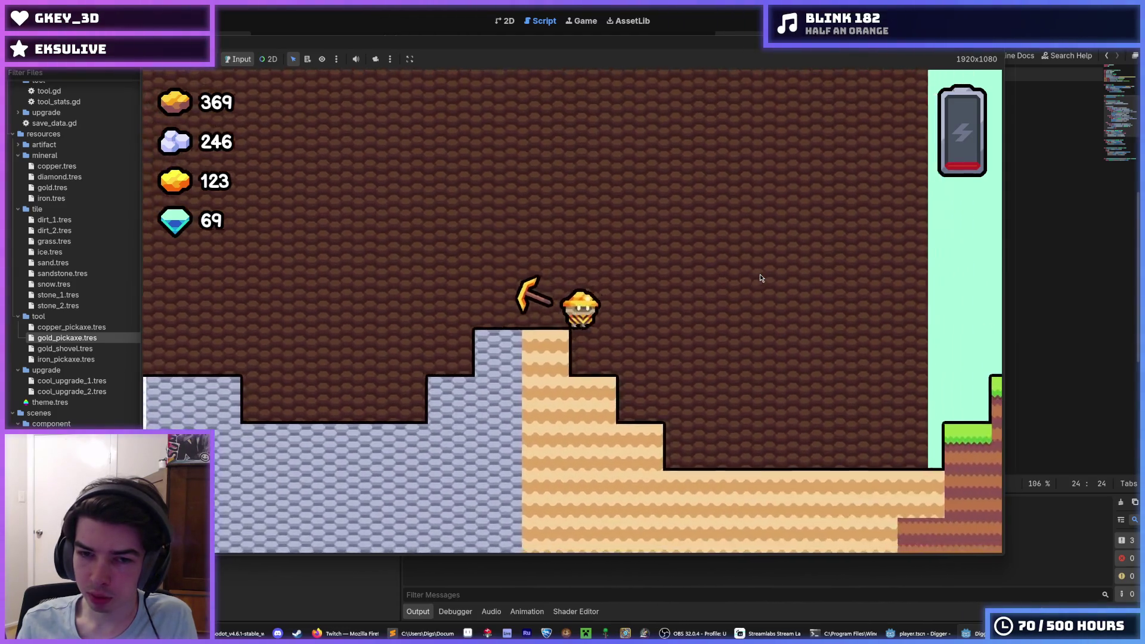
key(Right)
key(F8)
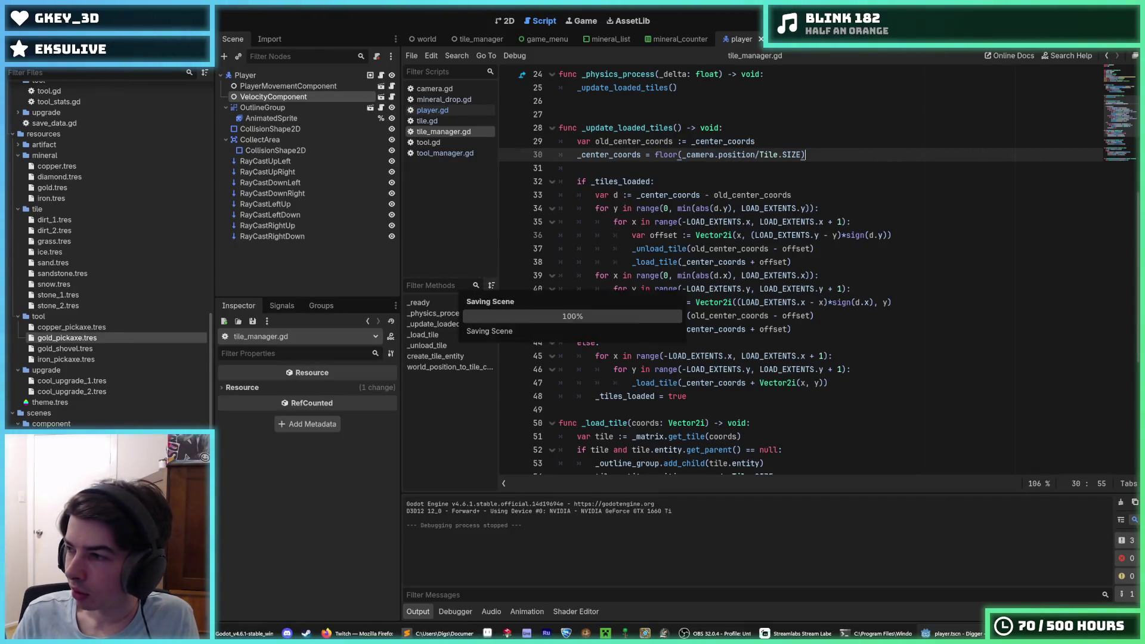
Step: Save all the modified scripts and scenes before closing the editor
click(929, 198)
key(F5)
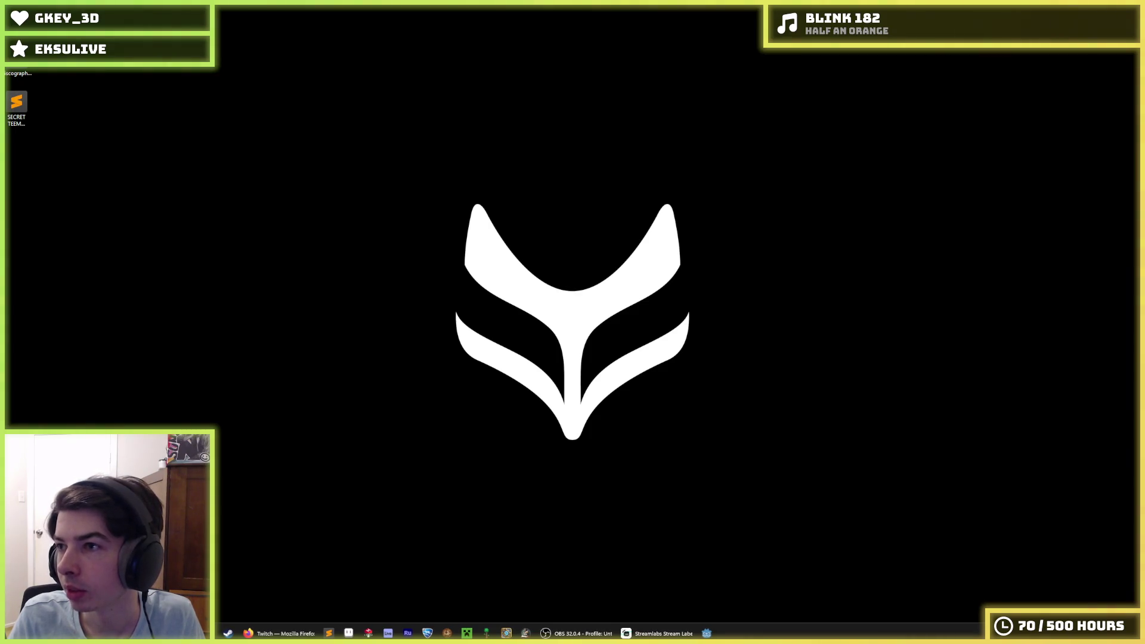
Step: Open Command Prompt and change into the pasted Digger project folder
key(super)
text(cmd)
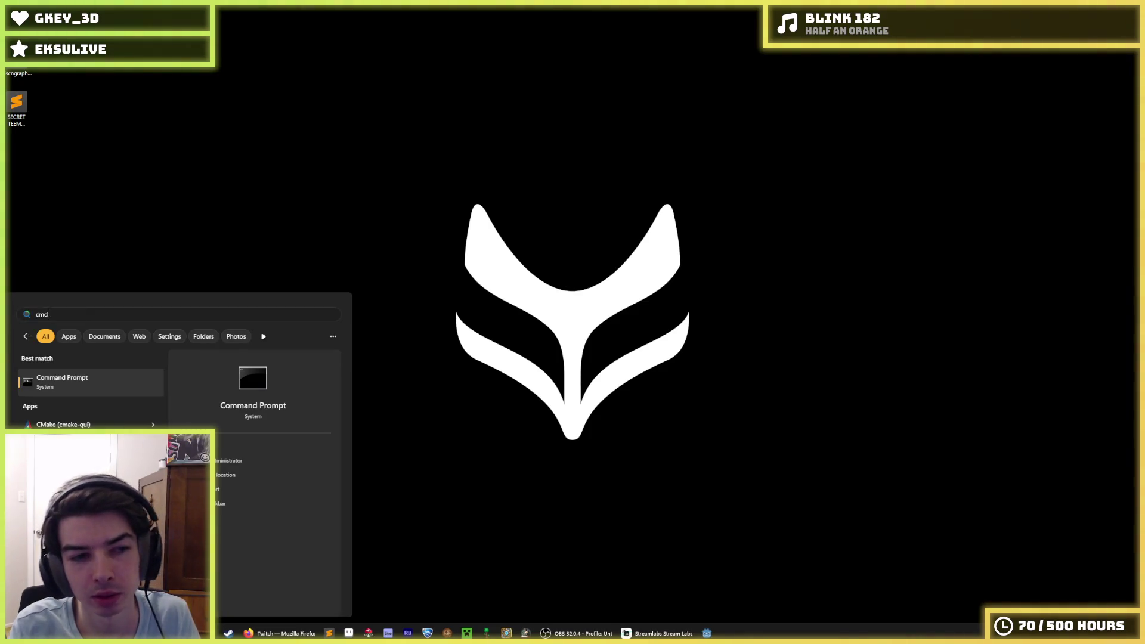
key(Return)
text(cd)
text(C:\Users\Digs\Documents\Projects\Godot\Digger)
key(Return)
Step: Run git status, stage everything with git add *, and commit 'Made tool animations smoother'
text(git status)
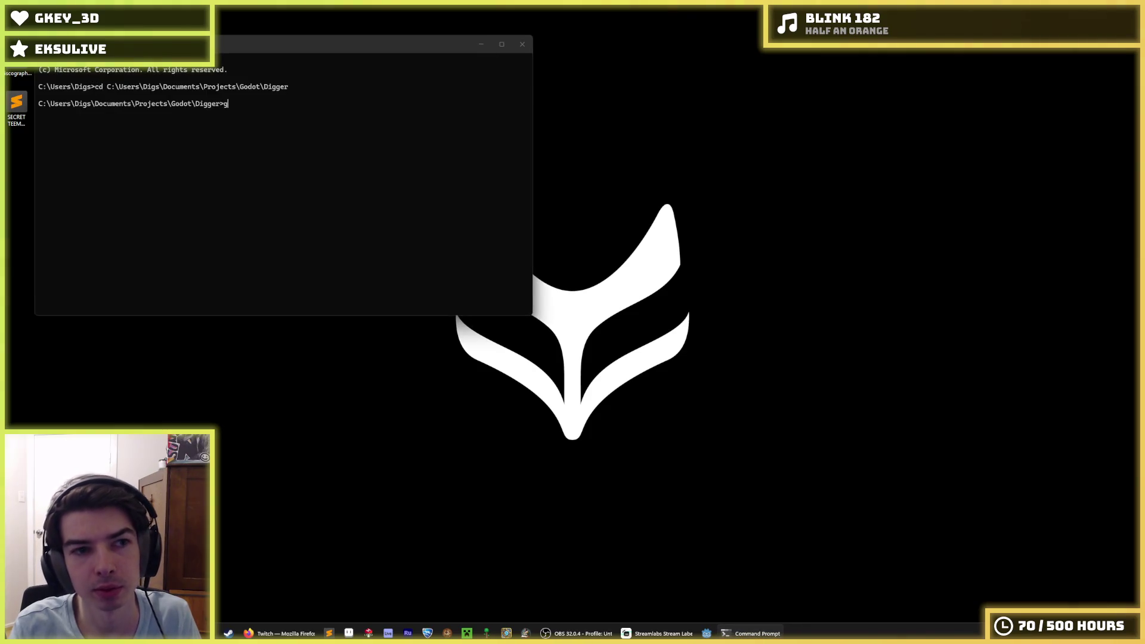
key(Return)
text(git add *)
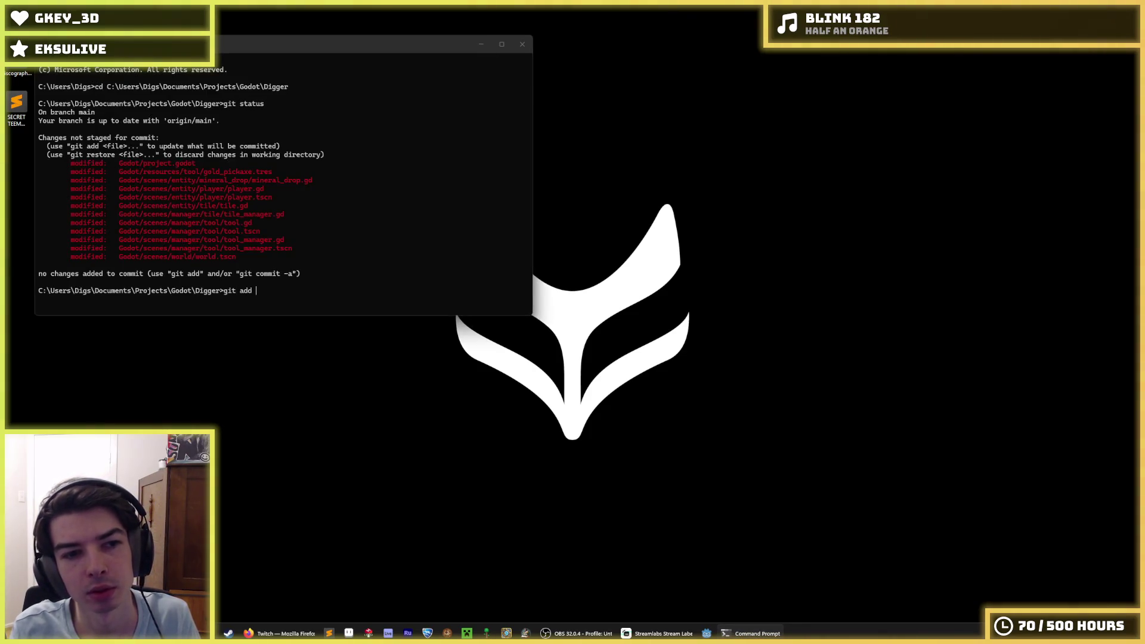
key(Return)
text(git commit -m "")
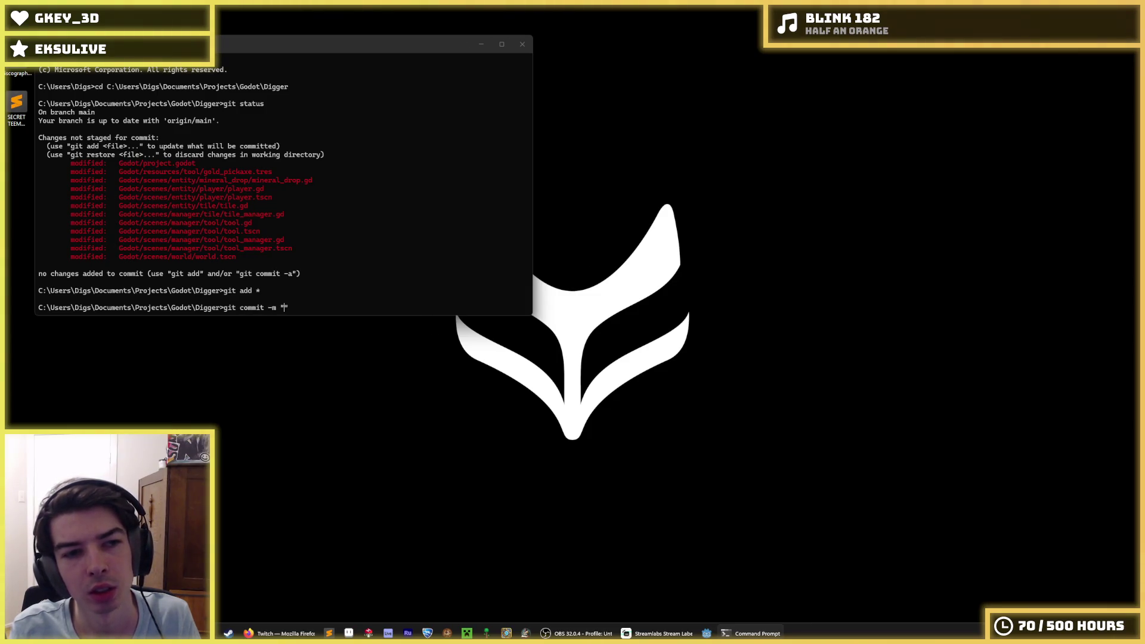
text(Made )
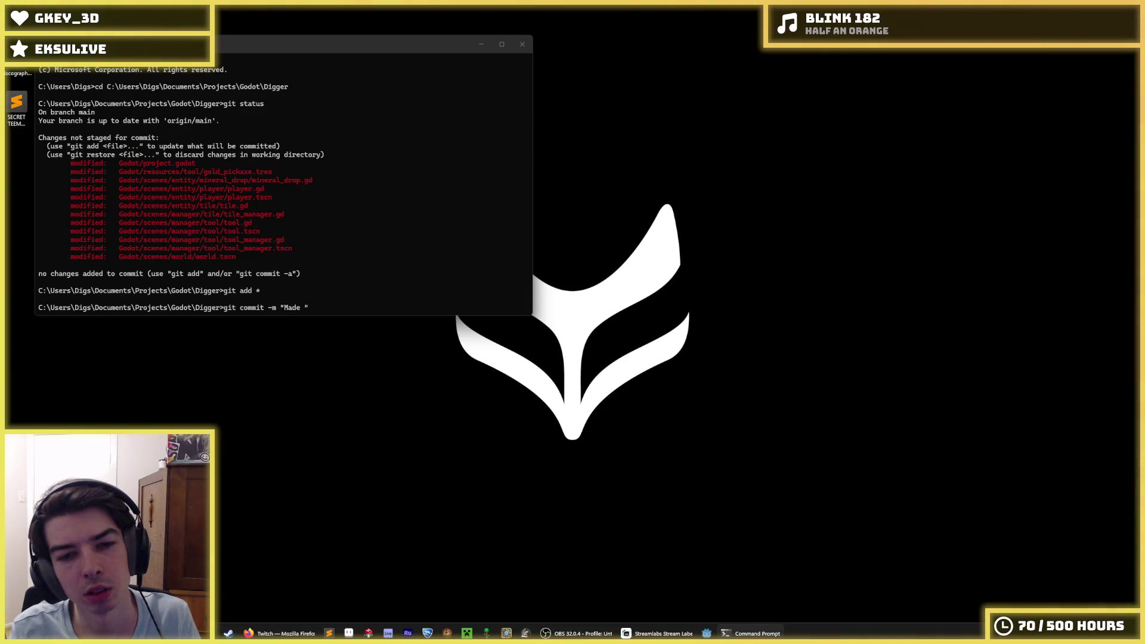
text(tool animations )
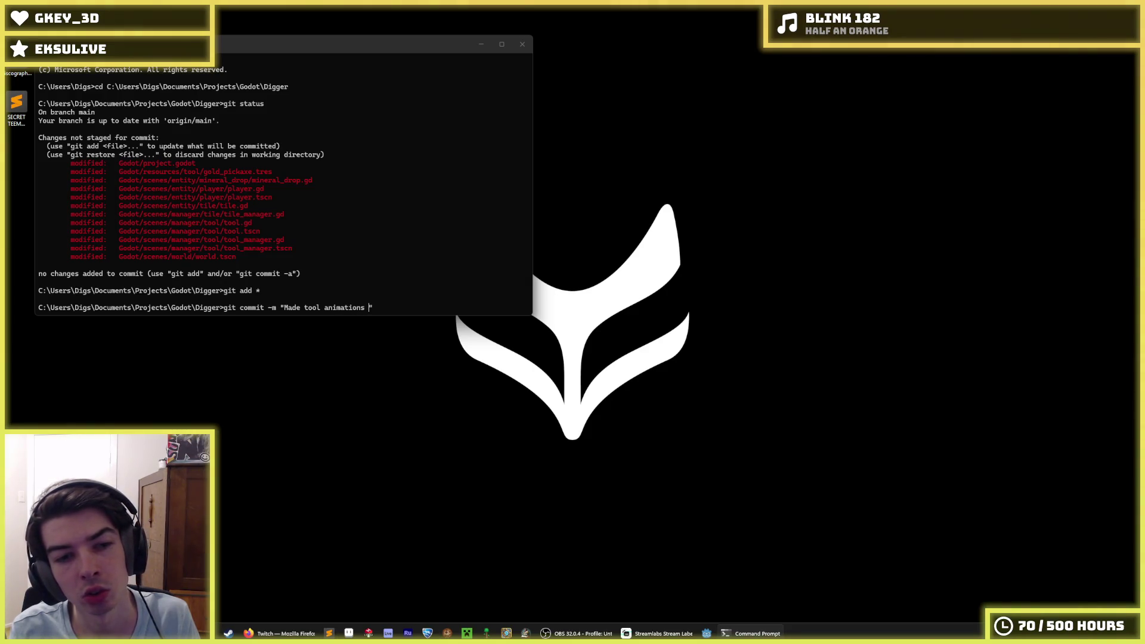
text(smoother)
key(Return)
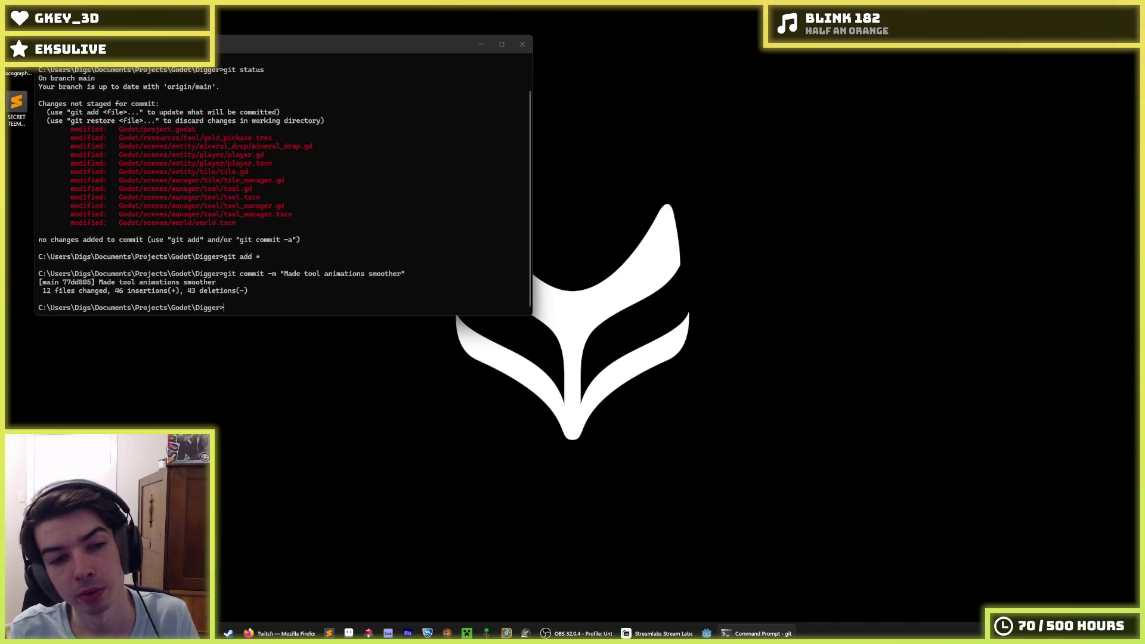